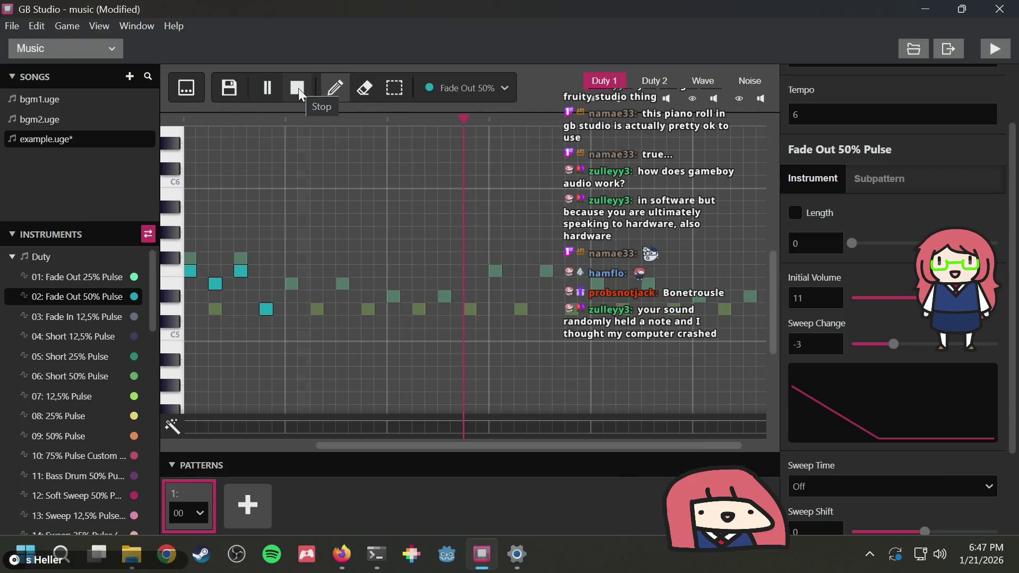
Preview the song, then replace one old Duty 1 note with a new one
{"action": "left_click", "coordinate": [262, 85]}
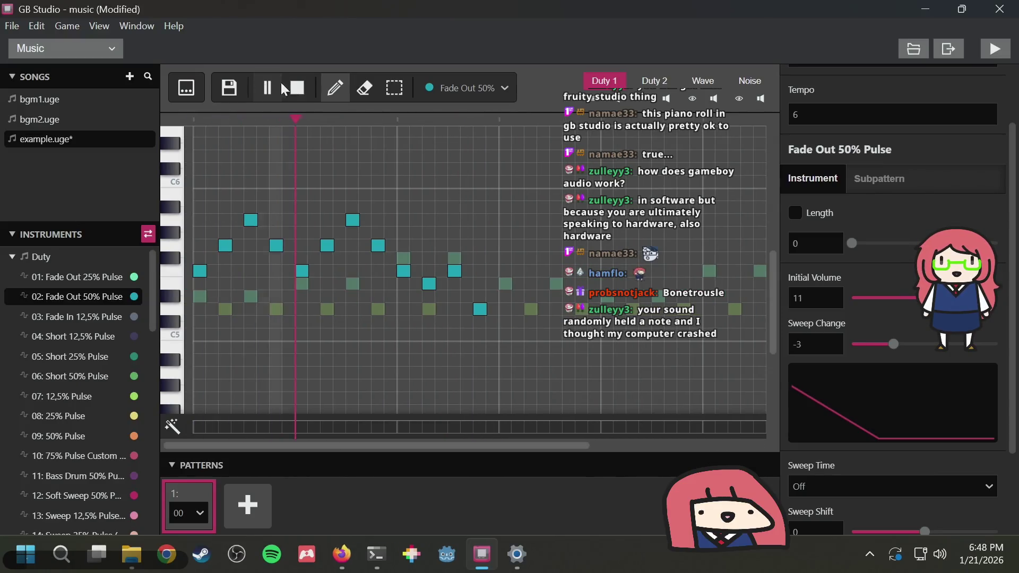
{"action": "left_click", "coordinate": [302, 90]}
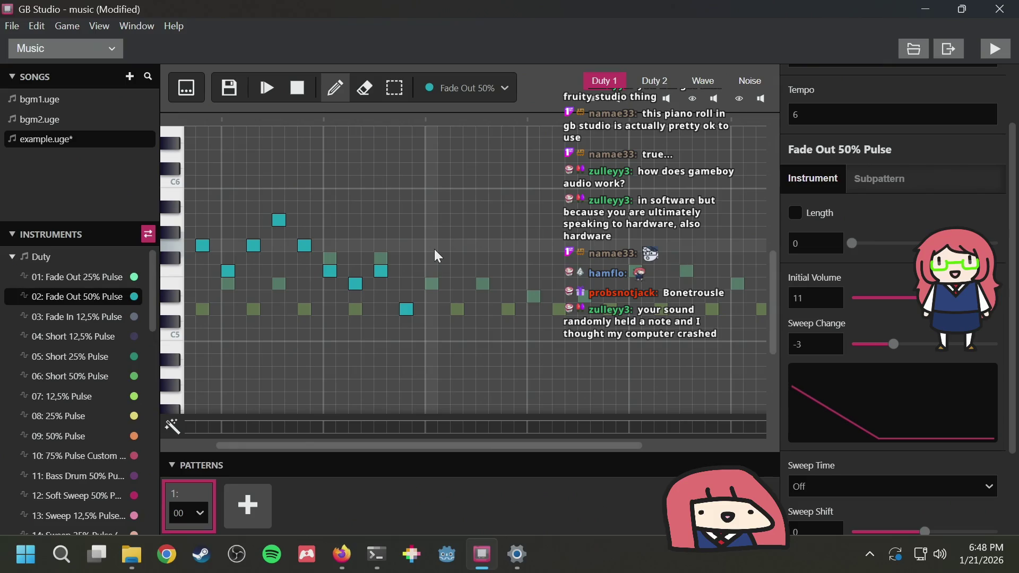
{"action": "right_click", "coordinate": [459, 222]}
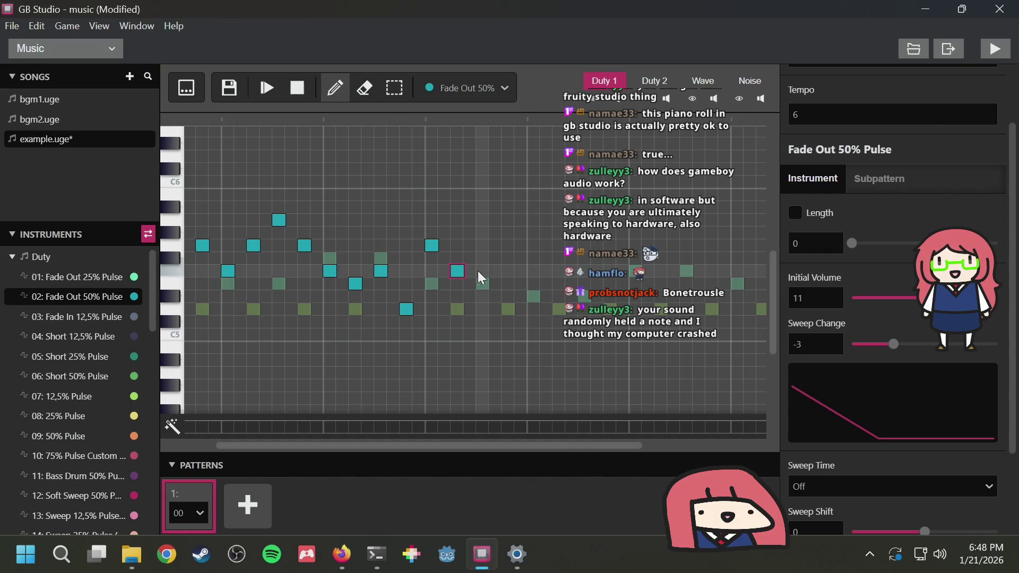
{"action": "left_click", "coordinate": [485, 287]}
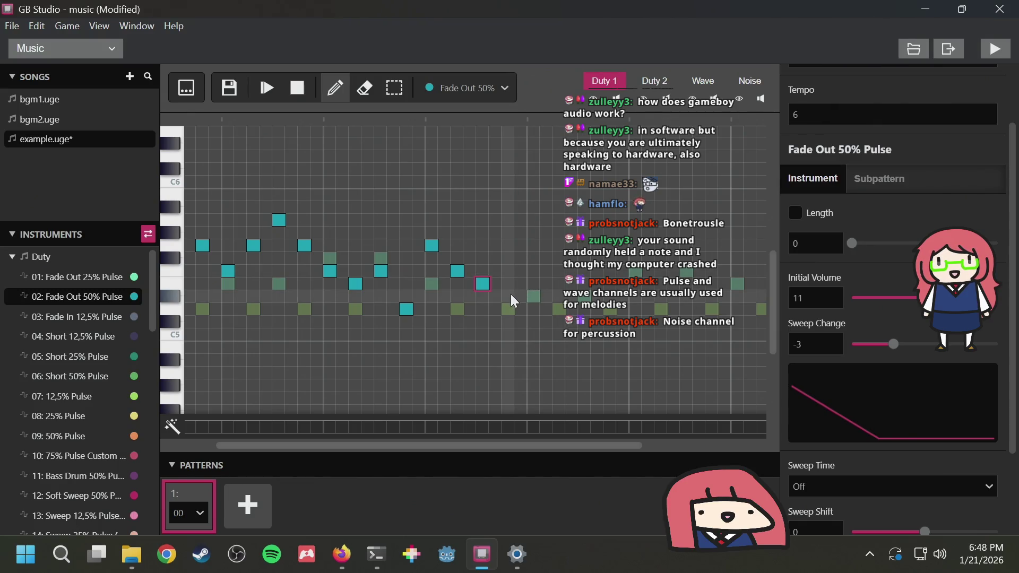
Preview the edit and erase the three falling old Duty 1 notes
{"action": "left_click", "coordinate": [267, 87]}
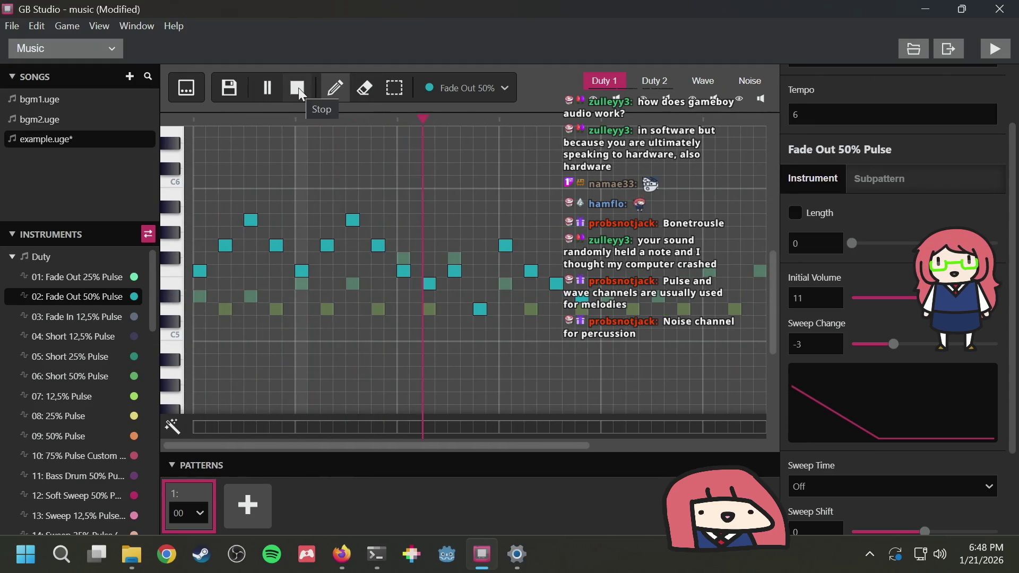
{"action": "left_click", "coordinate": [298, 87]}
{"action": "right_click", "coordinate": [305, 271]}
{"action": "right_click", "coordinate": [330, 284]}
{"action": "right_click", "coordinate": [356, 296]}
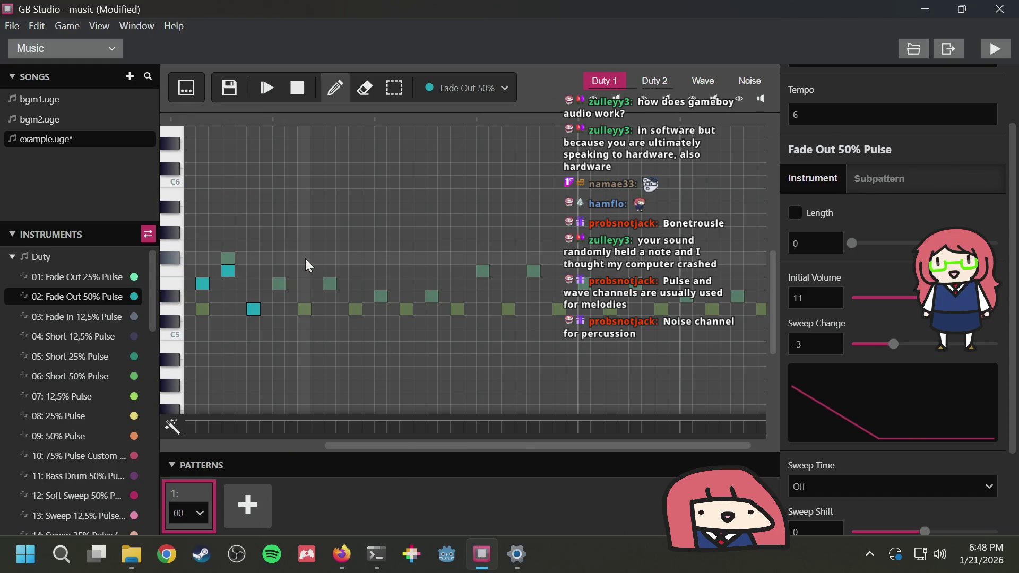
Place four new Fade Out 50% Pulse notes climbing toward a high note, then play
{"action": "left_click", "coordinate": [278, 245]}
{"action": "left_click", "coordinate": [331, 272]}
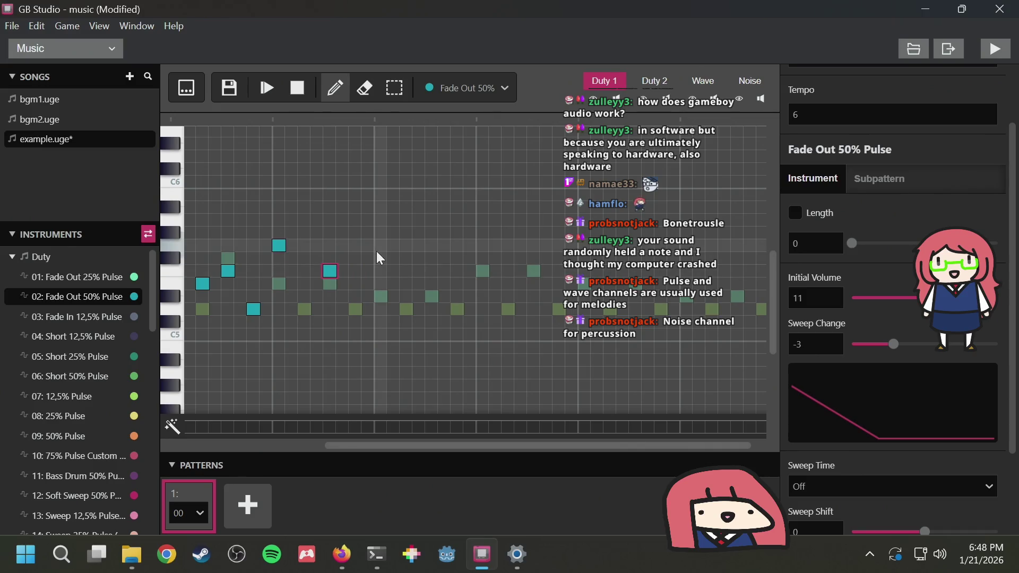
{"action": "left_click", "coordinate": [380, 283]}
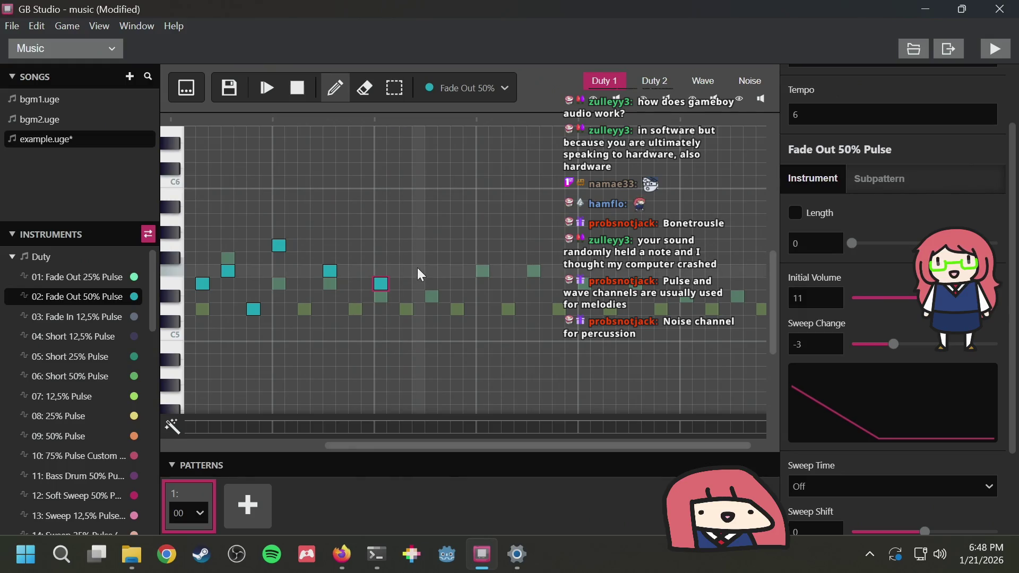
{"action": "left_click", "coordinate": [429, 271]}
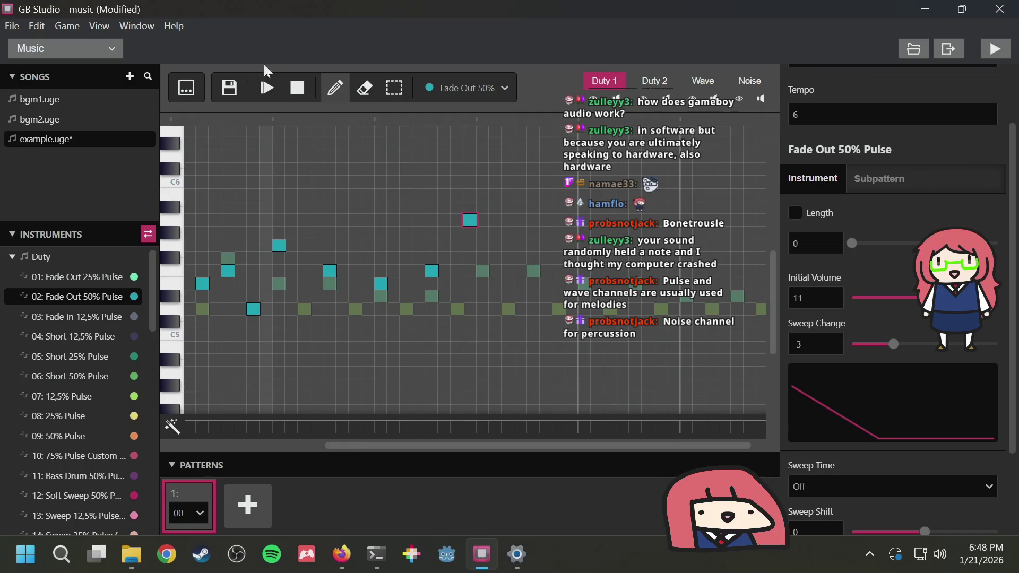
{"action": "left_click", "coordinate": [267, 88]}
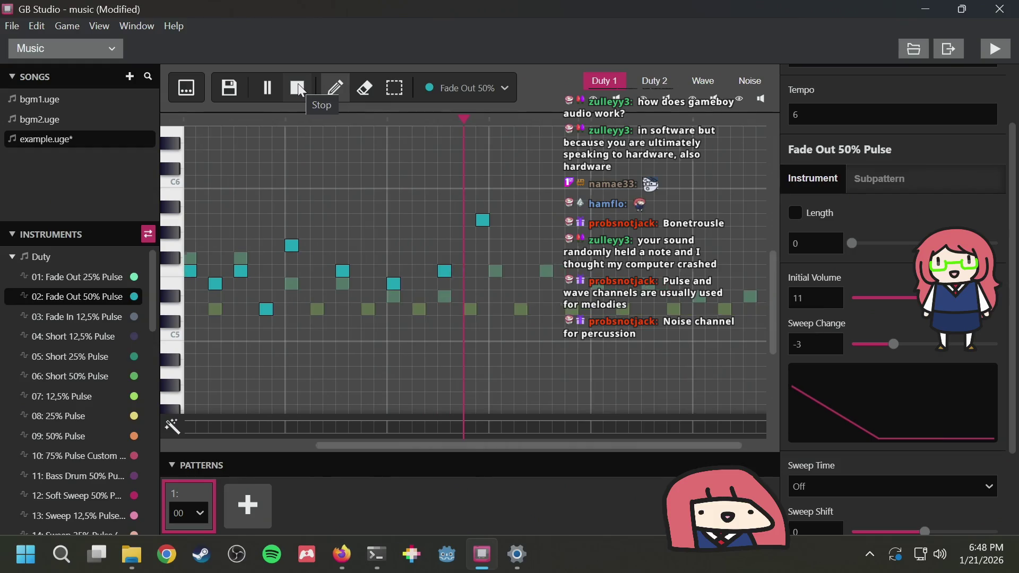
Add a high peak note to the Duty 1 melody and preview it
{"action": "left_click", "coordinate": [301, 90]}
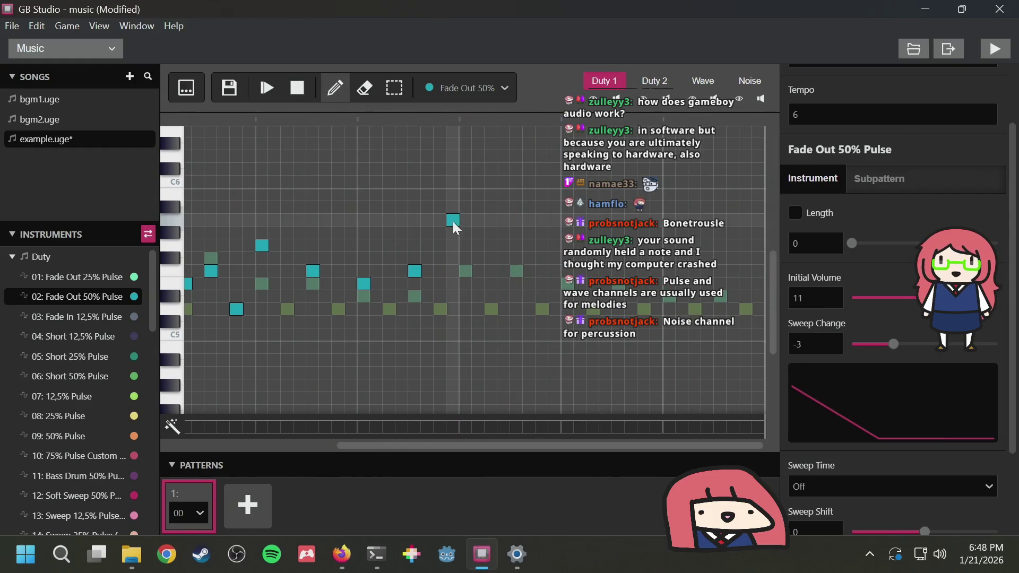
{"action": "left_click", "coordinate": [452, 245]}
{"action": "left_click", "coordinate": [267, 88]}
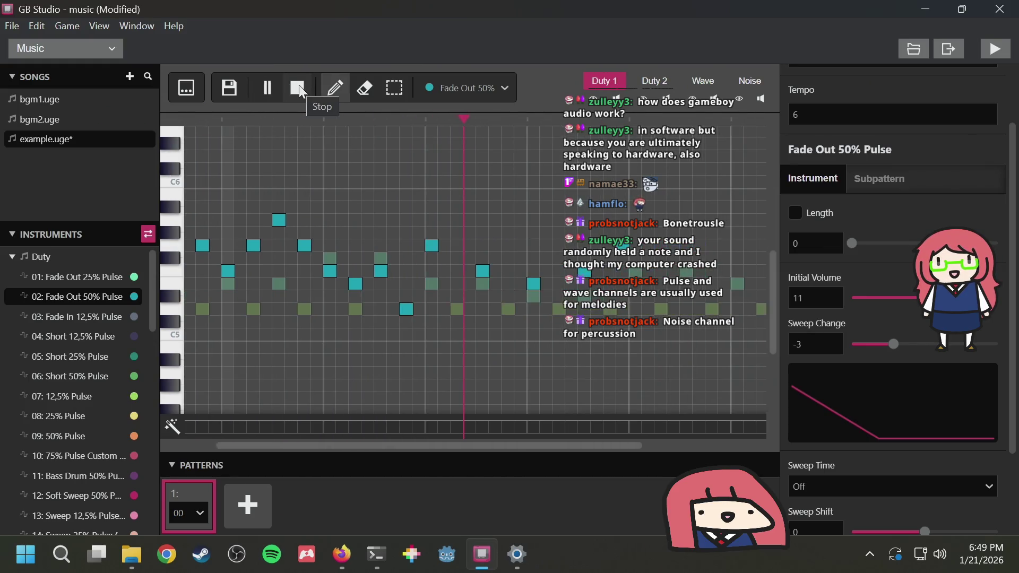
{"action": "left_click", "coordinate": [300, 90]}
Remove two low Duty 1 notes and preview the result
{"action": "left_click", "coordinate": [317, 284]}
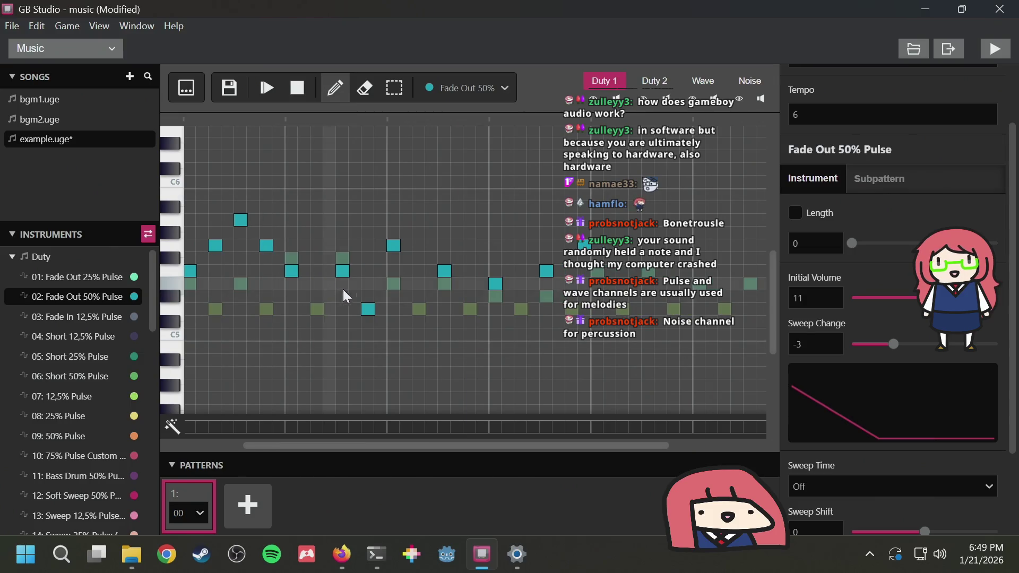
{"action": "left_click", "coordinate": [368, 310]}
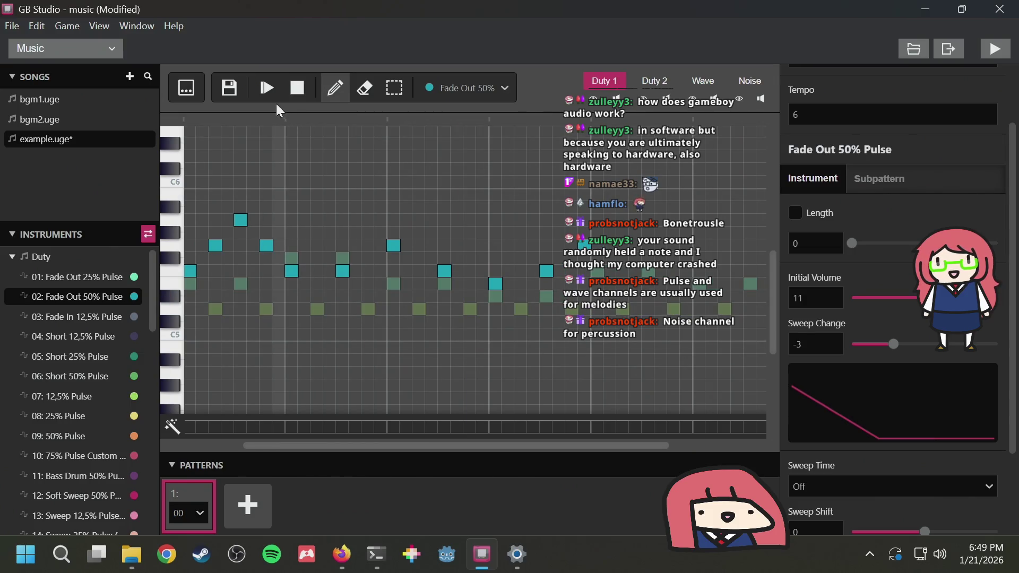
{"action": "left_click", "coordinate": [268, 89]}
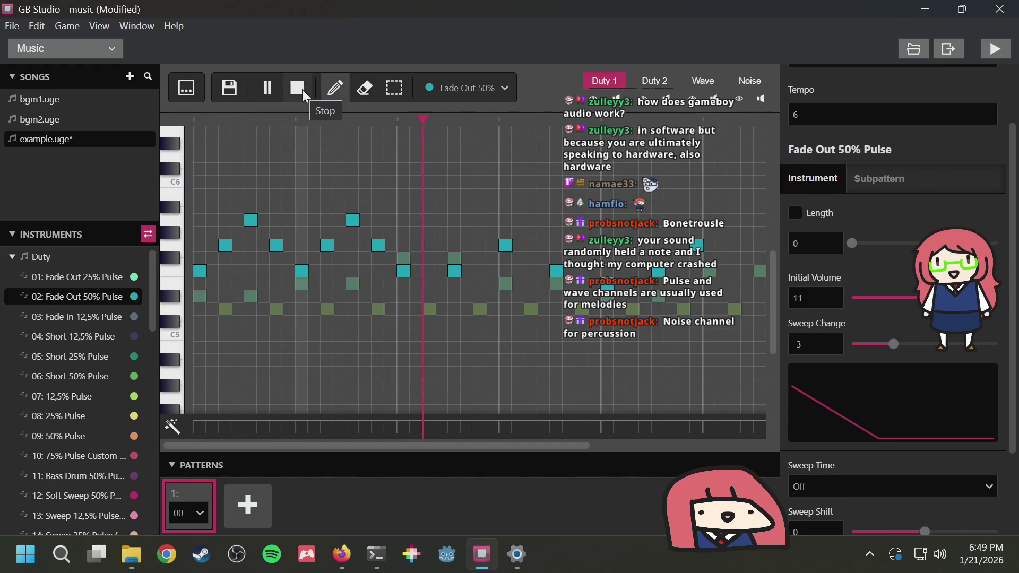
{"action": "left_click", "coordinate": [301, 89]}
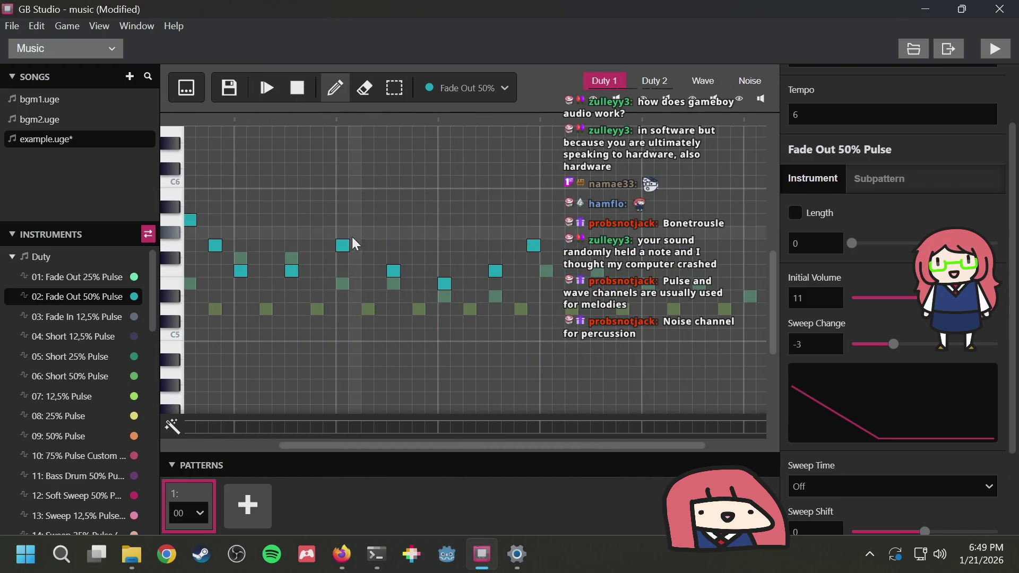
Replace a neighbouring old note with a new one, trial a lower note, and preview
{"action": "left_click", "coordinate": [368, 271]}
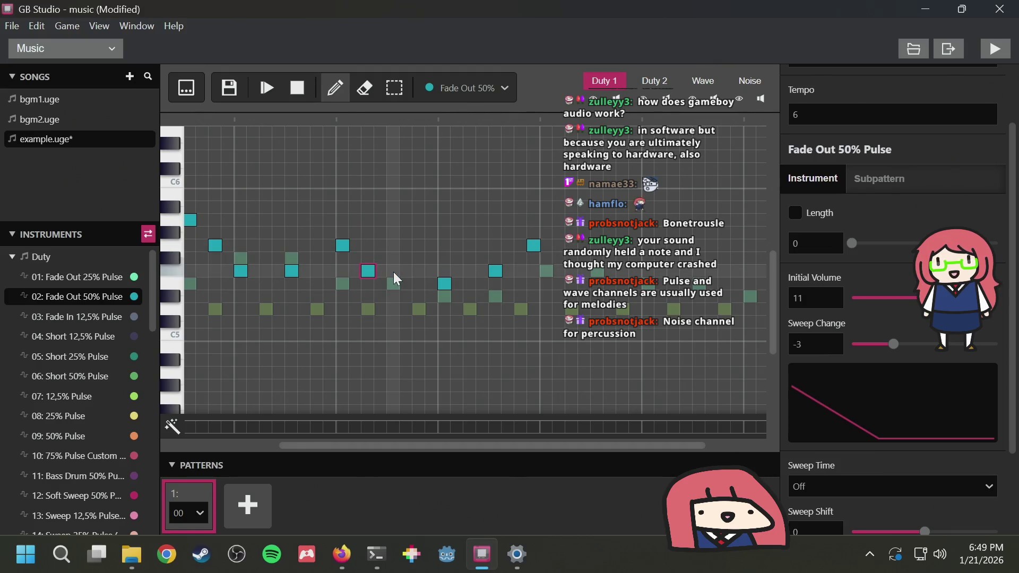
{"action": "right_click", "coordinate": [393, 272]}
{"action": "left_click", "coordinate": [393, 296]}
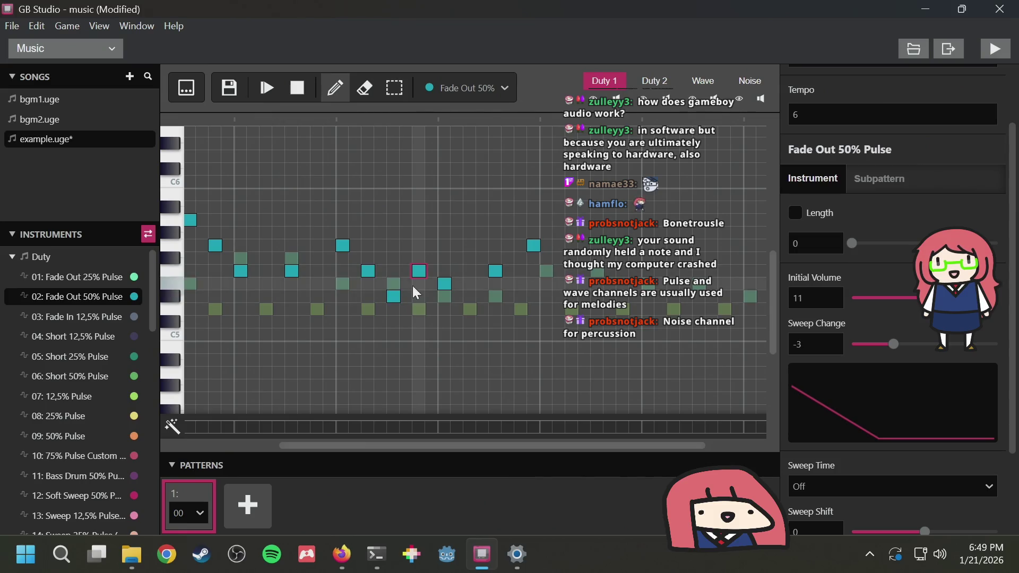
{"action": "right_click", "coordinate": [393, 296]}
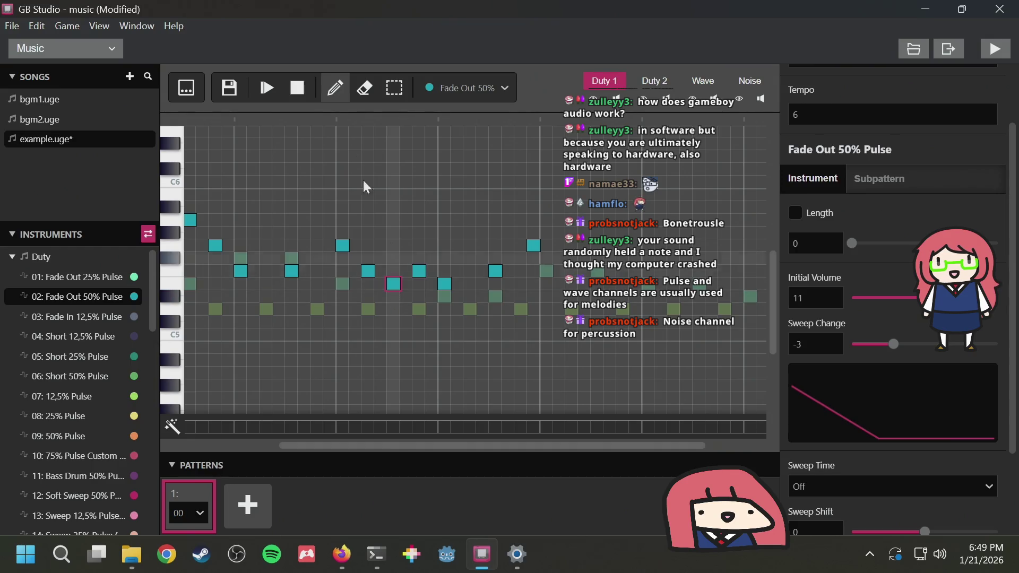
{"action": "left_click", "coordinate": [268, 90]}
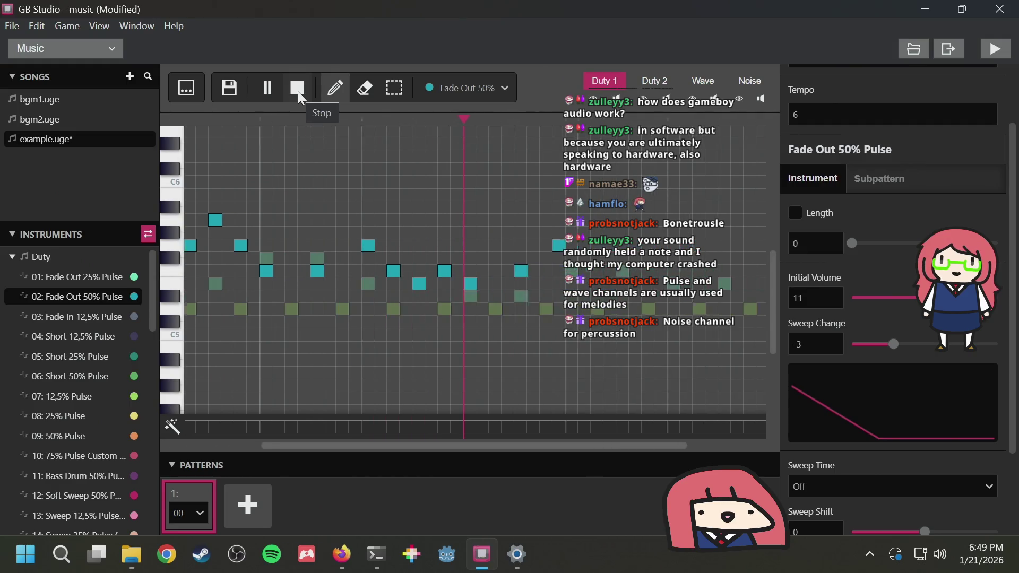
{"action": "left_click", "coordinate": [298, 90]}
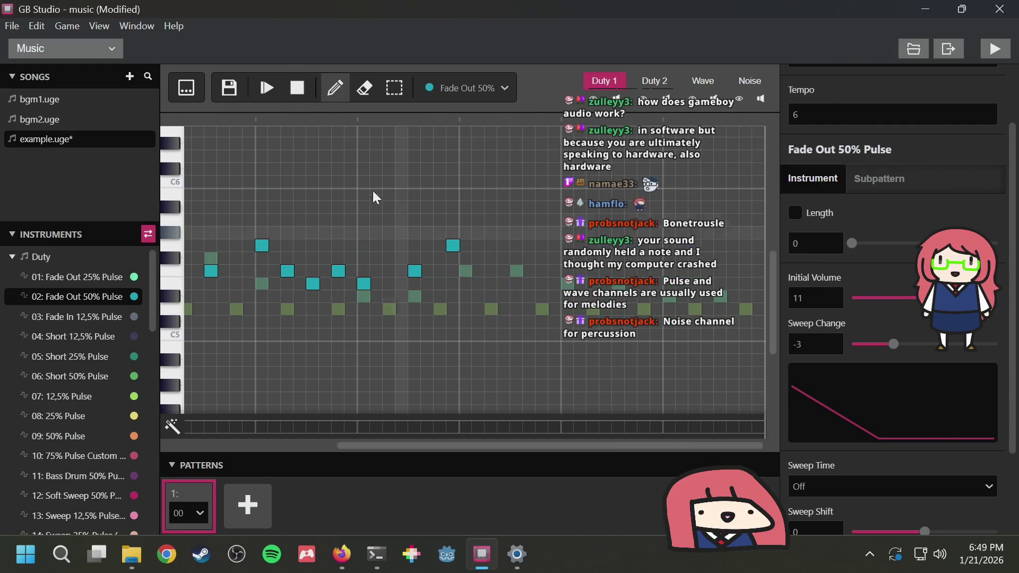
Reset playback to the song start, return to drawing mode, and switch to the Wave channel
{"action": "scroll", "coordinate": [376, 201], "scroll_direction": "up", "scroll_amount": 3}
{"action": "scroll", "coordinate": [364, 267], "scroll_direction": "down", "scroll_amount": 3}
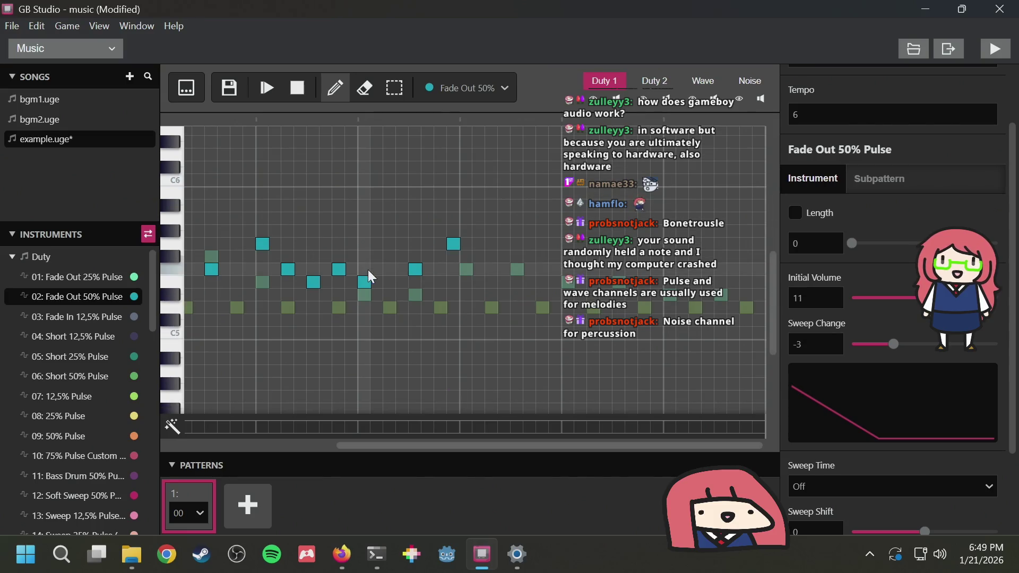
{"action": "key", "text": "space"}
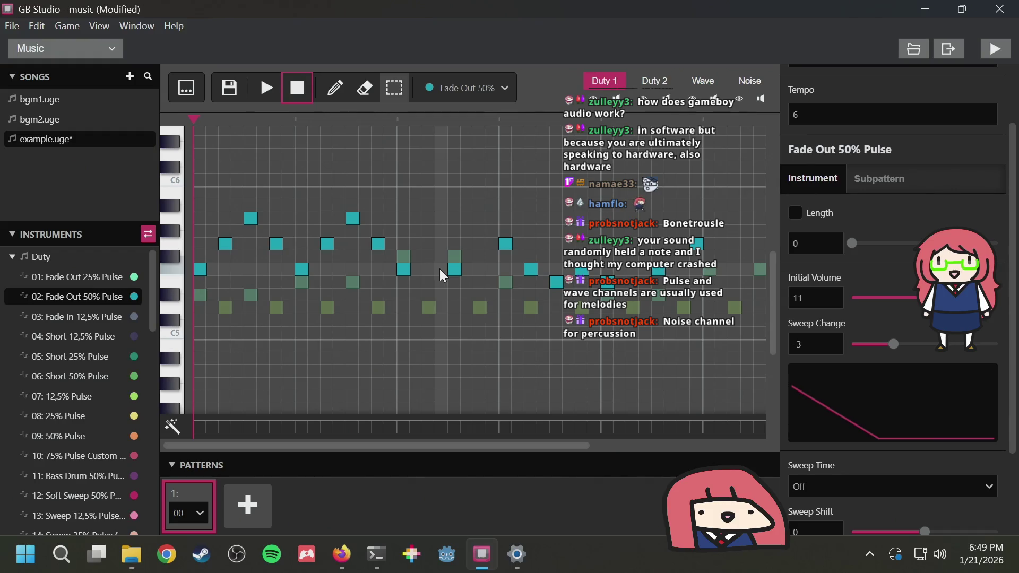
{"action": "key", "text": "1"}
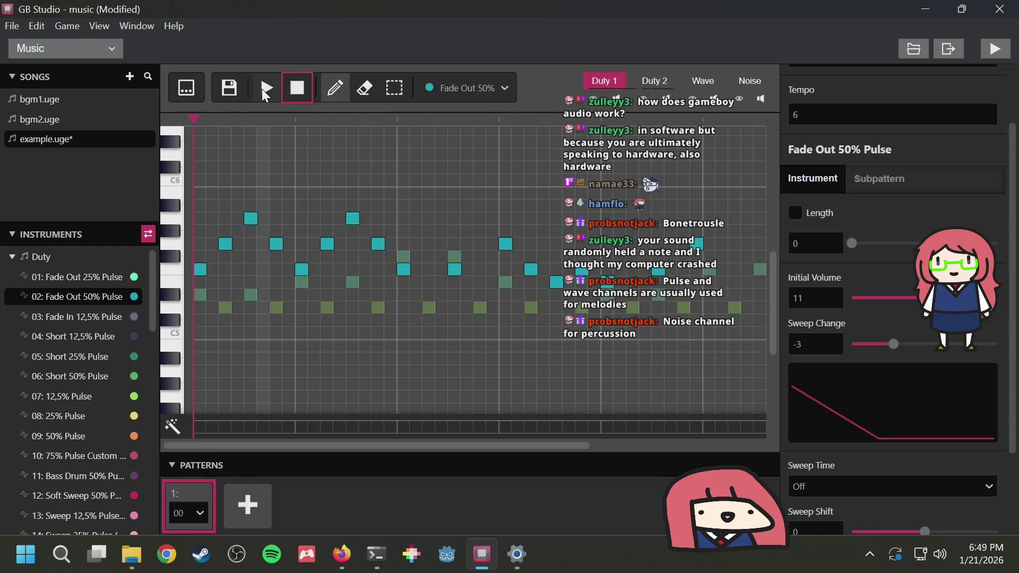
{"action": "left_click", "coordinate": [691, 87]}
Delete the old opening Wave note and discard a trial note below it
{"action": "left_click", "coordinate": [200, 269]}
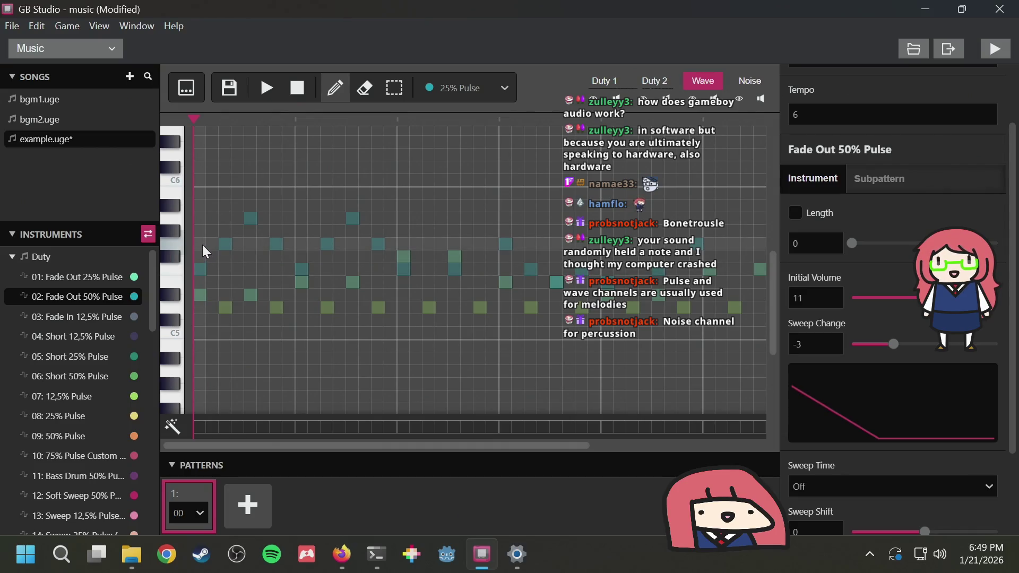
{"action": "left_click", "coordinate": [205, 282]}
{"action": "left_click", "coordinate": [205, 282]}
Place a first-column Wave note with 09: 50% Pulse (Volume 1), then select Fade Out 25% Pulse
{"action": "mouse_move", "coordinate": [154, 305]}
{"action": "left_mouse_down"}
{"action": "mouse_move", "coordinate": [167, 488]}
{"action": "mouse_move", "coordinate": [171, 411]}
{"action": "left_mouse_up"}
{"action": "left_click", "coordinate": [106, 359]}
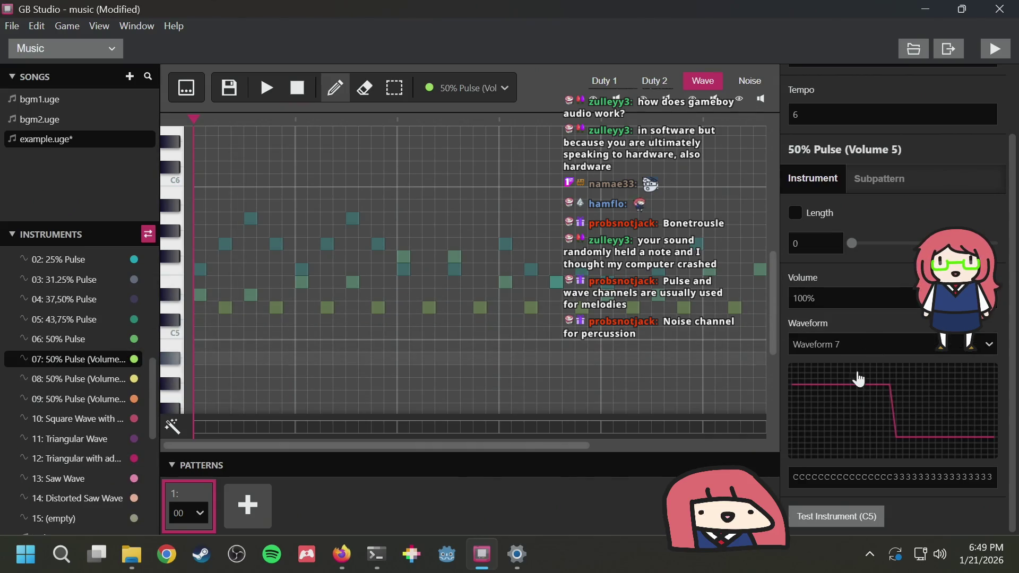
{"action": "left_click", "coordinate": [69, 397]}
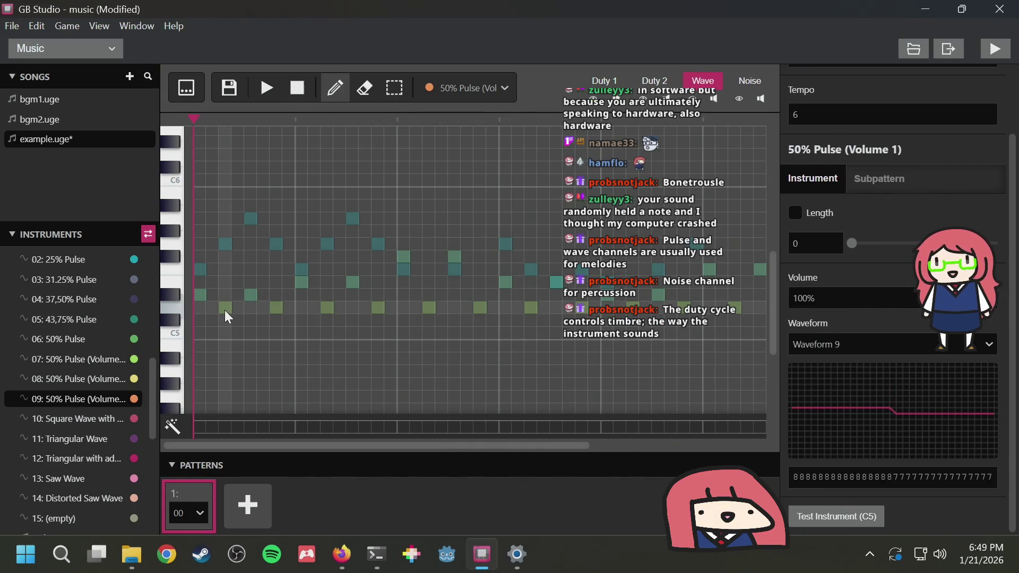
{"action": "left_click", "coordinate": [198, 294]}
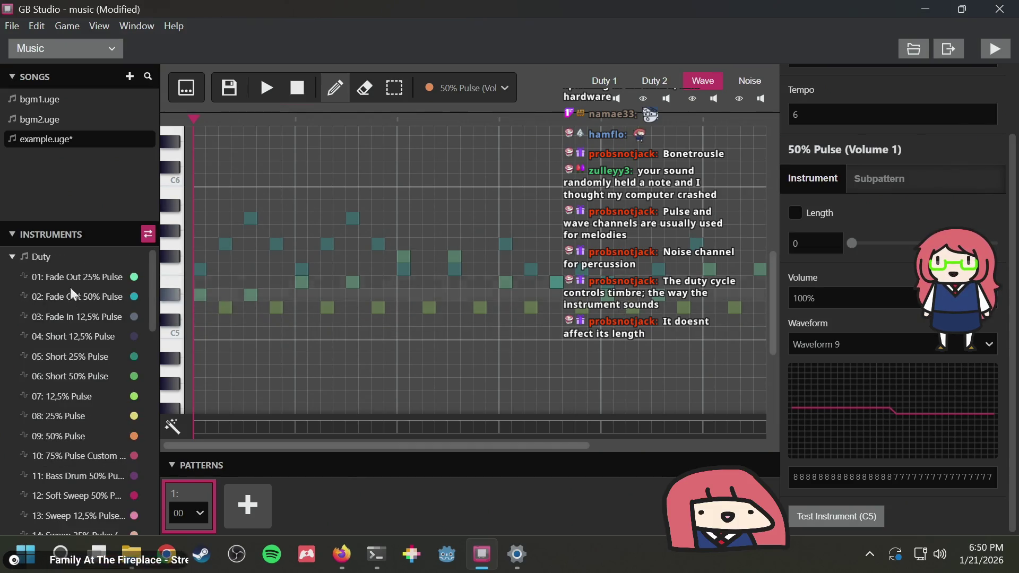
{"action": "left_click", "coordinate": [72, 279]}
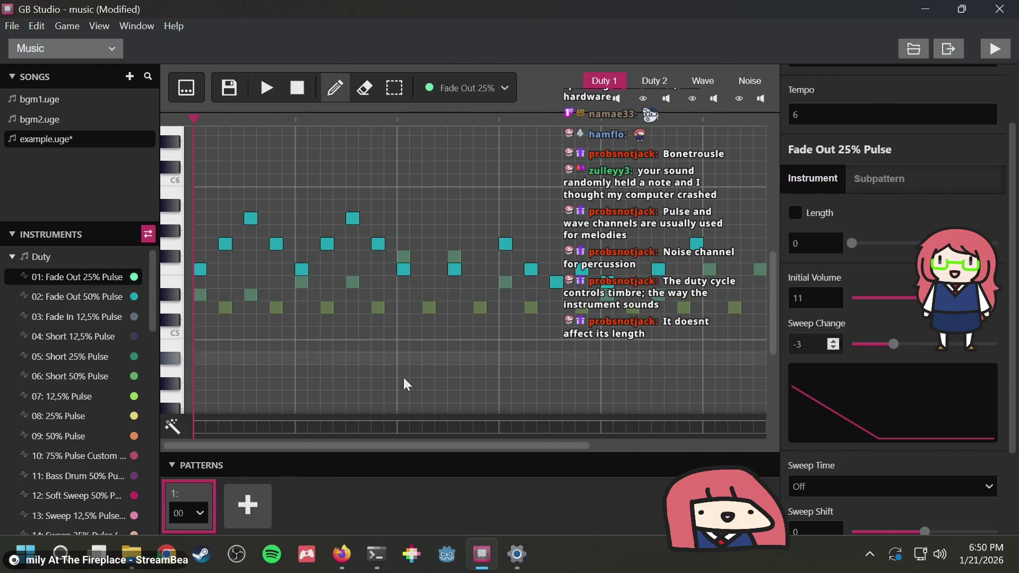
Compare the Fade Out 50%, Fade In 12,5% and Short 12,5% Pulse instrument settings
{"action": "left_click", "coordinate": [80, 295]}
{"action": "left_click", "coordinate": [80, 313]}
{"action": "left_click", "coordinate": [80, 295]}
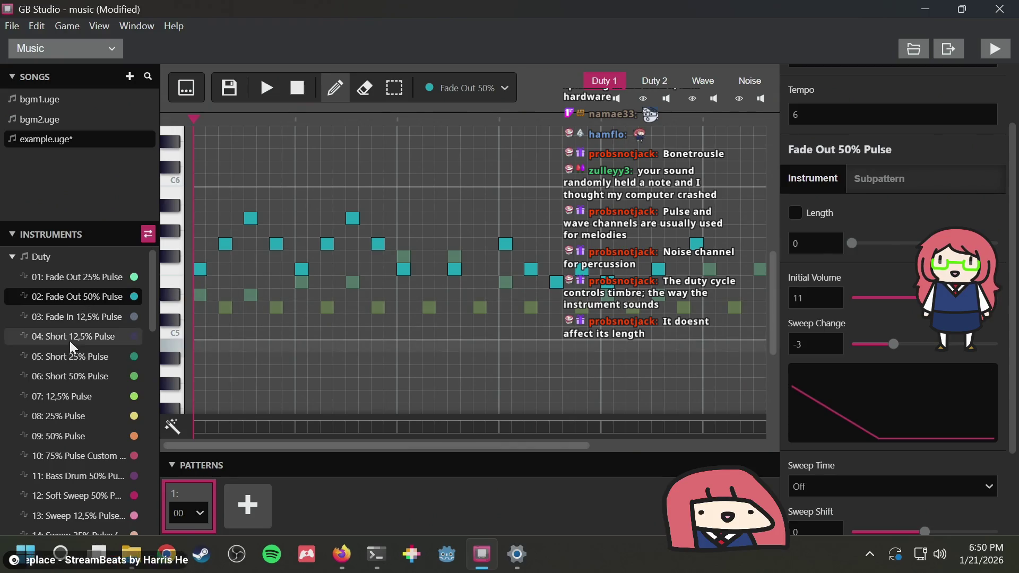
{"action": "left_click", "coordinate": [69, 339]}
{"action": "left_click", "coordinate": [71, 315]}
{"action": "left_click", "coordinate": [64, 345]}
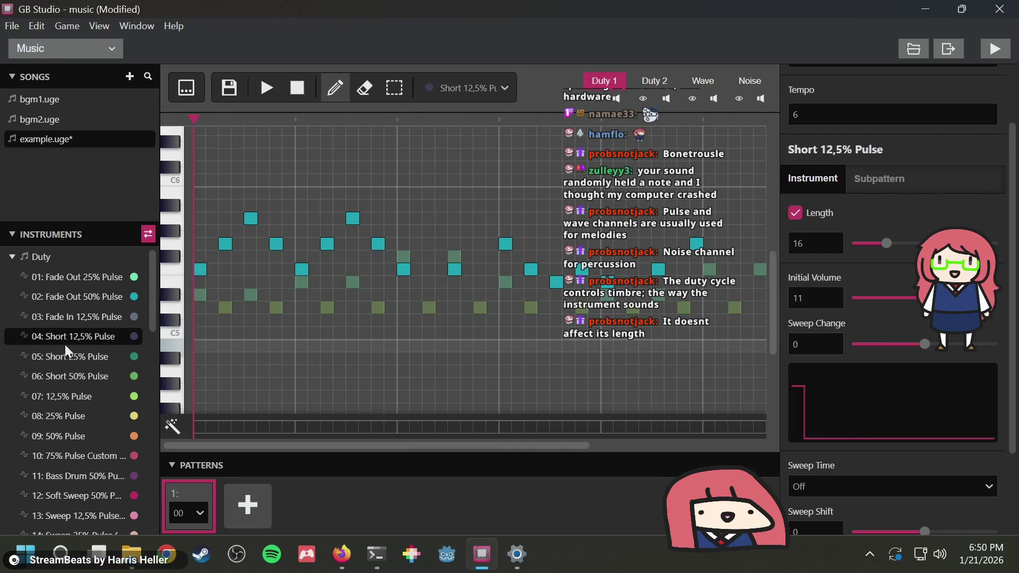
Compare Short 25% Pulse with Short 50% Pulse, settling on 06: Short 50% Pulse
{"action": "left_click", "coordinate": [64, 355]}
{"action": "left_click", "coordinate": [61, 378]}
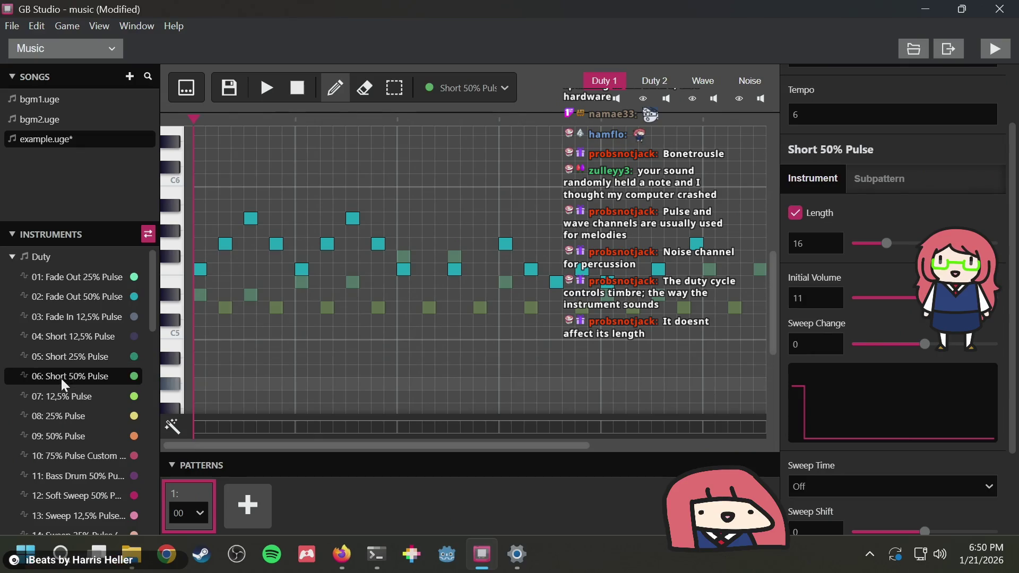
{"action": "left_click", "coordinate": [62, 361]}
{"action": "left_click", "coordinate": [64, 373]}
{"action": "left_click", "coordinate": [65, 357]}
{"action": "left_click", "coordinate": [62, 377]}
{"action": "left_click", "coordinate": [61, 361]}
{"action": "left_click", "coordinate": [62, 377]}
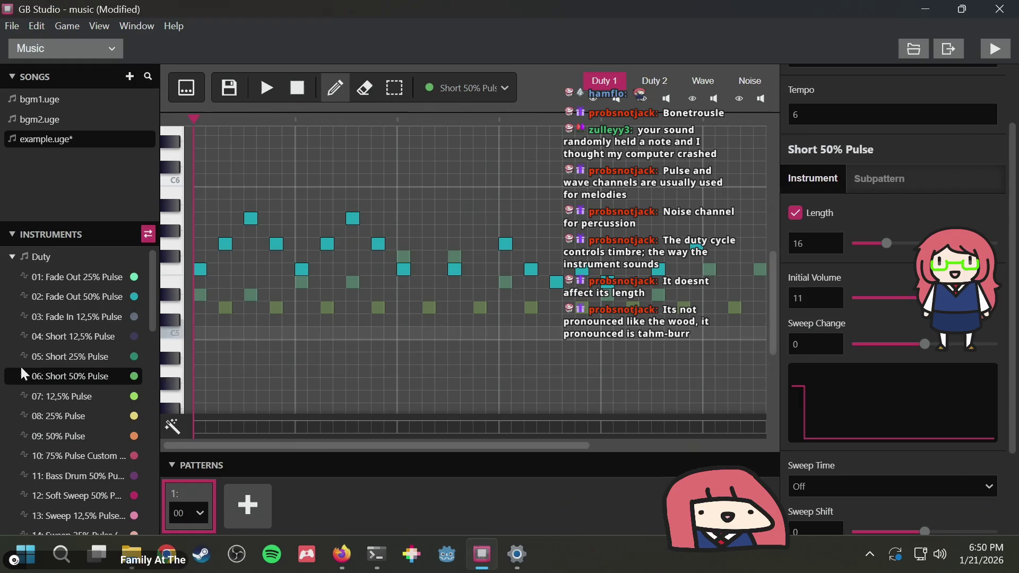
Scroll through the instrument settings and switch to the Wave channel
{"action": "scroll", "coordinate": [63, 359], "scroll_direction": "down", "scroll_amount": 2}
{"action": "scroll", "coordinate": [63, 360], "scroll_direction": "down", "scroll_amount": 3}
{"action": "scroll", "coordinate": [63, 360], "scroll_direction": "up", "scroll_amount": 5}
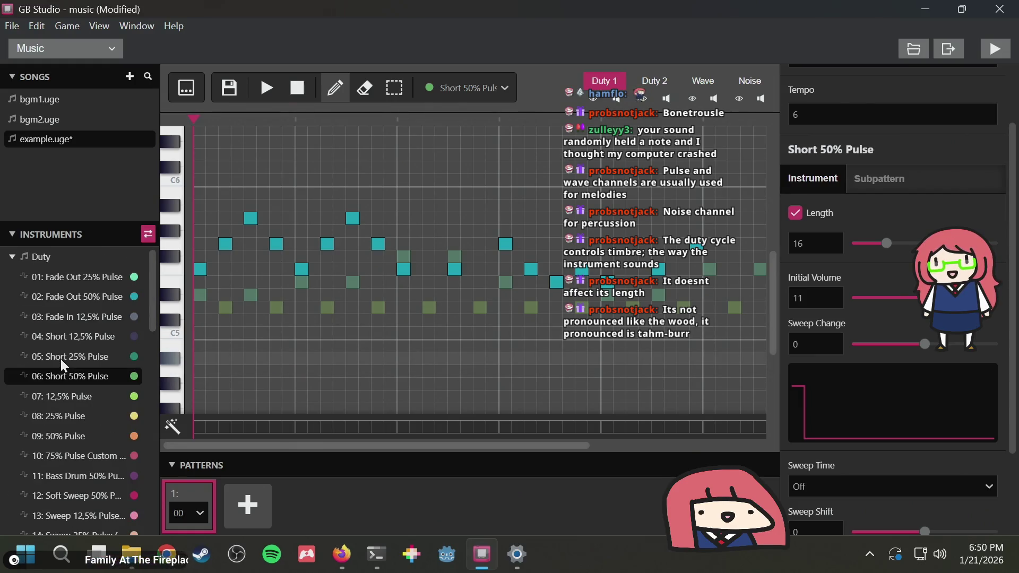
{"action": "left_click", "coordinate": [701, 81]}
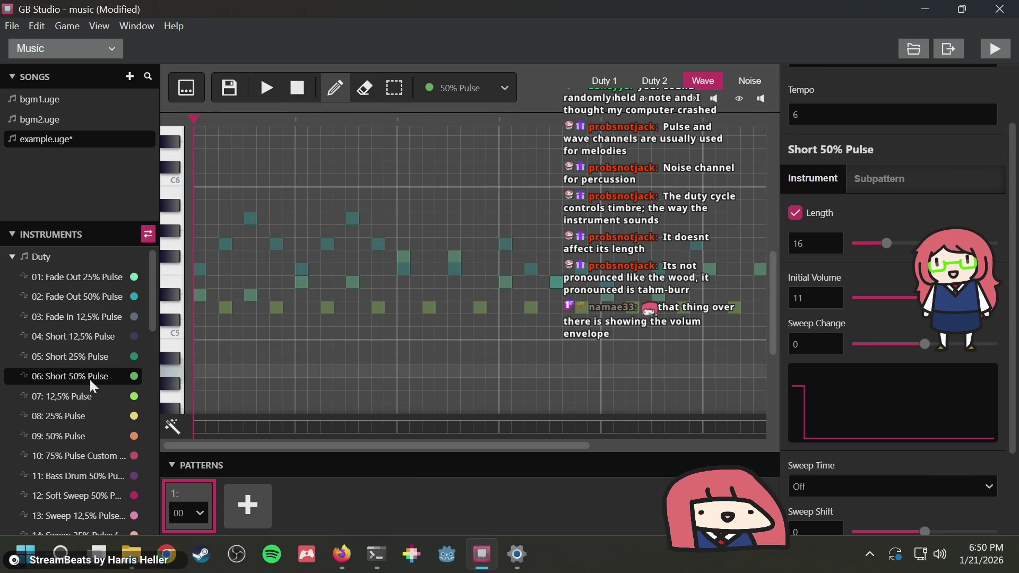
Preview Wave instruments 12,5% Pulse, 50% Pulse (Volume 5), Triangular and Saw Wave, placing a test note
{"action": "scroll", "coordinate": [95, 381], "scroll_direction": "down", "scroll_amount": 10}
{"action": "scroll", "coordinate": [88, 363], "scroll_direction": "up", "scroll_amount": 5}
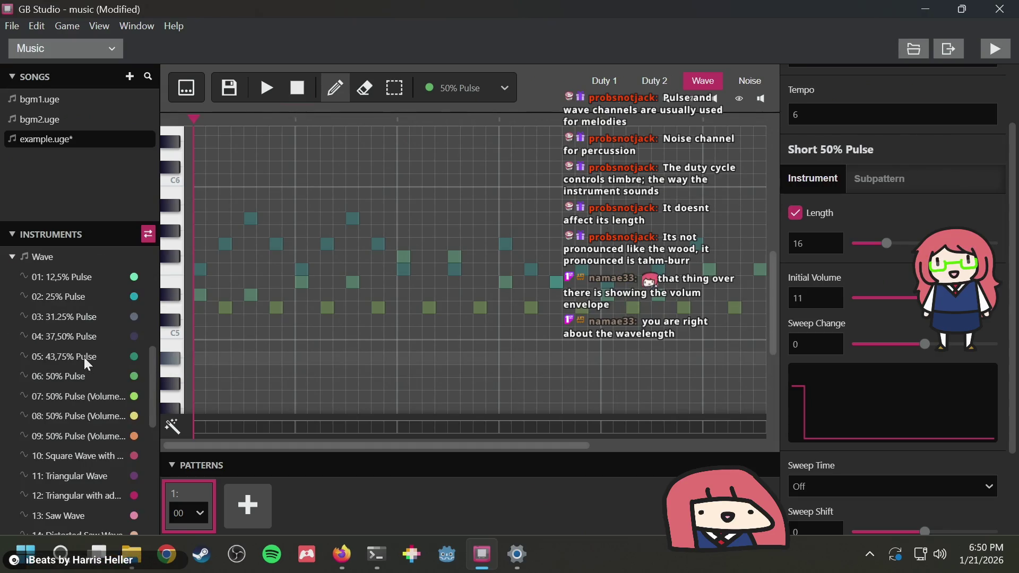
{"action": "left_click", "coordinate": [68, 278]}
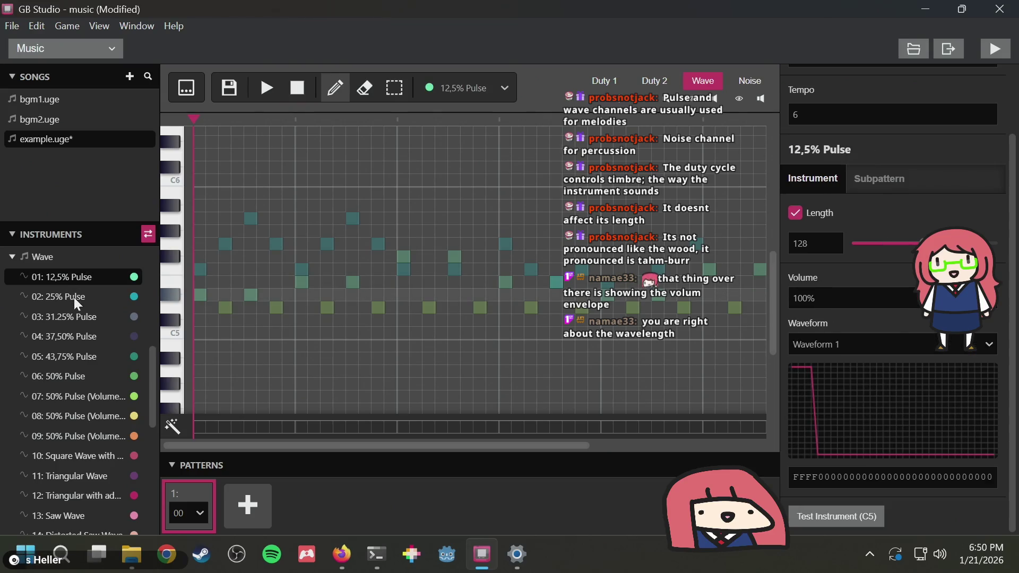
{"action": "left_click", "coordinate": [73, 396]}
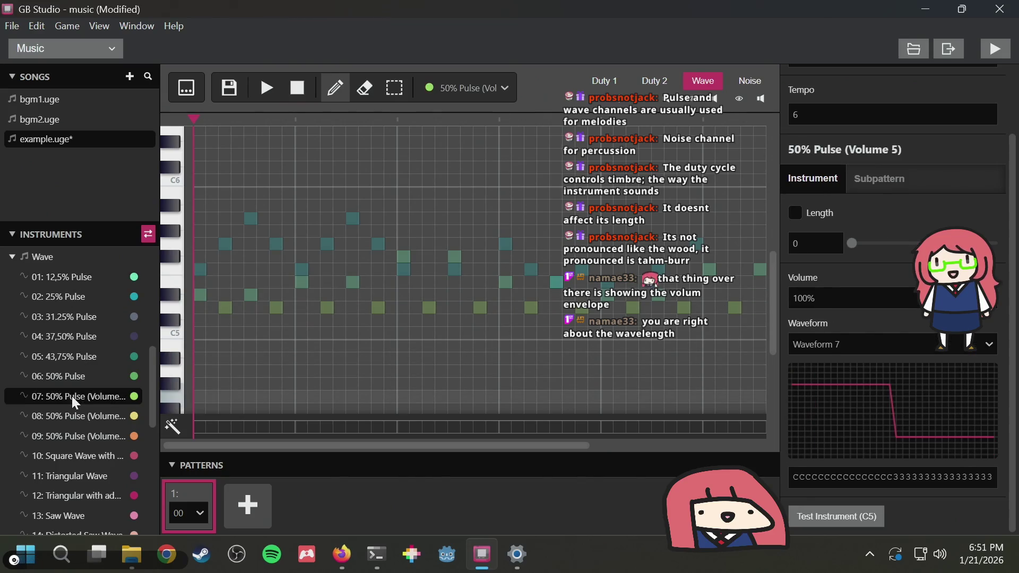
{"action": "left_click", "coordinate": [200, 283]}
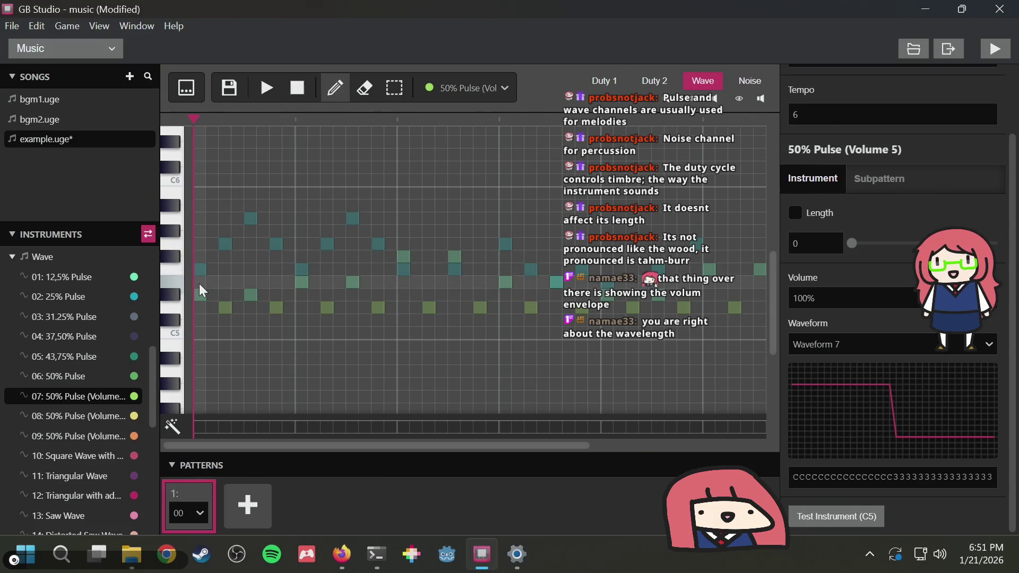
{"action": "left_click", "coordinate": [63, 475]}
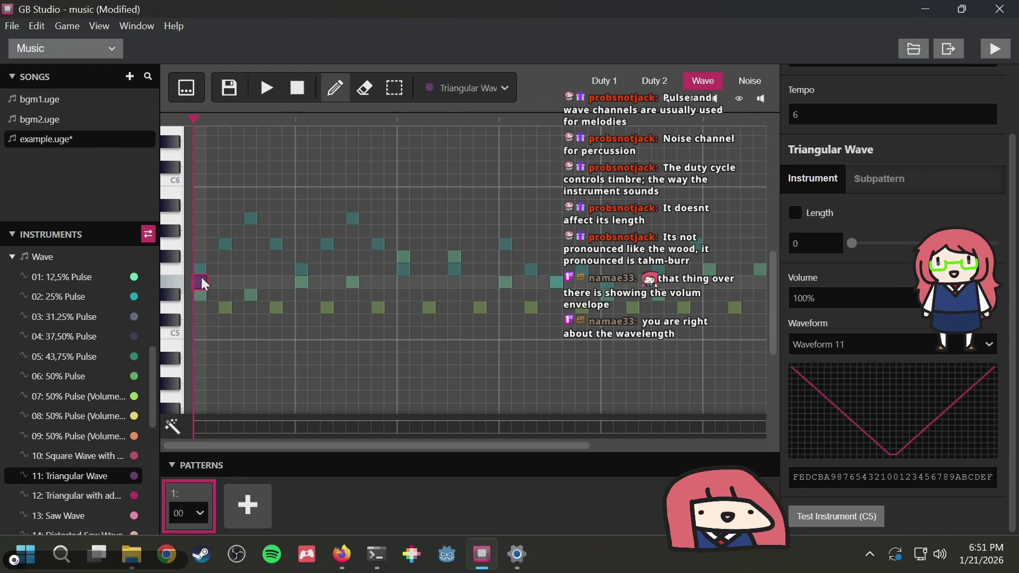
{"action": "left_click", "coordinate": [68, 511]}
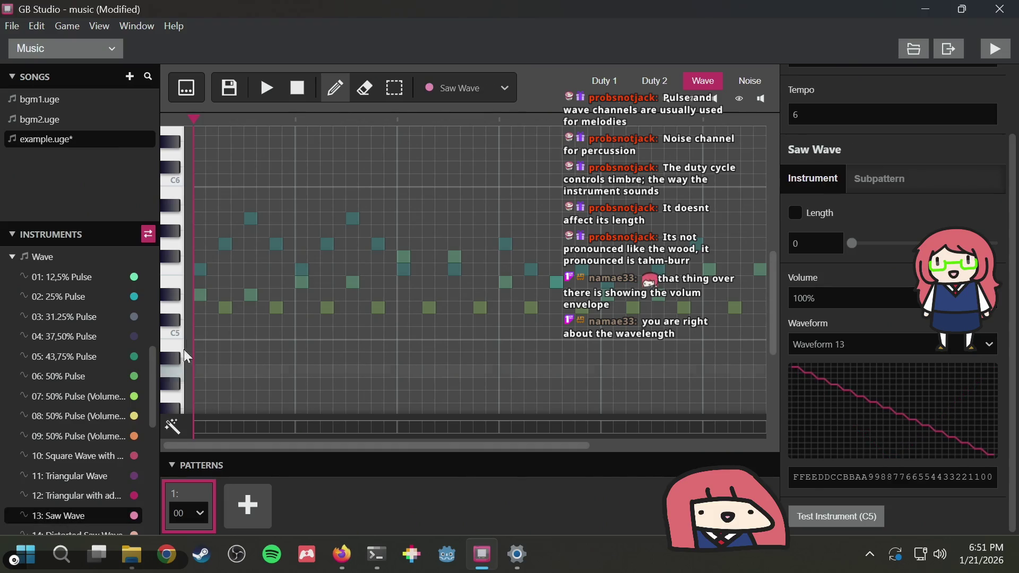
{"action": "scroll", "coordinate": [116, 376], "scroll_direction": "down", "scroll_amount": 2}
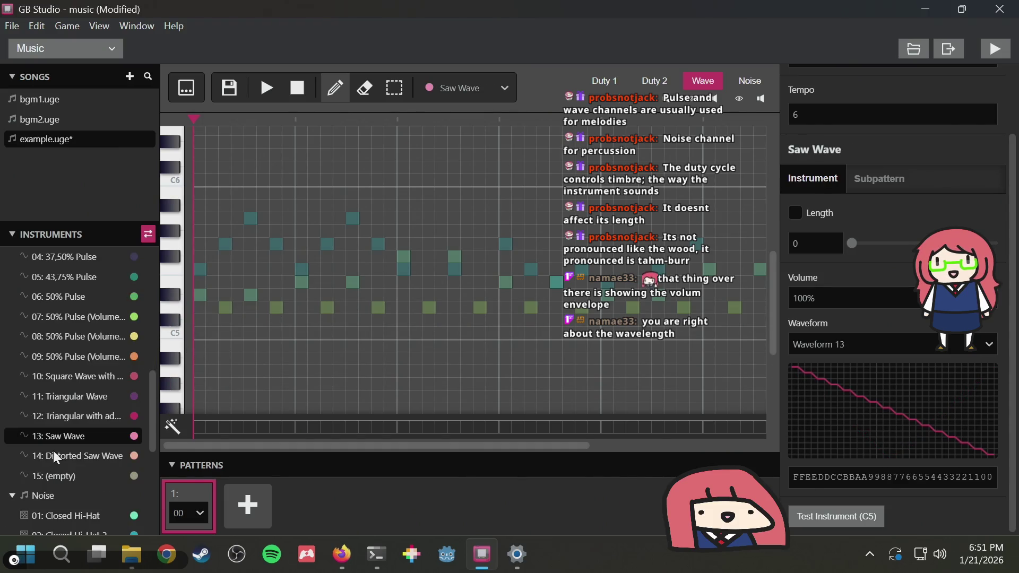
With 50% Pulse (Volume 3), place the opening rising-and-falling Wave notes, nudging the second up a step
{"action": "left_click", "coordinate": [78, 337]}
{"action": "left_click", "coordinate": [199, 282]}
{"action": "left_click", "coordinate": [237, 270]}
{"action": "mouse_move", "coordinate": [244, 269]}
{"action": "left_mouse_down"}
{"action": "mouse_move", "coordinate": [225, 285]}
{"action": "mouse_move", "coordinate": [233, 253]}
{"action": "left_mouse_up"}
{"action": "left_click", "coordinate": [251, 231]}
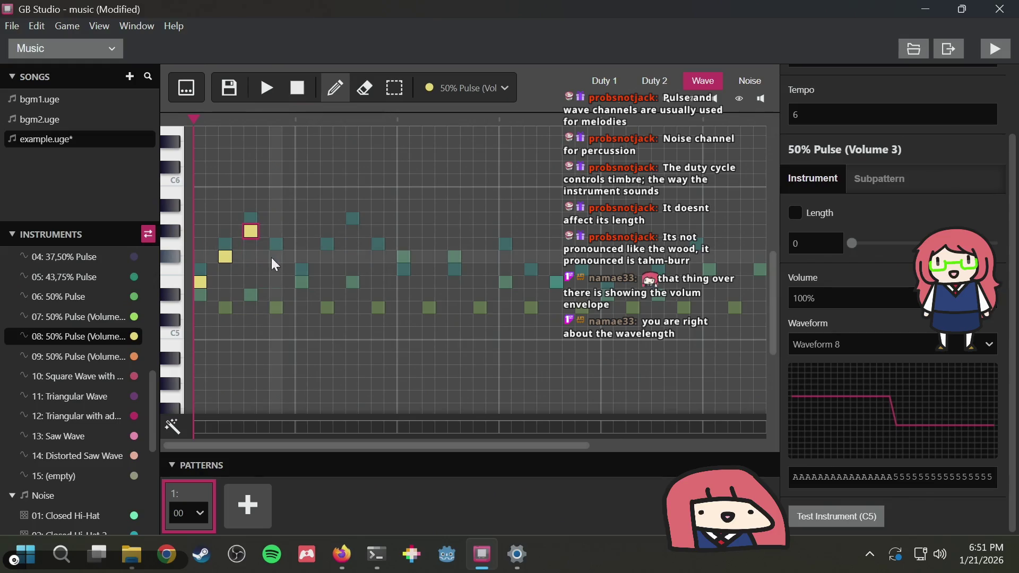
{"action": "left_click", "coordinate": [274, 258]}
{"action": "left_click", "coordinate": [301, 283]}
Continue the Wave zigzag with further notes, including lower ones later in the pattern
{"action": "left_click", "coordinate": [327, 258]}
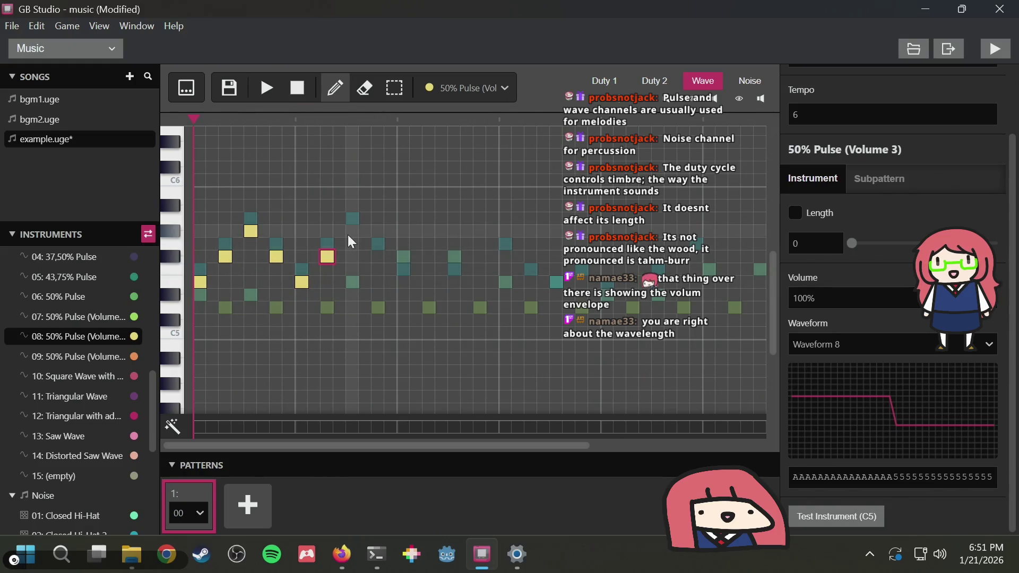
{"action": "key", "text": "Escape"}
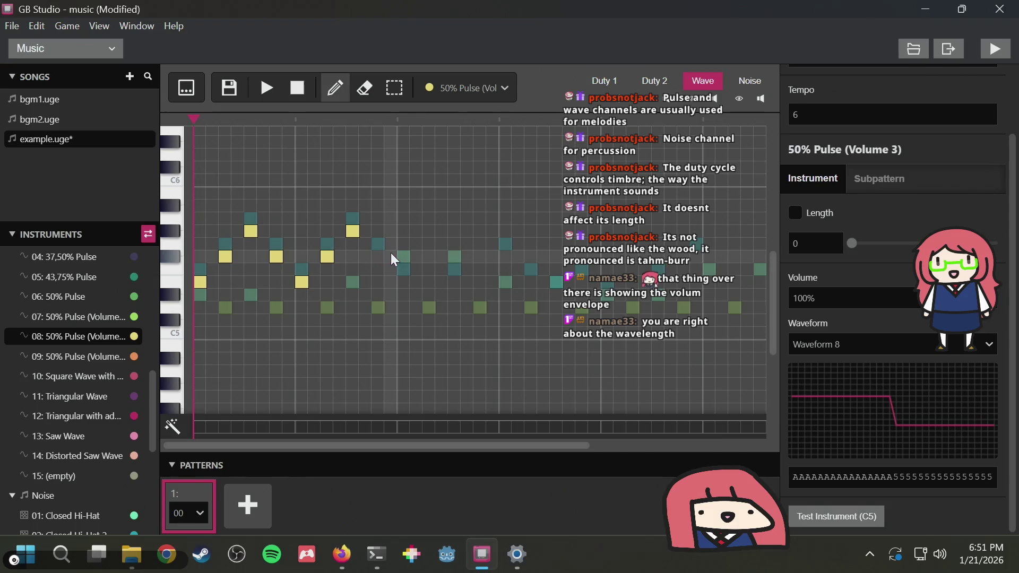
{"action": "left_click", "coordinate": [372, 254]}
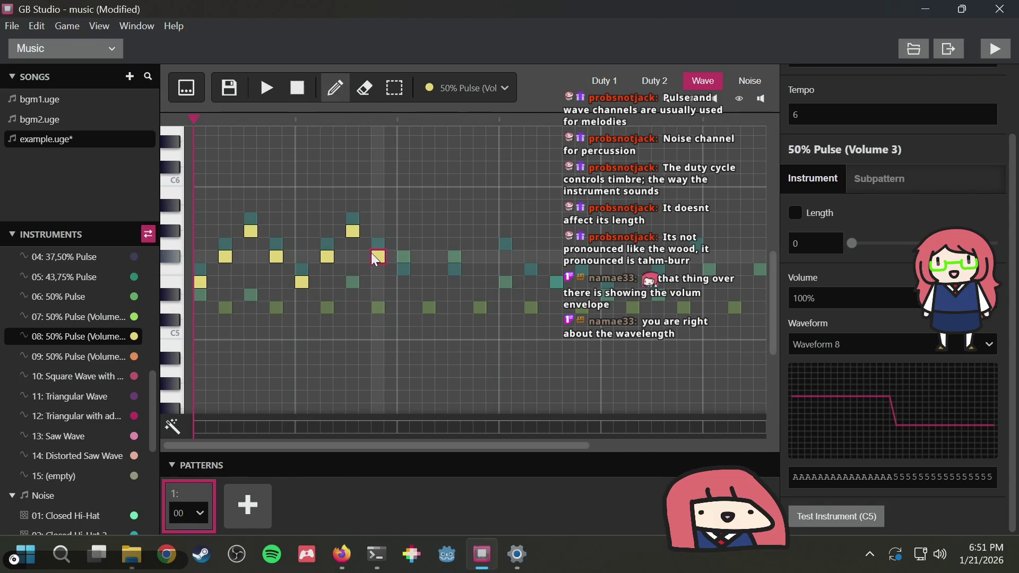
{"action": "left_click", "coordinate": [404, 295]}
{"action": "left_click", "coordinate": [454, 294]}
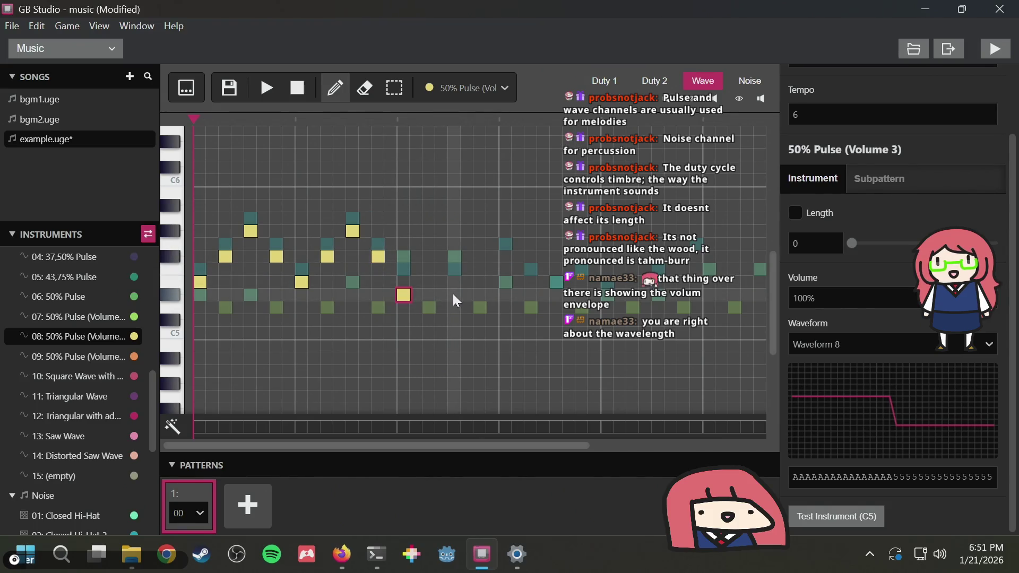
Add a closing Wave note, preview the song, and delete one yellow note
{"action": "left_click", "coordinate": [509, 257]}
{"action": "left_click", "coordinate": [262, 85]}
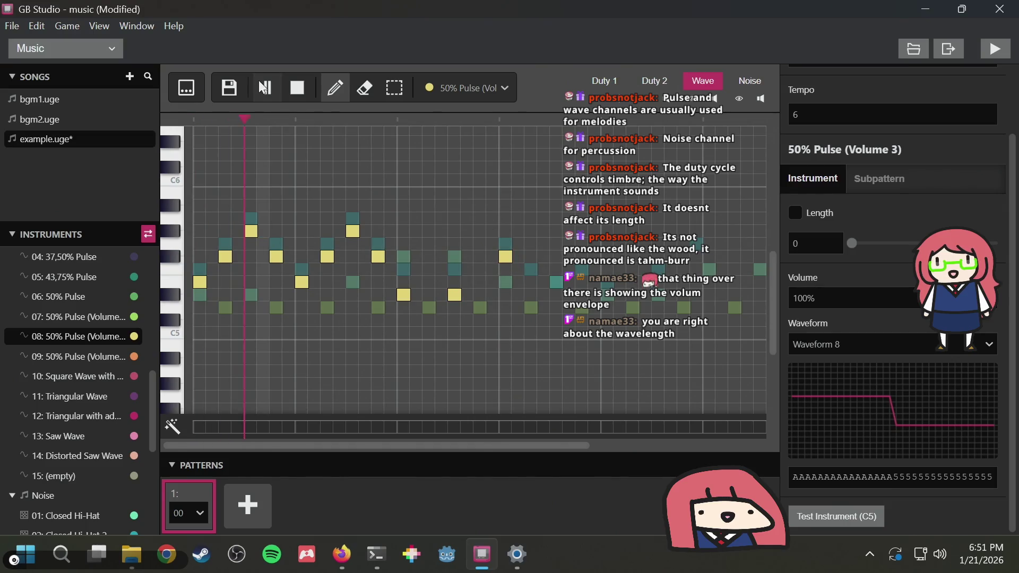
{"action": "left_click", "coordinate": [301, 85]}
{"action": "right_click", "coordinate": [355, 295]}
Return to the song start and delete all remaining yellow 50% Pulse Wave notes
{"action": "key", "text": "3"}
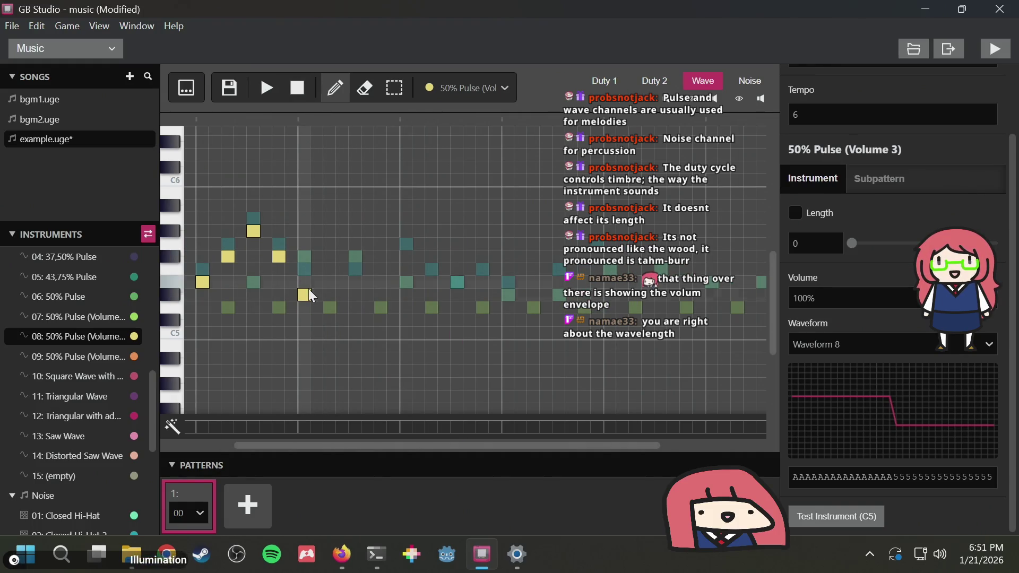
{"action": "scroll", "coordinate": [307, 289], "scroll_direction": "left", "scroll_amount": 3}
{"action": "scroll", "coordinate": [308, 289], "scroll_direction": "left", "scroll_amount": 1}
{"action": "key", "text": "1"}
{"action": "right_click", "coordinate": [300, 280]}
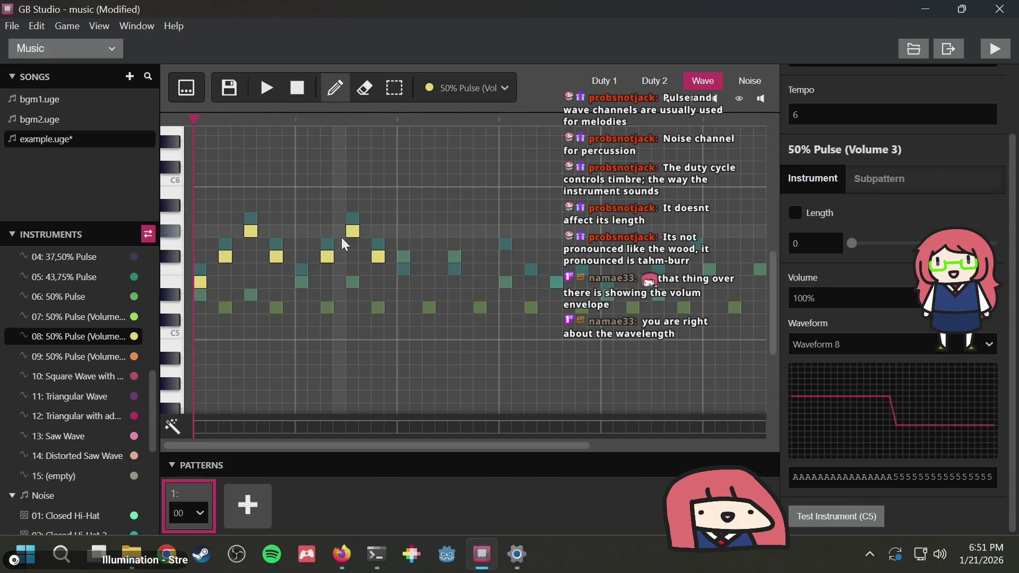
{"action": "right_click", "coordinate": [328, 259]}
{"action": "right_click", "coordinate": [352, 231]}
{"action": "right_click", "coordinate": [379, 256]}
{"action": "right_click", "coordinate": [271, 256]}
{"action": "right_click", "coordinate": [250, 235]}
{"action": "right_click", "coordinate": [222, 257]}
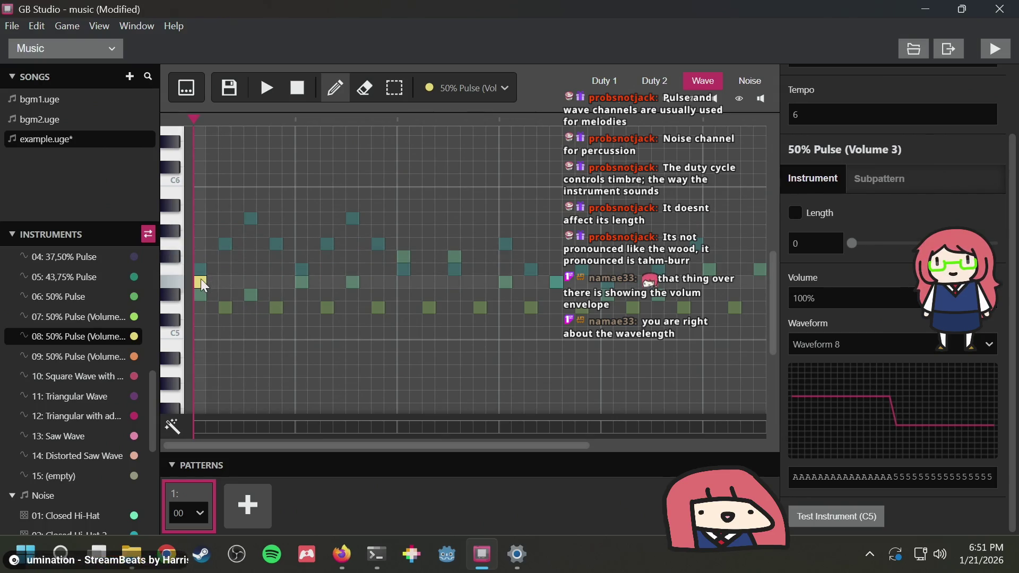
{"action": "right_click", "coordinate": [201, 280]}
On Duty 1, replace a melody note with a Fade Out 50% Pulse note
{"action": "left_click", "coordinate": [602, 81]}
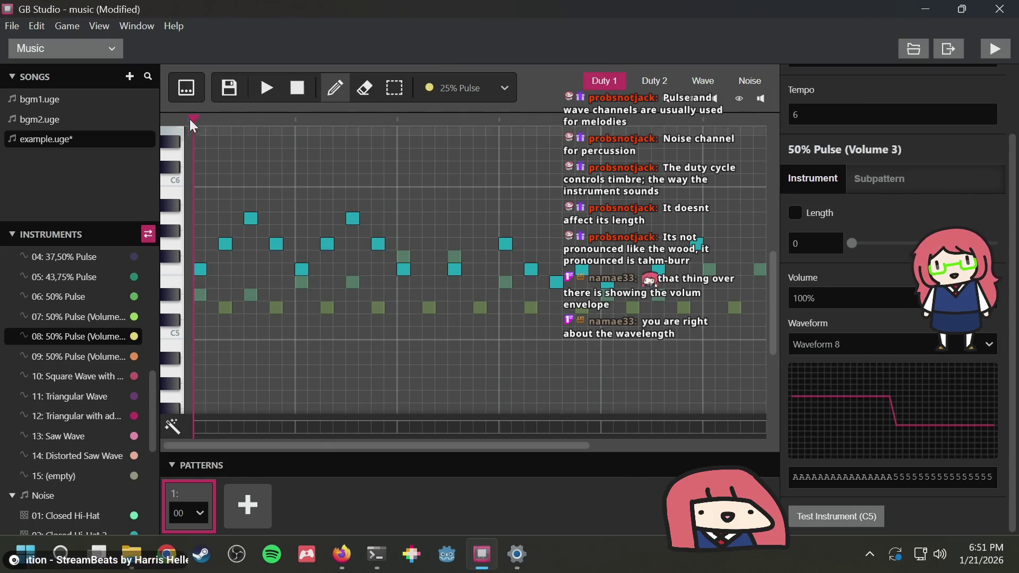
{"action": "left_click", "coordinate": [254, 89]}
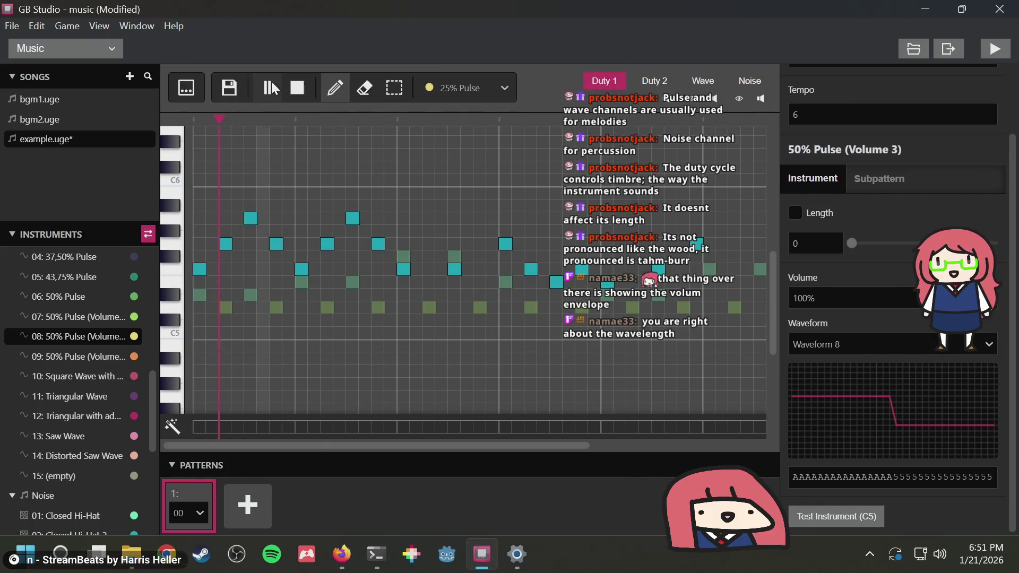
{"action": "left_click", "coordinate": [300, 89]}
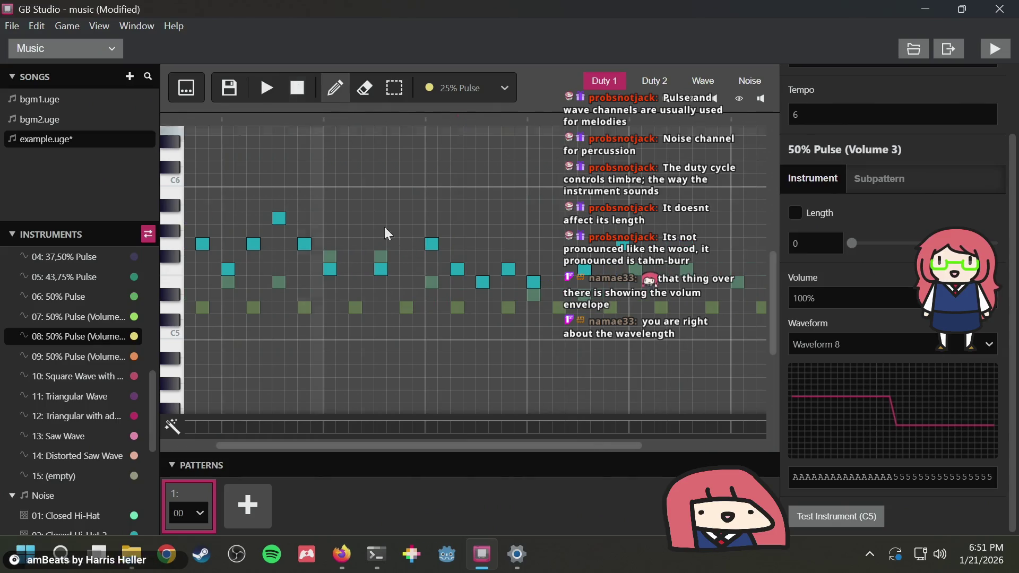
{"action": "left_click", "coordinate": [378, 269]}
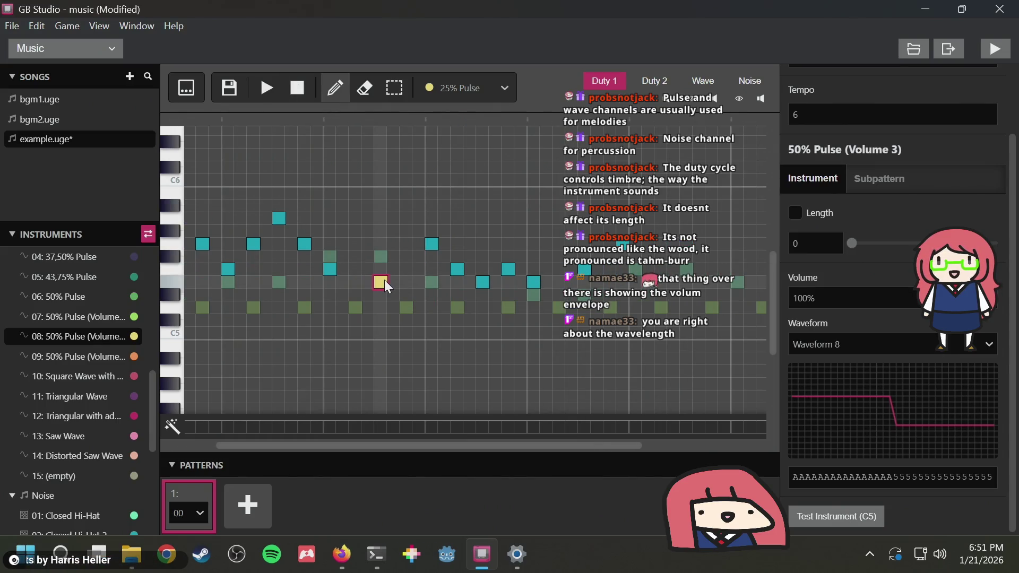
{"action": "scroll", "coordinate": [32, 292], "scroll_direction": "up", "scroll_amount": 8}
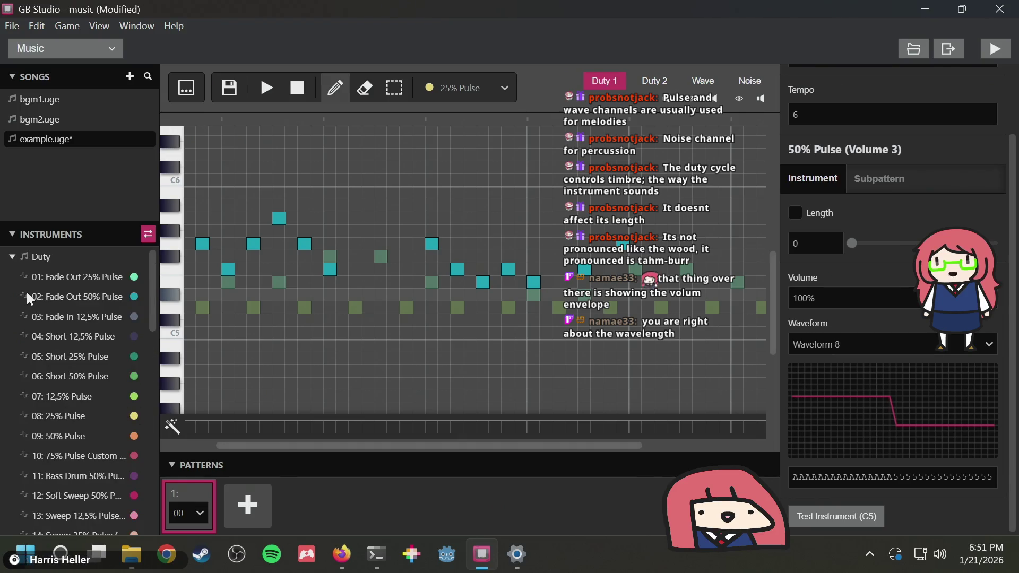
{"action": "left_click", "coordinate": [53, 300]}
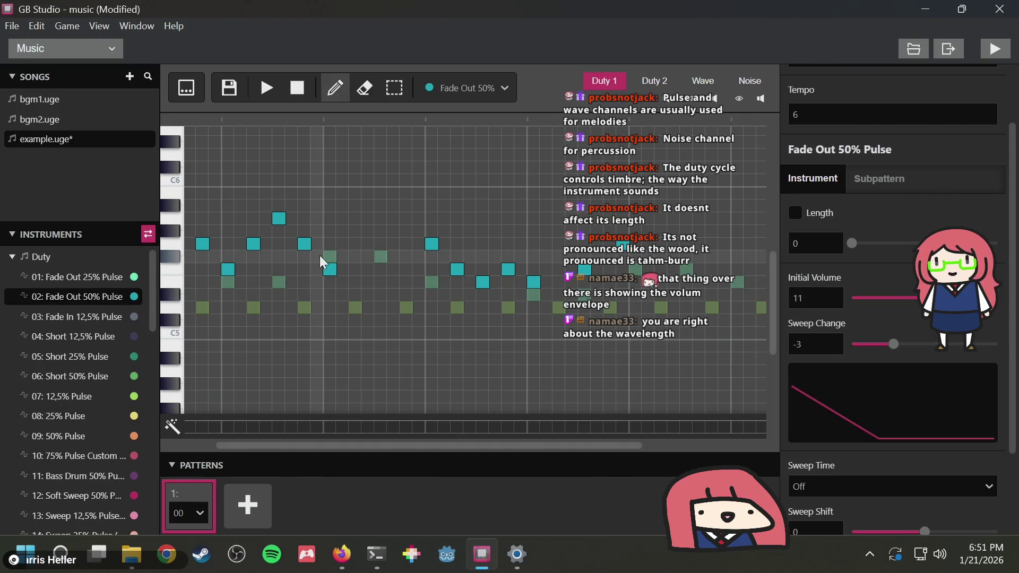
{"action": "left_click", "coordinate": [378, 284]}
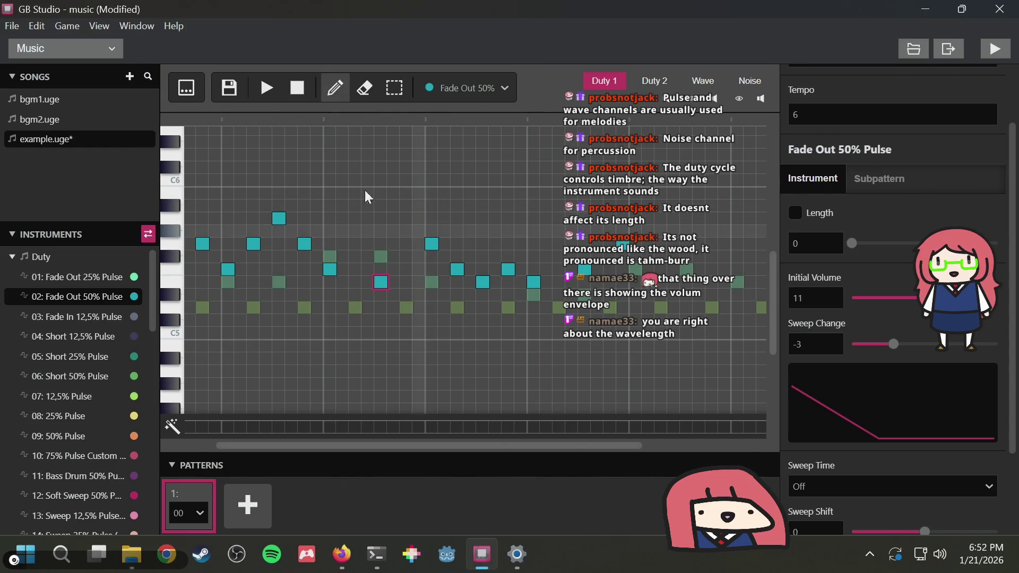
Swap another Duty 1 note for one a row higher, preview it, and open the Wave channel
{"action": "left_click", "coordinate": [266, 89]}
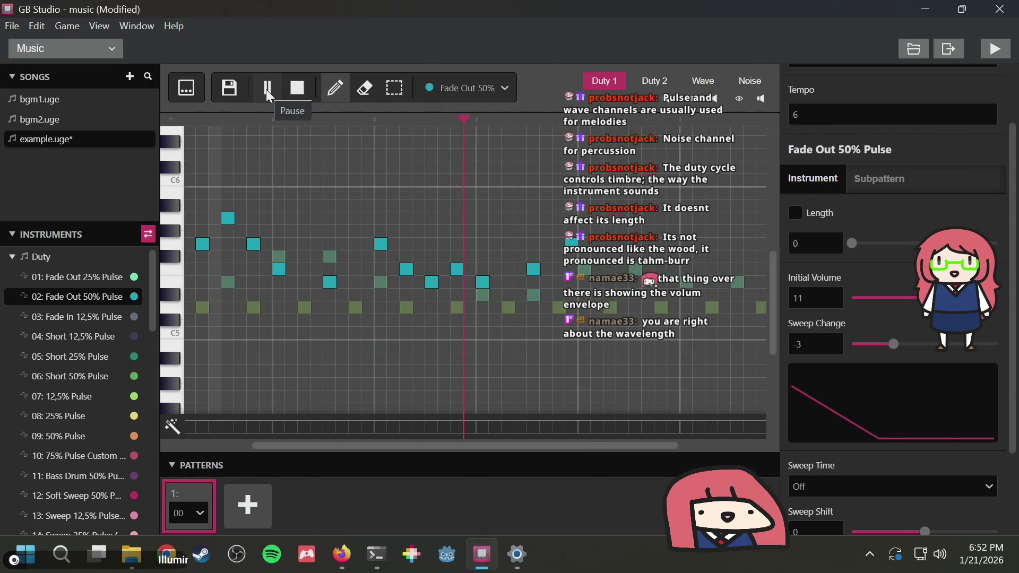
{"action": "left_click", "coordinate": [266, 89]}
{"action": "left_click", "coordinate": [454, 245]}
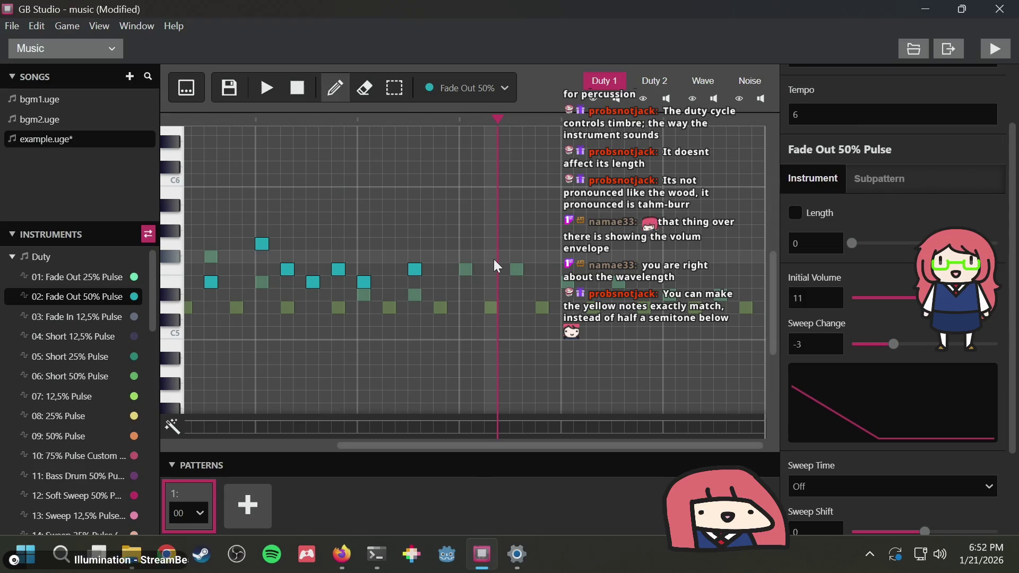
{"action": "left_click", "coordinate": [516, 256]}
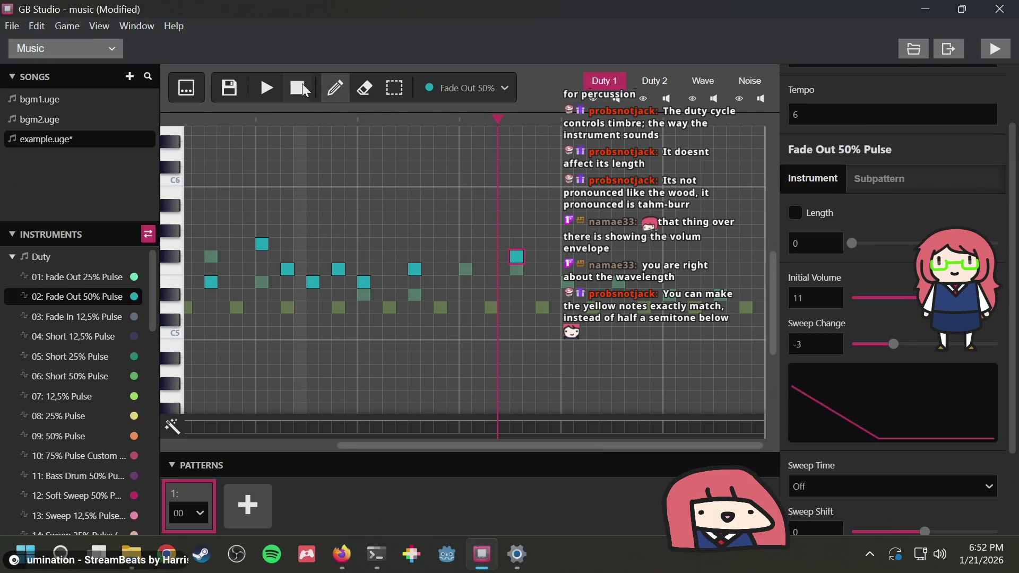
{"action": "left_click", "coordinate": [269, 90]}
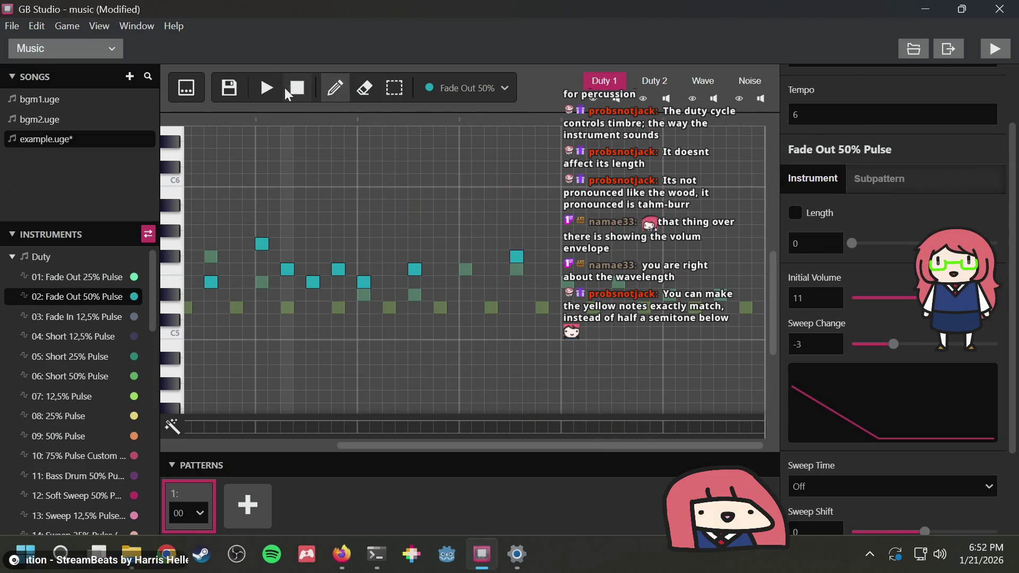
{"action": "left_click", "coordinate": [269, 91]}
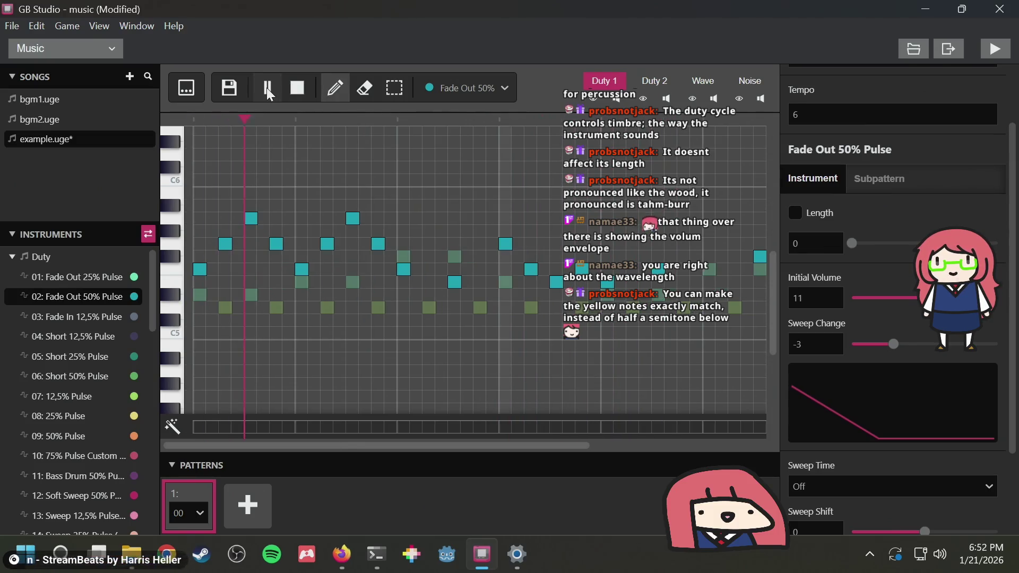
{"action": "left_click", "coordinate": [296, 89]}
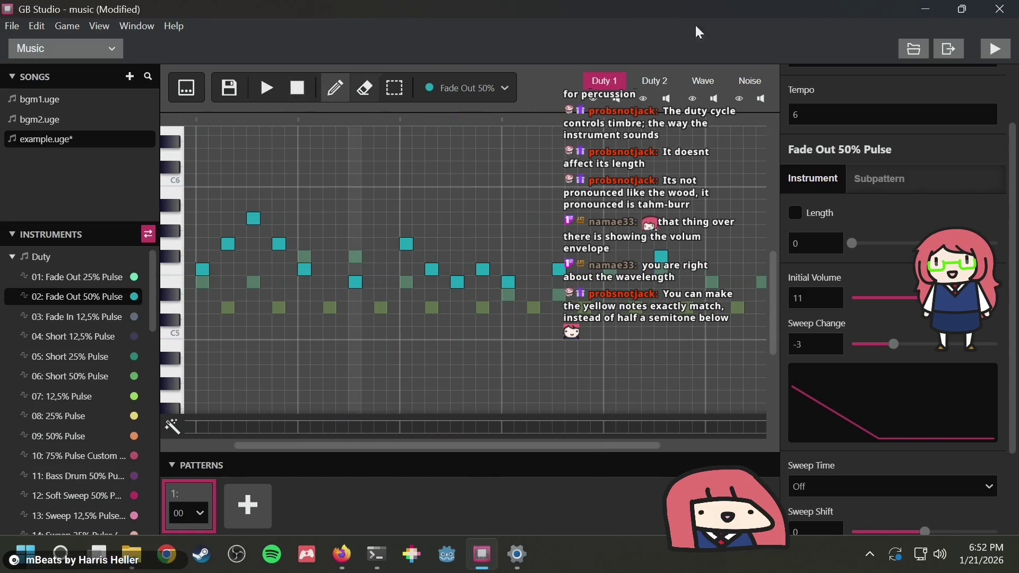
{"action": "left_click", "coordinate": [699, 78]}
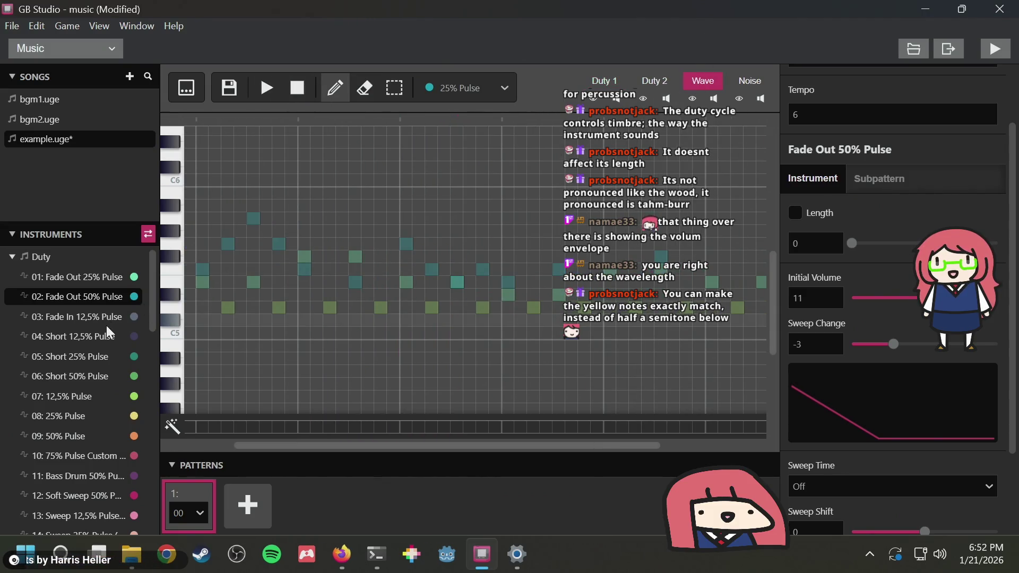
Select the 50% Pulse (Volume 3) Wave instrument and the draw tool
{"action": "scroll", "coordinate": [103, 317], "scroll_direction": "down", "scroll_amount": 5}
{"action": "scroll", "coordinate": [85, 340], "scroll_direction": "up", "scroll_amount": 3}
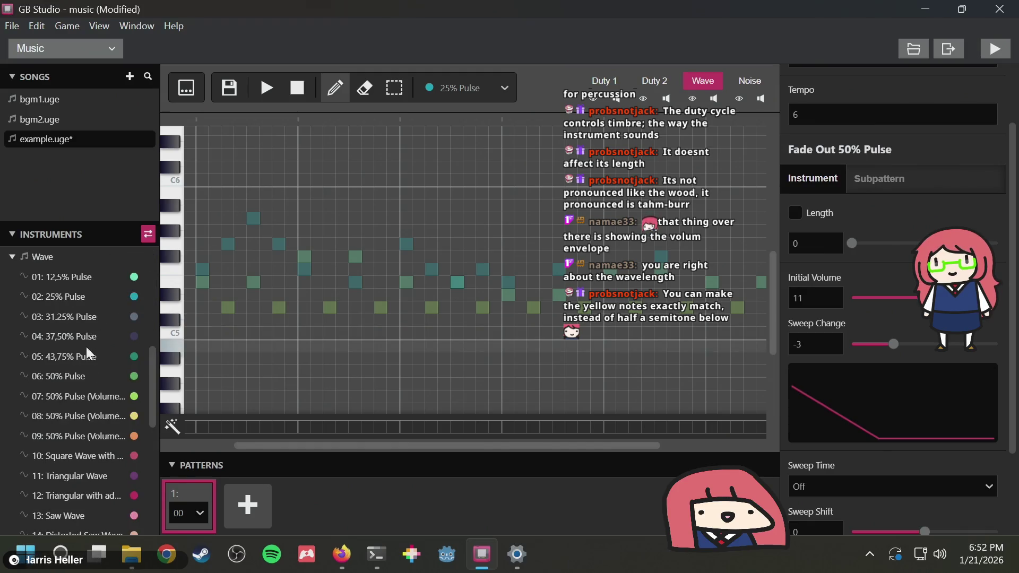
{"action": "scroll", "coordinate": [85, 345], "scroll_direction": "down", "scroll_amount": 7}
{"action": "scroll", "coordinate": [83, 340], "scroll_direction": "up", "scroll_amount": 4}
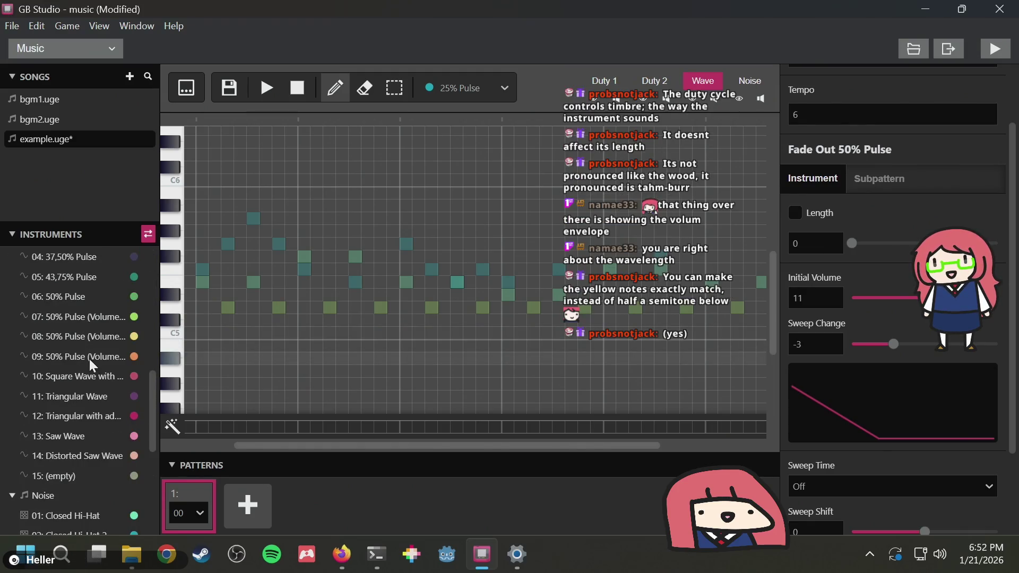
{"action": "left_click", "coordinate": [74, 340]}
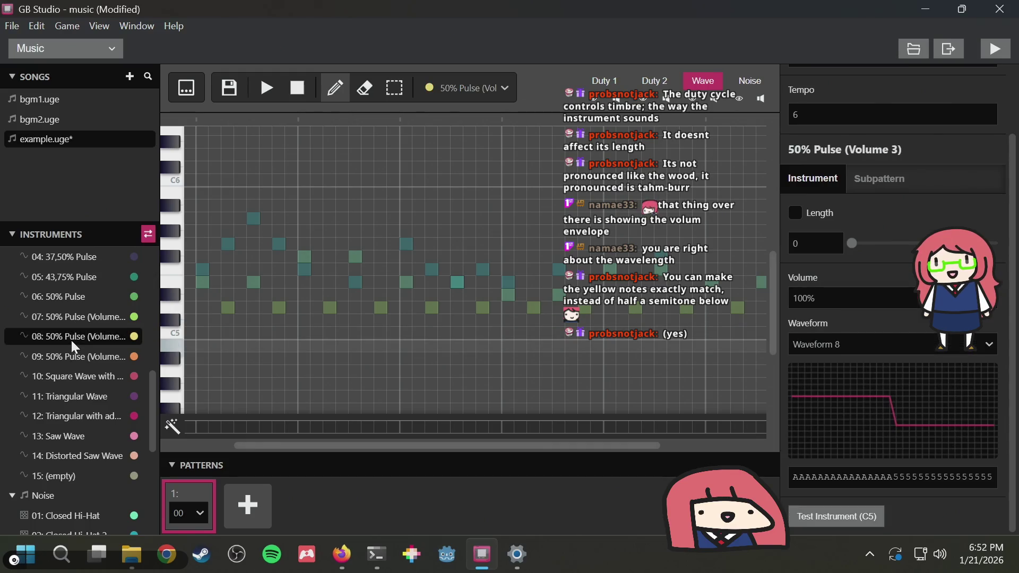
{"action": "left_click", "coordinate": [72, 356]}
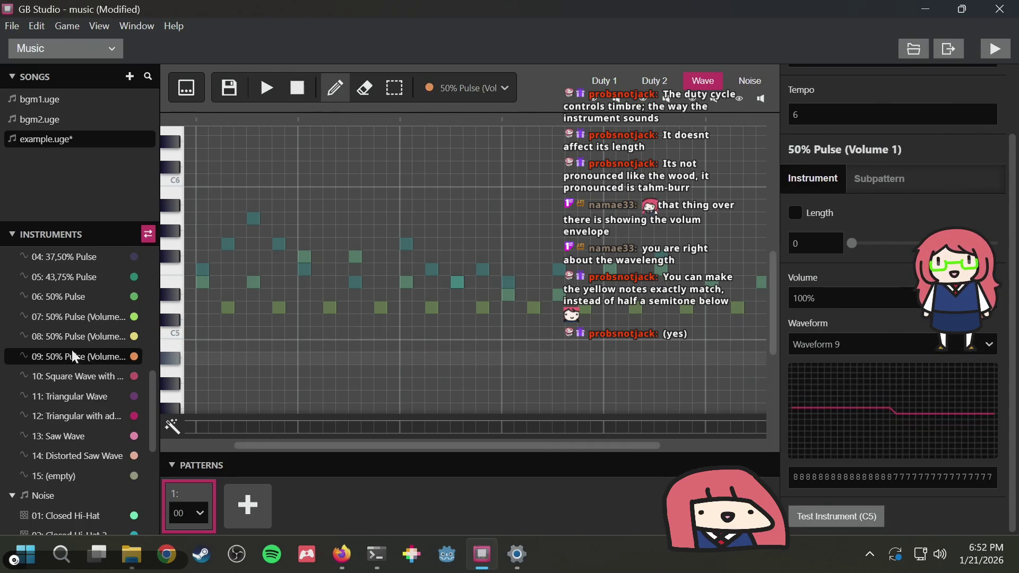
{"action": "left_click", "coordinate": [75, 341]}
{"action": "key", "text": "s"}
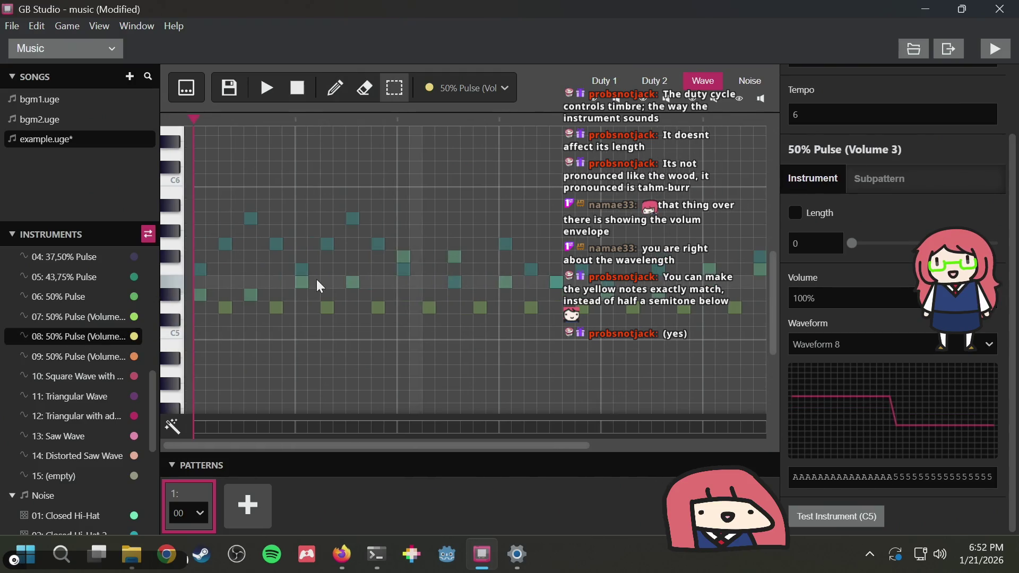
{"action": "key", "text": "d"}
Draw a ten-note rising-and-falling zigzag of Wave notes with two peaks across the pattern
{"action": "left_click", "coordinate": [200, 269]}
{"action": "left_click", "coordinate": [225, 243]}
{"action": "left_click", "coordinate": [251, 218]}
{"action": "left_click", "coordinate": [275, 244]}
{"action": "left_click", "coordinate": [302, 269]}
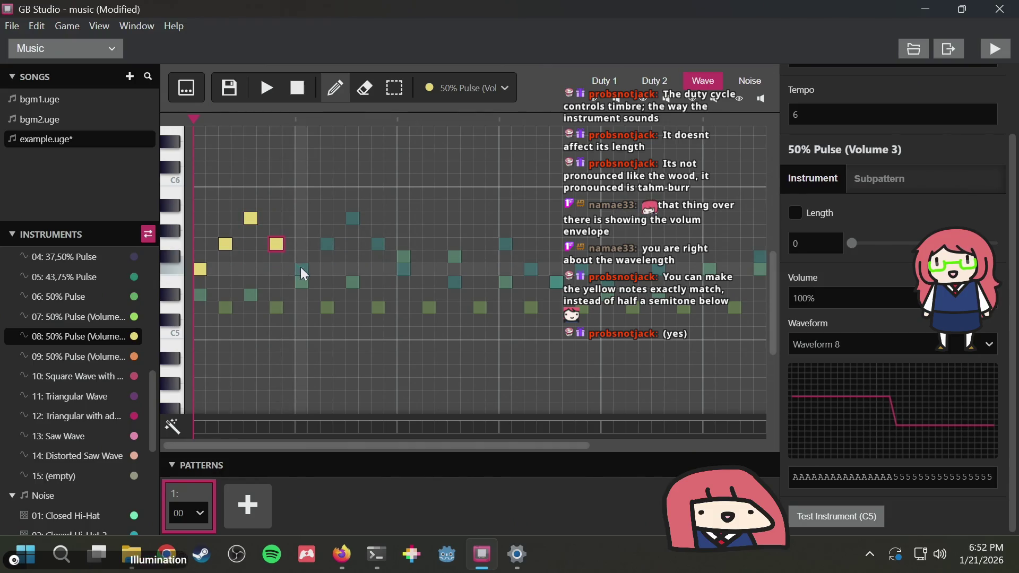
{"action": "left_click", "coordinate": [327, 244]}
{"action": "left_click", "coordinate": [351, 219]}
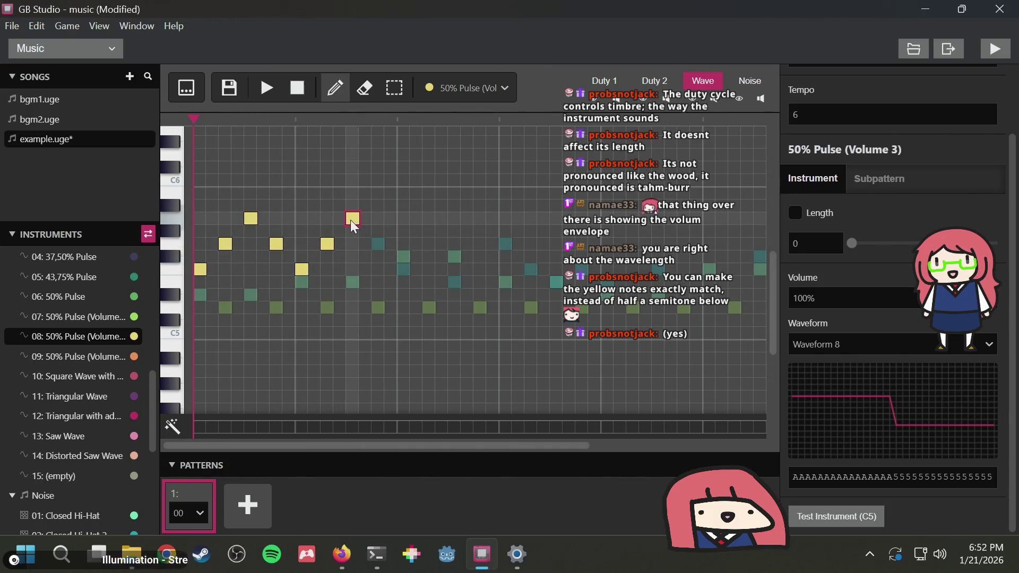
{"action": "left_click", "coordinate": [403, 269]}
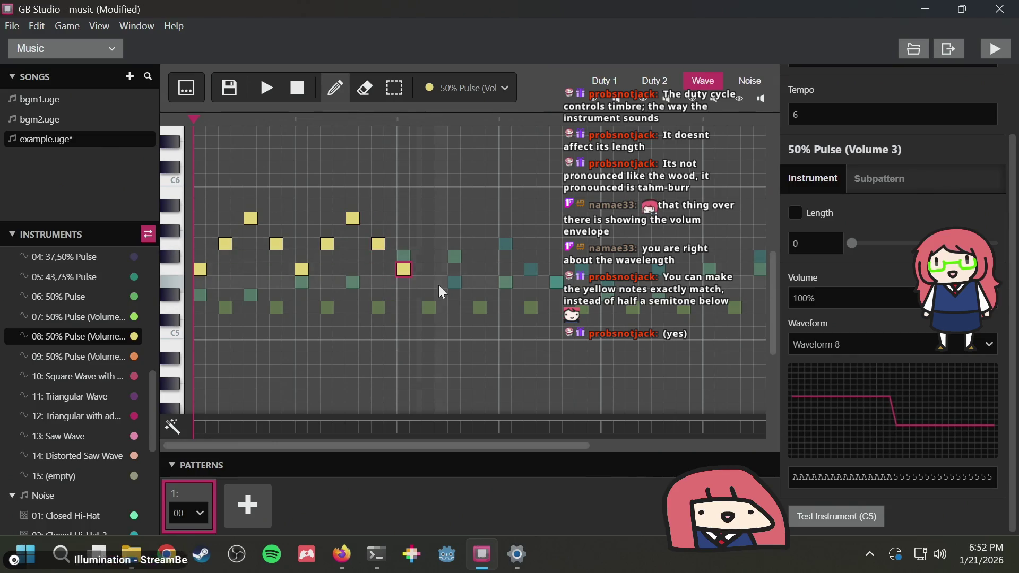
{"action": "left_click", "coordinate": [454, 281]}
{"action": "left_click", "coordinate": [505, 242]}
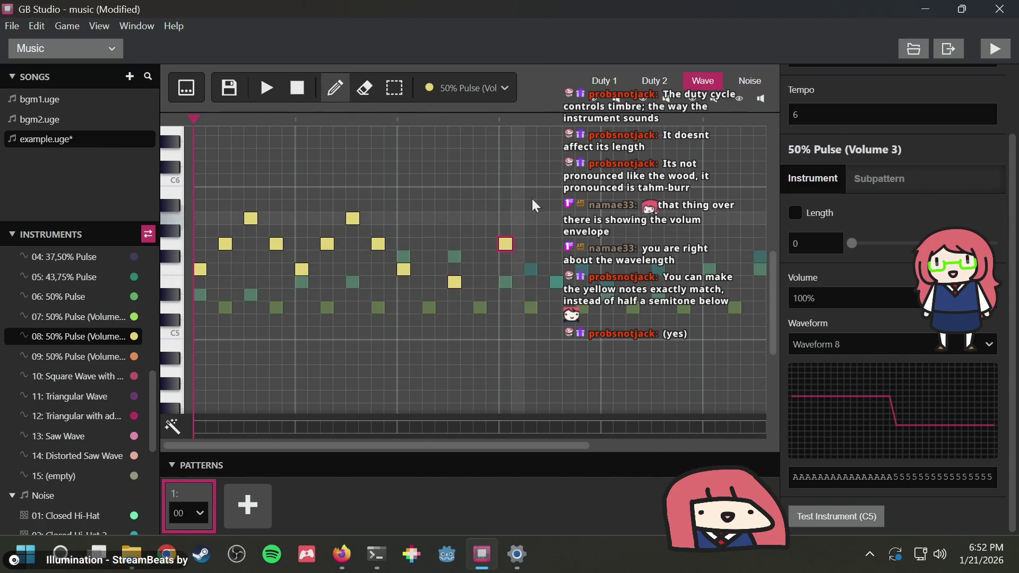
Play the song twice to hear the Wave line, then return to Duty 1
{"action": "left_click", "coordinate": [269, 87]}
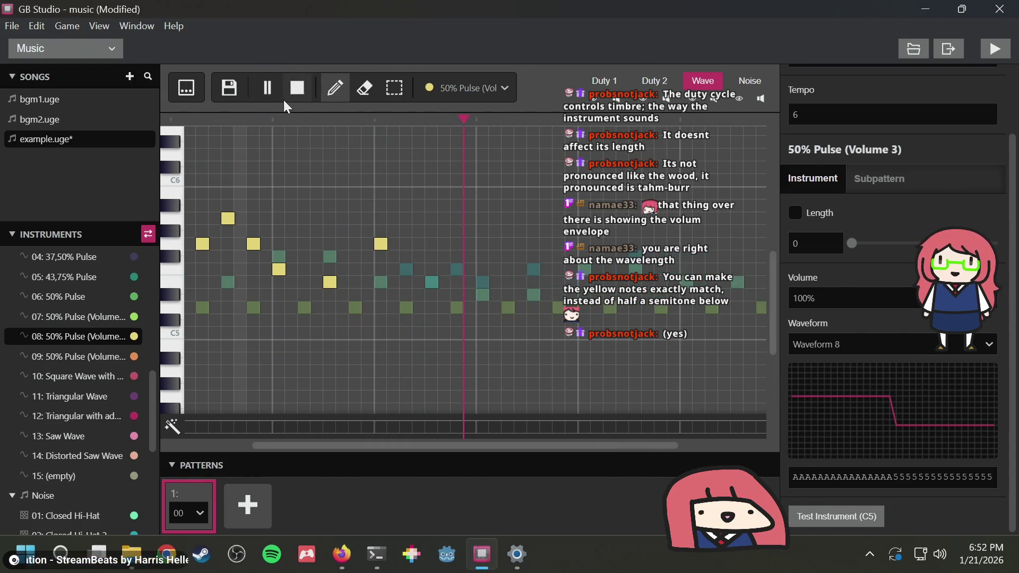
{"action": "left_click", "coordinate": [300, 99]}
{"action": "left_click", "coordinate": [268, 90]}
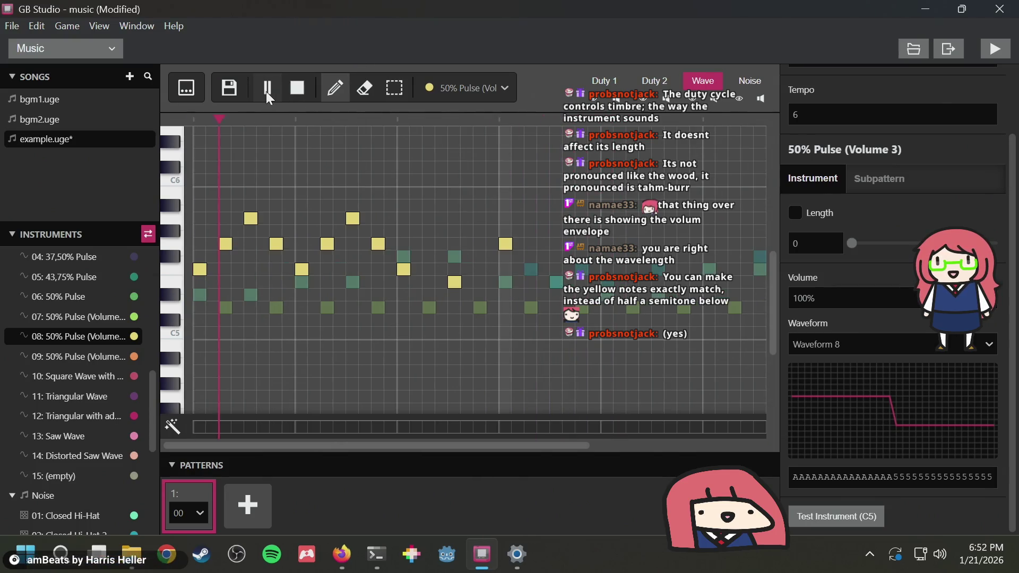
{"action": "left_click", "coordinate": [303, 92]}
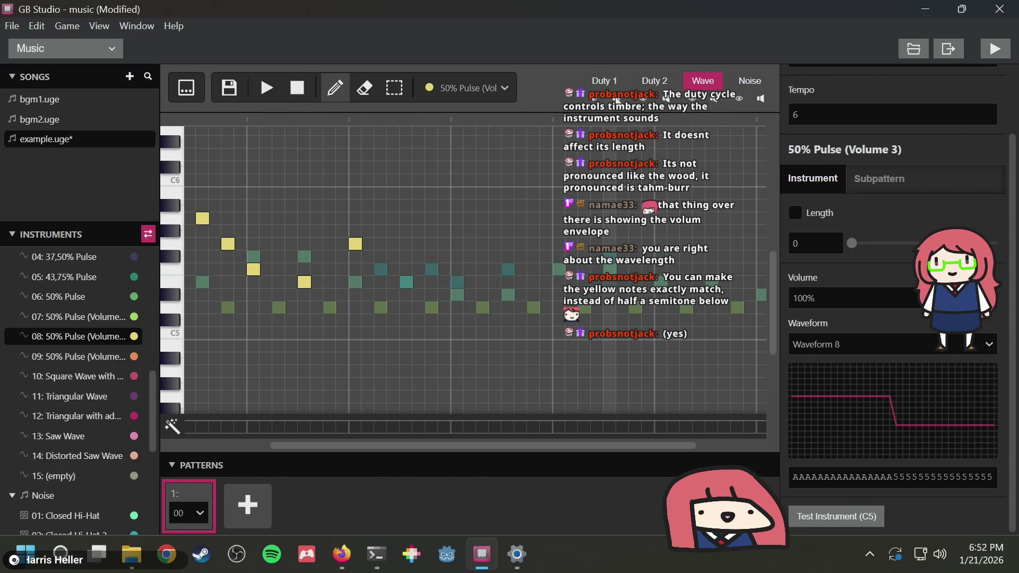
{"action": "left_click", "coordinate": [606, 82]}
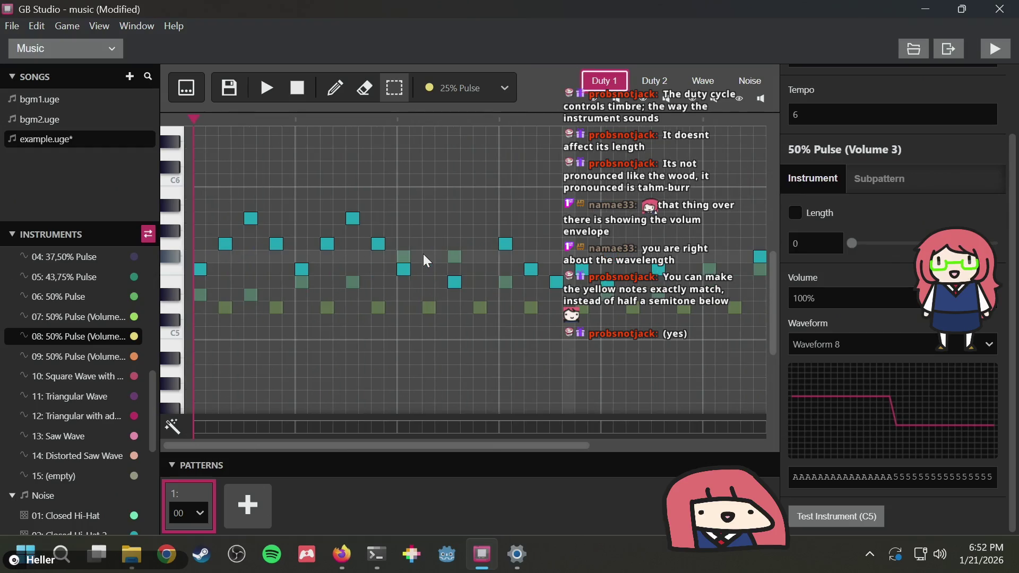
Preview the song, then redraw the peak Duty 1 note higher with the Fade Out 50% Pulse instrument
{"action": "left_click", "coordinate": [267, 89]}
{"action": "left_click", "coordinate": [296, 89]}
{"action": "left_click", "coordinate": [296, 91]}
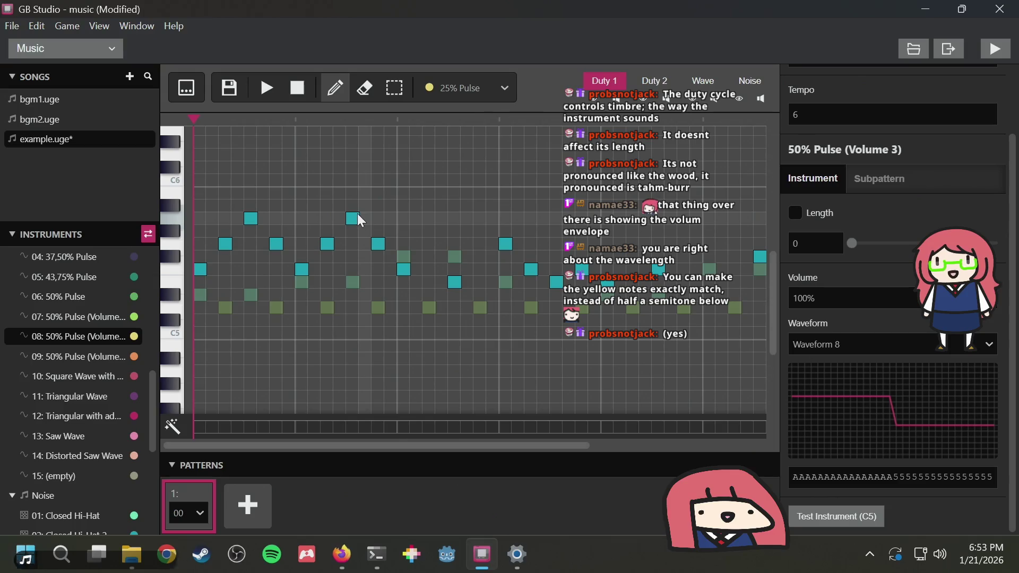
{"action": "left_click_drag", "start_coordinate": [354, 215], "coordinate": [352, 194]}
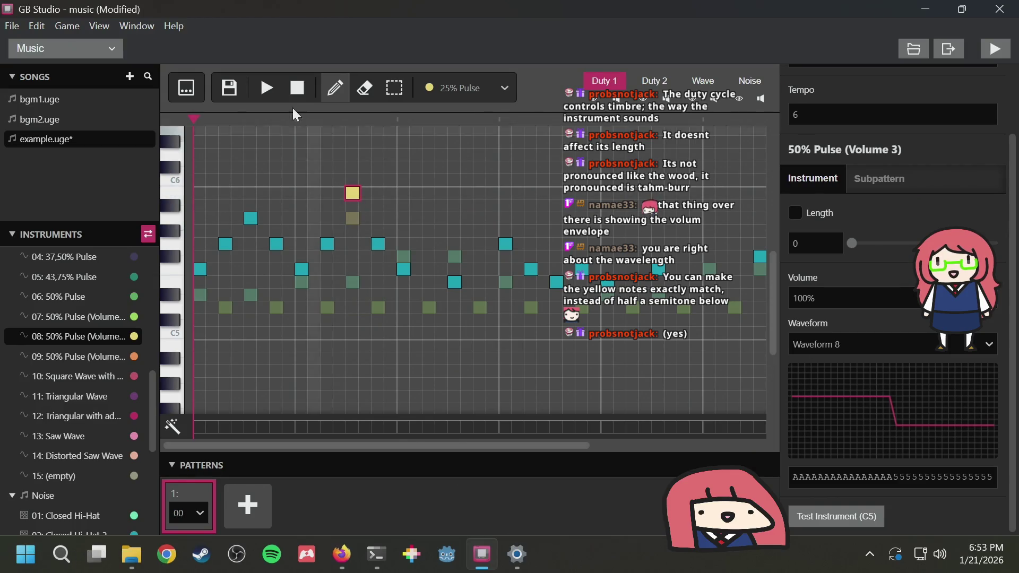
{"action": "right_click", "coordinate": [348, 188]}
{"action": "scroll", "coordinate": [73, 311], "scroll_direction": "up", "scroll_amount": 3}
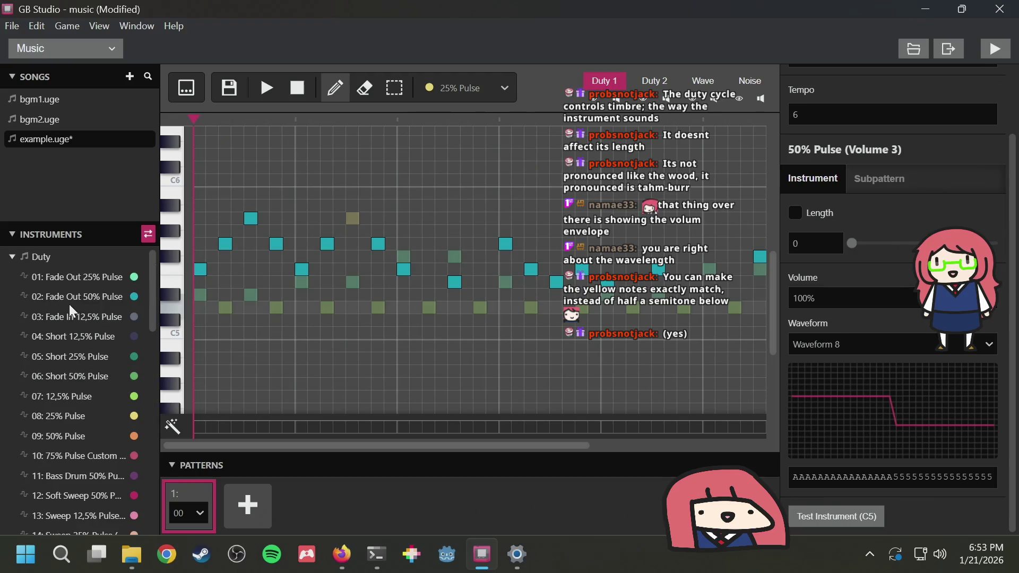
{"action": "left_click", "coordinate": [71, 299]}
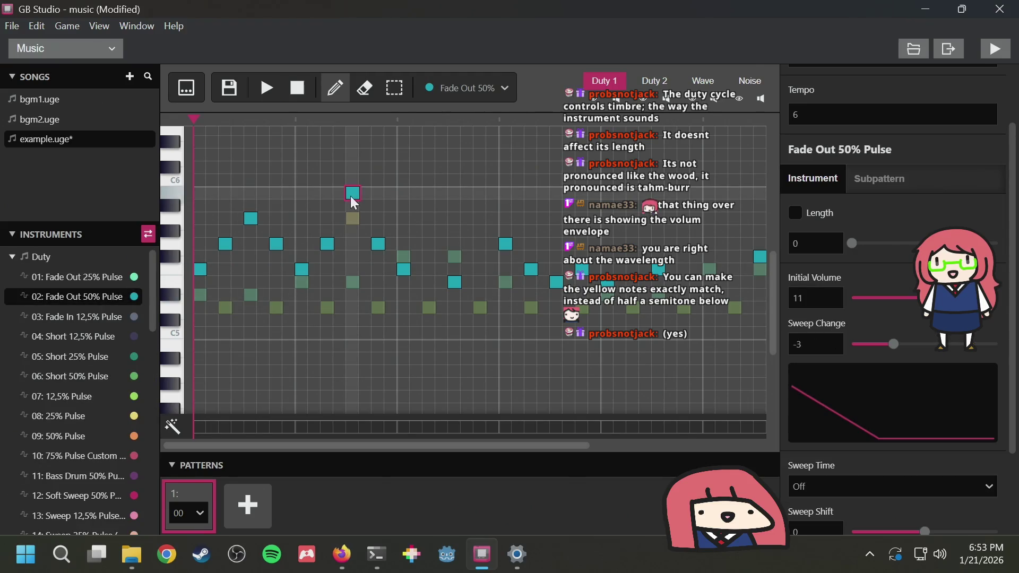
{"action": "left_click", "coordinate": [354, 195]}
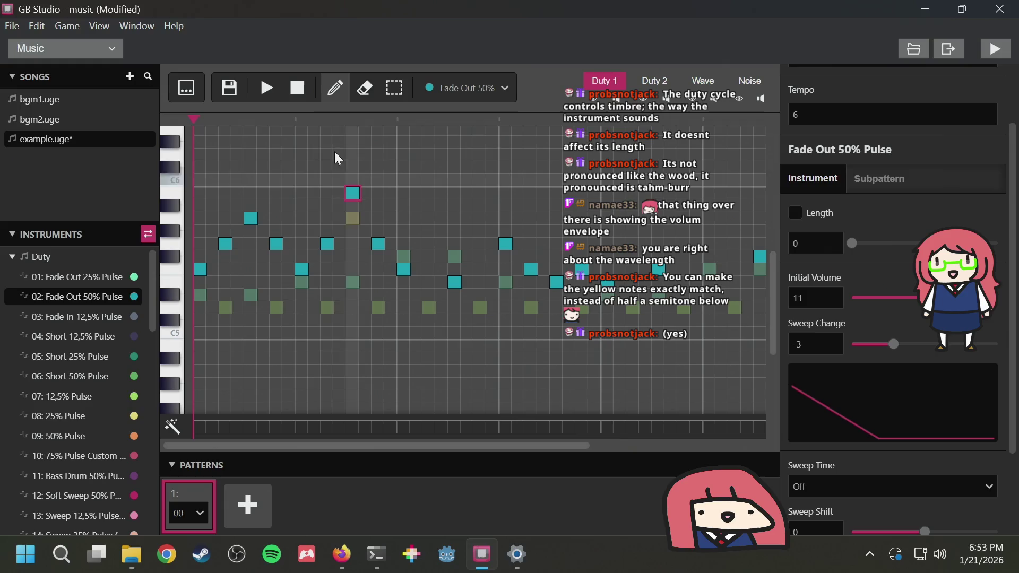
Audition the high peak note, then replace it with a lower note in the same column
{"action": "left_click", "coordinate": [267, 88]}
{"action": "left_click", "coordinate": [299, 101]}
{"action": "left_click", "coordinate": [267, 87]}
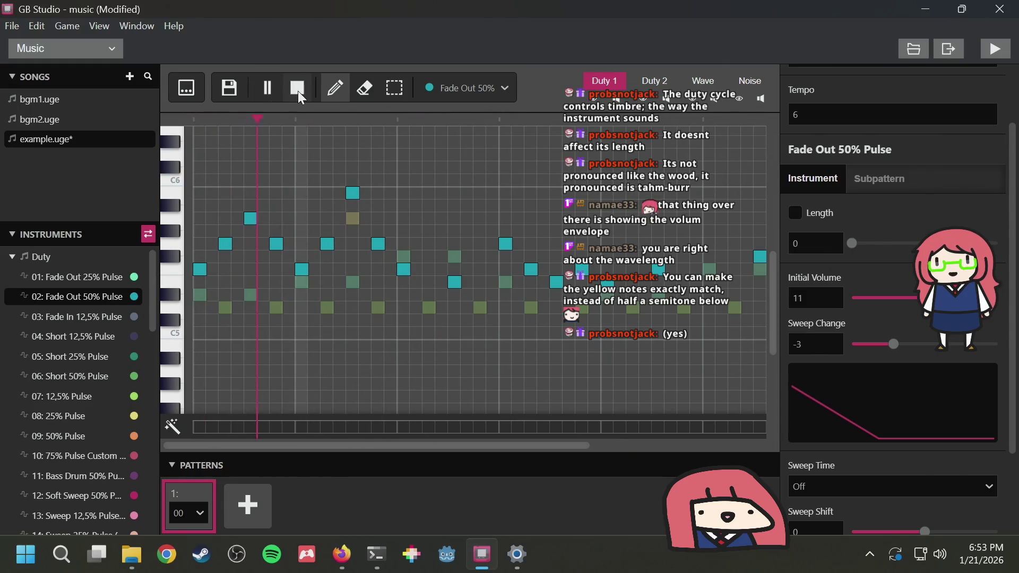
{"action": "left_click", "coordinate": [299, 91]}
{"action": "left_click", "coordinate": [352, 193]}
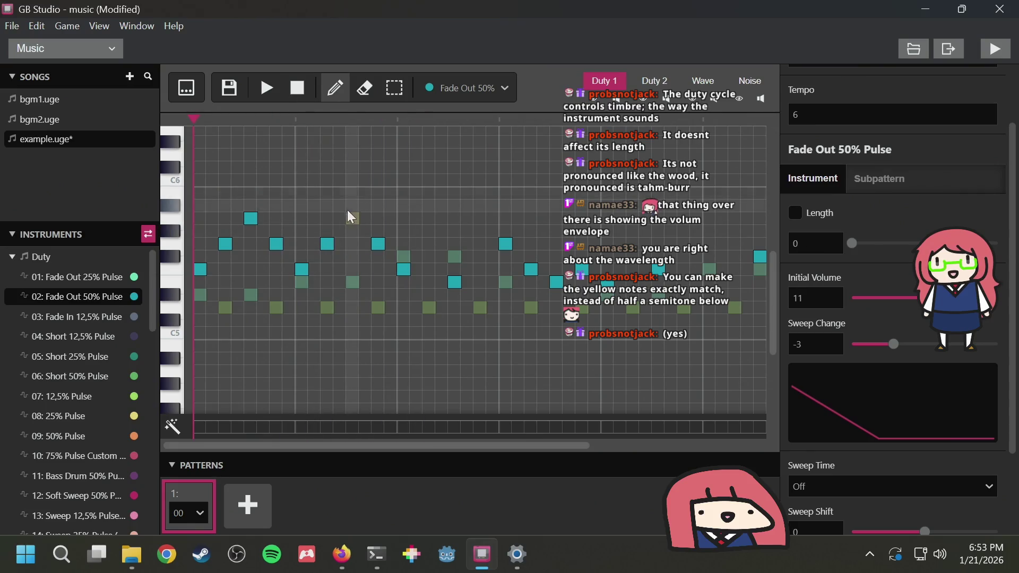
{"action": "left_click", "coordinate": [353, 269]}
{"action": "left_click", "coordinate": [266, 88]}
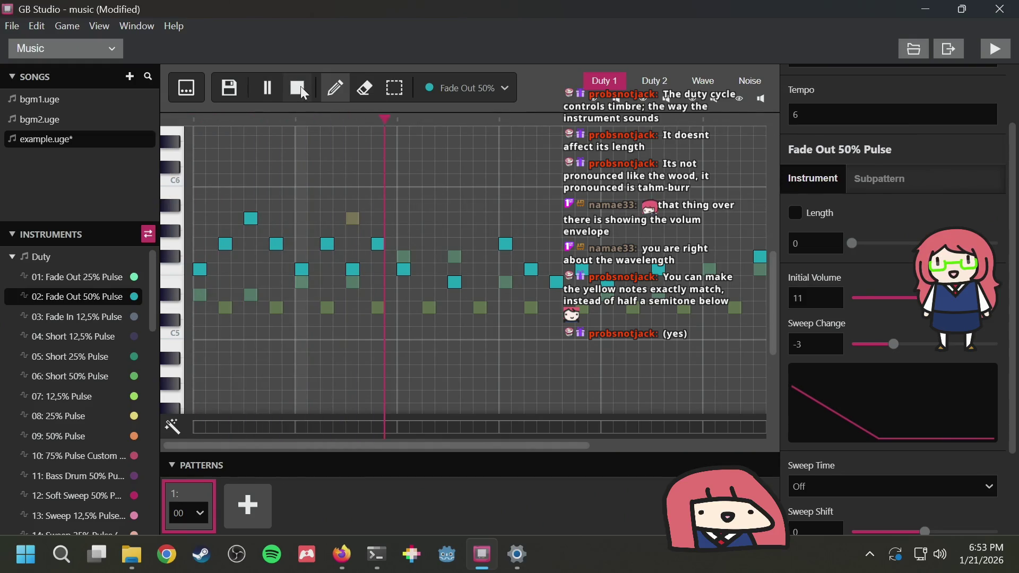
{"action": "key", "text": "space"}
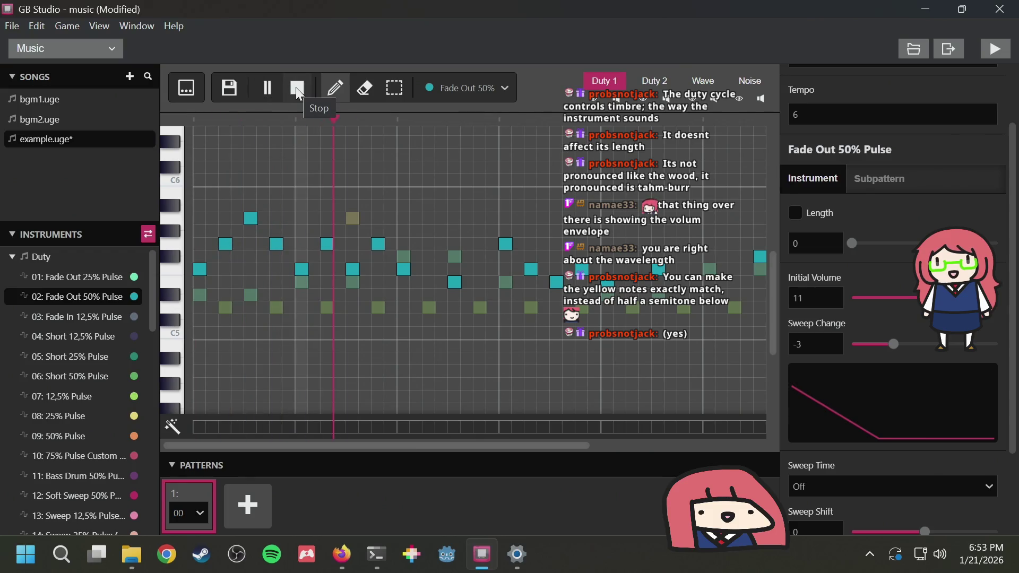
{"action": "left_click", "coordinate": [298, 95]}
Move that column's note higher and erase two later Duty 1 notes, previewing each change
{"action": "left_click", "coordinate": [353, 269]}
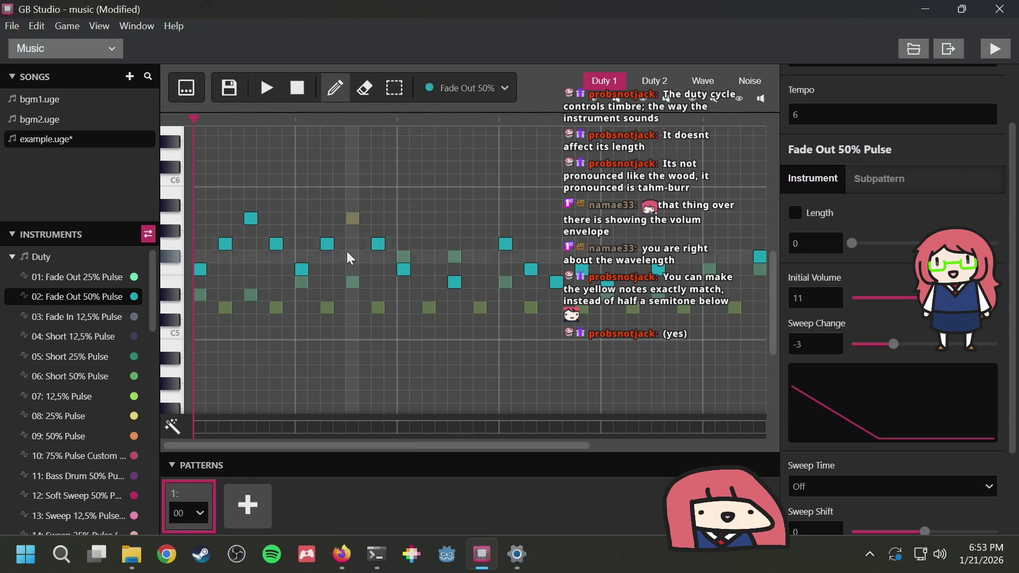
{"action": "left_click", "coordinate": [355, 234]}
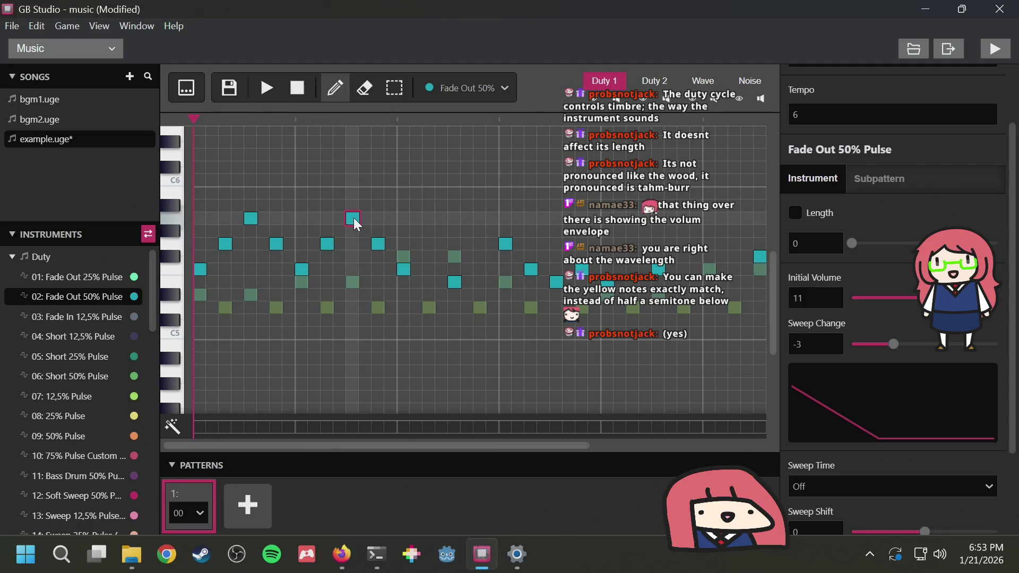
{"action": "key", "text": "space"}
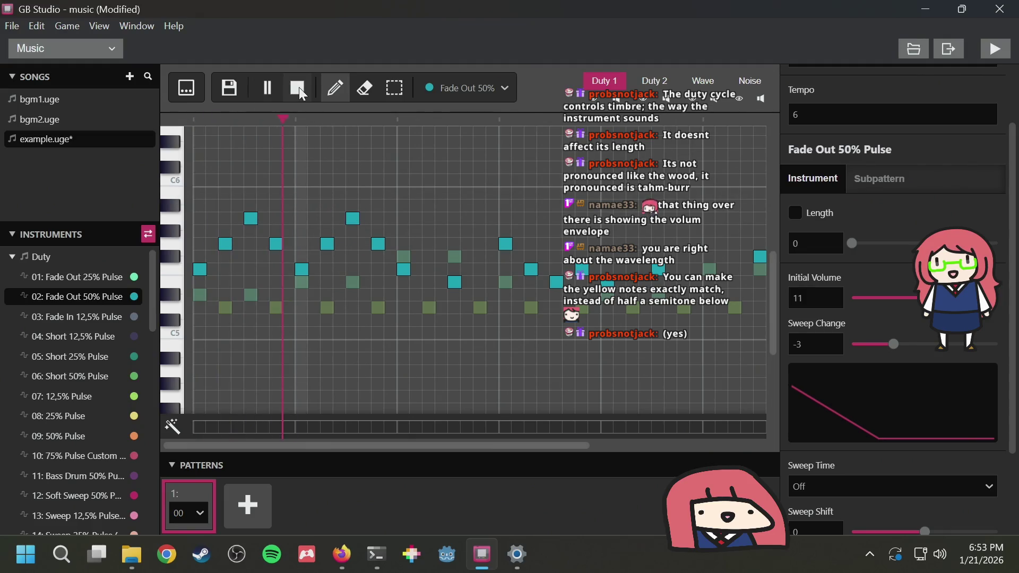
{"action": "left_click", "coordinate": [299, 94]}
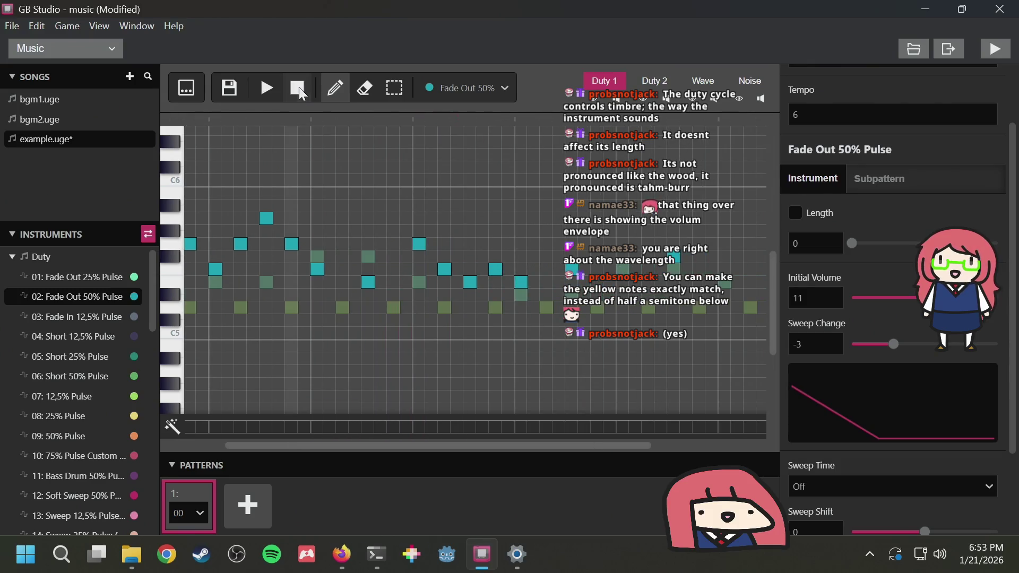
{"action": "left_click", "coordinate": [450, 268]}
{"action": "left_click", "coordinate": [496, 270]}
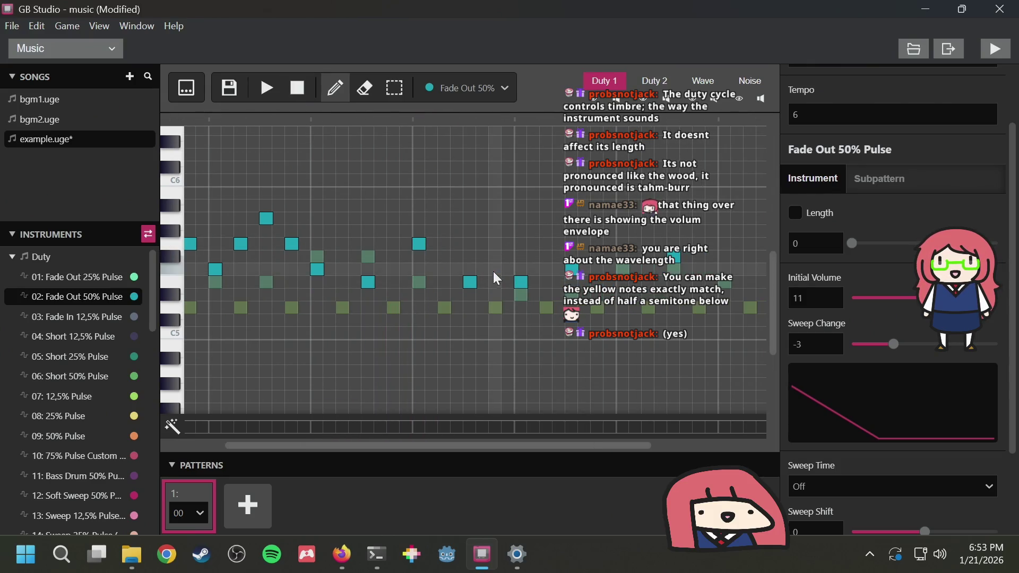
{"action": "left_click", "coordinate": [267, 87]}
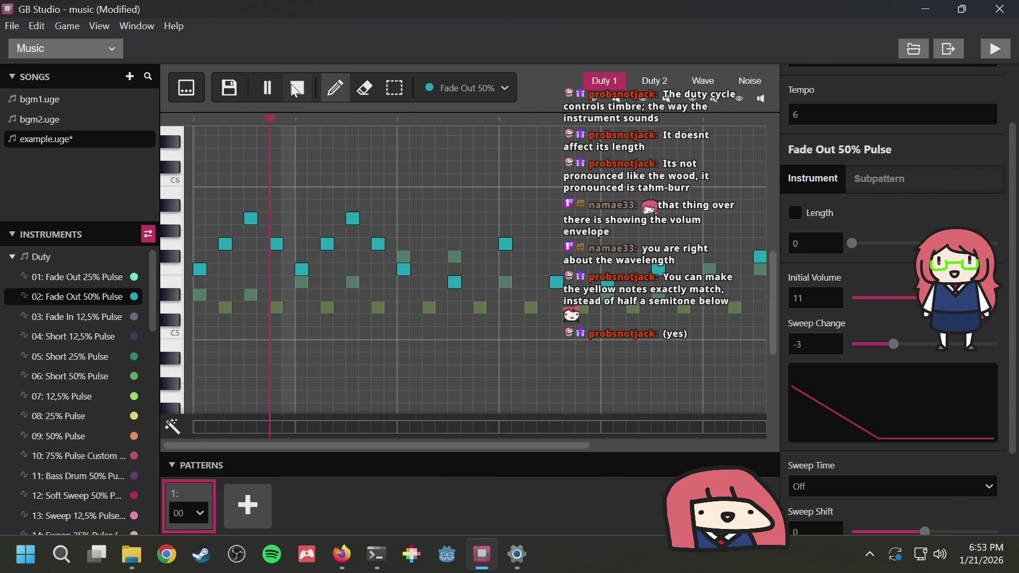
{"action": "left_click", "coordinate": [299, 93]}
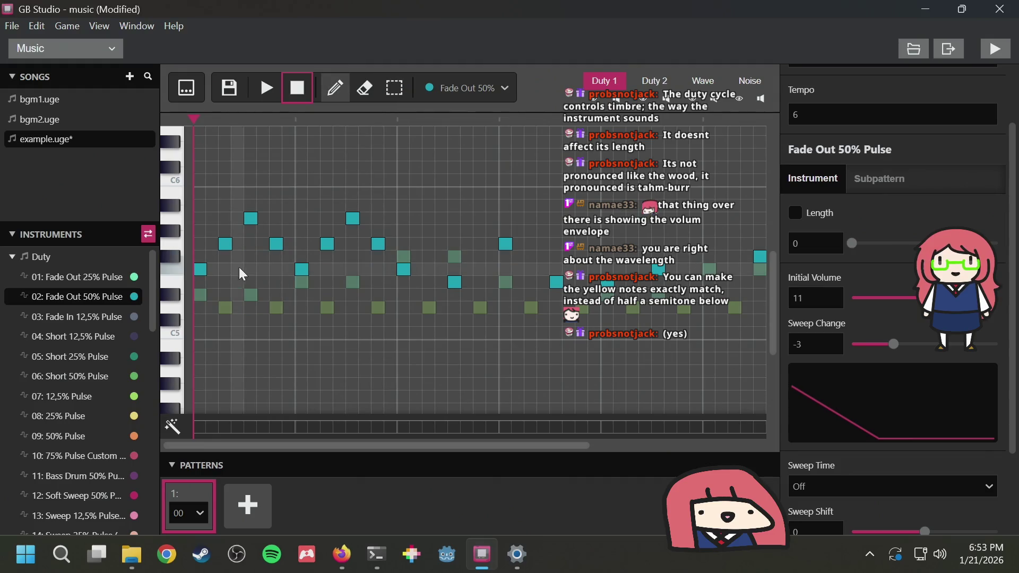
Erase three more old Duty 1 notes further right, then switch to Firefox
{"action": "scroll", "coordinate": [462, 257], "scroll_direction": "right", "scroll_amount": 5}
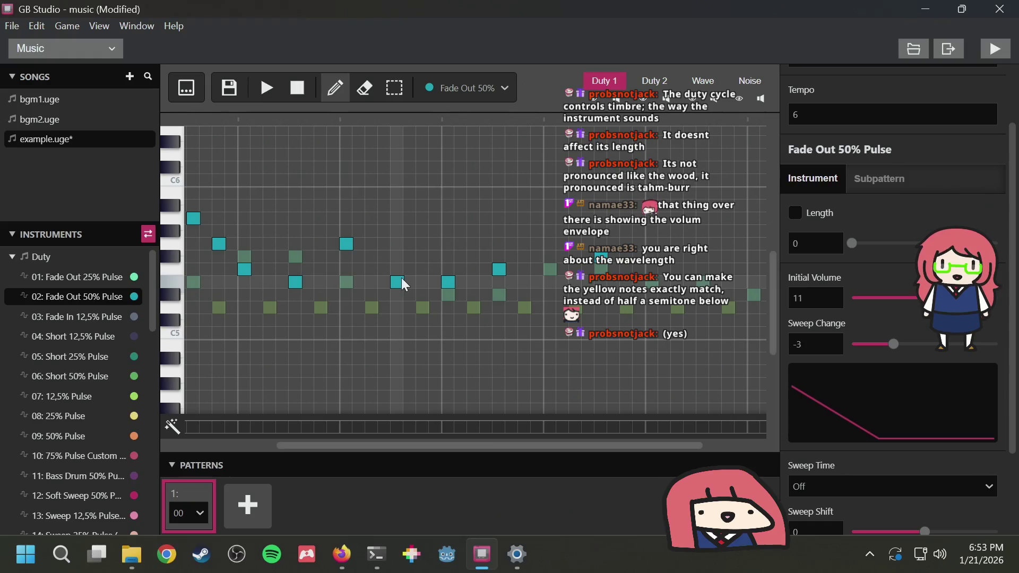
{"action": "left_click", "coordinate": [401, 278]}
{"action": "left_click", "coordinate": [452, 278]}
{"action": "left_click", "coordinate": [496, 269]}
{"action": "left_click", "coordinate": [372, 283]}
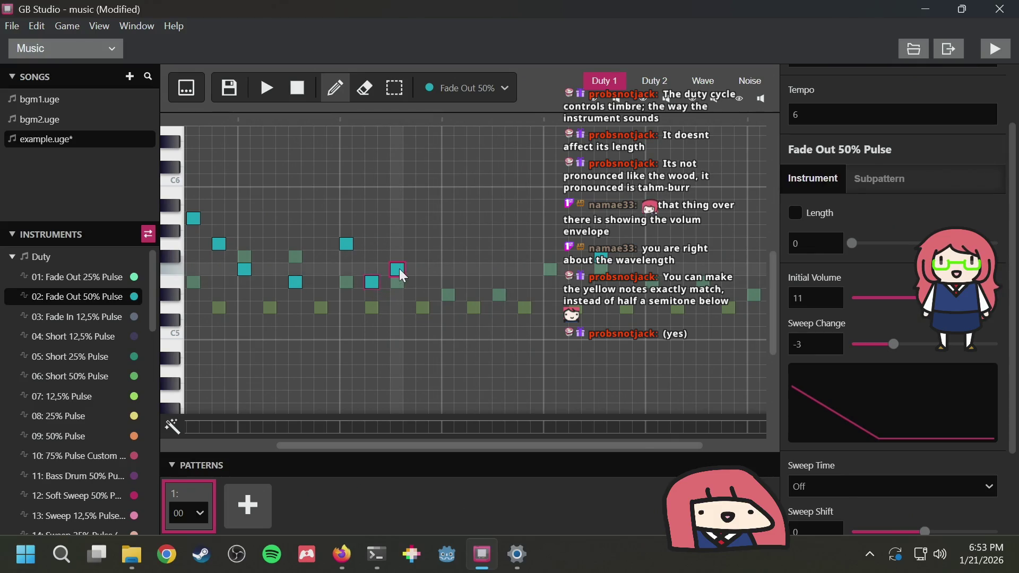
{"action": "left_click", "coordinate": [372, 280]}
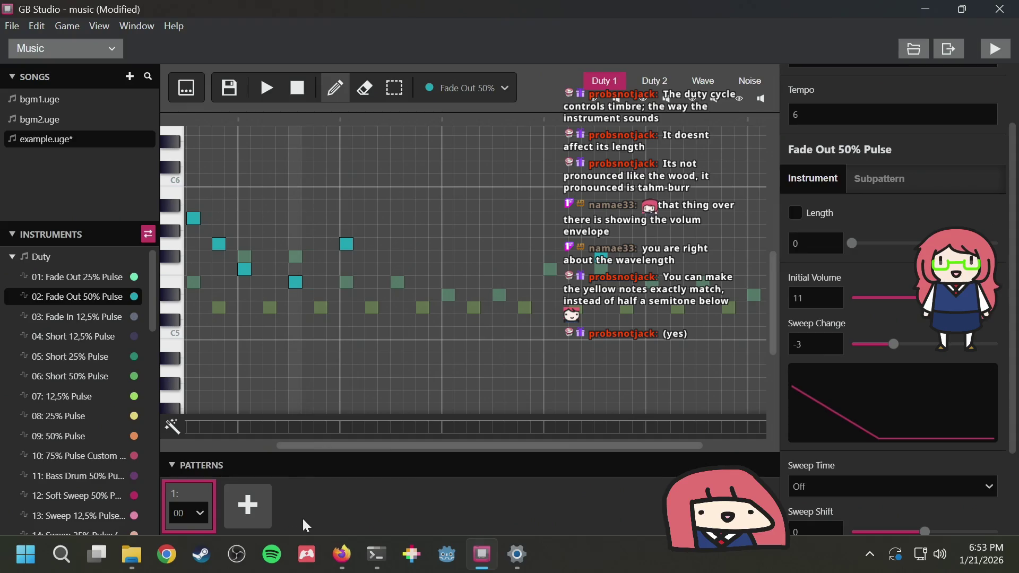
{"action": "left_click", "coordinate": [334, 552]}
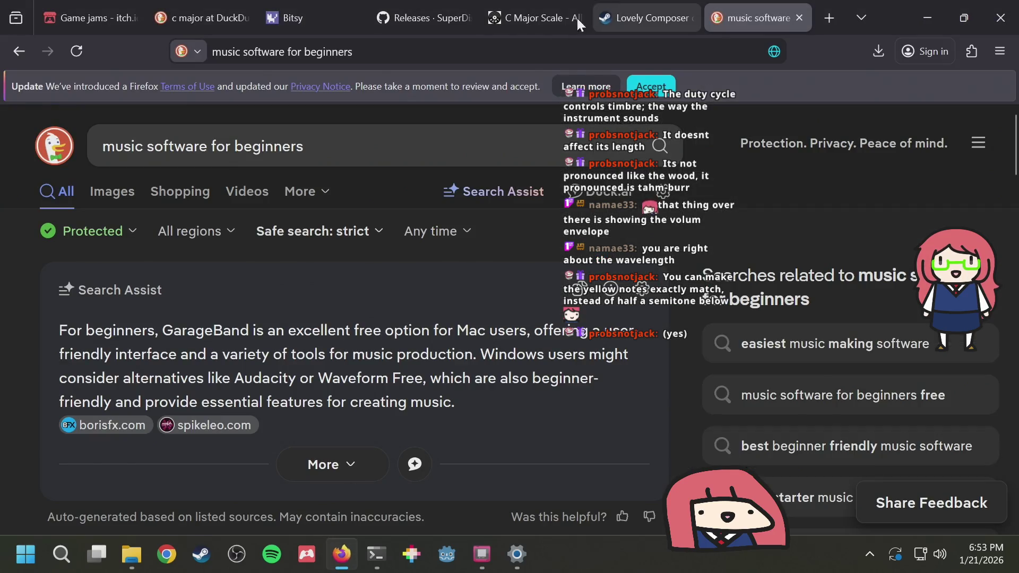
Search Firefox for 'music composition guide for beginners'
{"action": "left_click", "coordinate": [429, 52]}
{"action": "type", "text": "m"}
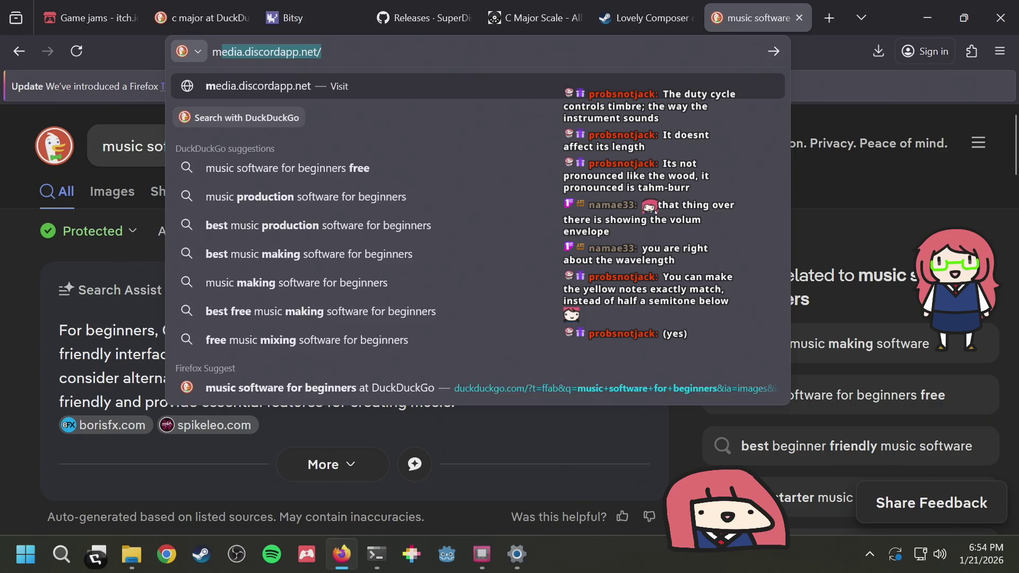
{"action": "type", "text": "usic composition guidfe"}
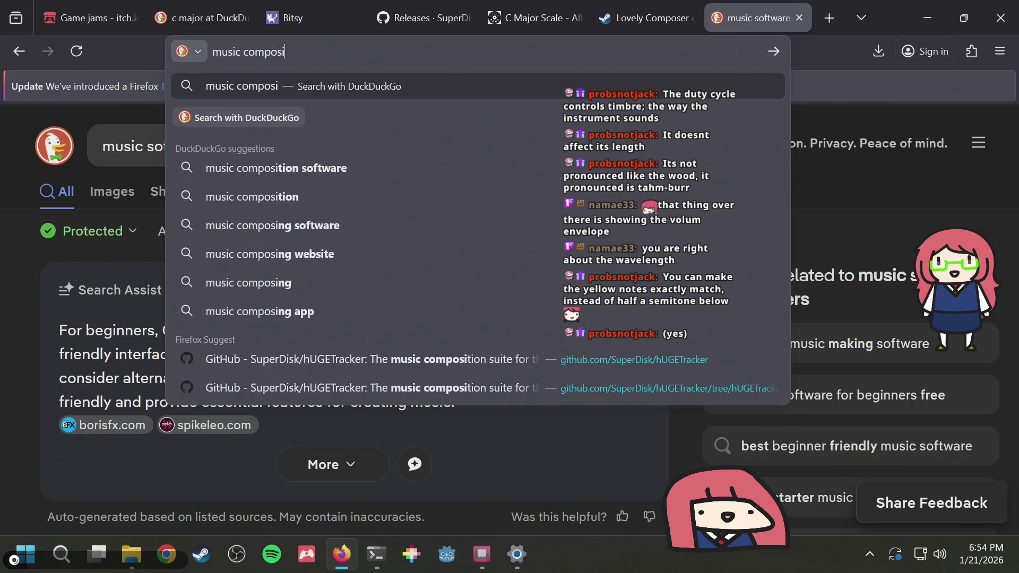
{"action": "key", "text": "BackSpace"}
{"action": "key", "text": "BackSpace"}
{"action": "type", "text": "e "}
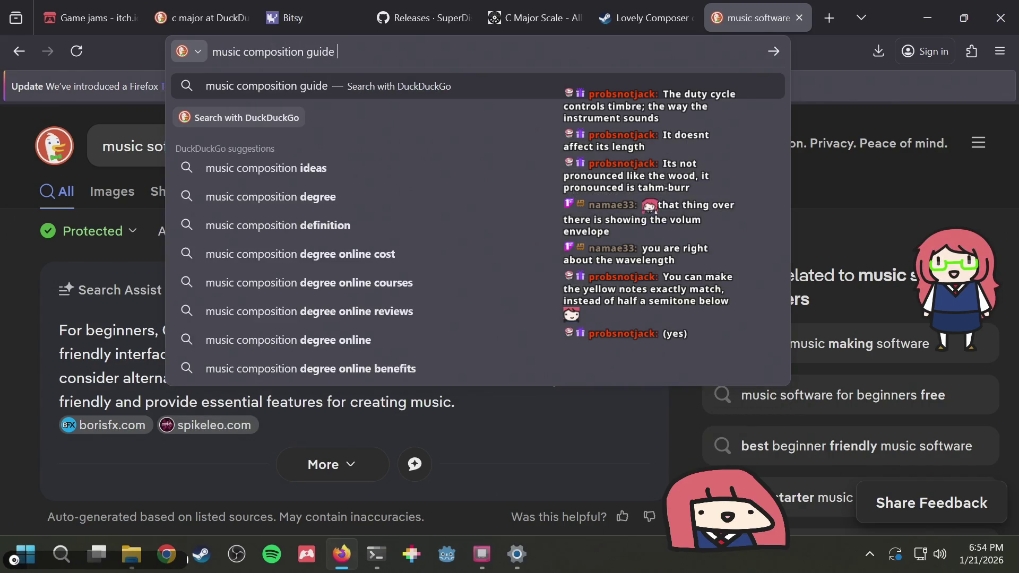
{"action": "type", "text": "for beginners"}
{"action": "key", "text": "Return"}
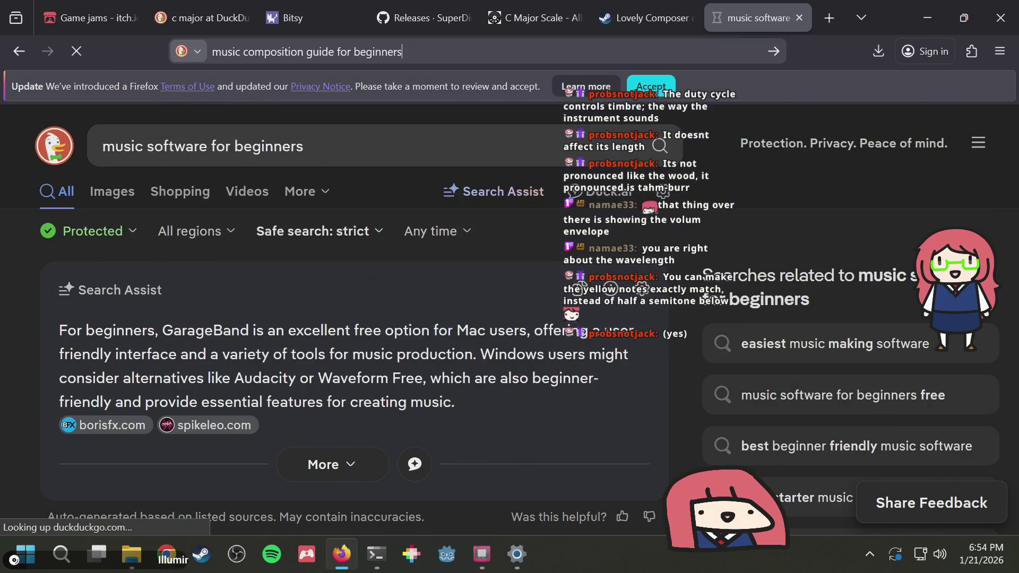
{"action": "scroll", "coordinate": [304, 310], "scroll_direction": "down", "scroll_amount": 2}
{"action": "scroll", "coordinate": [304, 310], "scroll_direction": "down", "scroll_amount": 2}
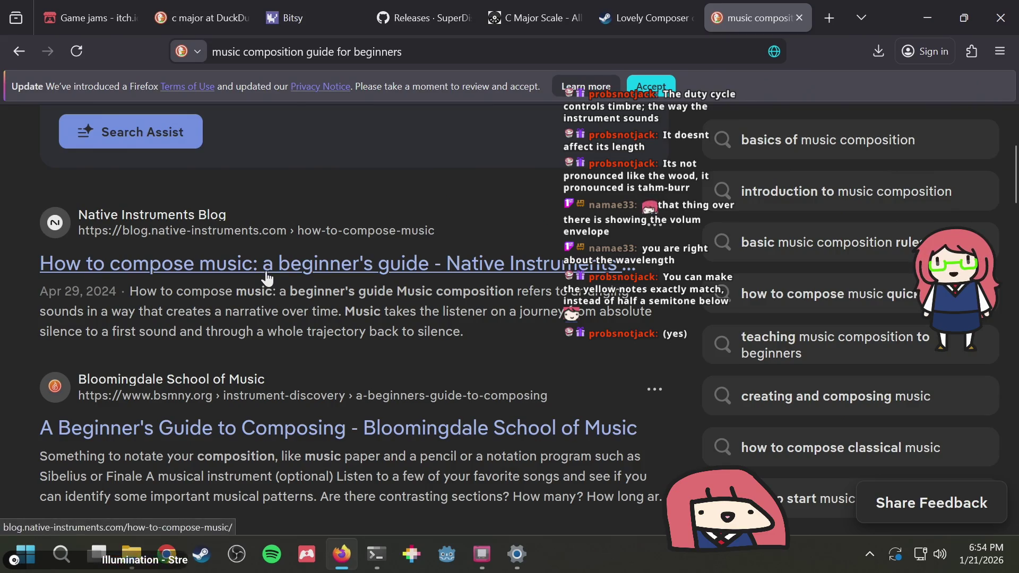
Open the Native Instruments beginner's composing guide and read down through it
{"action": "left_click", "coordinate": [267, 278]}
{"action": "scroll", "coordinate": [265, 269], "scroll_direction": "down", "scroll_amount": 15}
{"action": "scroll", "coordinate": [266, 269], "scroll_direction": "down", "scroll_amount": 20}
{"action": "scroll", "coordinate": [121, 249], "scroll_direction": "down", "scroll_amount": 20}
{"action": "scroll", "coordinate": [121, 248], "scroll_direction": "down", "scroll_amount": 20}
{"action": "scroll", "coordinate": [121, 248], "scroll_direction": "down", "scroll_amount": 20}
{"action": "scroll", "coordinate": [121, 248], "scroll_direction": "down", "scroll_amount": 20}
{"action": "scroll", "coordinate": [121, 248], "scroll_direction": "down", "scroll_amount": 20}
{"action": "scroll", "coordinate": [122, 249], "scroll_direction": "down", "scroll_amount": 20}
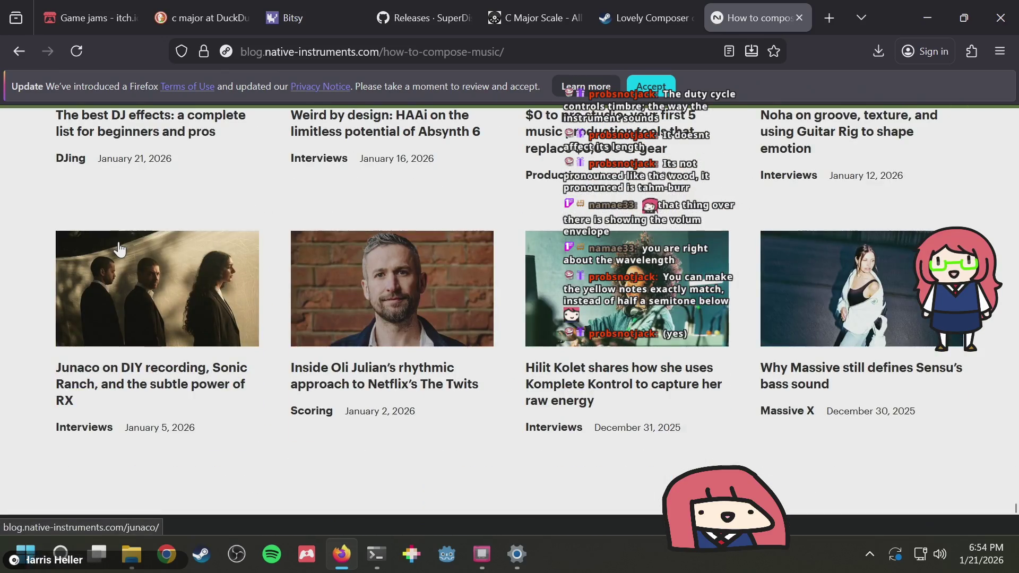
Return to the search results, browse them, and switch back to GB Studio
{"action": "left_click", "coordinate": [15, 57]}
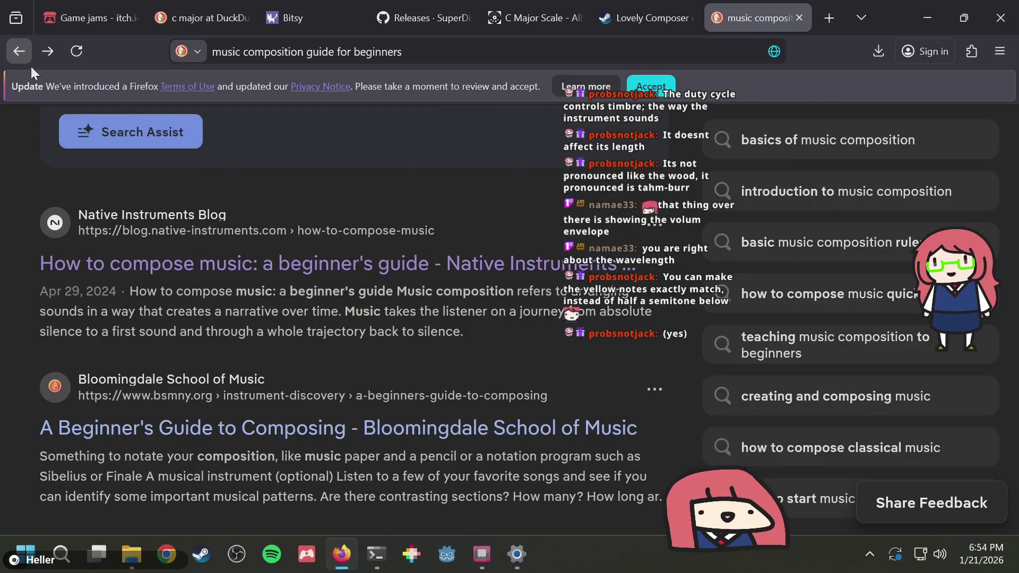
{"action": "scroll", "coordinate": [330, 363], "scroll_direction": "down", "scroll_amount": 10}
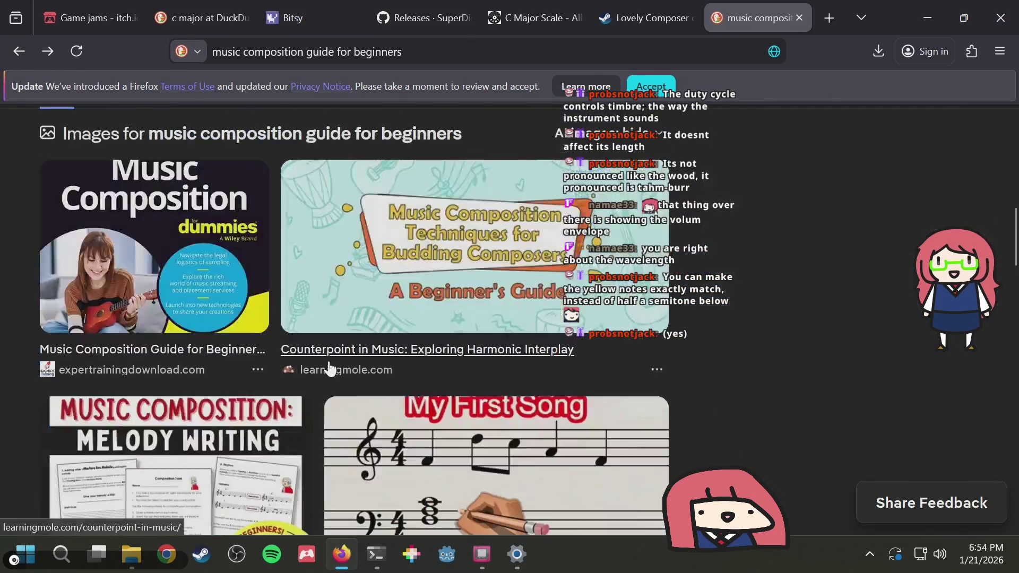
{"action": "scroll", "coordinate": [329, 366], "scroll_direction": "down", "scroll_amount": 10}
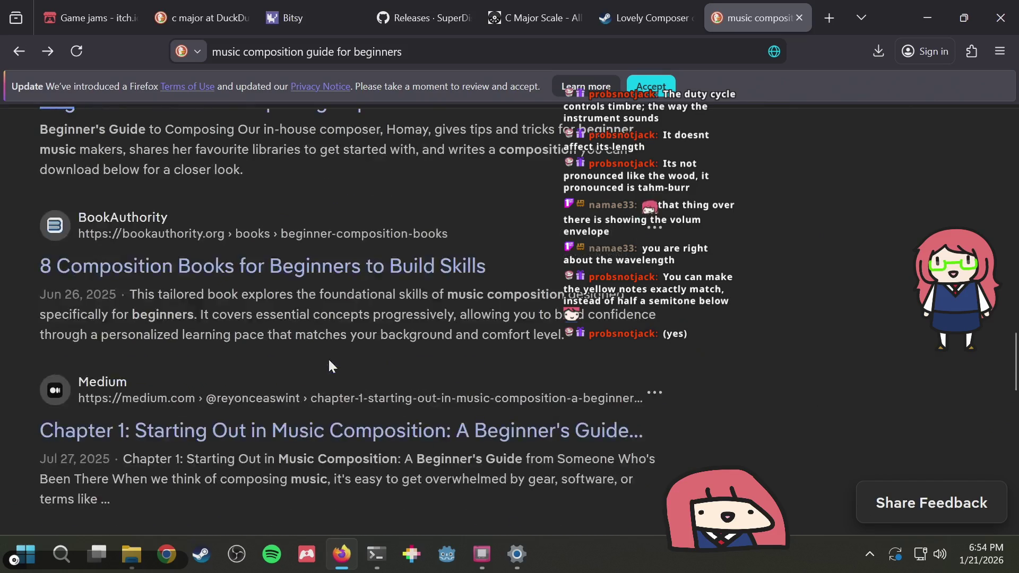
{"action": "scroll", "coordinate": [330, 366], "scroll_direction": "up", "scroll_amount": 4}
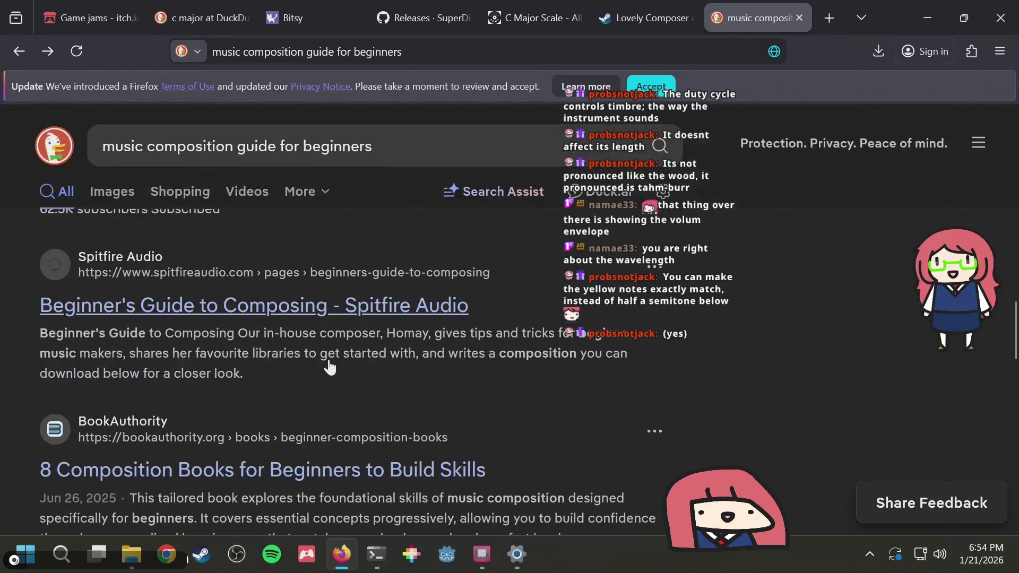
{"action": "key", "text": "alt+Tab"}
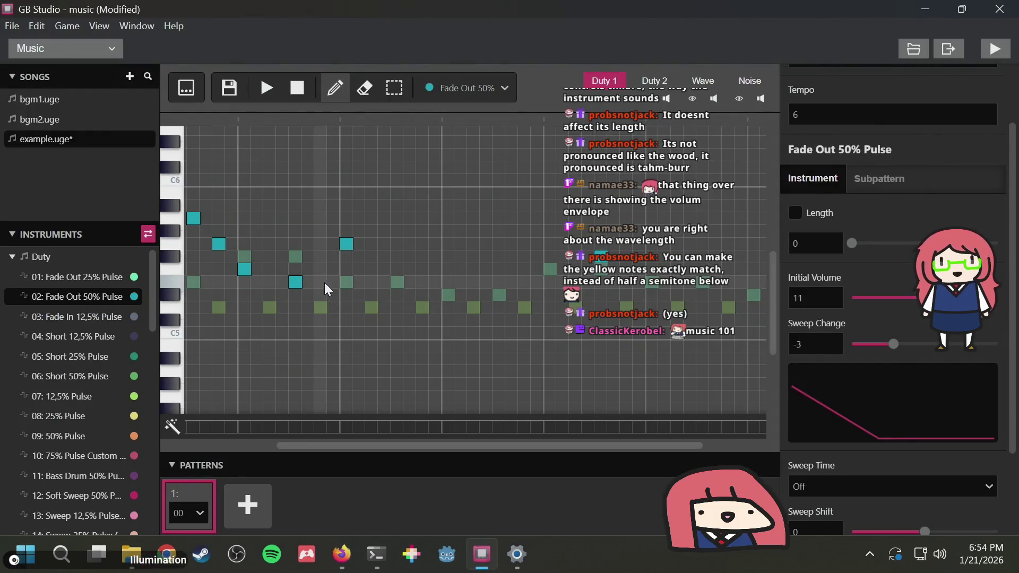
Preview the song, then replace the first two columns' Duty 1 notes with a new opening climb
{"action": "left_click", "coordinate": [266, 88]}
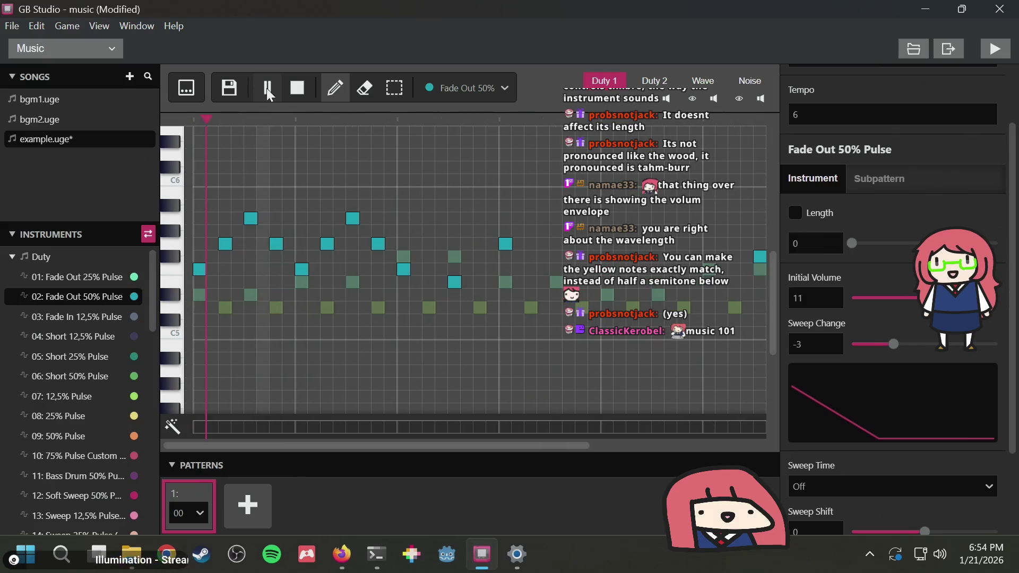
{"action": "left_click", "coordinate": [298, 91]}
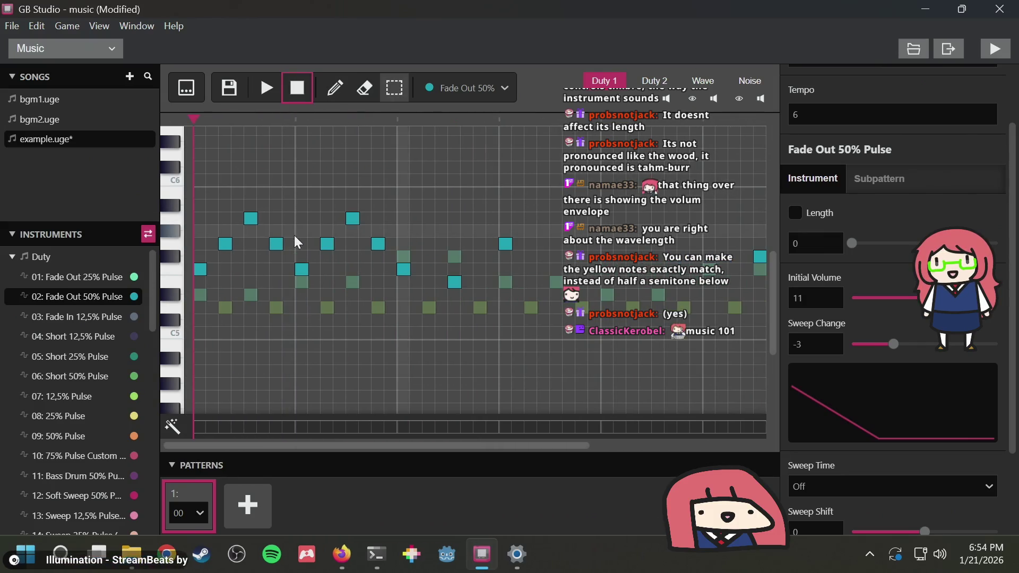
{"action": "left_click", "coordinate": [254, 218]}
{"action": "left_click", "coordinate": [250, 244]}
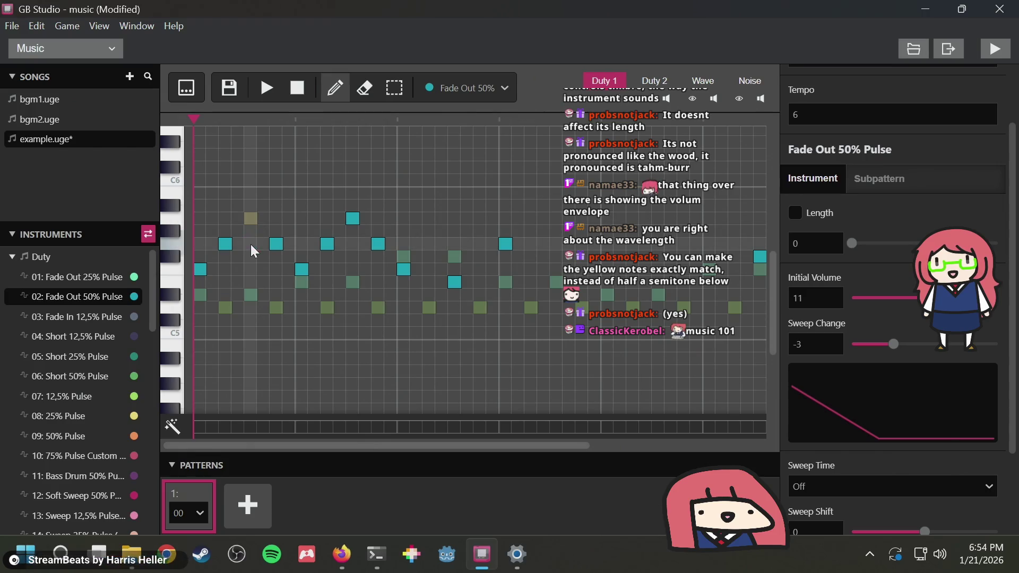
{"action": "left_click", "coordinate": [251, 228]}
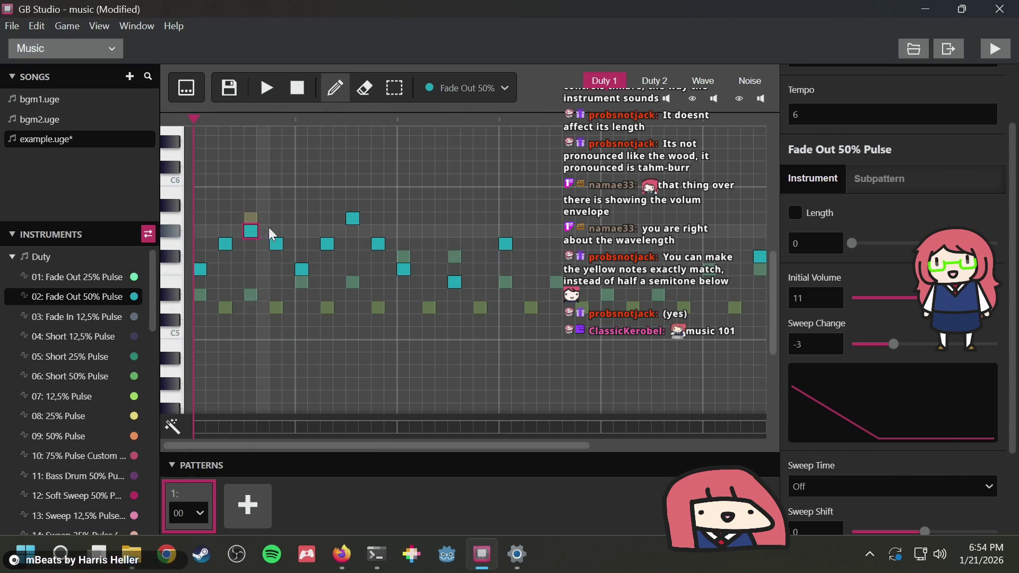
{"action": "left_click", "coordinate": [278, 242]}
{"action": "left_click", "coordinate": [275, 216]}
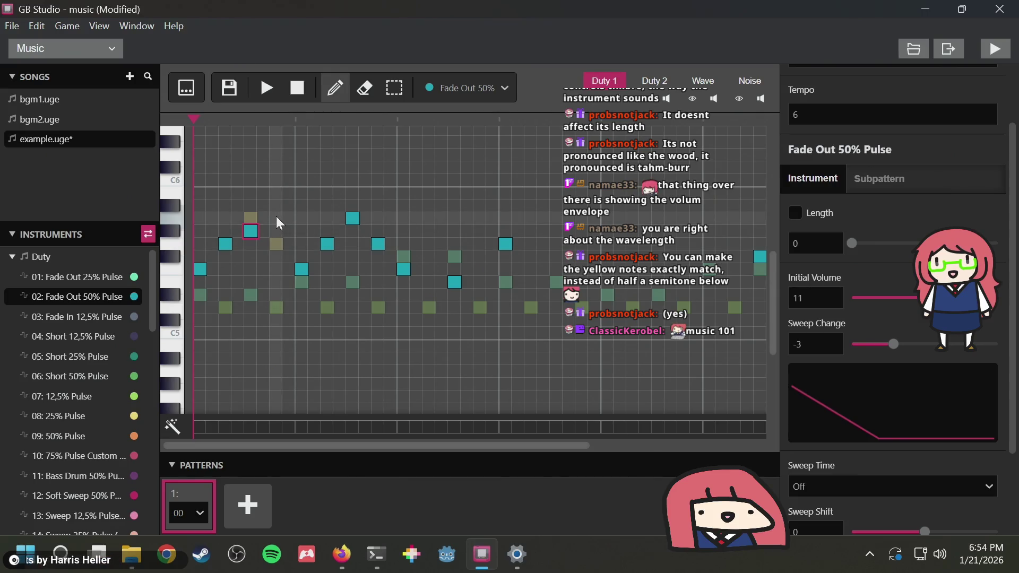
Lower the next several Duty 1 notes and play the revised melody
{"action": "left_click", "coordinate": [301, 269]}
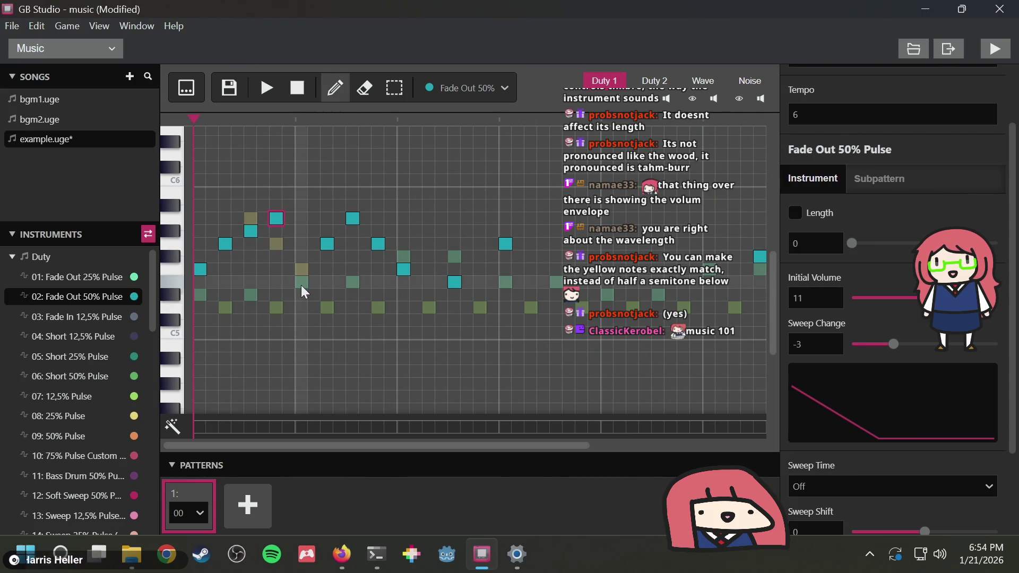
{"action": "left_click", "coordinate": [301, 281]}
{"action": "left_click", "coordinate": [328, 267]}
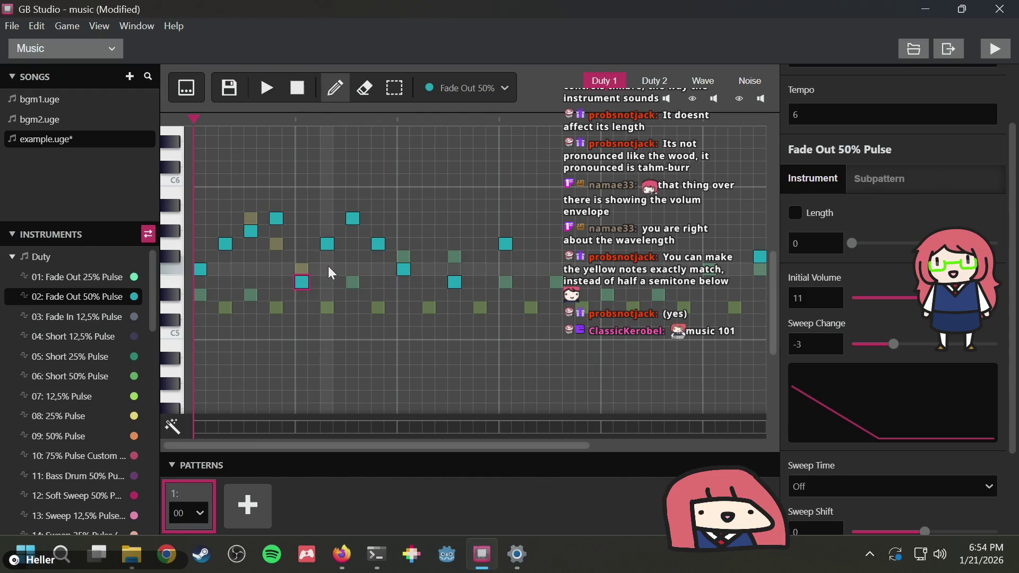
{"action": "left_click", "coordinate": [328, 246]}
{"action": "left_click", "coordinate": [350, 243]}
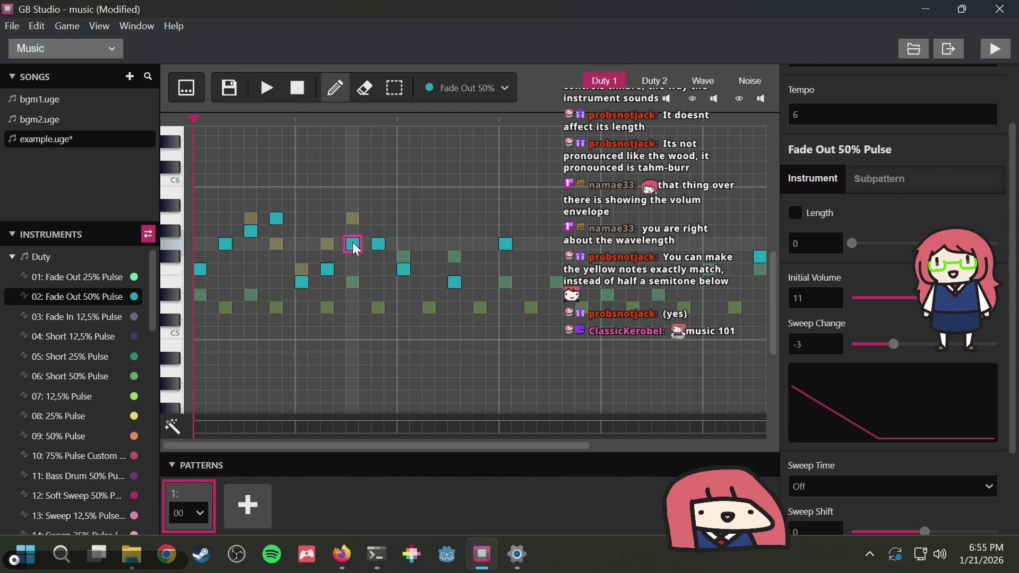
{"action": "left_click", "coordinate": [268, 86]}
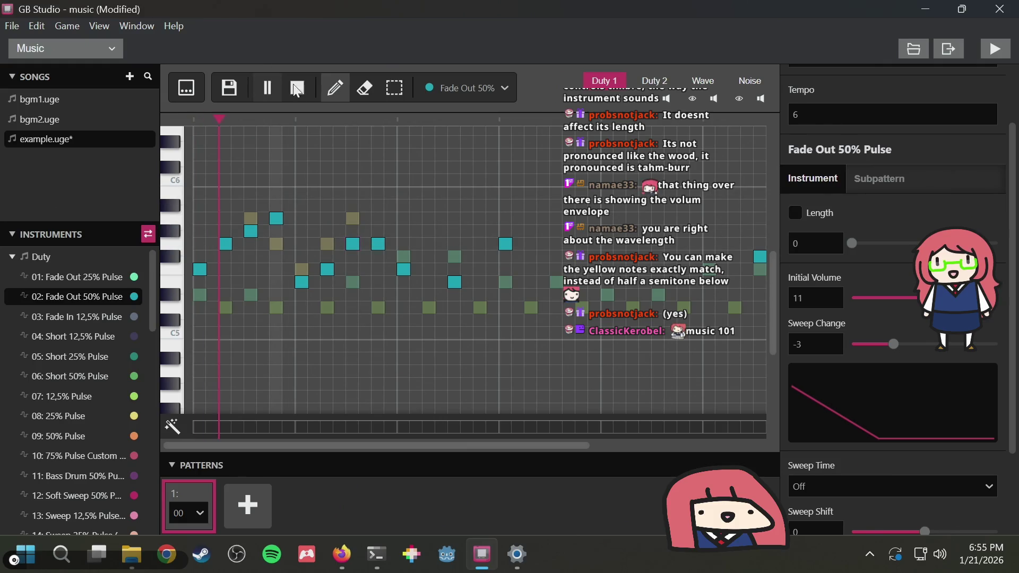
{"action": "left_click", "coordinate": [303, 86]}
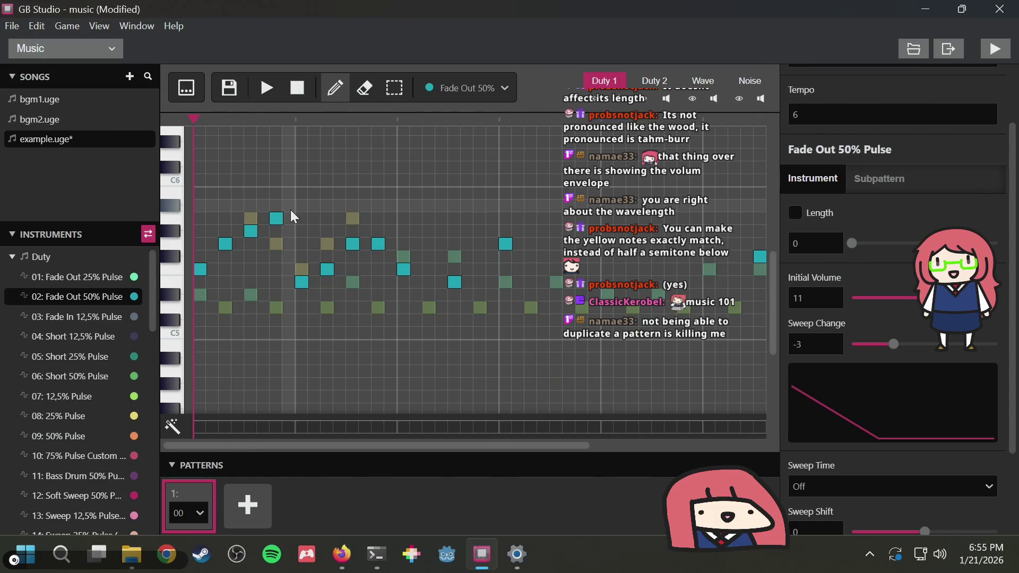
{"action": "left_click", "coordinate": [407, 94]}
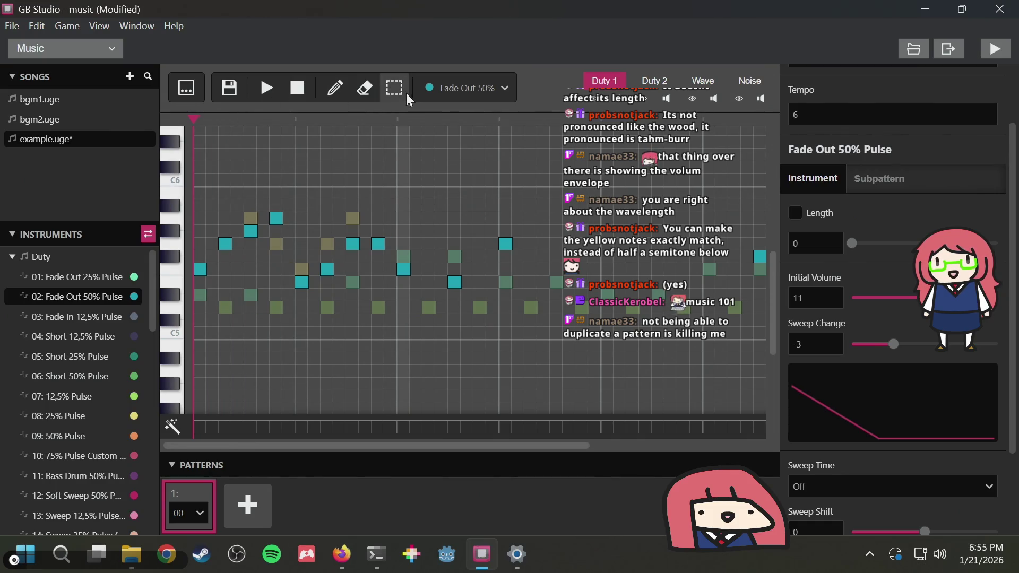
Copy the four opening Duty 1 notes, paste and drag copies lower, play them, then undo
{"action": "left_click_drag", "start_coordinate": [308, 159], "coordinate": [190, 283]}
{"action": "key", "text": "ctrl+c"}
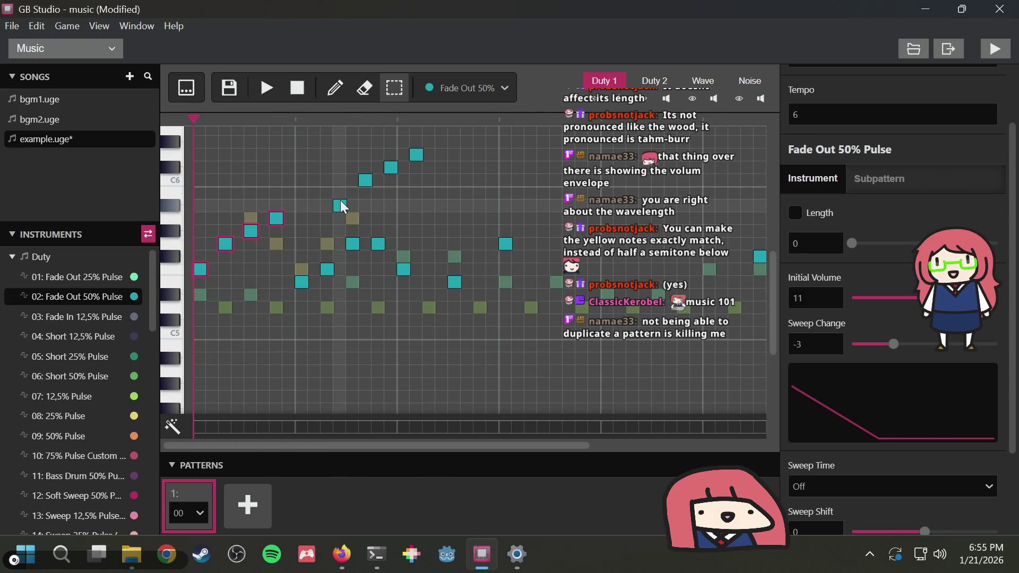
{"action": "key", "text": "ctrl+v"}
{"action": "mouse_move", "coordinate": [297, 220]}
{"action": "left_mouse_down"}
{"action": "mouse_move", "coordinate": [310, 233]}
{"action": "mouse_move", "coordinate": [269, 273]}
{"action": "mouse_move", "coordinate": [304, 287]}
{"action": "mouse_move", "coordinate": [301, 307]}
{"action": "left_mouse_up"}
{"action": "key", "text": "ctrl+v"}
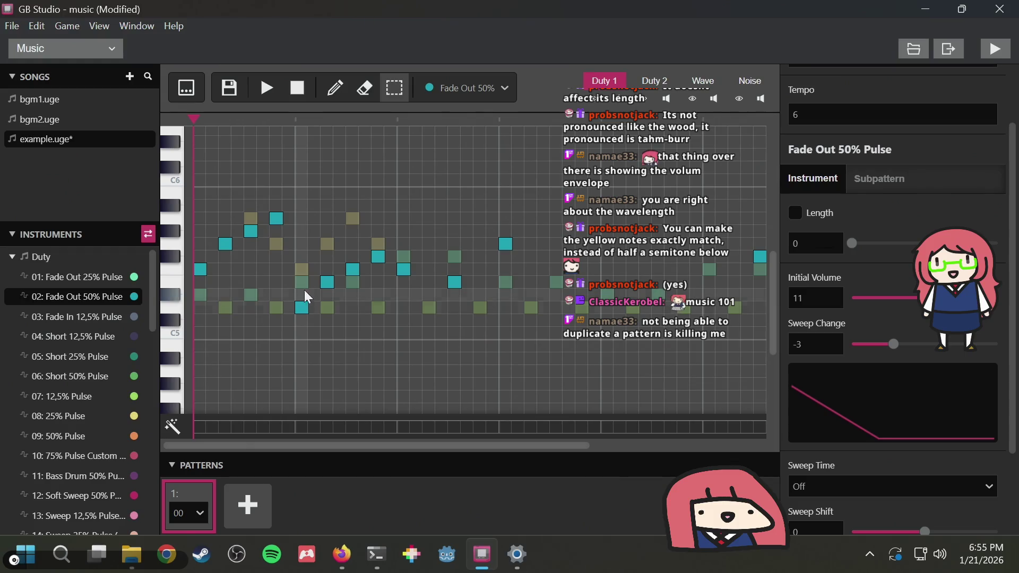
{"action": "left_click", "coordinate": [267, 86]}
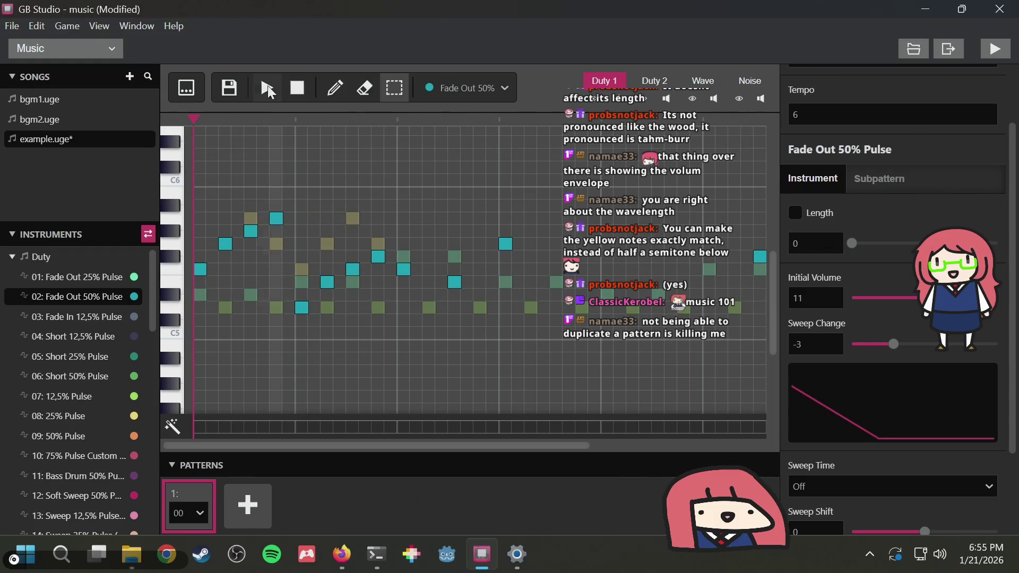
{"action": "left_click", "coordinate": [298, 88]}
{"action": "key", "text": "ctrl+z"}
{"action": "key", "text": "ctrl+z"}
{"action": "key", "text": "ctrl+z"}
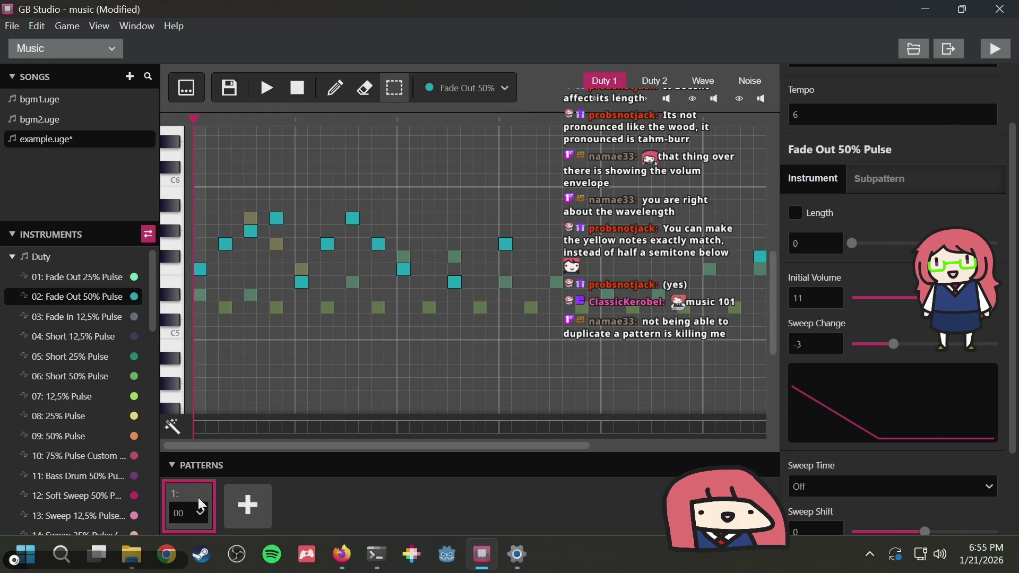
{"action": "left_click", "coordinate": [193, 513]}
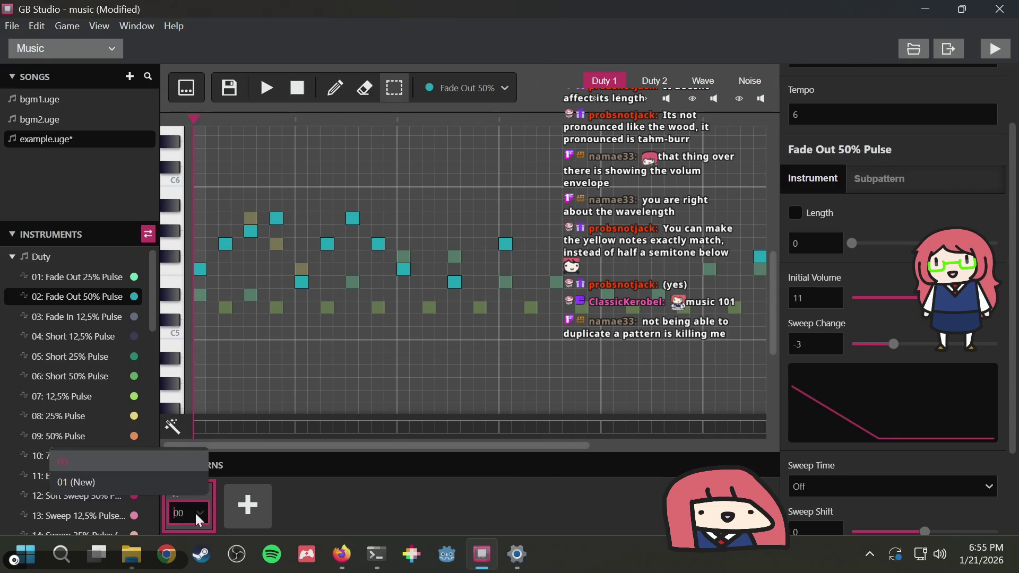
{"action": "left_click", "coordinate": [195, 512]}
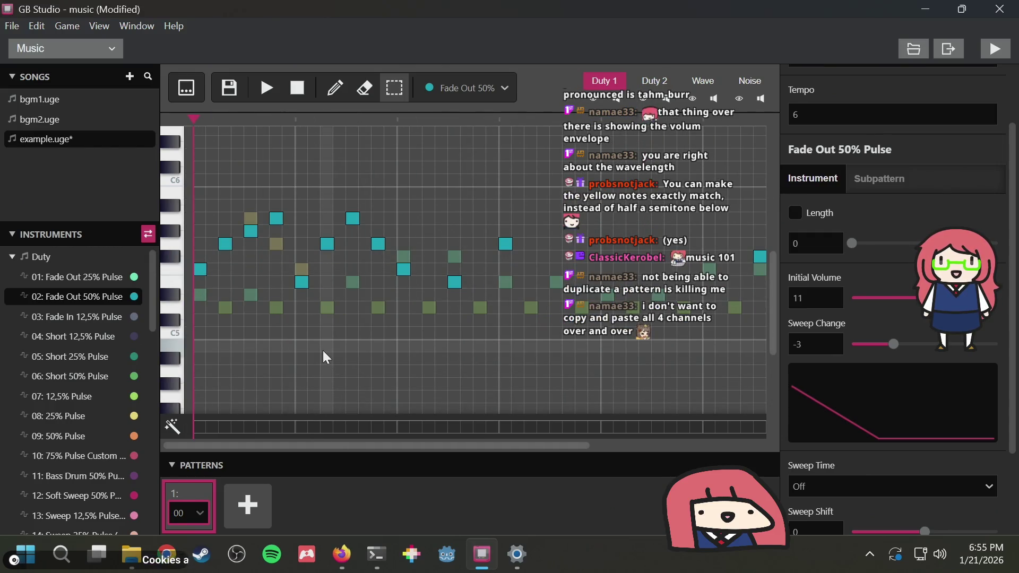
{"action": "scroll", "coordinate": [322, 349], "scroll_direction": "right", "scroll_amount": 5}
{"action": "scroll", "coordinate": [324, 347], "scroll_direction": "left", "scroll_amount": 5}
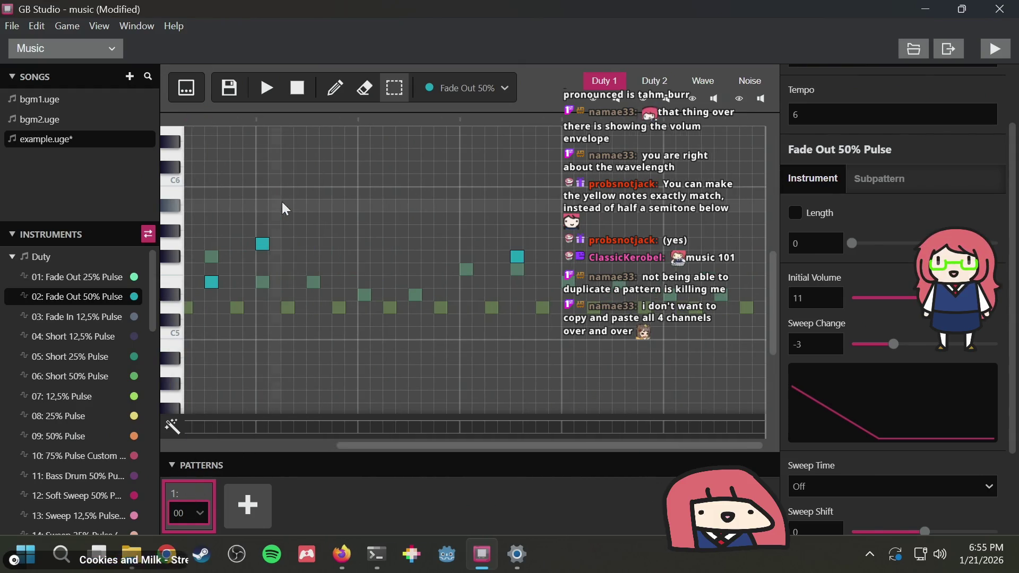
{"action": "left_click", "coordinate": [258, 509]}
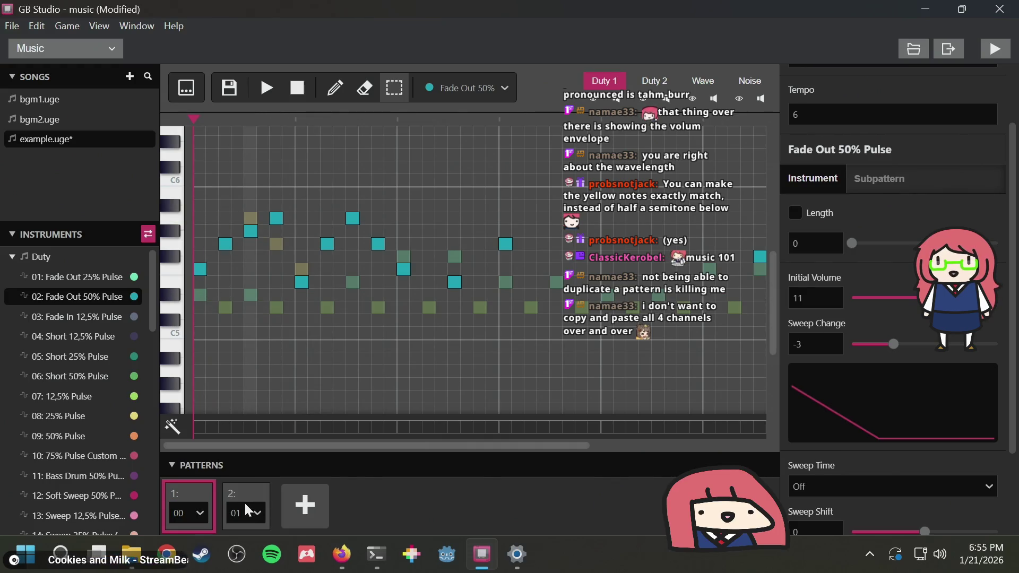
{"action": "left_click", "coordinate": [244, 510]}
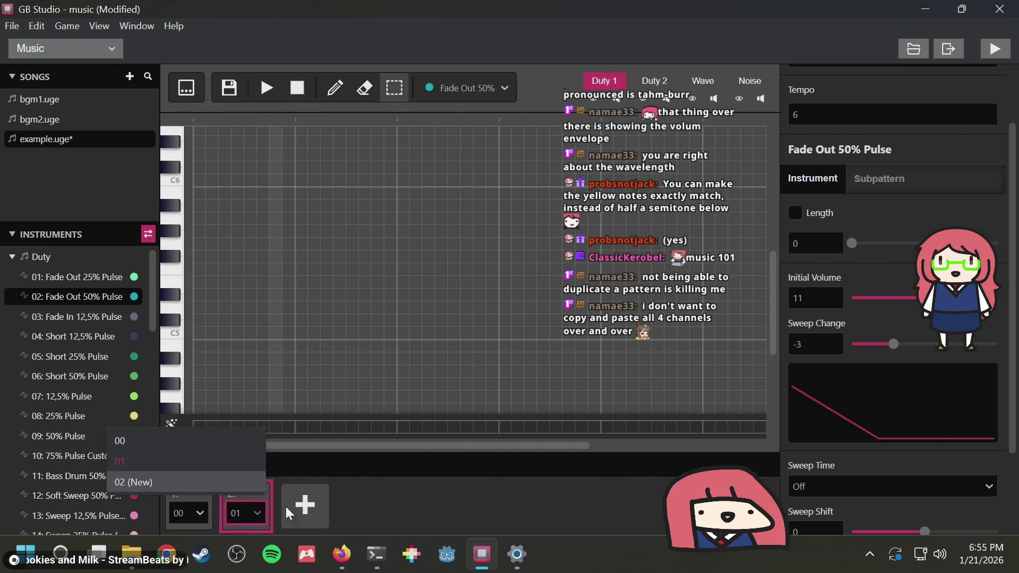
{"action": "left_click", "coordinate": [409, 482]}
{"action": "key", "text": "ctrl+z"}
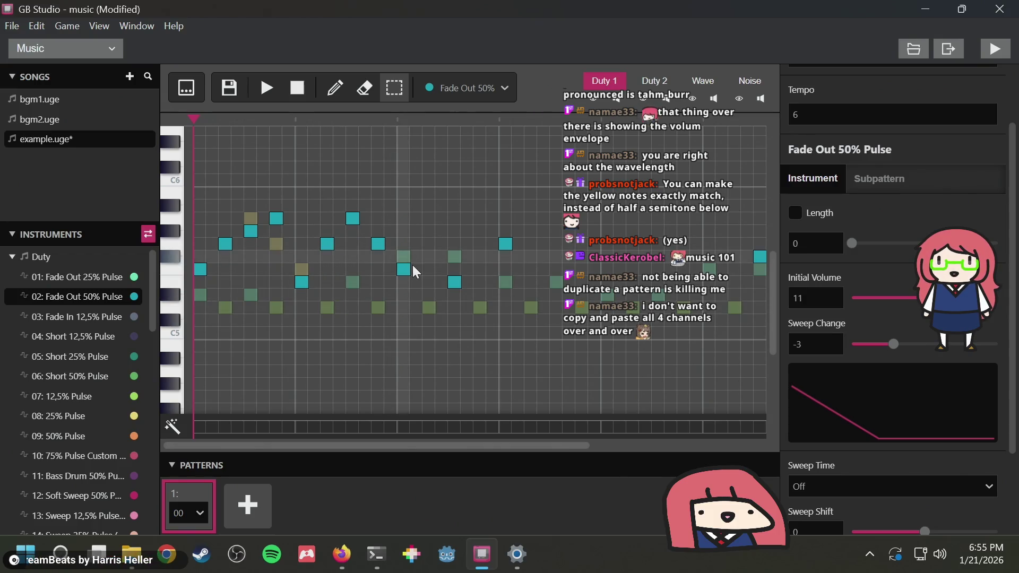
{"action": "scroll", "coordinate": [412, 266], "scroll_direction": "right", "scroll_amount": 3}
{"action": "scroll", "coordinate": [412, 269], "scroll_direction": "left", "scroll_amount": 3}
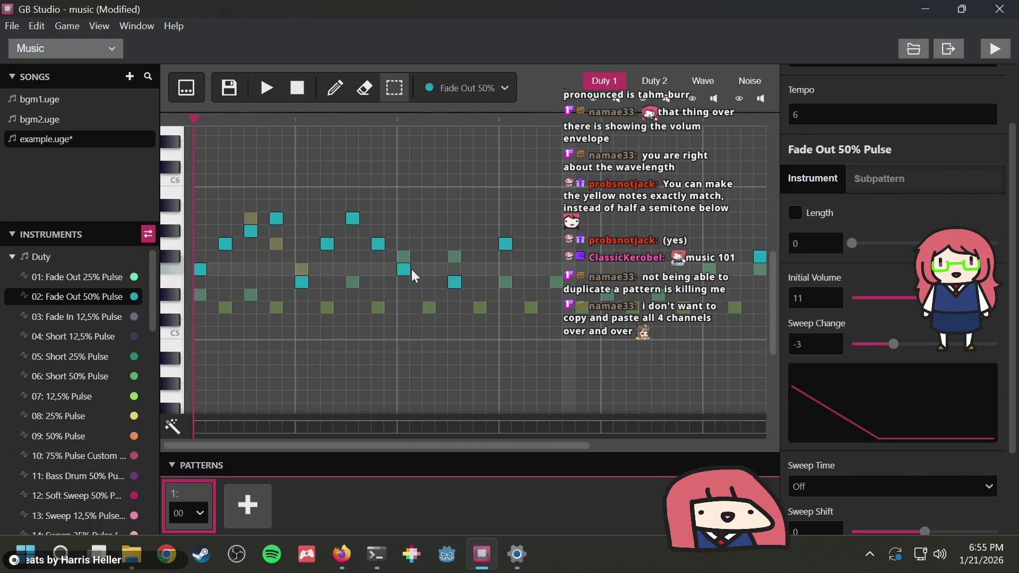
Preview the song, delete a low Duty 1 note, and replay from the start
{"action": "left_click", "coordinate": [263, 94]}
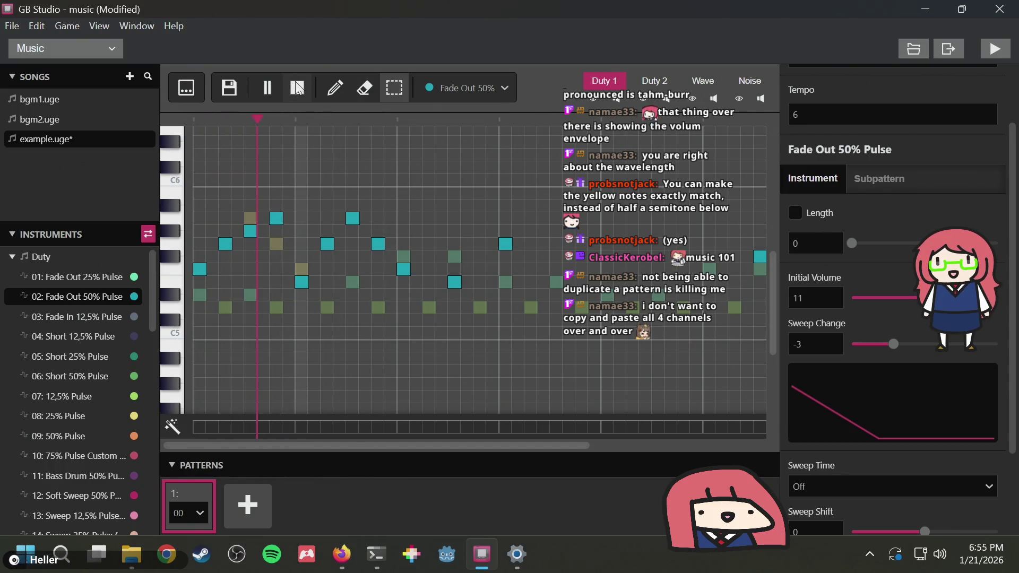
{"action": "left_click", "coordinate": [296, 84]}
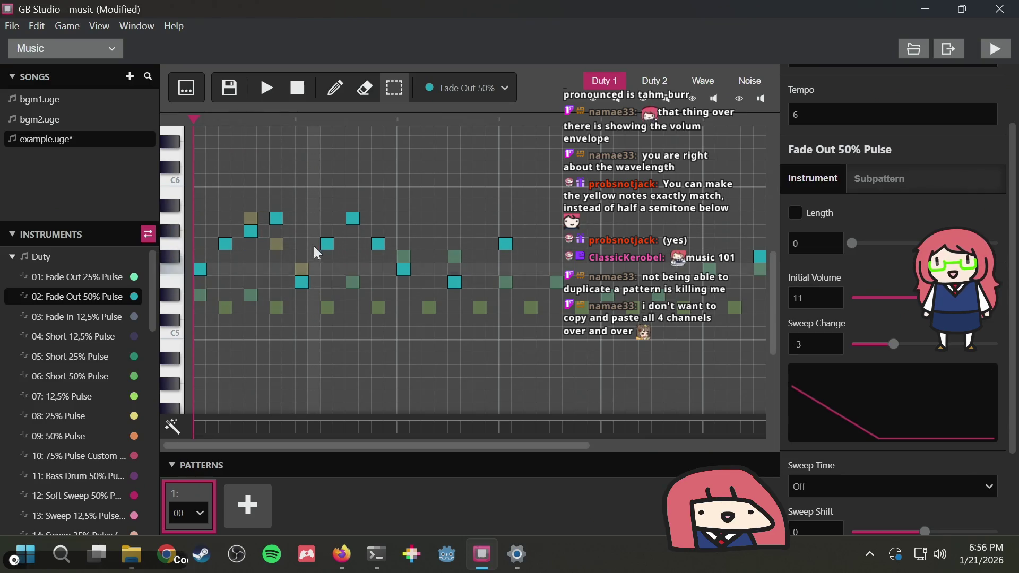
{"action": "left_click", "coordinate": [299, 87]}
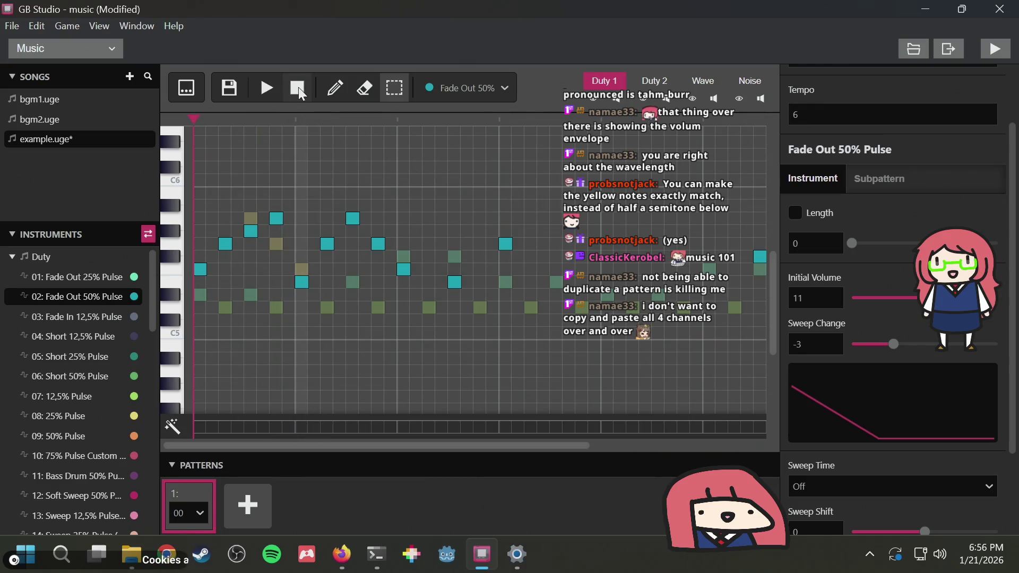
{"action": "left_click", "coordinate": [301, 282]}
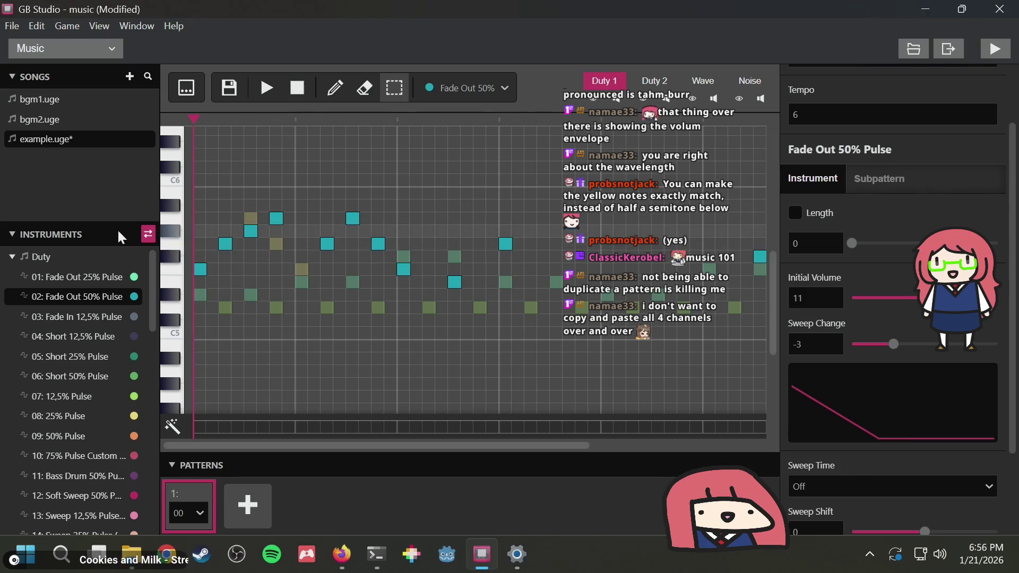
{"action": "left_click", "coordinate": [335, 87]}
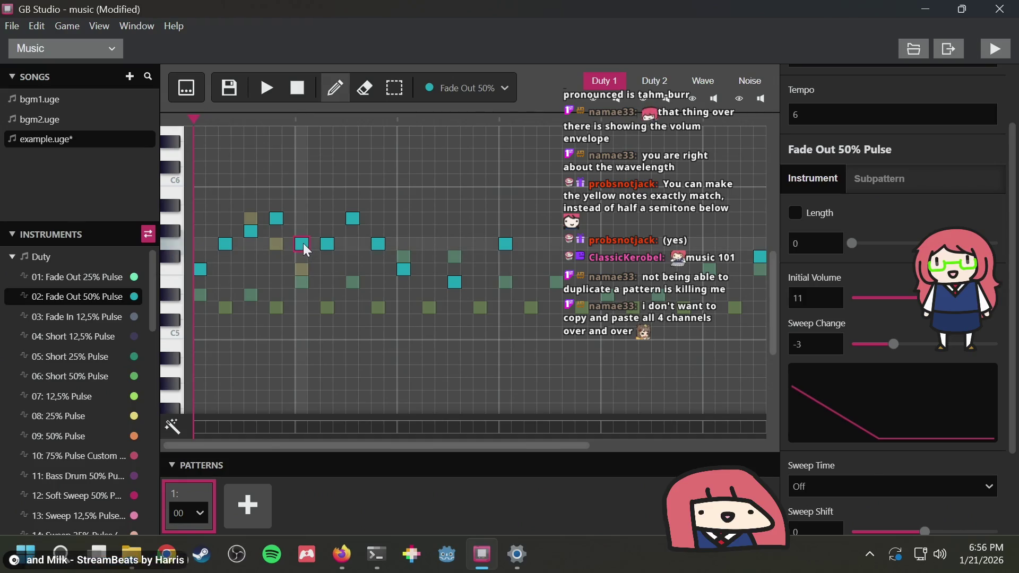
{"action": "left_click", "coordinate": [265, 89]}
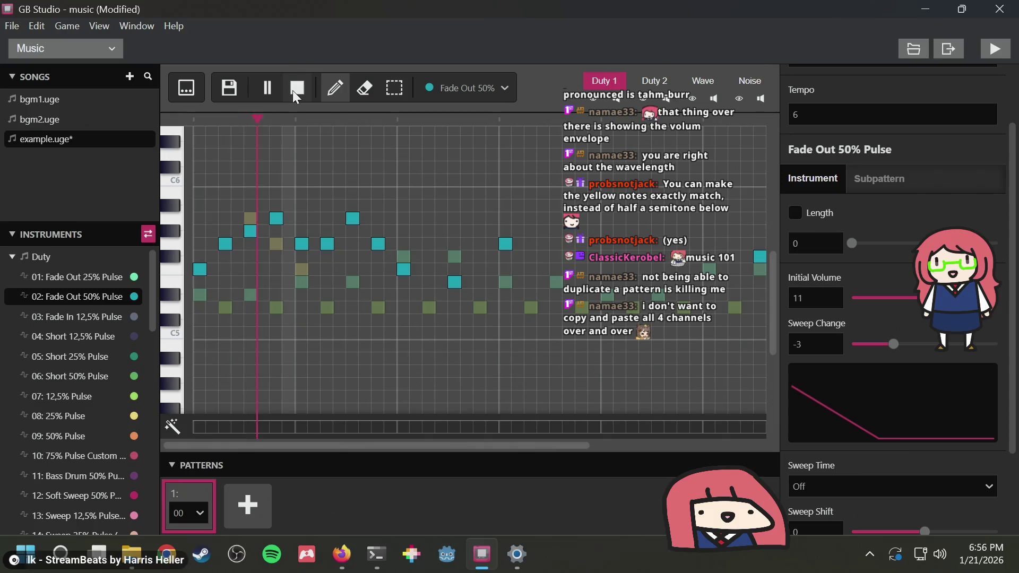
{"action": "left_click", "coordinate": [295, 91]}
{"action": "left_click", "coordinate": [271, 90]}
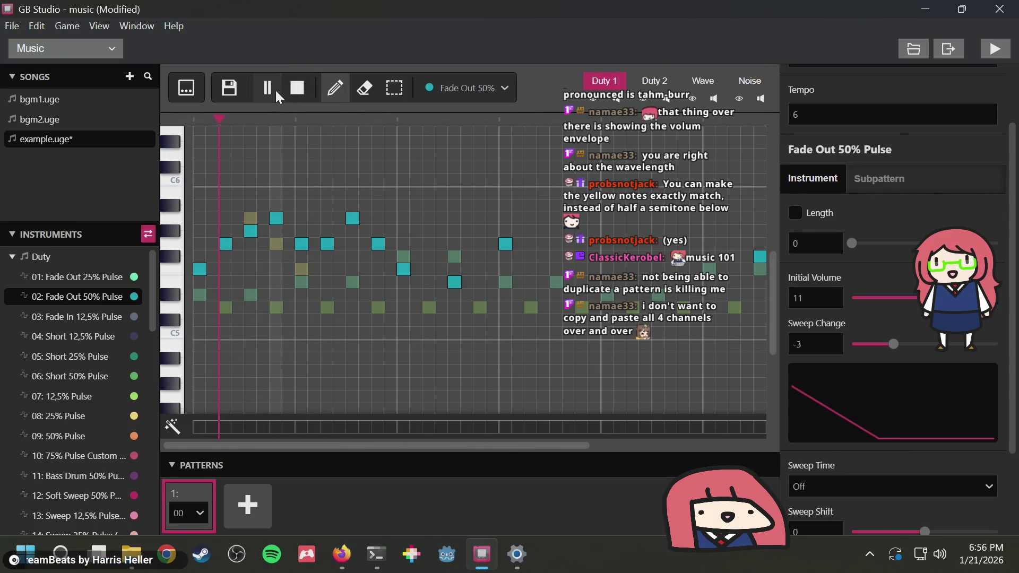
{"action": "left_click", "coordinate": [290, 88]}
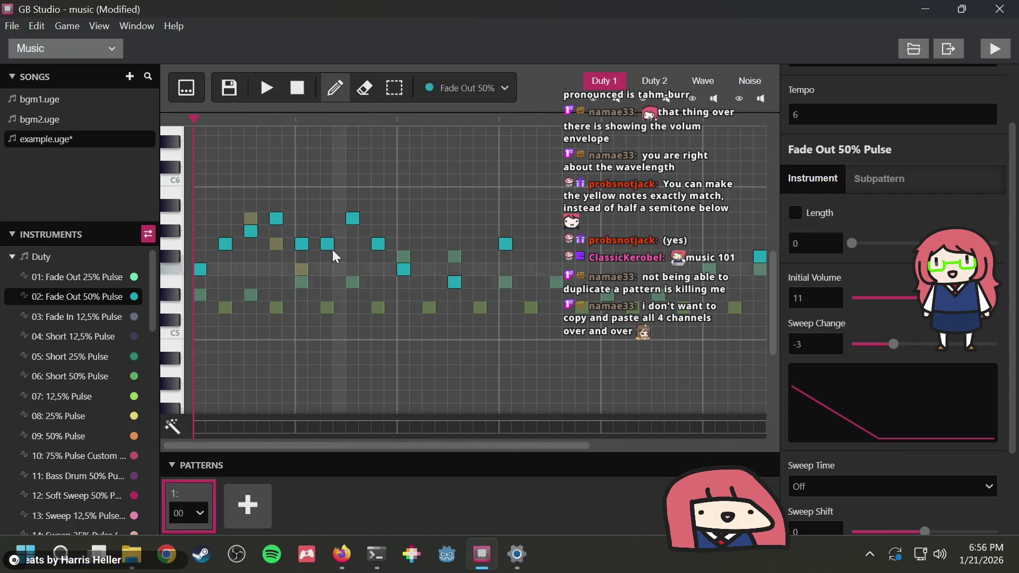
Lower one Duty 1 note two rows and rebuild the opening with higher peak notes
{"action": "left_click_drag", "start_coordinate": [327, 247], "coordinate": [328, 269]}
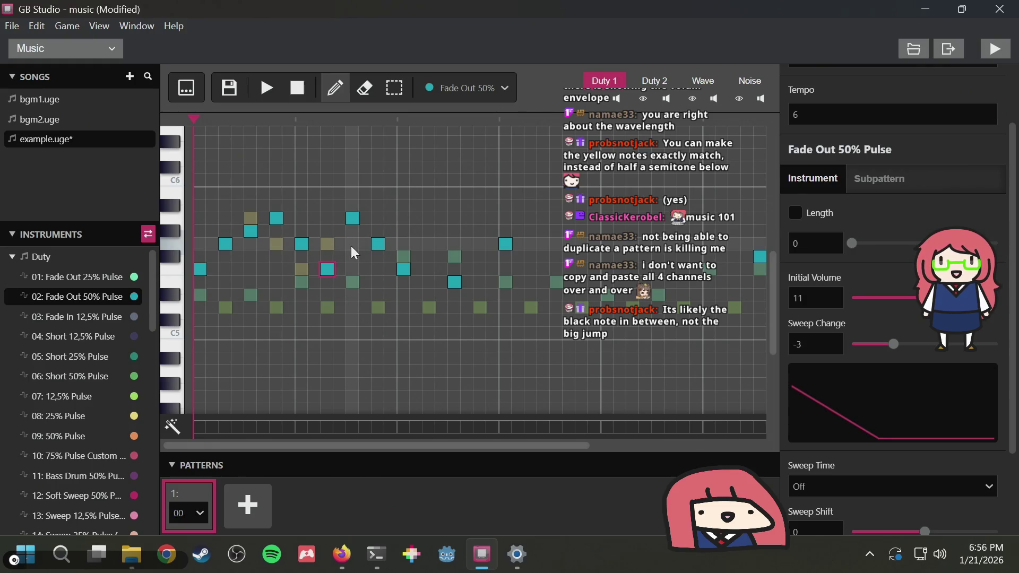
{"action": "left_click", "coordinate": [253, 232]}
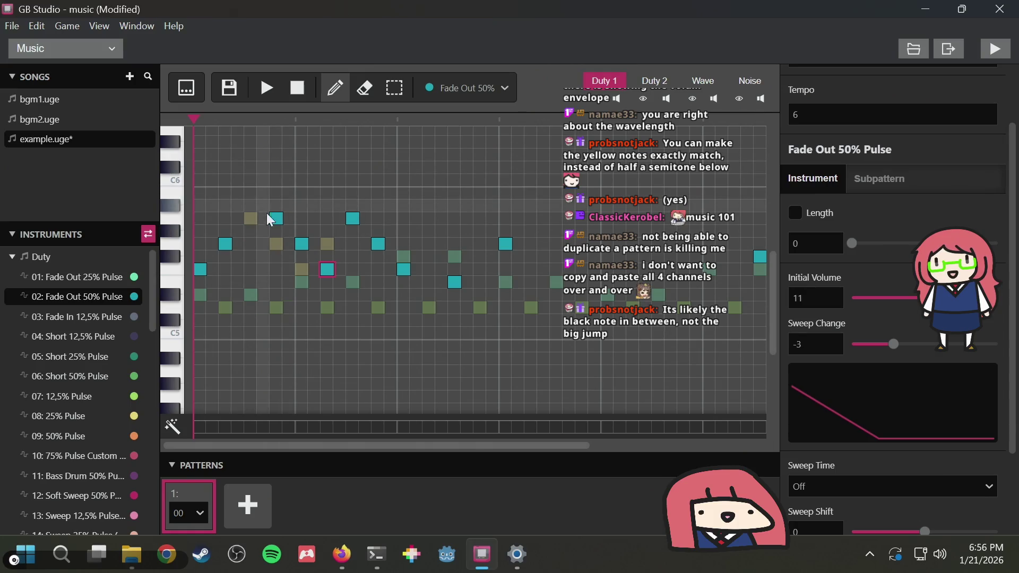
{"action": "left_click", "coordinate": [278, 216]}
{"action": "left_click", "coordinate": [276, 192]}
{"action": "left_click", "coordinate": [251, 218]}
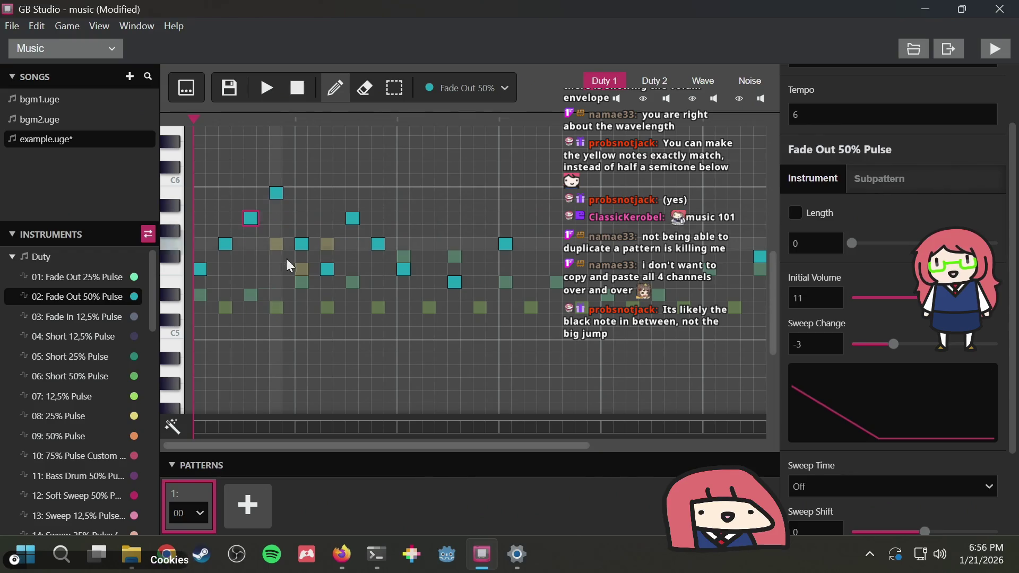
{"action": "left_click", "coordinate": [301, 281]}
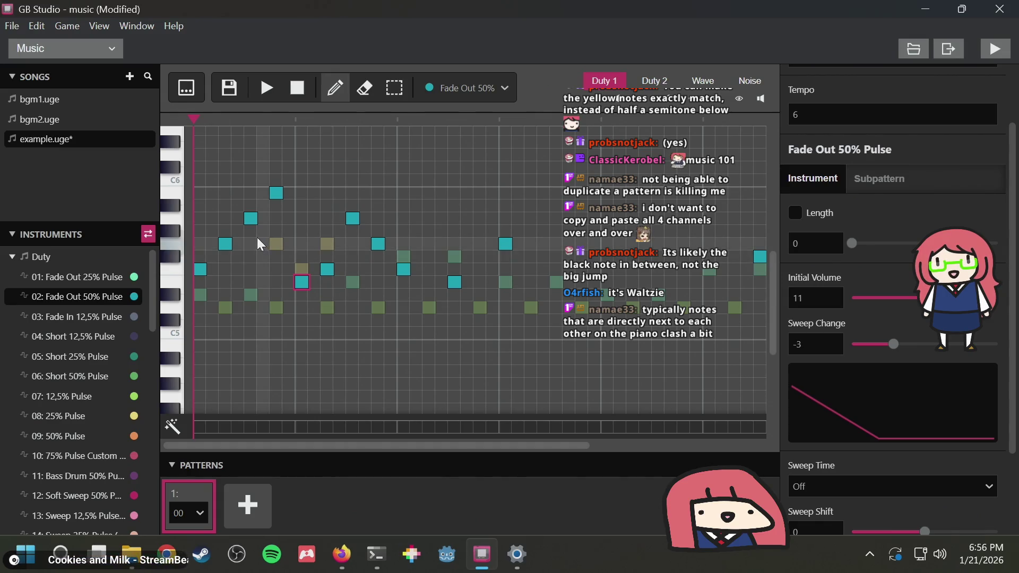
{"action": "left_click", "coordinate": [267, 86]}
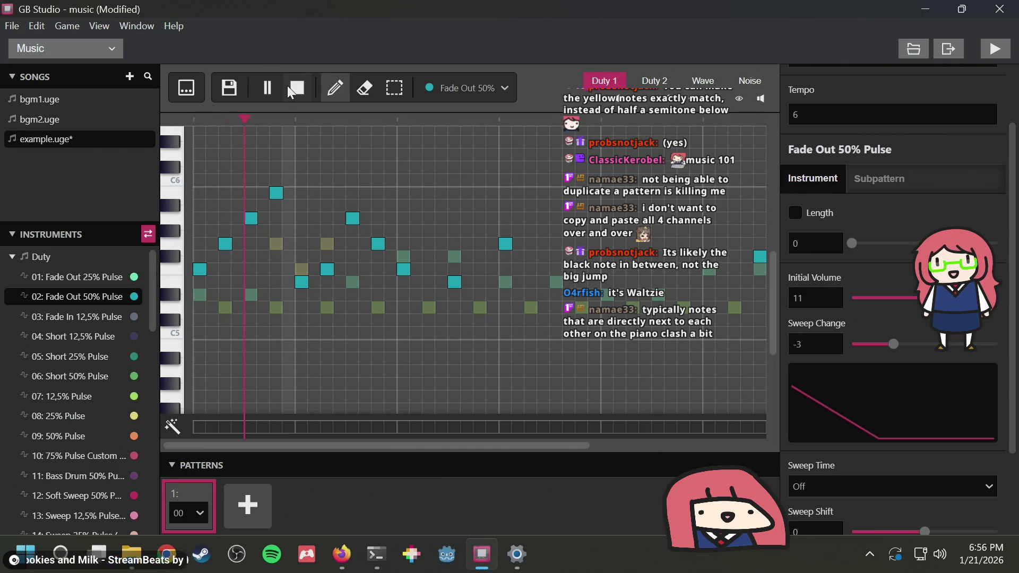
{"action": "left_click", "coordinate": [297, 87]}
Replace three old opening Duty 1 notes with new rising melody notes
{"action": "right_click", "coordinate": [225, 243]}
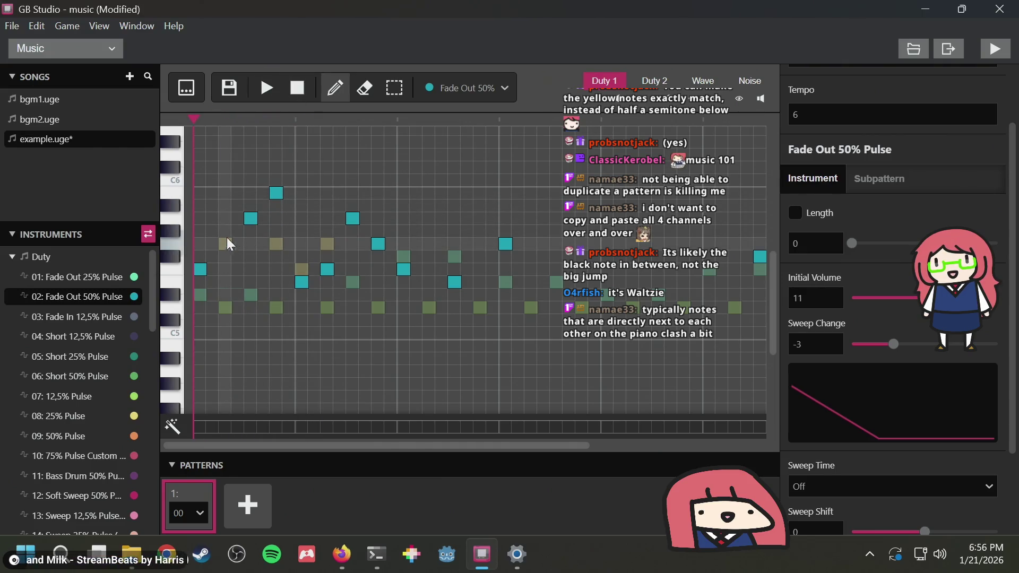
{"action": "right_click", "coordinate": [251, 218]}
{"action": "right_click", "coordinate": [273, 190]}
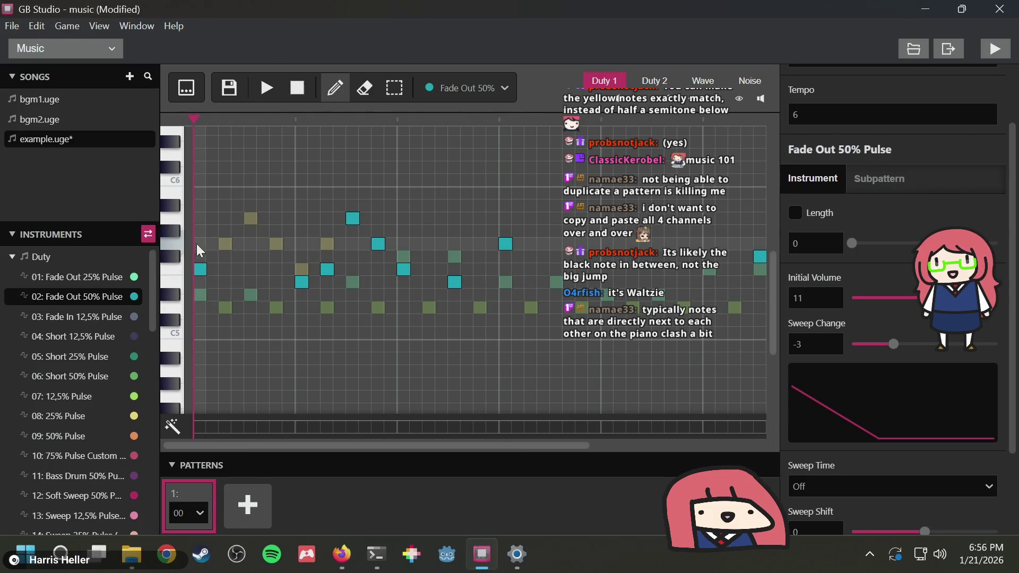
{"action": "left_click", "coordinate": [229, 243]}
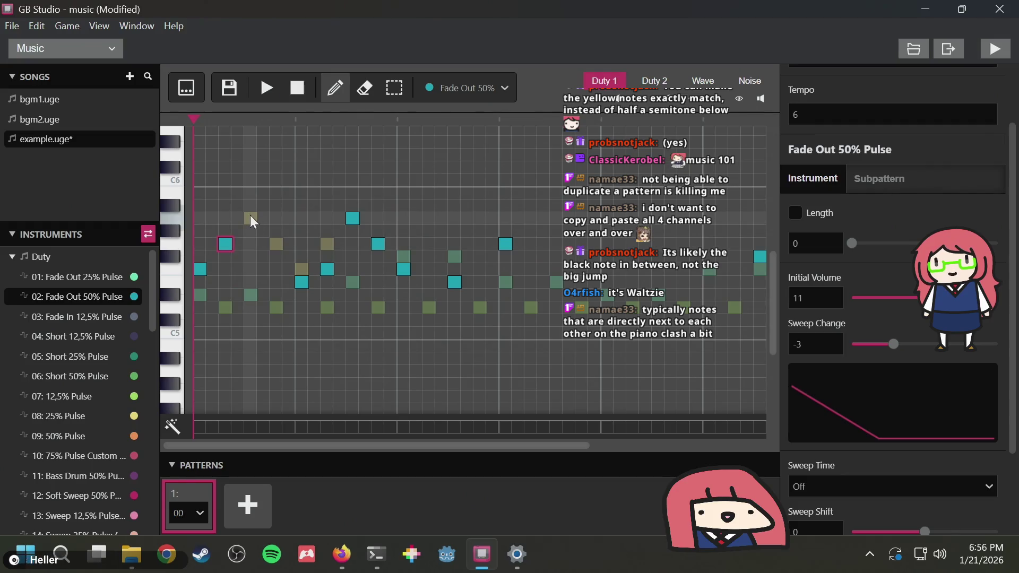
{"action": "left_click", "coordinate": [250, 215]}
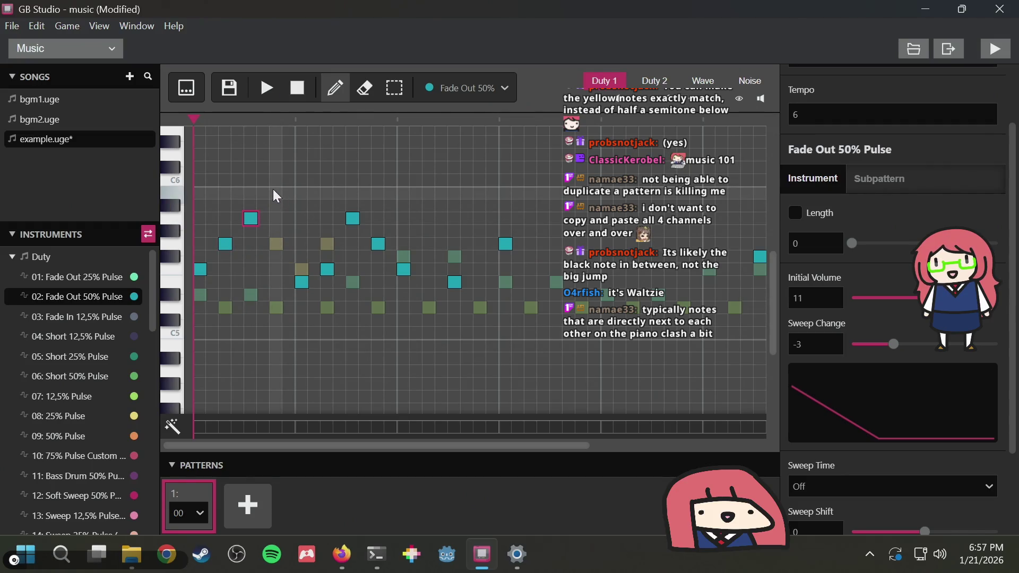
{"action": "left_click", "coordinate": [274, 192]}
{"action": "left_click", "coordinate": [276, 193]}
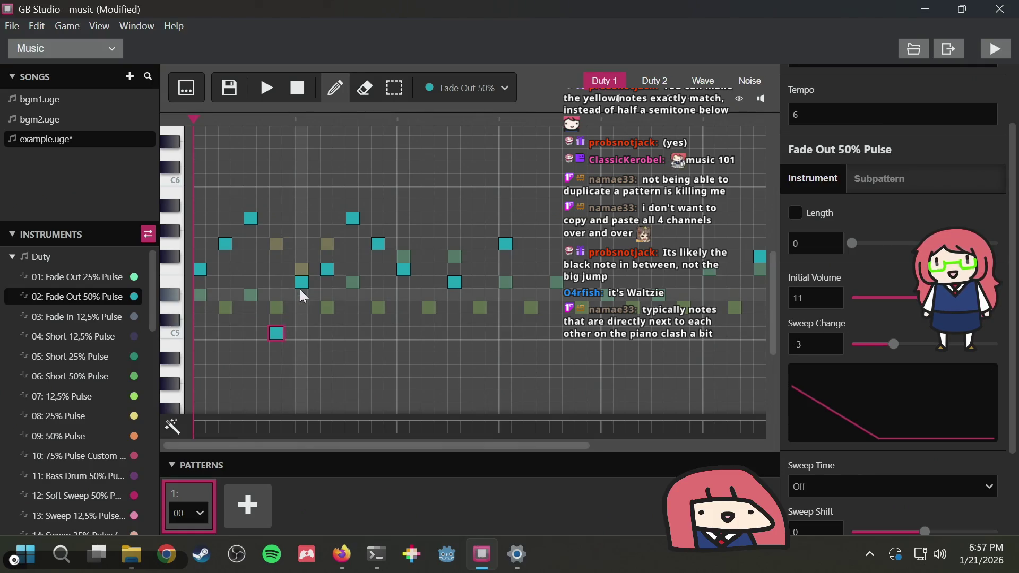
{"action": "left_click", "coordinate": [305, 85]}
Raise the low C5 note two rows and lift the second column's note, previewing the result
{"action": "left_click_drag", "start_coordinate": [278, 333], "coordinate": [272, 307]}
{"action": "left_click", "coordinate": [267, 86]}
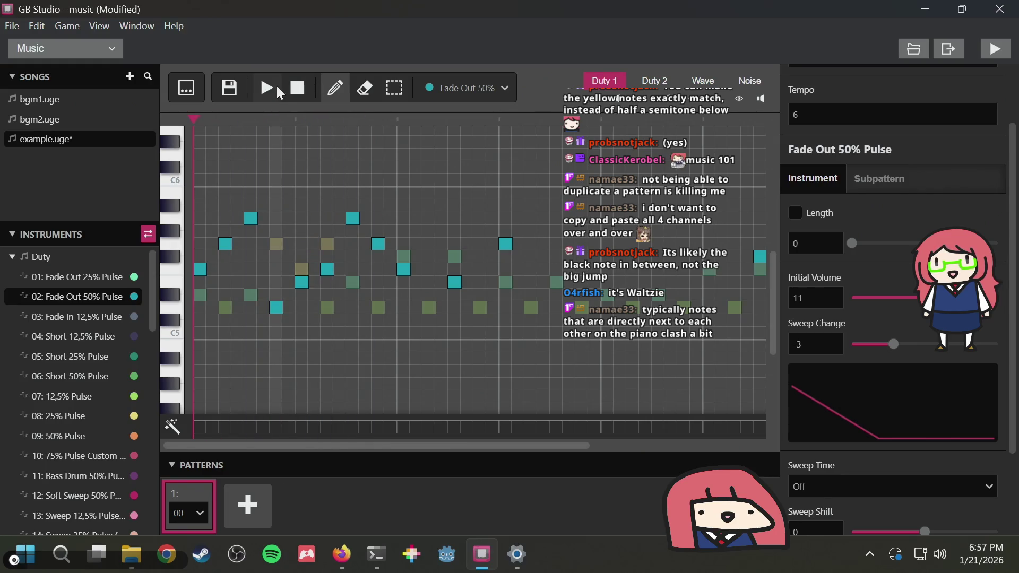
{"action": "left_click", "coordinate": [309, 86]}
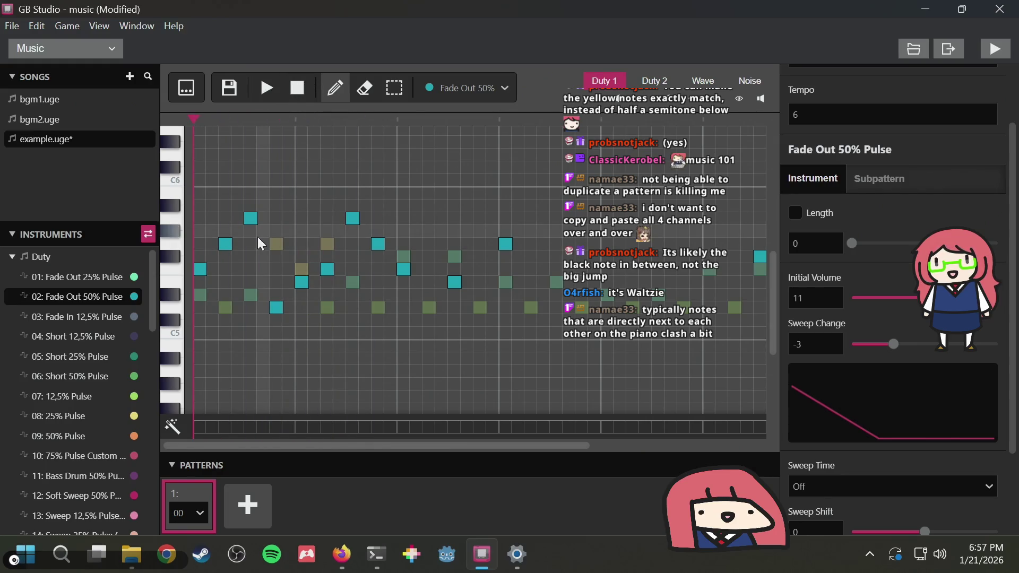
{"action": "left_click", "coordinate": [276, 268]}
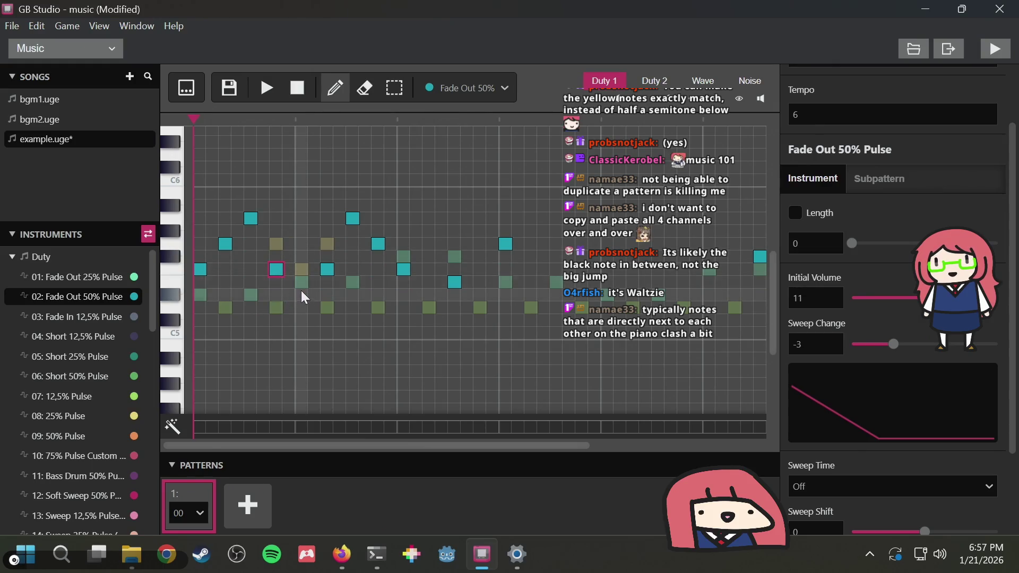
{"action": "left_click", "coordinate": [279, 268]}
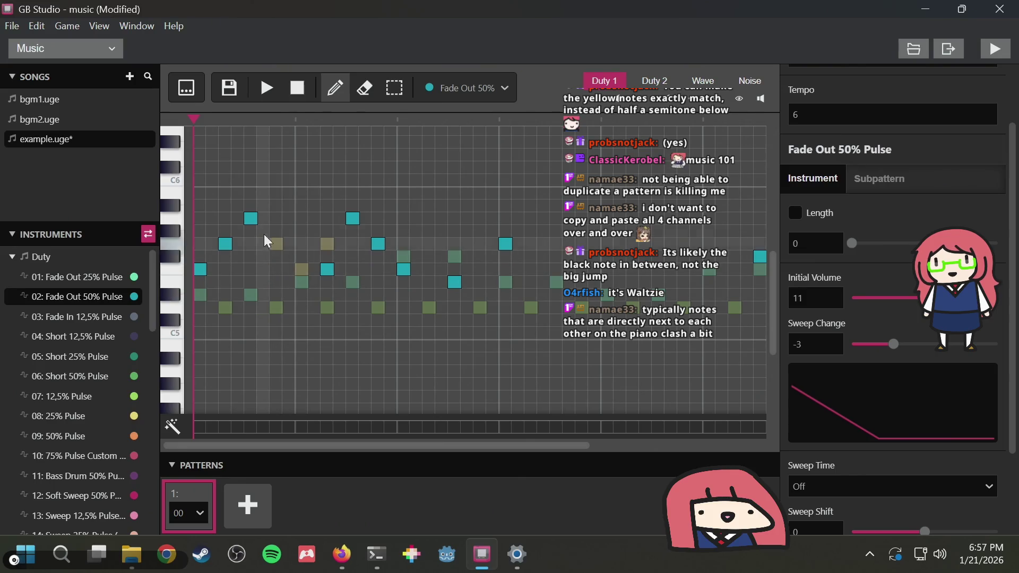
{"action": "left_click", "coordinate": [248, 194]}
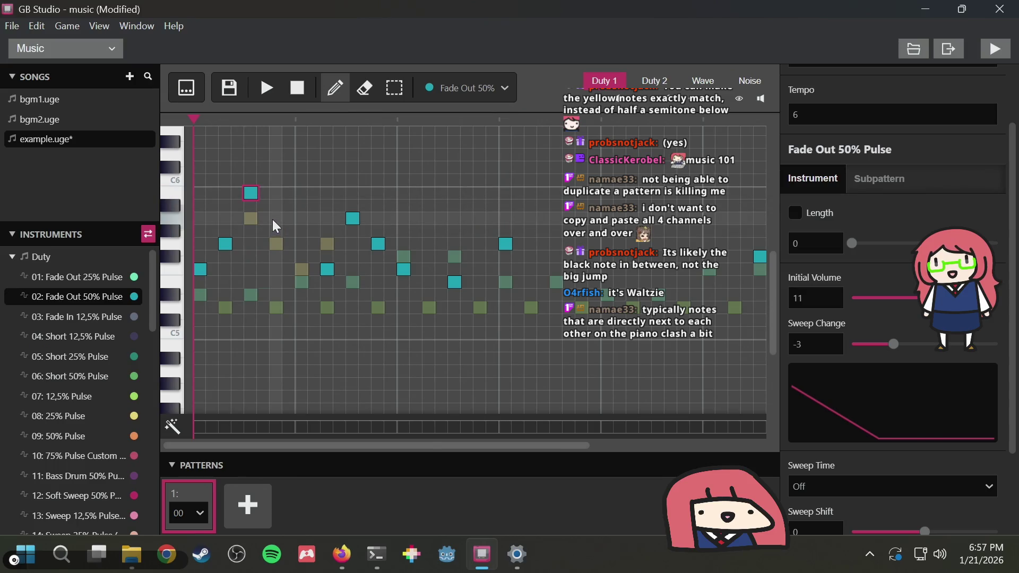
Try an extra note after the high note, then remove it after previewing
{"action": "left_click", "coordinate": [288, 218]}
{"action": "left_click", "coordinate": [253, 87]}
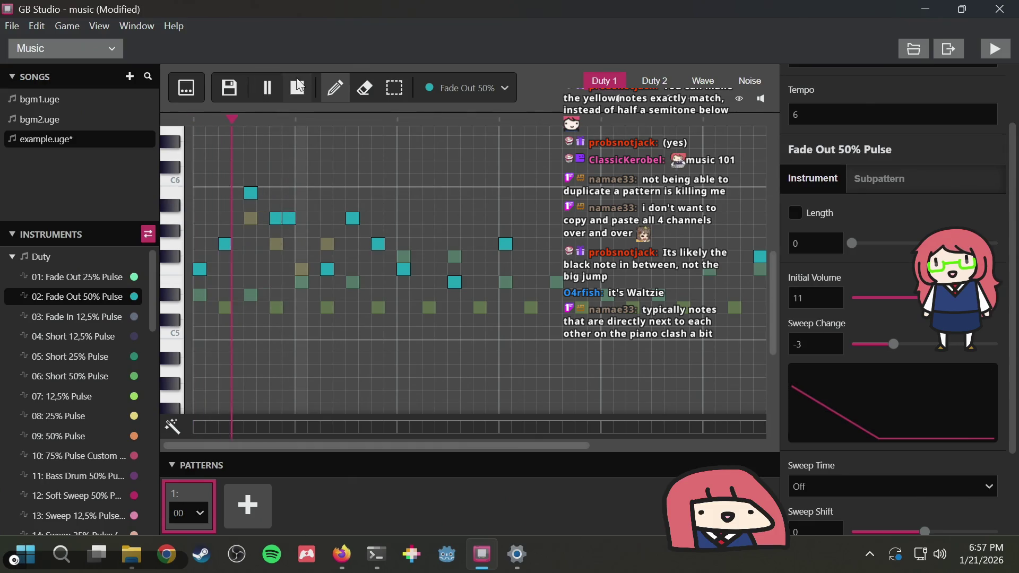
{"action": "left_click", "coordinate": [297, 88]}
{"action": "left_click", "coordinate": [286, 217]}
{"action": "left_click", "coordinate": [266, 88]}
{"action": "left_click", "coordinate": [297, 87]}
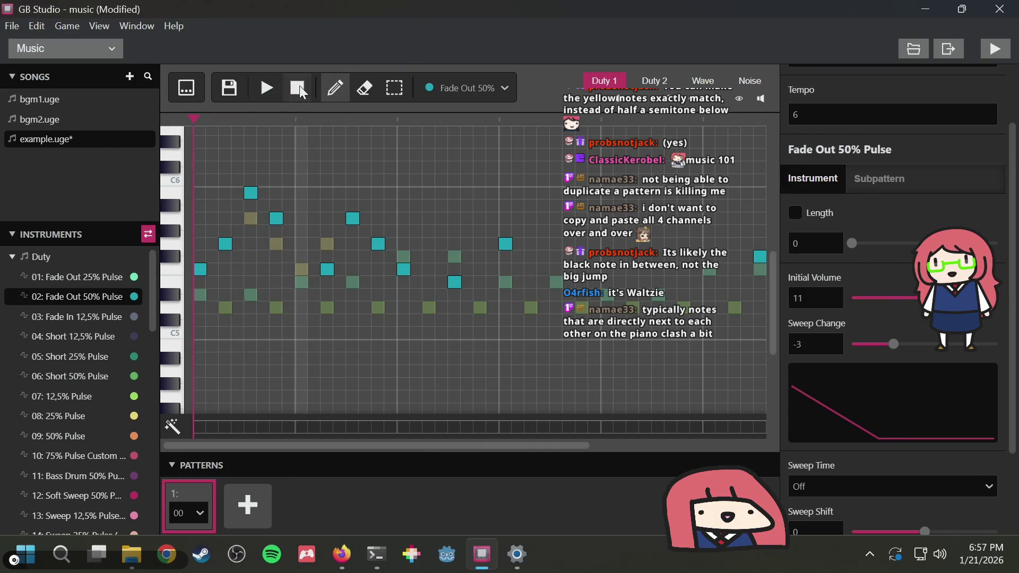
Turn column two's high note into a low dip and add a low note in the next column
{"action": "left_click", "coordinate": [250, 193]}
{"action": "left_click", "coordinate": [253, 234]}
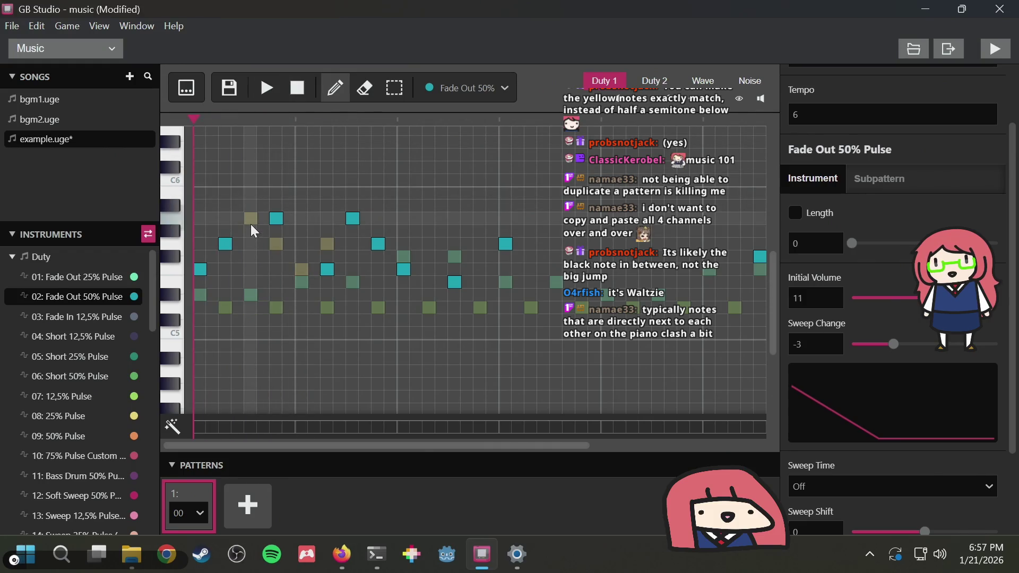
{"action": "left_click_drag", "start_coordinate": [252, 230], "coordinate": [251, 282]}
{"action": "left_click", "coordinate": [275, 219]}
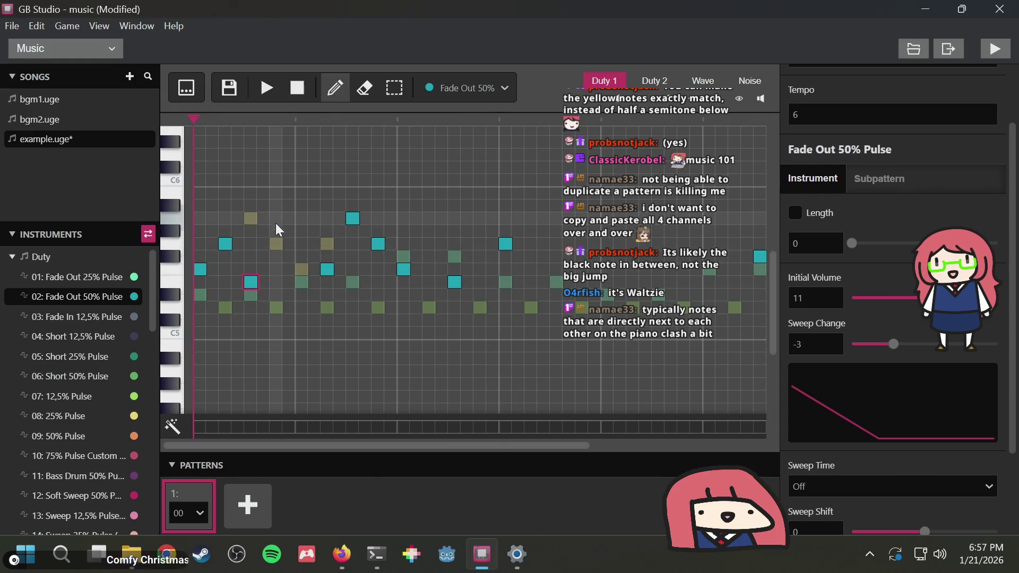
{"action": "left_click", "coordinate": [275, 306]}
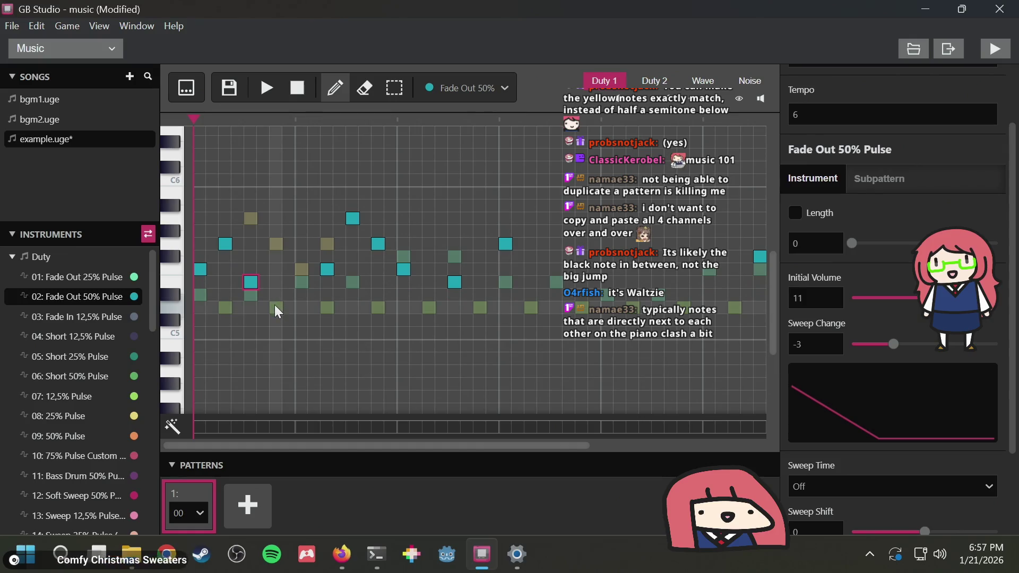
{"action": "left_click", "coordinate": [262, 91]}
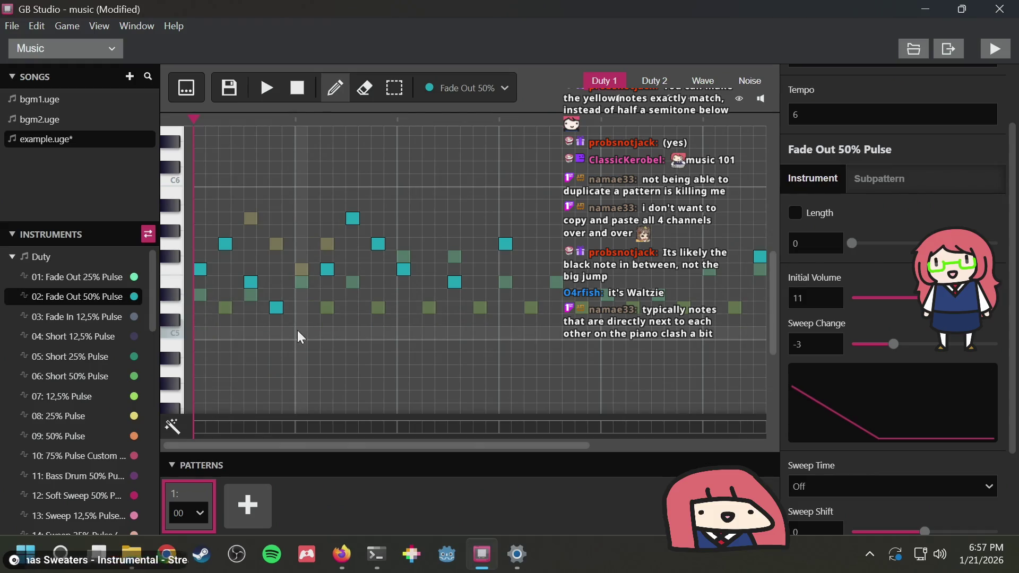
Place the following phrase notes at lower pitches and preview them
{"action": "left_click", "coordinate": [306, 268]}
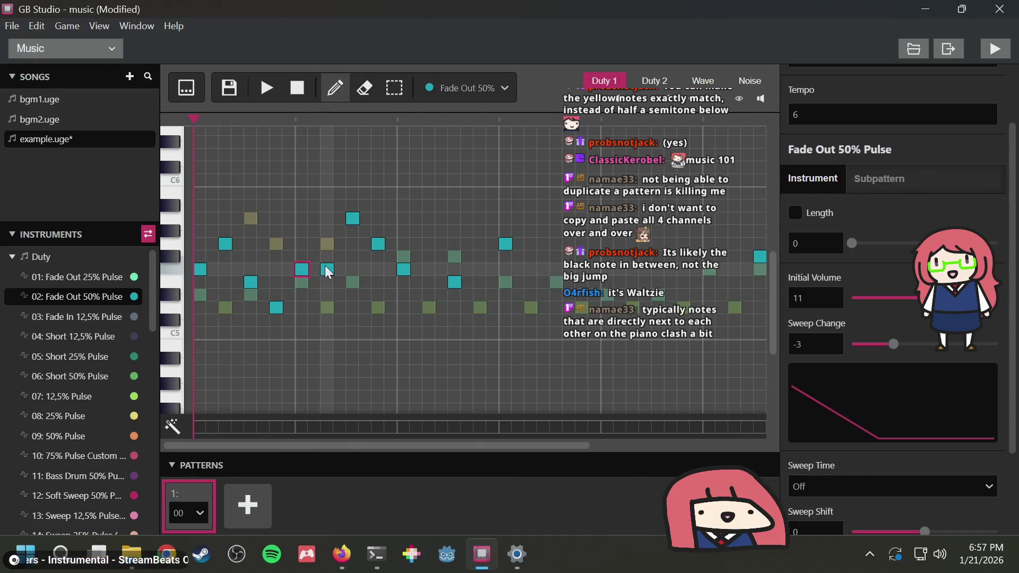
{"action": "left_click", "coordinate": [326, 245]}
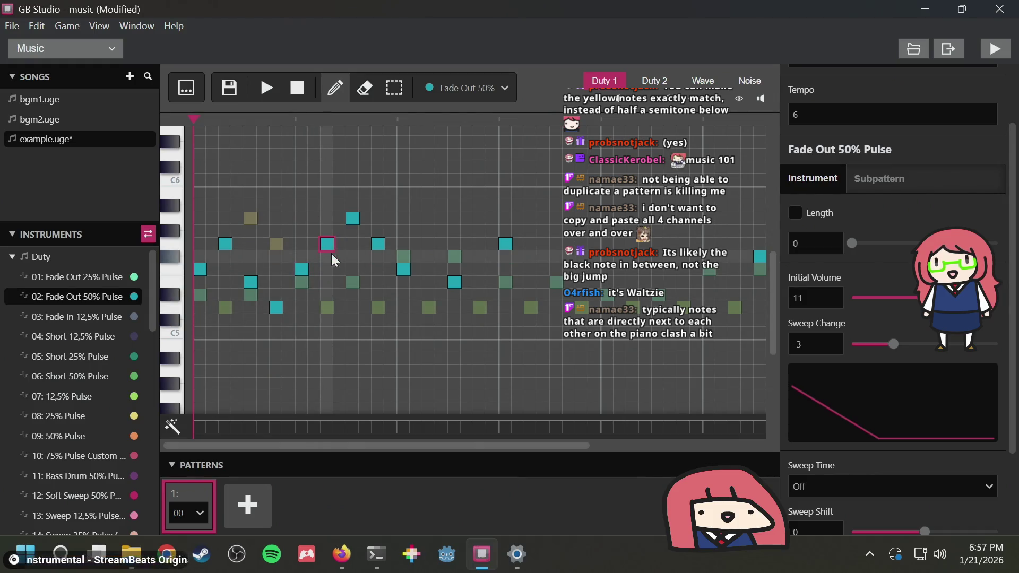
{"action": "left_click", "coordinate": [349, 284]}
{"action": "left_click", "coordinate": [378, 307]}
{"action": "left_click", "coordinate": [267, 88]}
{"action": "left_click", "coordinate": [307, 85]}
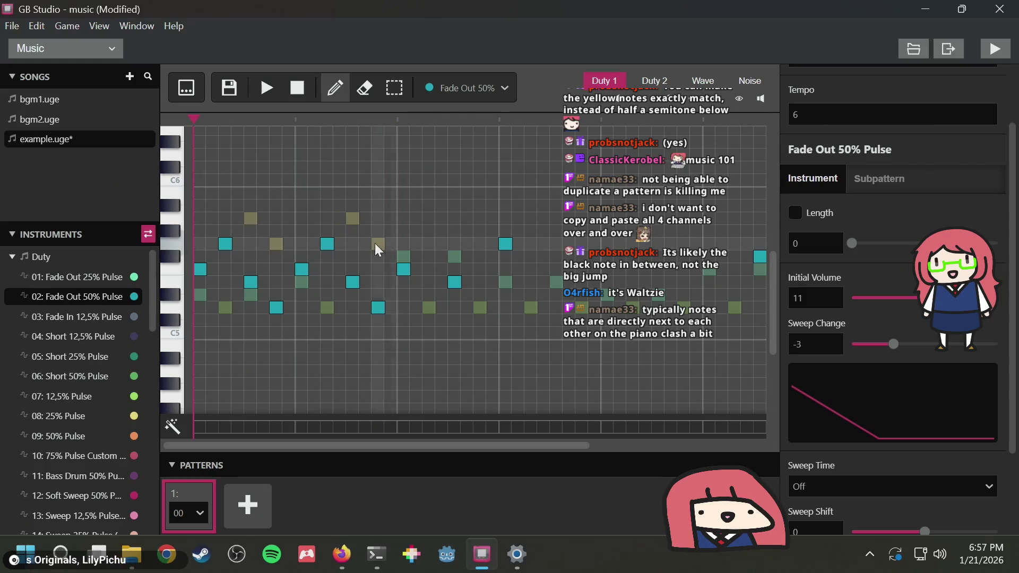
Add rising notes climbing to a new phrase peak and play it back
{"action": "left_click", "coordinate": [427, 243]}
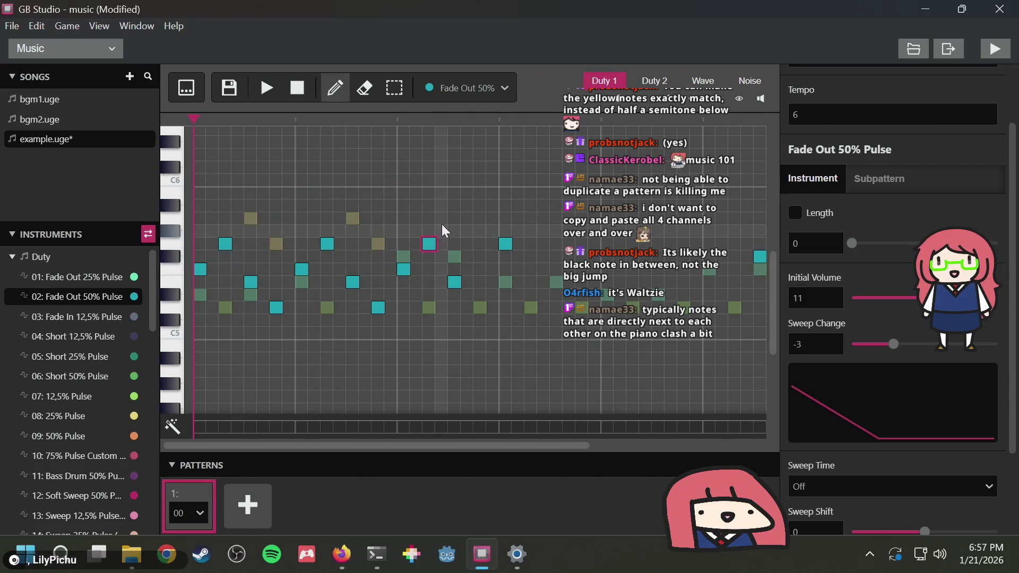
{"action": "left_click", "coordinate": [454, 218]}
{"action": "left_click", "coordinate": [480, 218]}
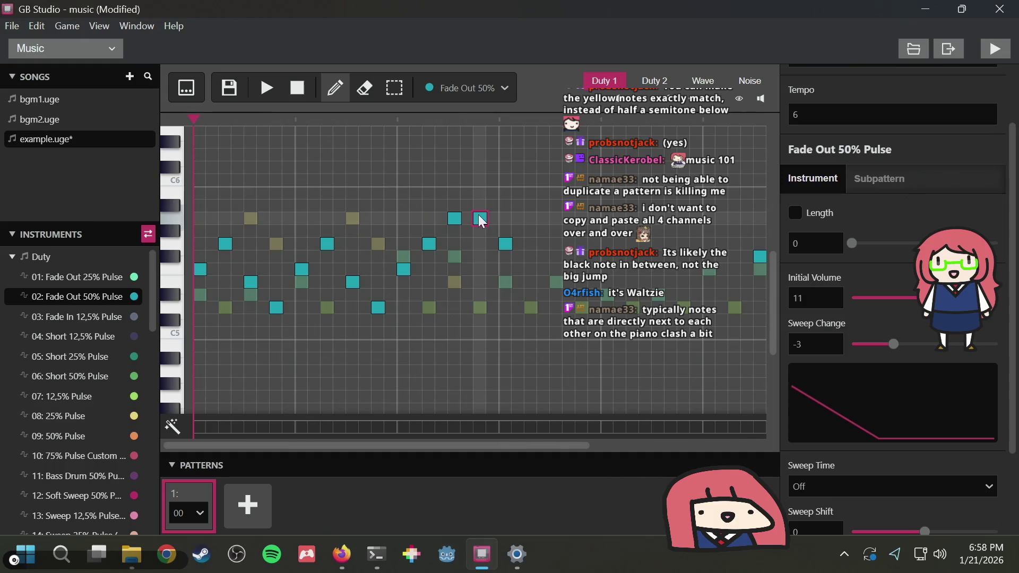
{"action": "left_click", "coordinate": [266, 88]}
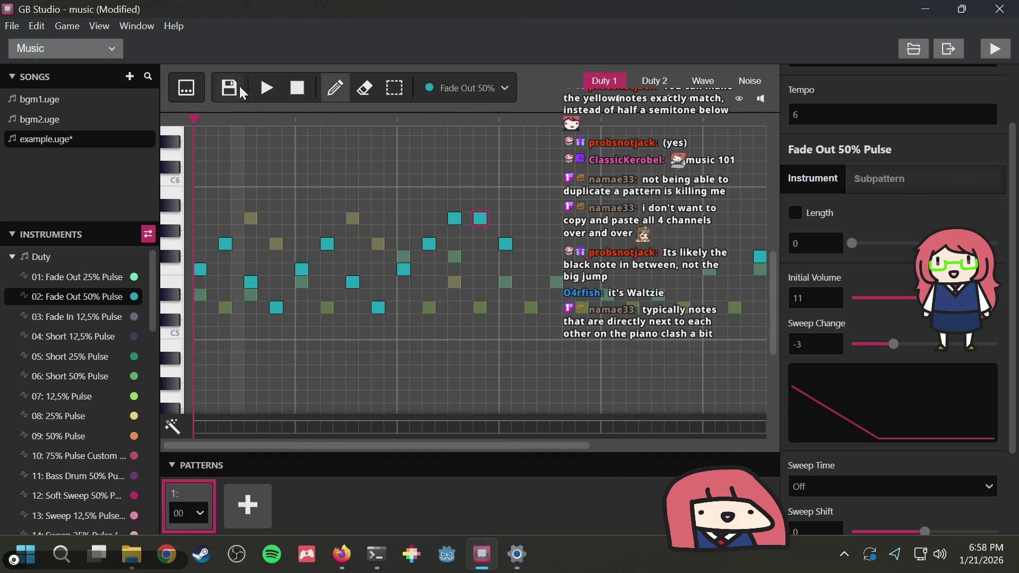
{"action": "left_click", "coordinate": [288, 86]}
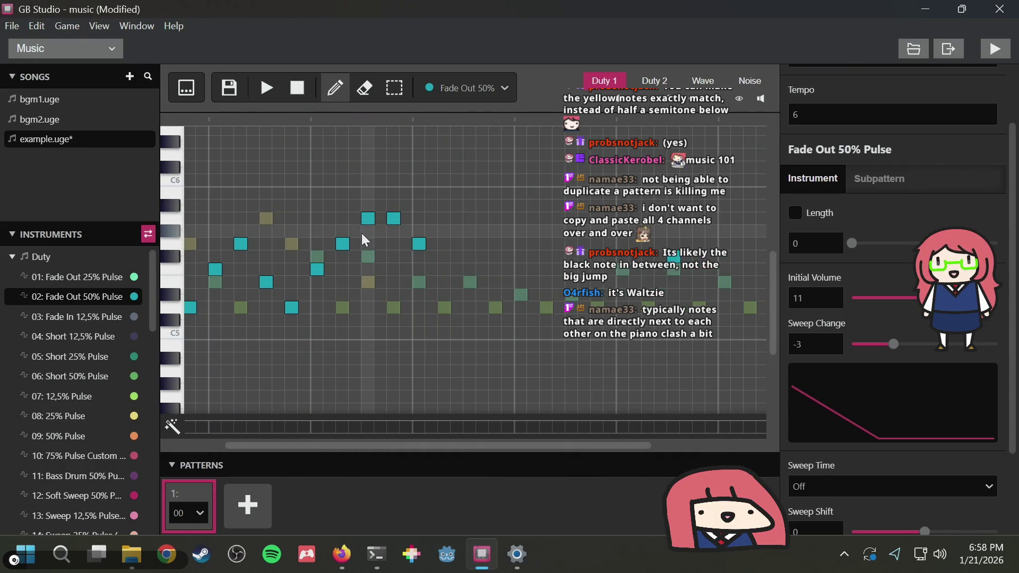
Remove two extra high notes, add descending notes, and reset playback to the pattern start
{"action": "left_click", "coordinate": [393, 218]}
{"action": "left_click", "coordinate": [370, 219]}
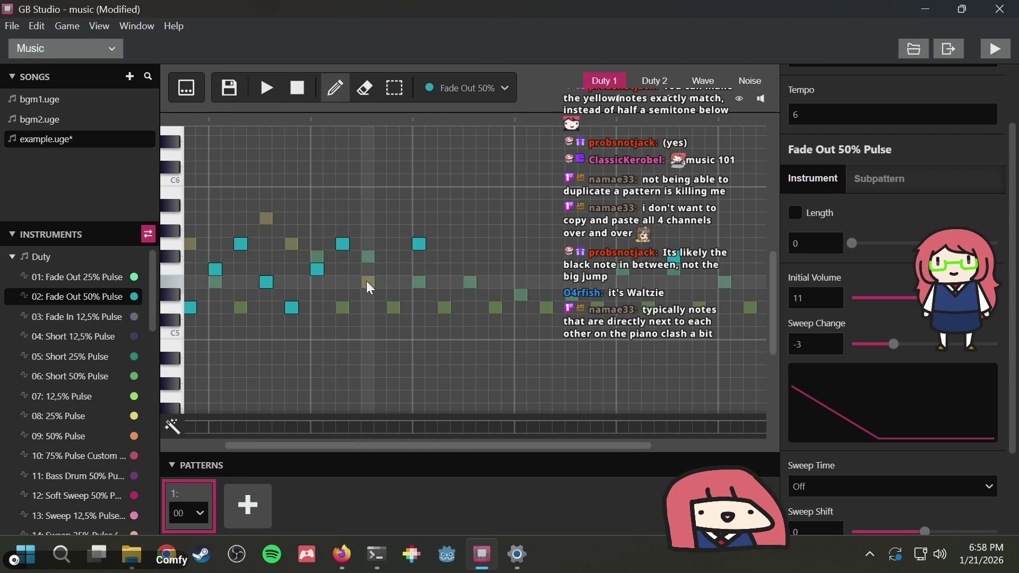
{"action": "left_click", "coordinate": [370, 287]}
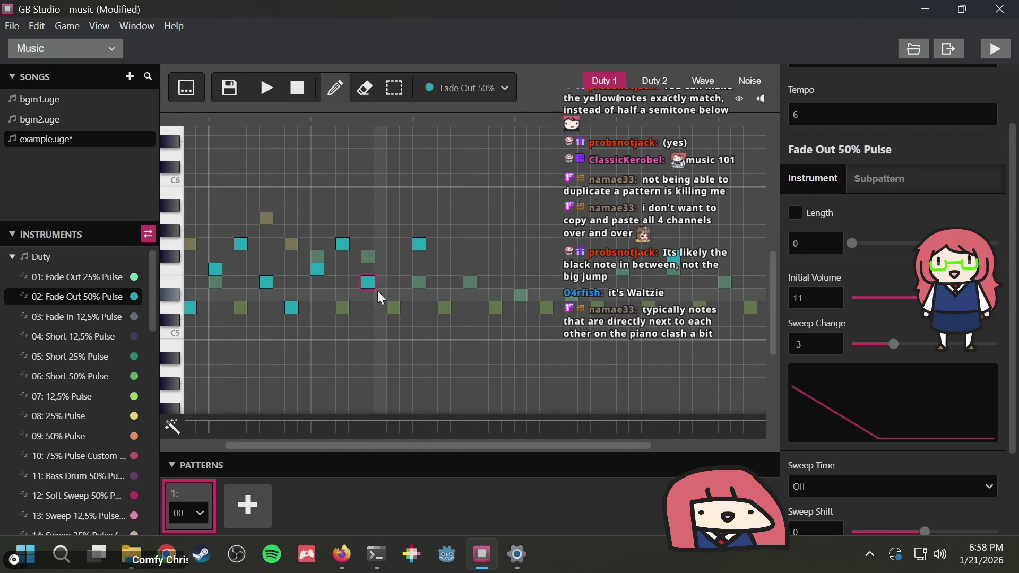
{"action": "left_click", "coordinate": [409, 267]}
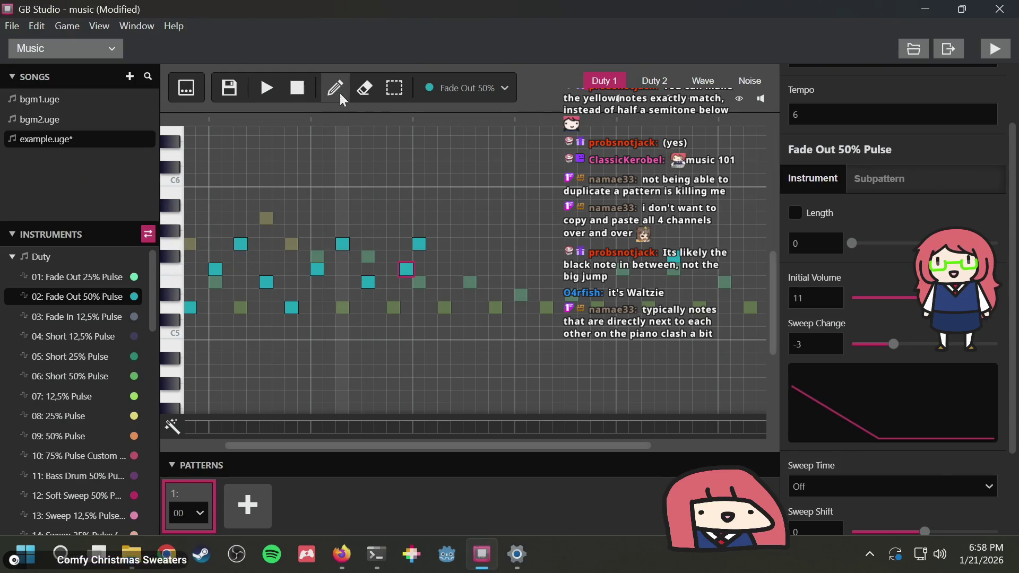
{"action": "left_click", "coordinate": [266, 88]}
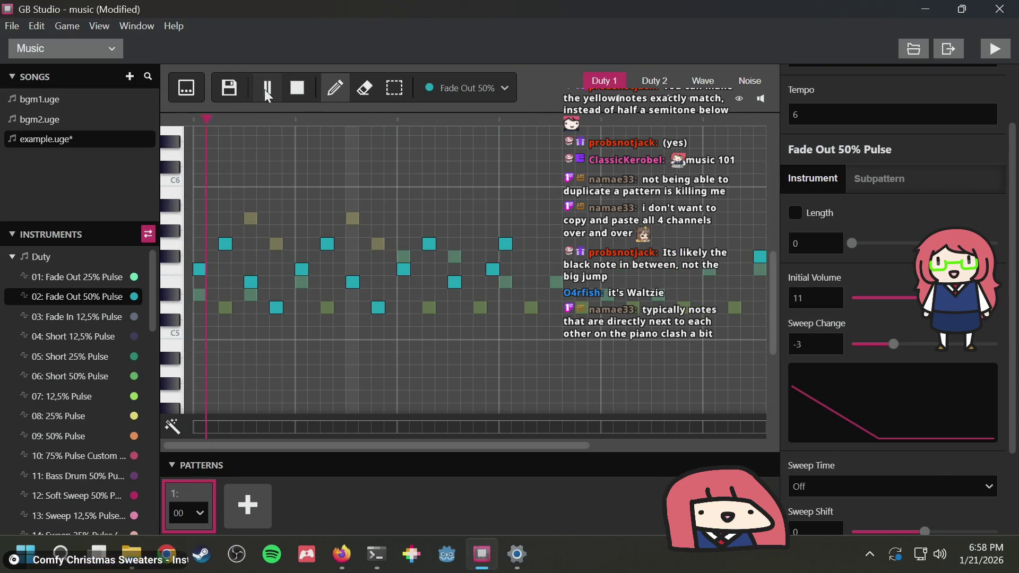
{"action": "left_click", "coordinate": [304, 93]}
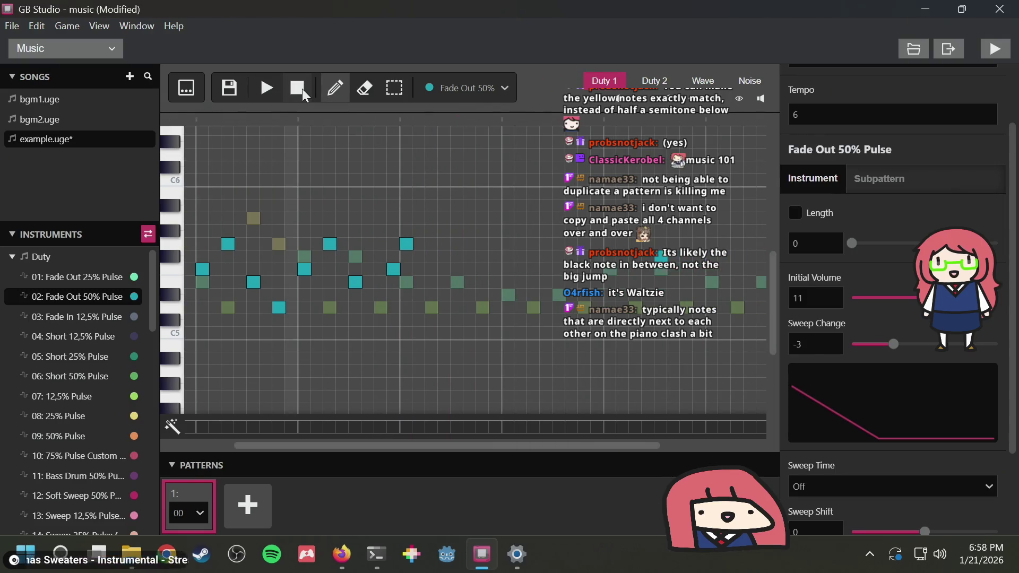
{"action": "left_click", "coordinate": [297, 88]}
Rework the opening Duty 1 notes, swapping some and shifting others up or down a step
{"action": "key", "text": "1"}
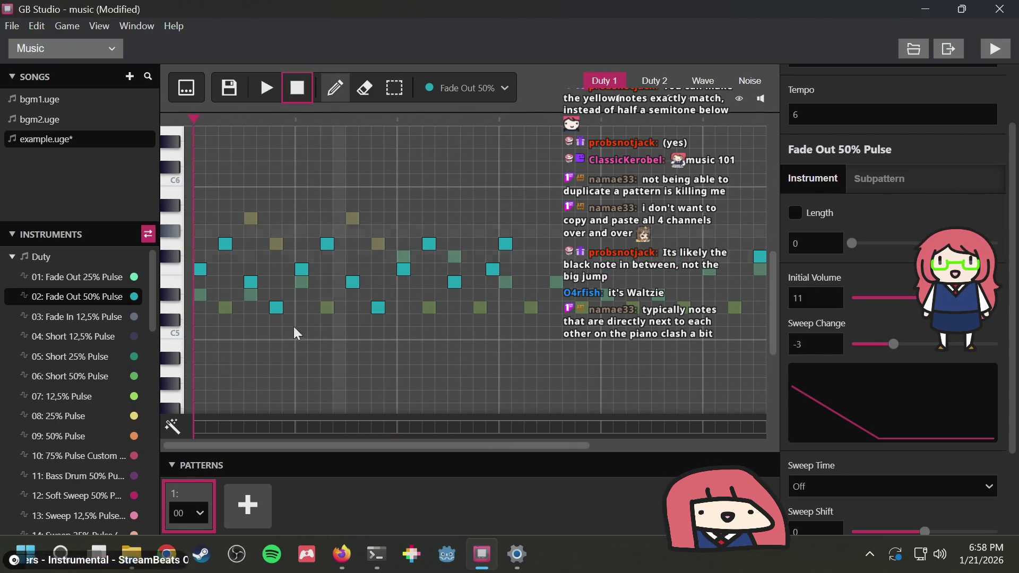
{"action": "left_click", "coordinate": [274, 306]}
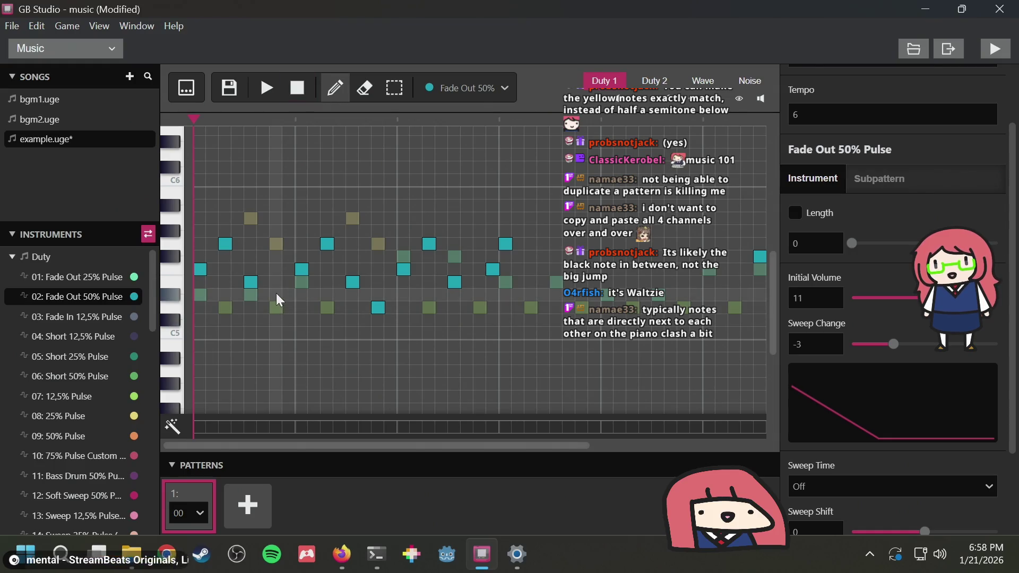
{"action": "left_click", "coordinate": [276, 282]}
{"action": "left_click_drag", "start_coordinate": [253, 281], "coordinate": [253, 272]}
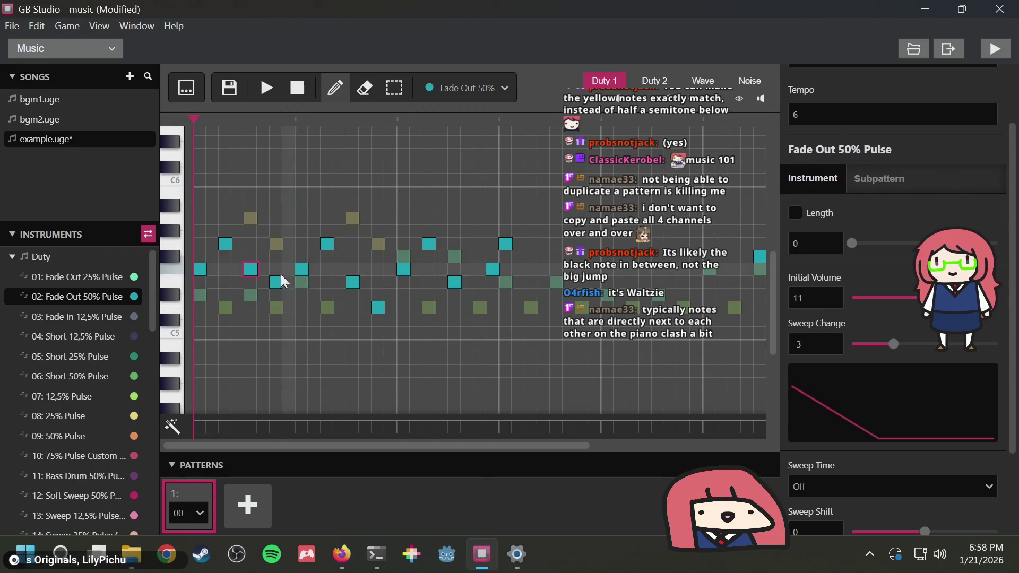
{"action": "right_click", "coordinate": [276, 280]}
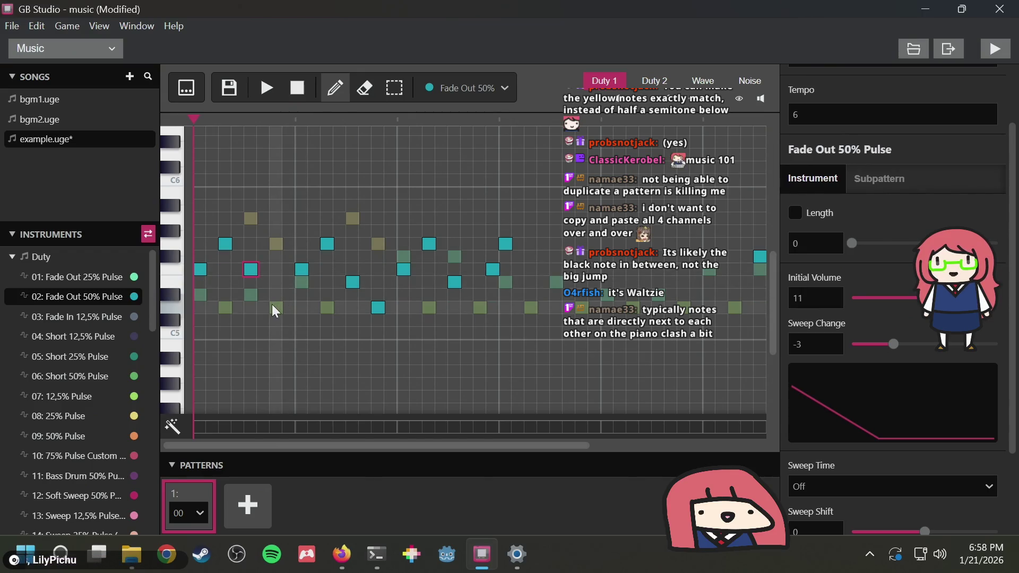
{"action": "left_click", "coordinate": [276, 305]}
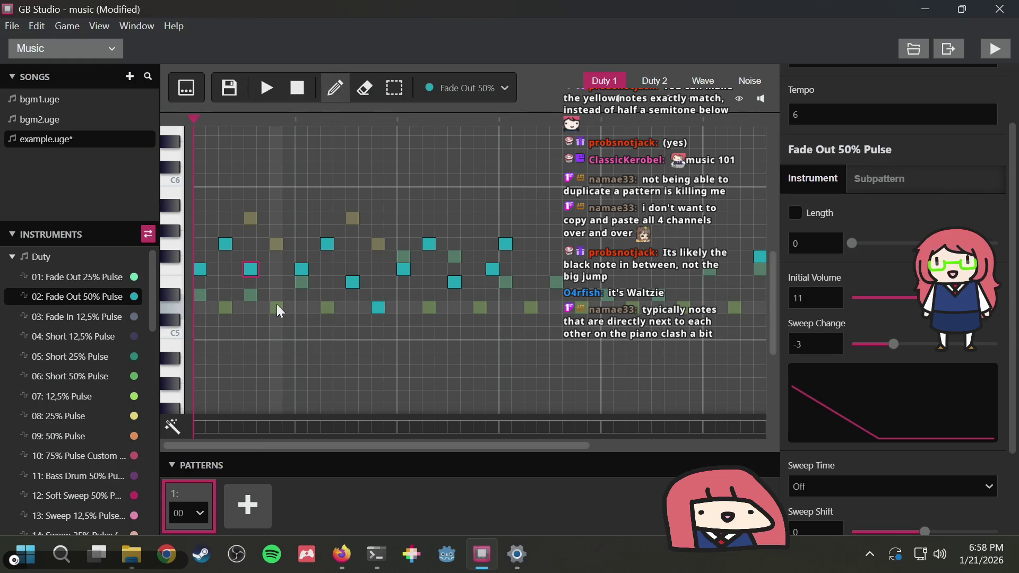
{"action": "left_click_drag", "start_coordinate": [300, 266], "coordinate": [301, 284]}
Replace a high note, add further notes, and raise one note to the melody's peak
{"action": "right_click", "coordinate": [327, 244]}
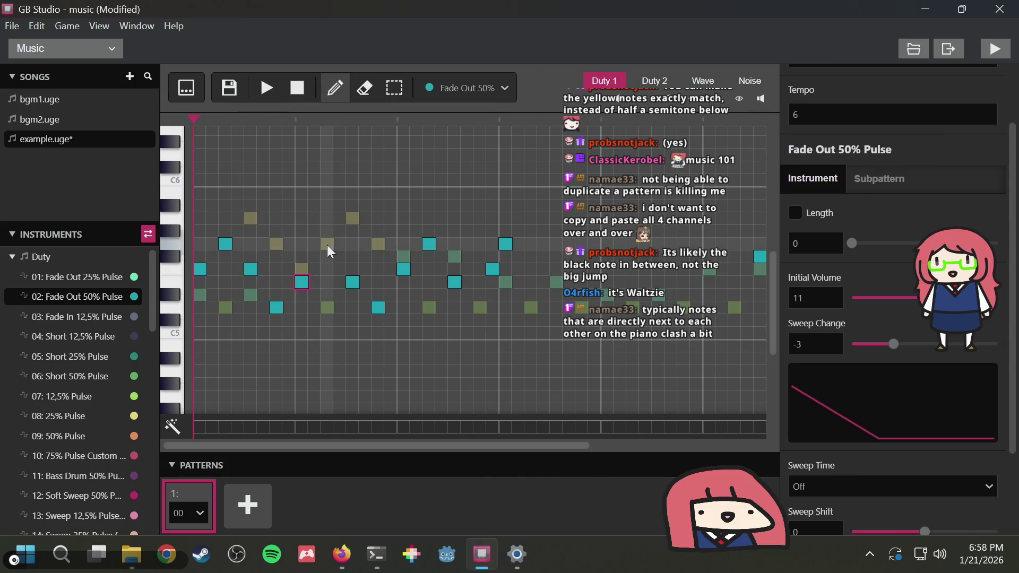
{"action": "left_click", "coordinate": [326, 268]}
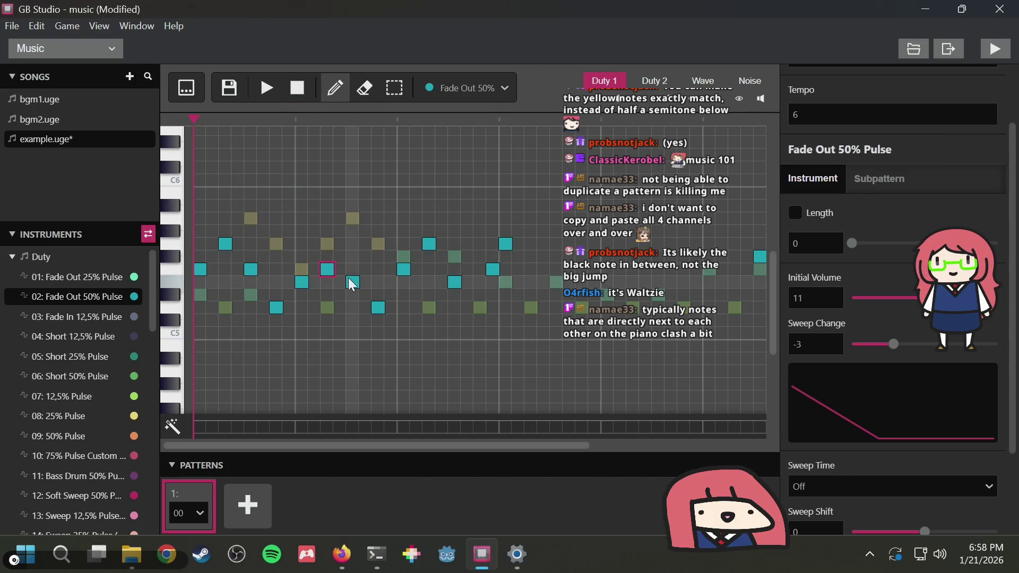
{"action": "left_click", "coordinate": [352, 282]}
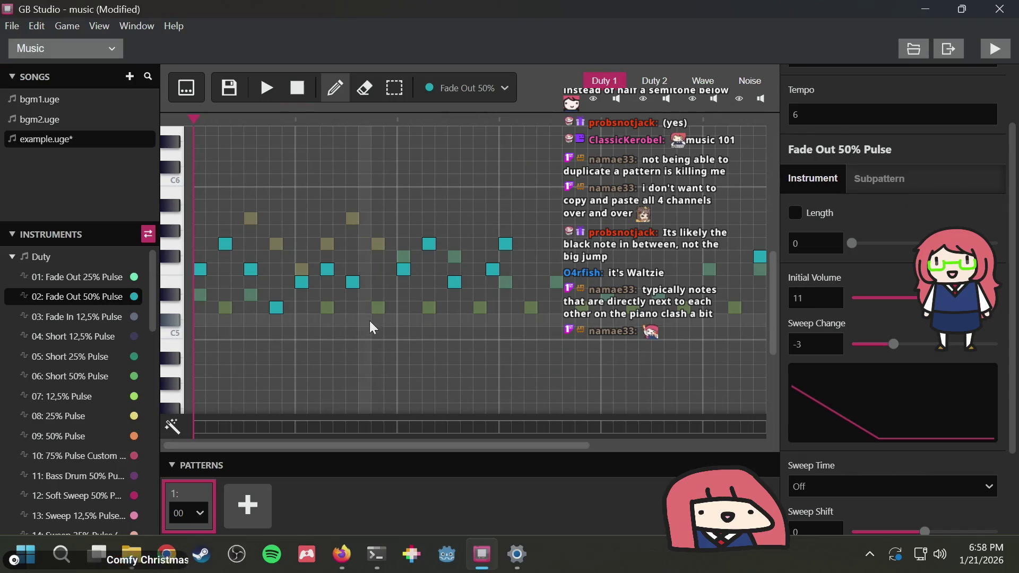
{"action": "left_click", "coordinate": [368, 310]}
{"action": "left_click_drag", "start_coordinate": [403, 269], "coordinate": [403, 218]}
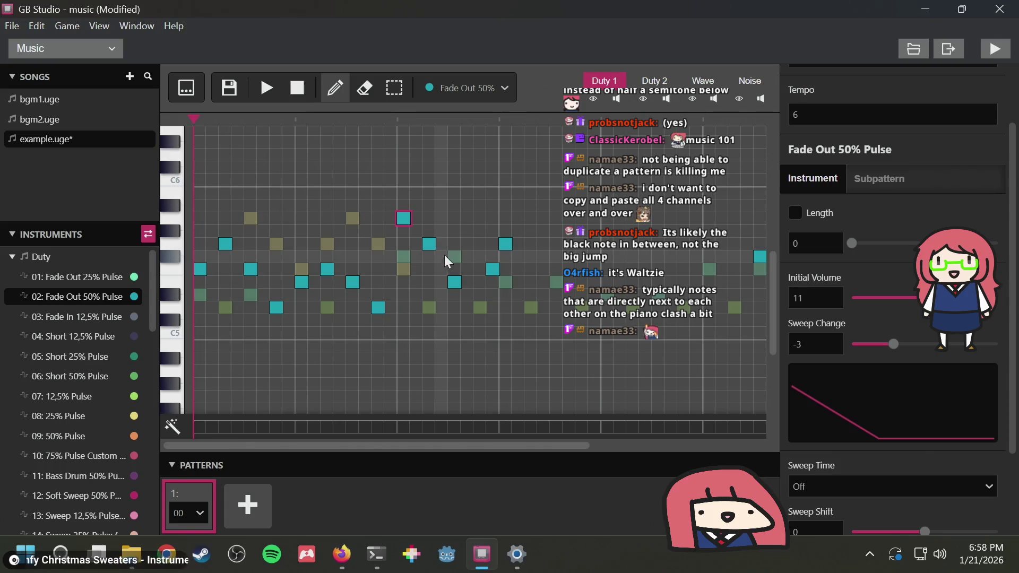
{"action": "left_click", "coordinate": [492, 306]}
Audition the melody from the start and remove a stray Duty 1 note
{"action": "key", "text": "space"}
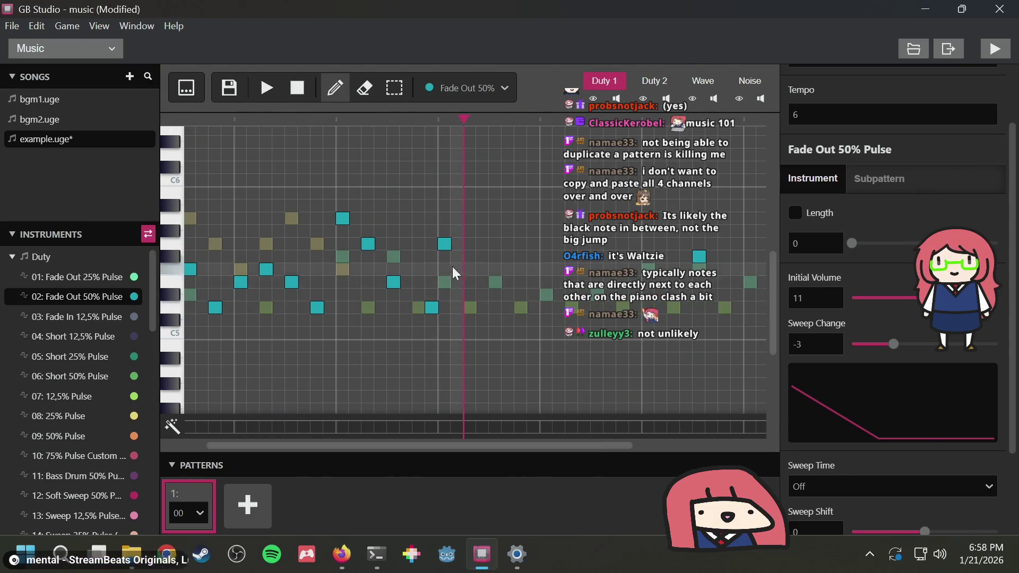
{"action": "key", "text": "space"}
{"action": "left_click", "coordinate": [330, 243]}
{"action": "key", "text": "3"}
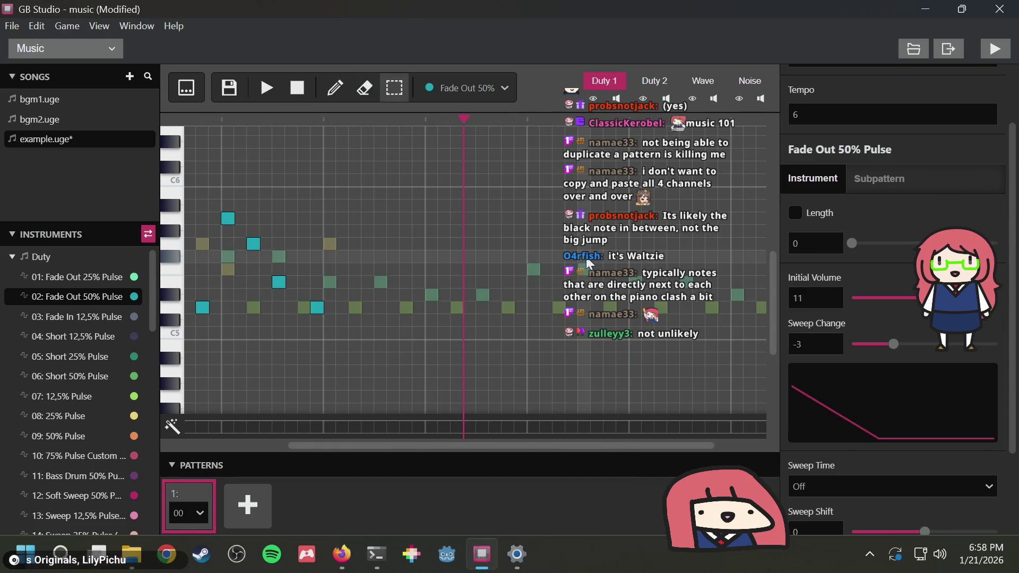
{"action": "scroll", "coordinate": [590, 278], "scroll_direction": "left", "scroll_amount": 5}
{"action": "key", "text": "1"}
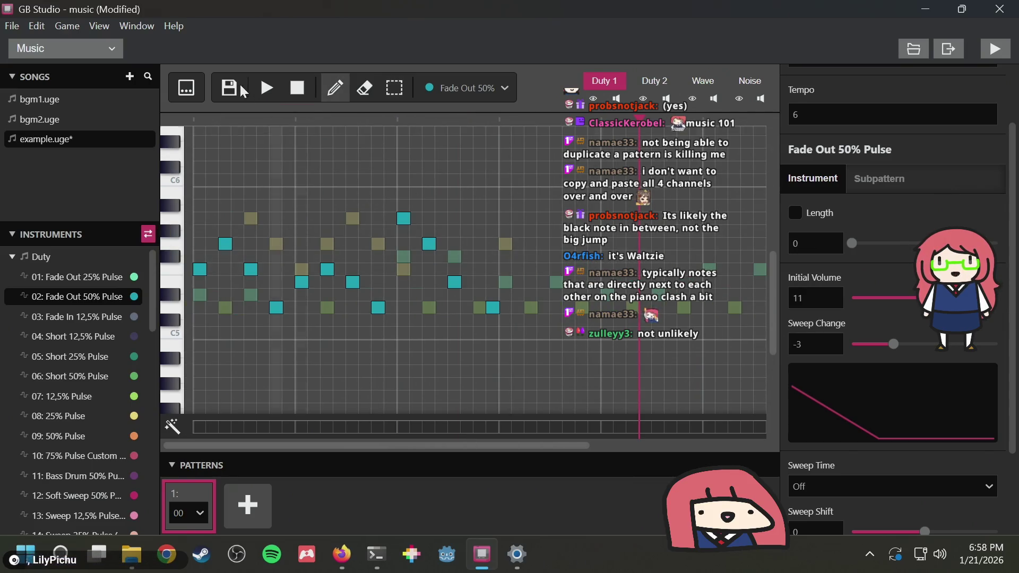
{"action": "left_click", "coordinate": [264, 89]}
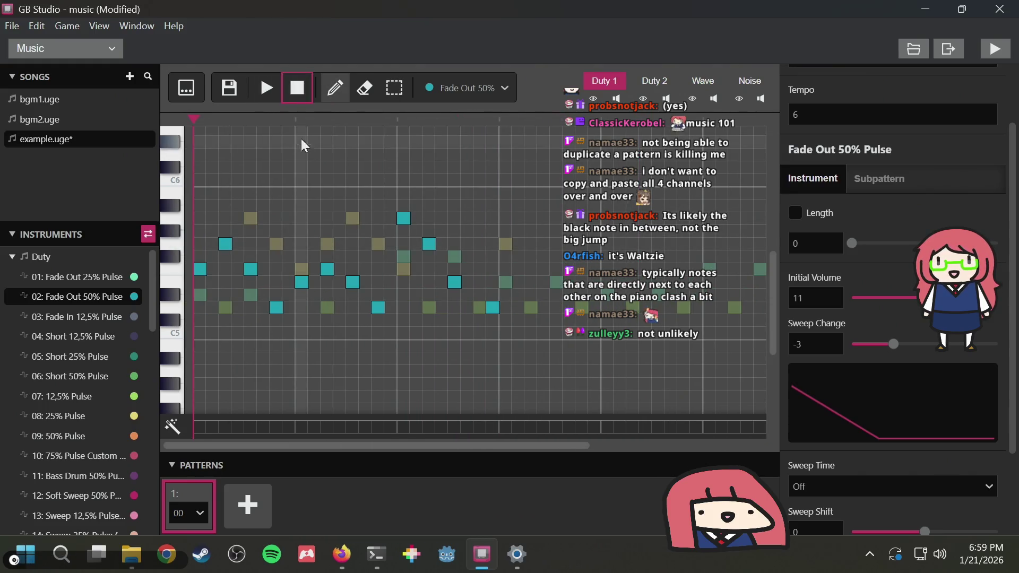
{"action": "left_click", "coordinate": [273, 82]}
{"action": "left_click", "coordinate": [295, 86]}
Replace the note near the phrase end with a lower one near C5, then play it back
{"action": "key", "text": "3"}
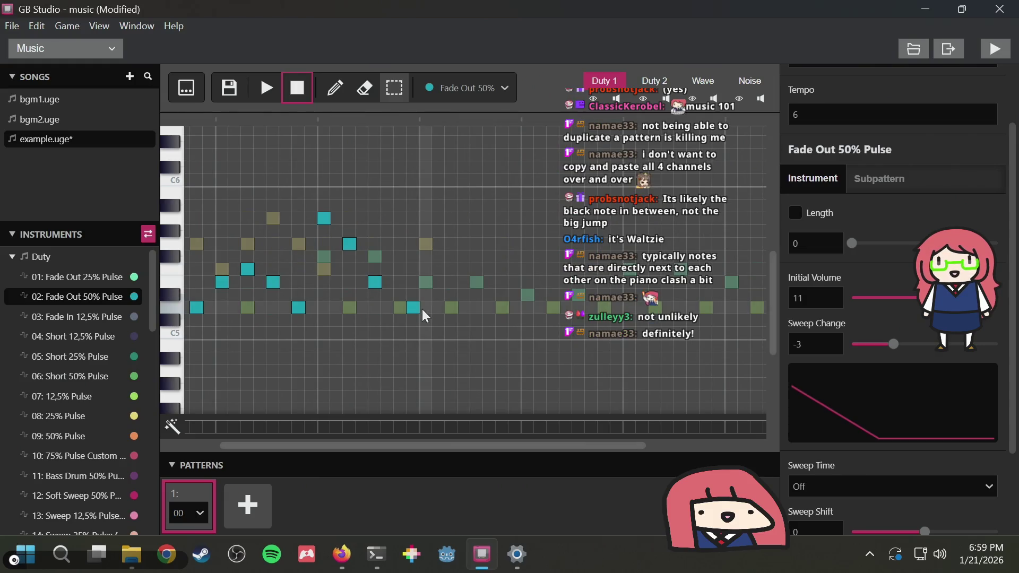
{"action": "key", "text": "1"}
{"action": "left_click", "coordinate": [491, 305]}
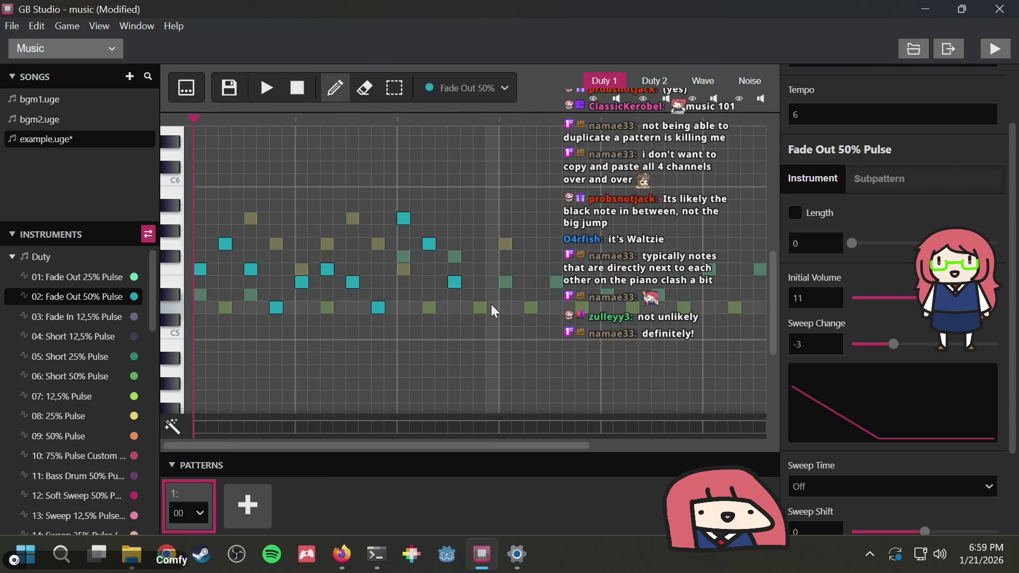
{"action": "left_click", "coordinate": [477, 331]}
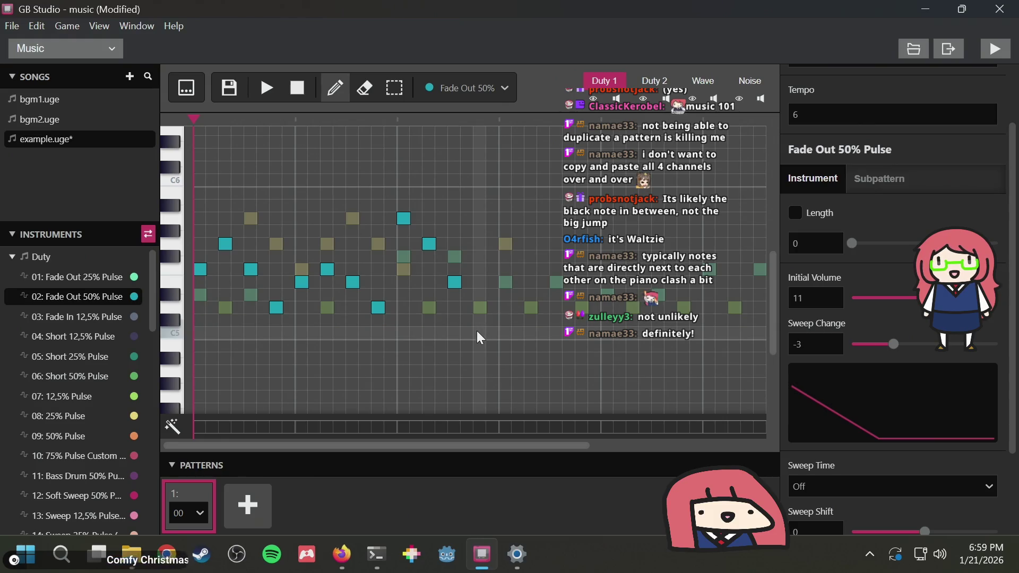
{"action": "left_click", "coordinate": [266, 89]}
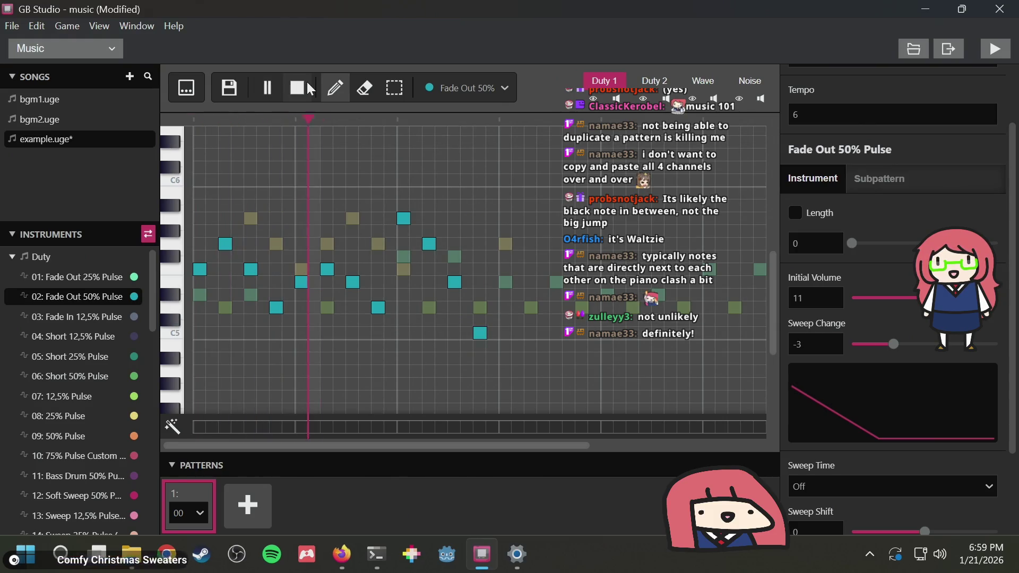
{"action": "left_click", "coordinate": [307, 86]}
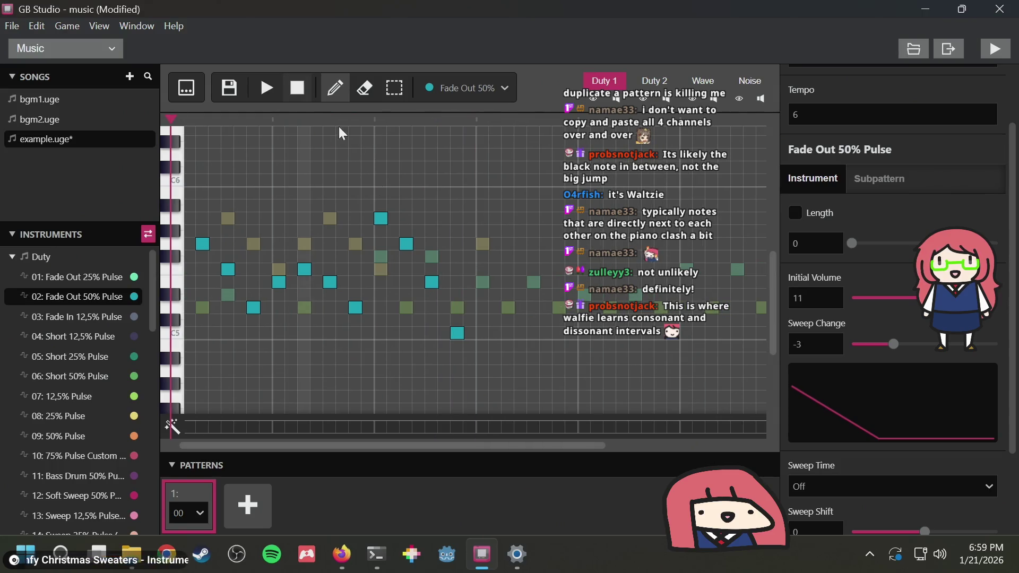
{"action": "key", "text": "1"}
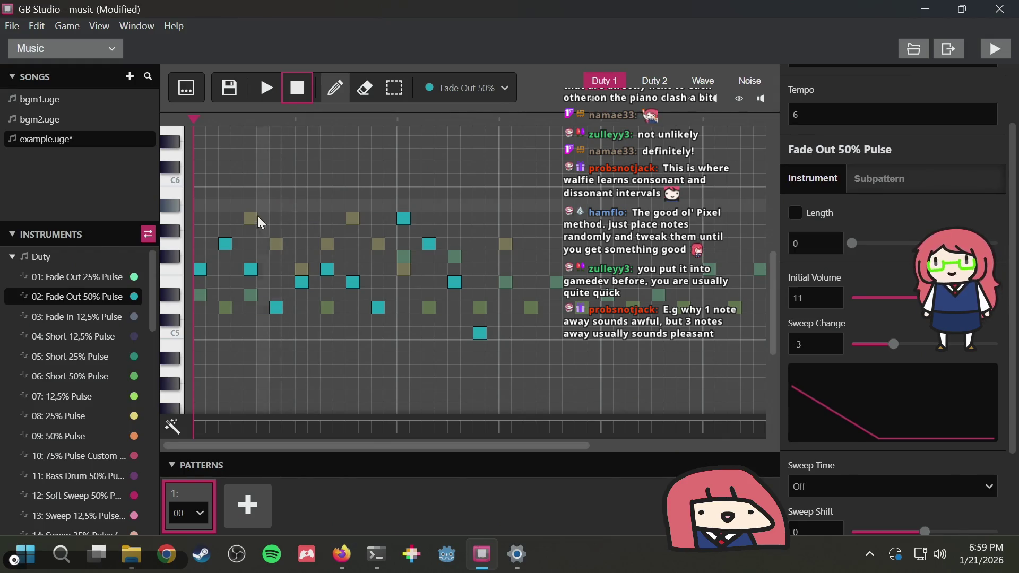
Erase six Duty 1 notes individually, then box-select and delete the rest, keeping the first note
{"action": "left_click", "coordinate": [228, 243]}
{"action": "left_click", "coordinate": [248, 271]}
{"action": "left_click", "coordinate": [276, 310]}
{"action": "left_click", "coordinate": [304, 280]}
{"action": "left_click", "coordinate": [329, 267]}
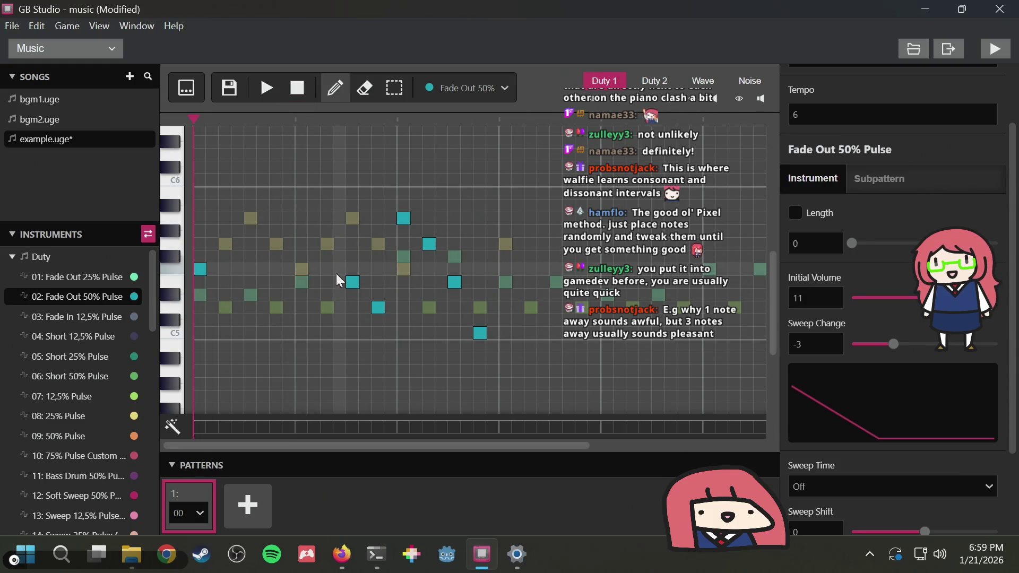
{"action": "left_click", "coordinate": [353, 280]}
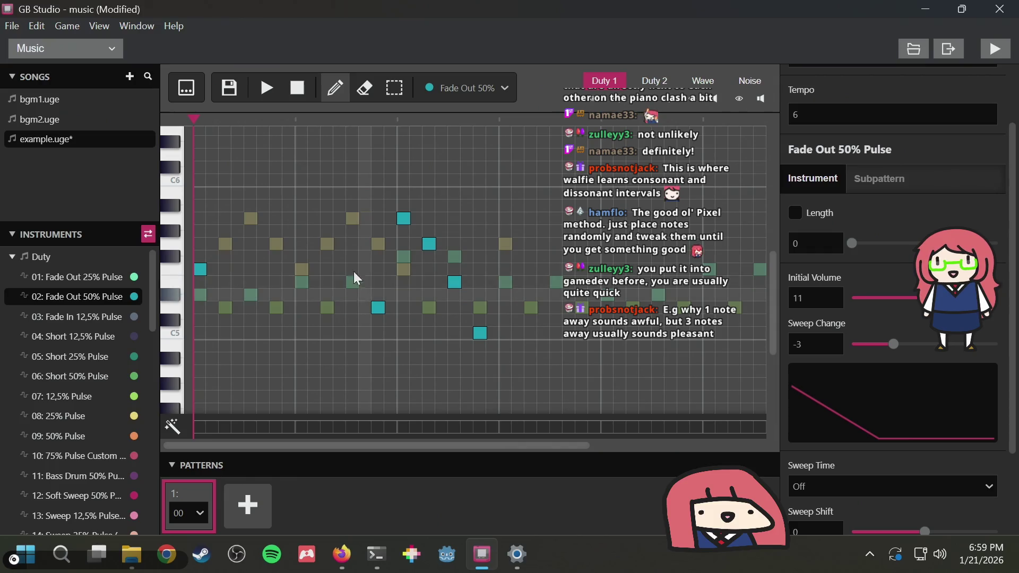
{"action": "left_click", "coordinate": [393, 88]}
{"action": "left_click_drag", "start_coordinate": [345, 161], "coordinate": [574, 401]}
{"action": "key", "text": "Delete"}
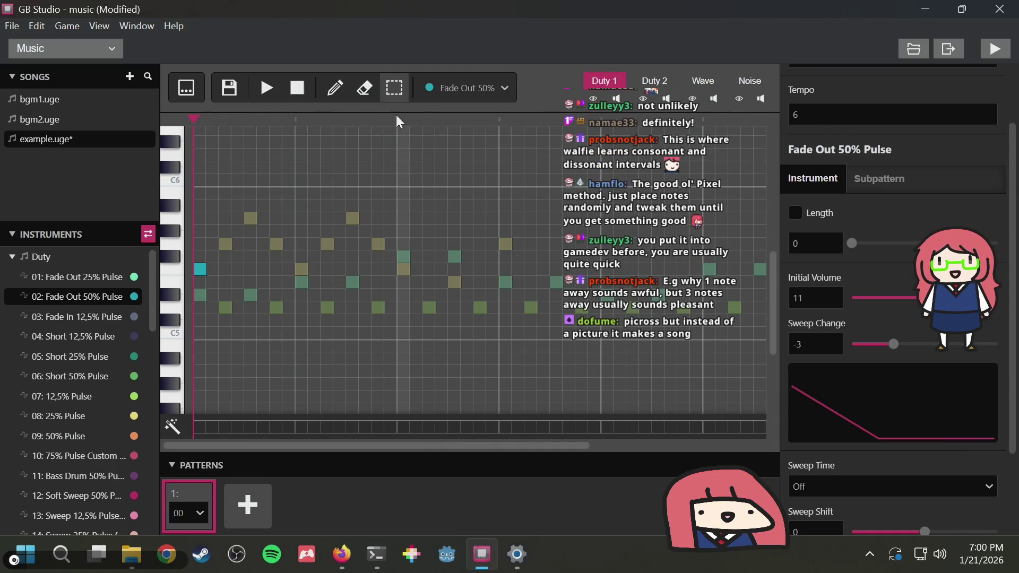
{"action": "left_click", "coordinate": [331, 91]}
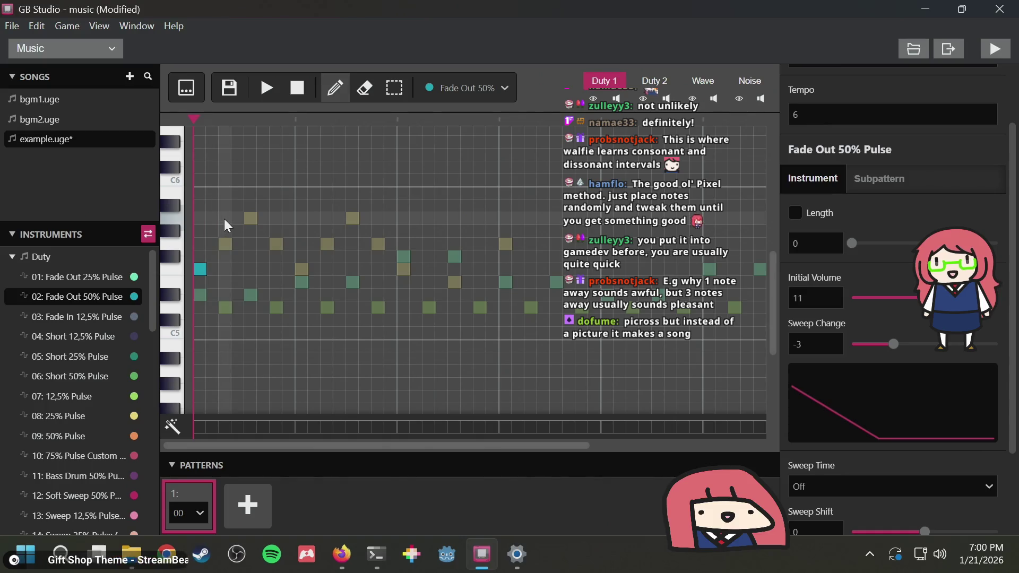
Place a high note just below C6 at the pattern start, then show the Duty 2 channel
{"action": "left_click", "coordinate": [226, 219]}
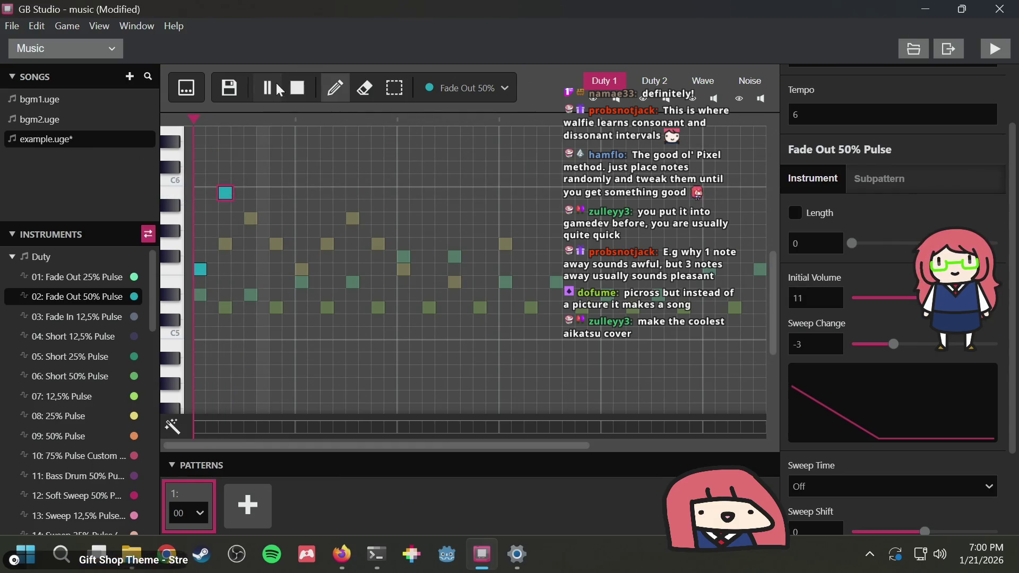
{"action": "left_click", "coordinate": [301, 80]}
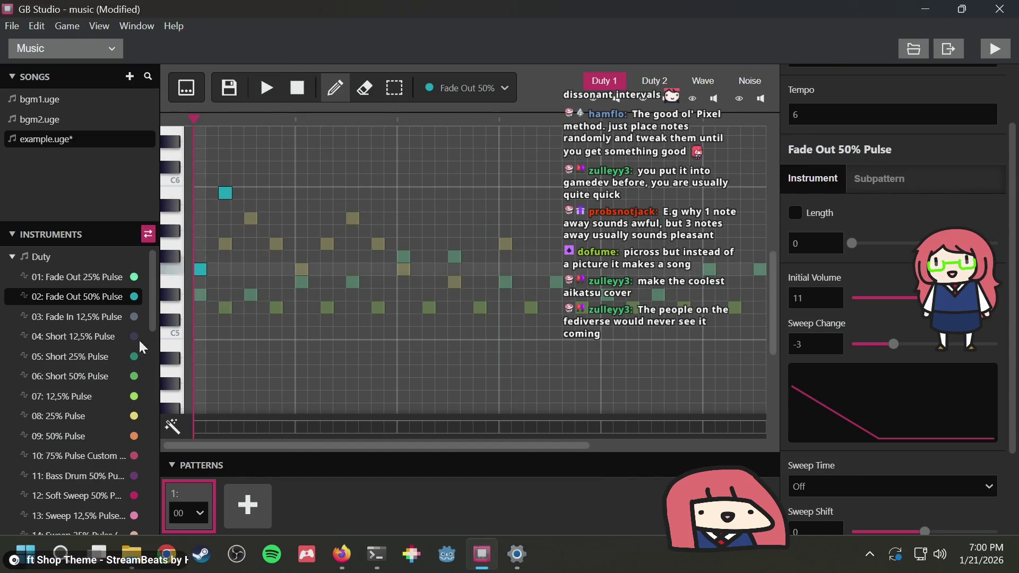
{"action": "left_click", "coordinate": [662, 78]}
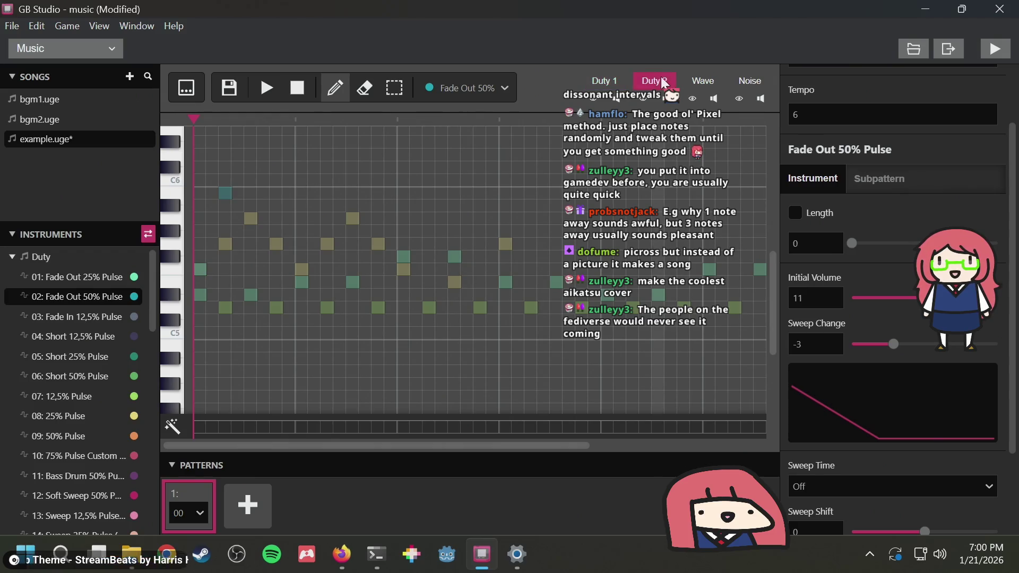
Select all Wave notes with Ctrl+A, delete them, and return to Duty 1
{"action": "left_click", "coordinate": [699, 84]}
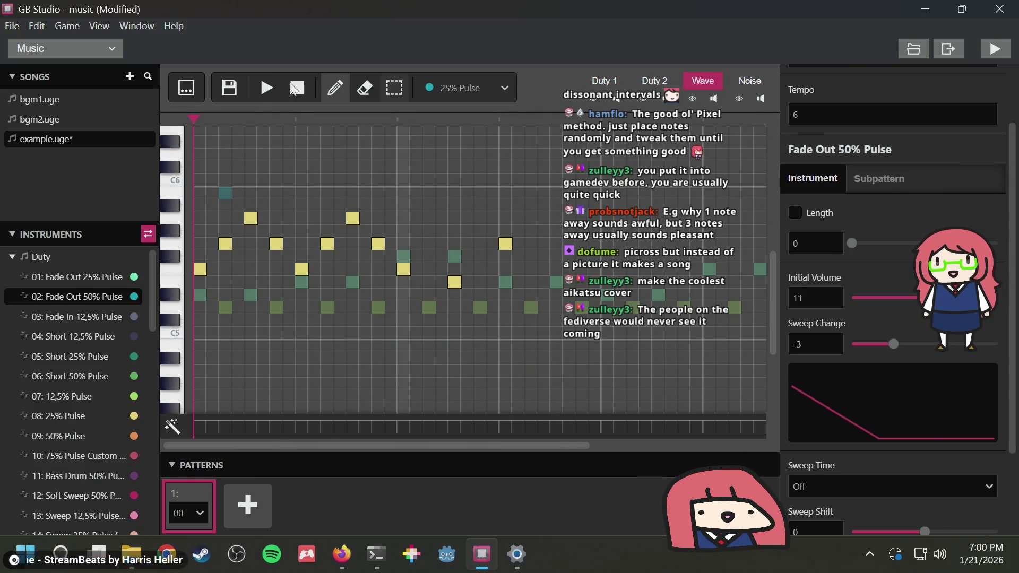
{"action": "left_click", "coordinate": [390, 88]}
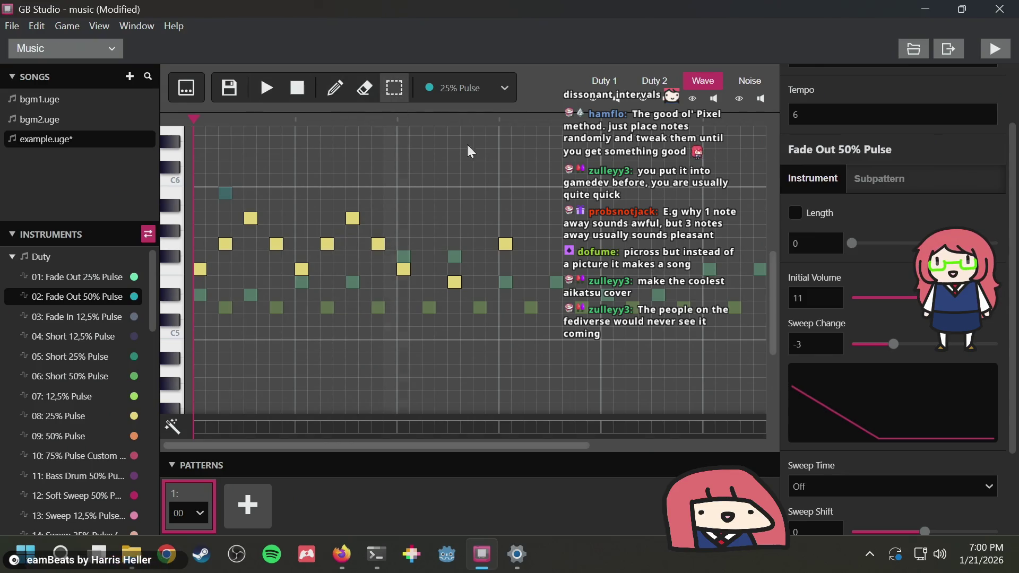
{"action": "key", "text": "ctrl+a"}
{"action": "key", "text": "Delete"}
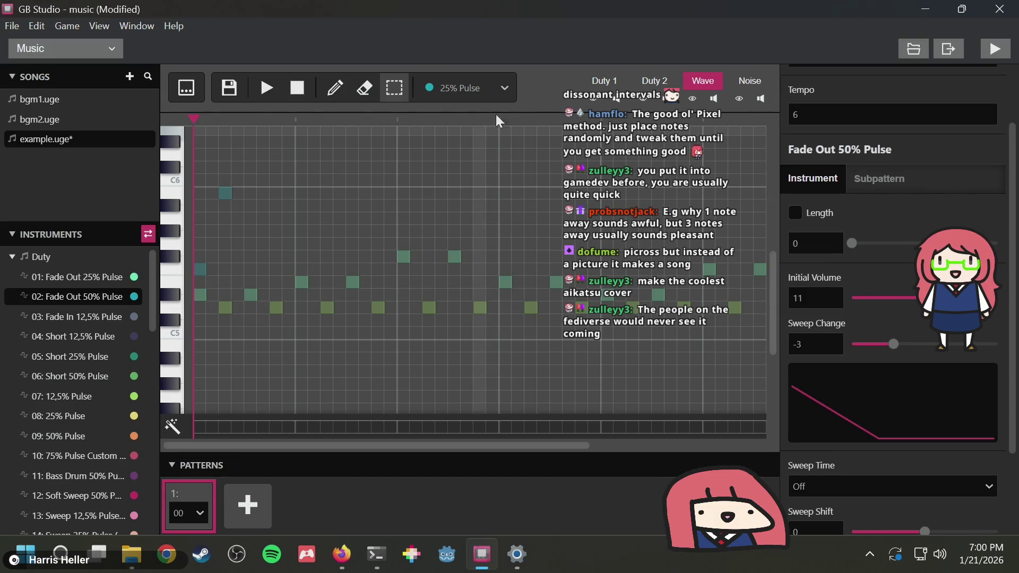
{"action": "left_click", "coordinate": [592, 85]}
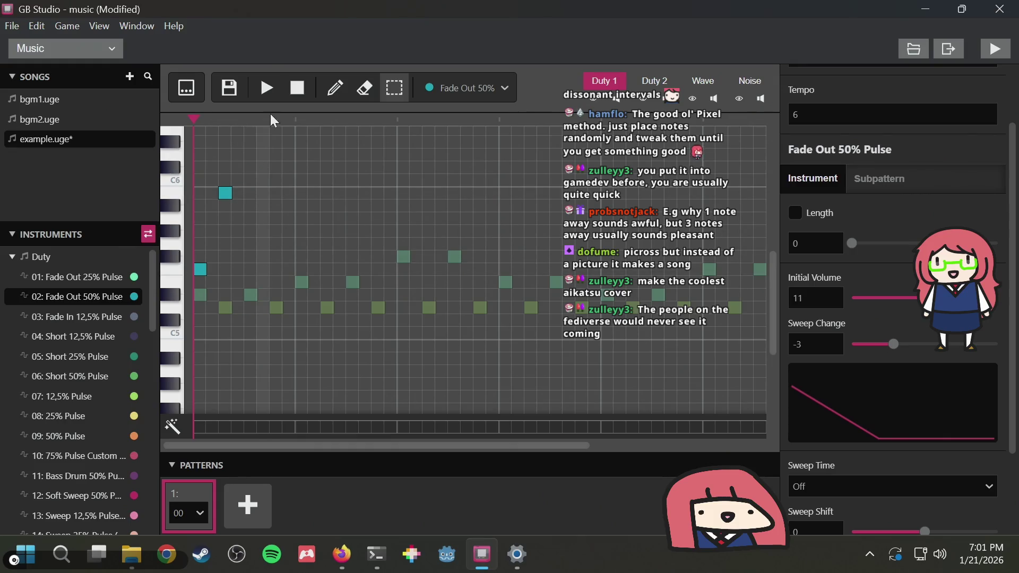
Add two Duty 1 notes with the Pencil and preview the pattern
{"action": "left_click", "coordinate": [335, 83]}
{"action": "left_click", "coordinate": [250, 245]}
{"action": "left_click", "coordinate": [276, 307]}
{"action": "left_click", "coordinate": [279, 90]}
{"action": "left_click", "coordinate": [300, 89]}
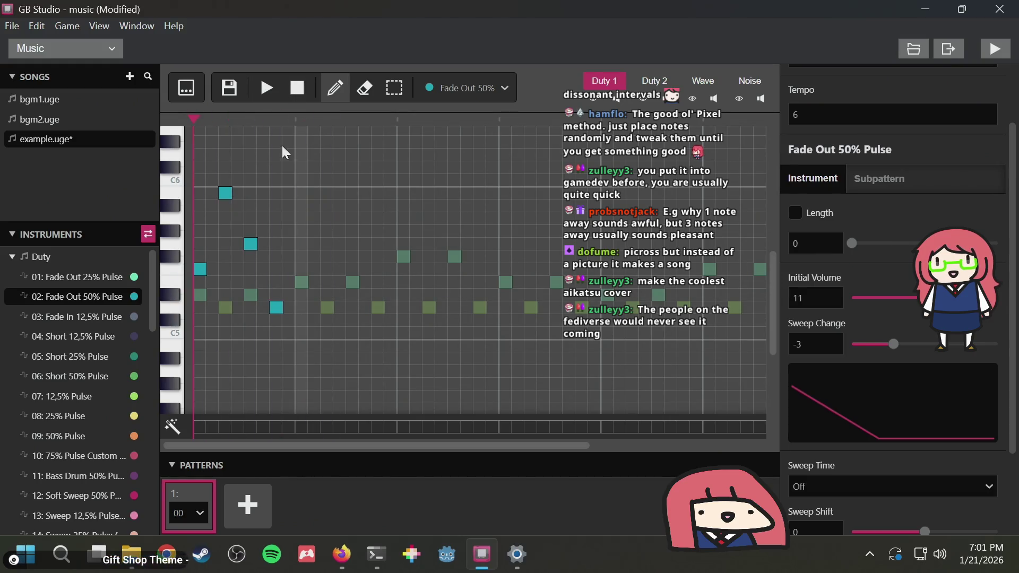
Erase the three old Duty 1 notes, then audition and remove a trial note after the opener
{"action": "right_click", "coordinate": [252, 244]}
{"action": "right_click", "coordinate": [277, 306]}
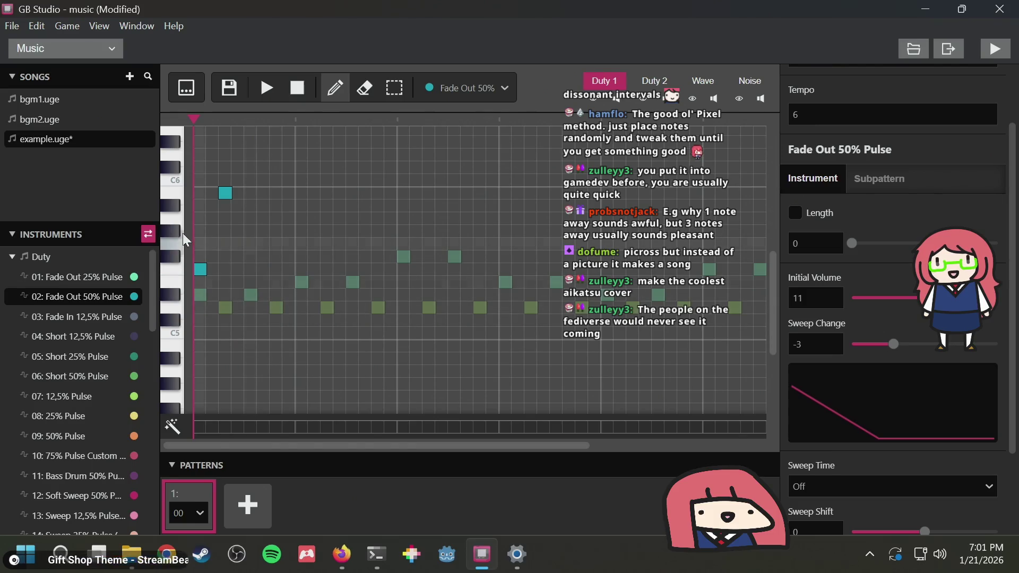
{"action": "right_click", "coordinate": [224, 196]}
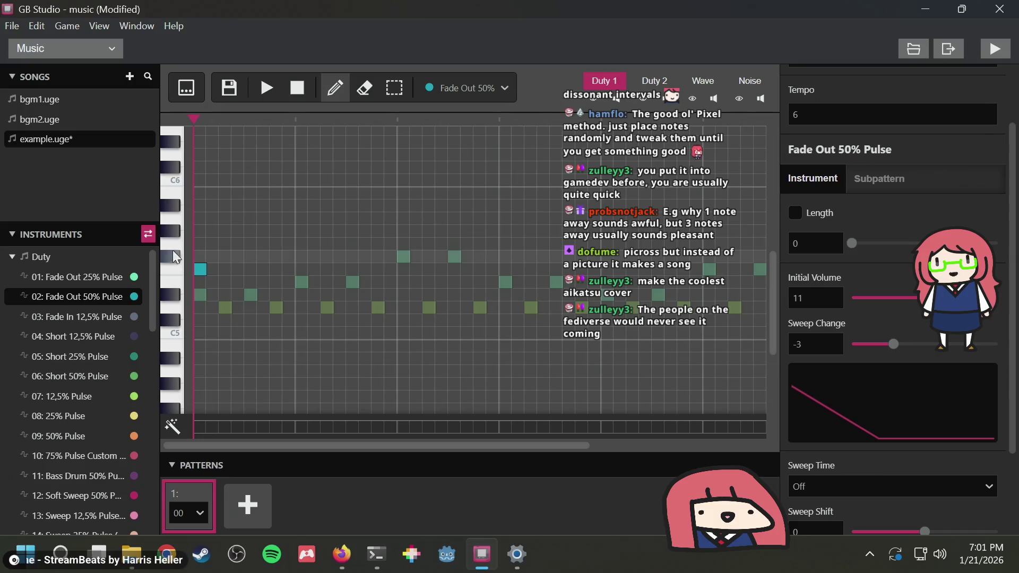
{"action": "left_click", "coordinate": [225, 232]}
{"action": "left_click", "coordinate": [276, 88]}
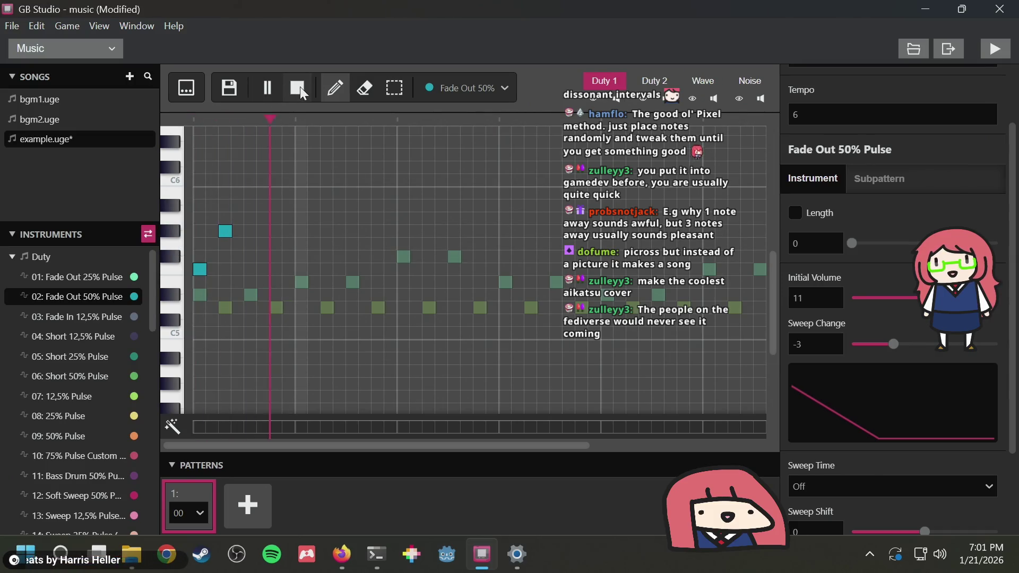
{"action": "left_click", "coordinate": [299, 88]}
{"action": "left_click", "coordinate": [221, 225]}
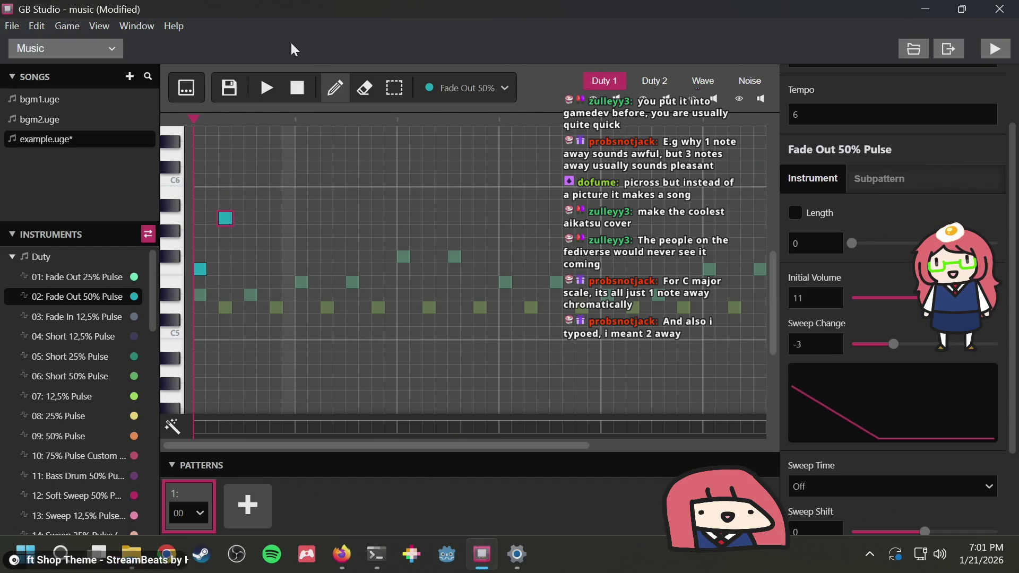
Add a C6 third note and a higher fourth note, auditioning the rising line
{"action": "left_click", "coordinate": [267, 87]}
{"action": "left_click", "coordinate": [296, 91]}
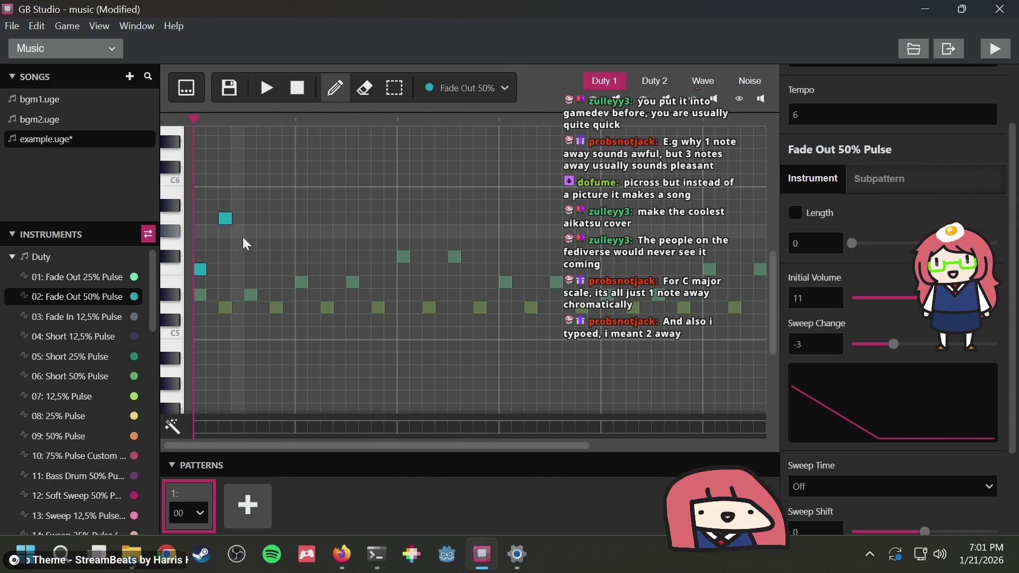
{"action": "left_click", "coordinate": [251, 180]}
{"action": "left_click", "coordinate": [267, 90]}
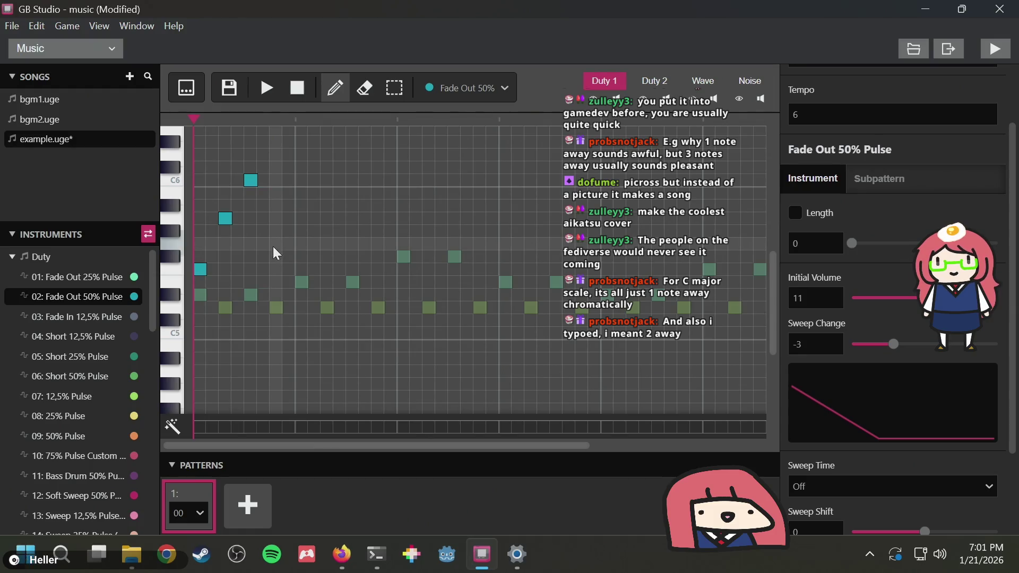
{"action": "left_click", "coordinate": [276, 159]}
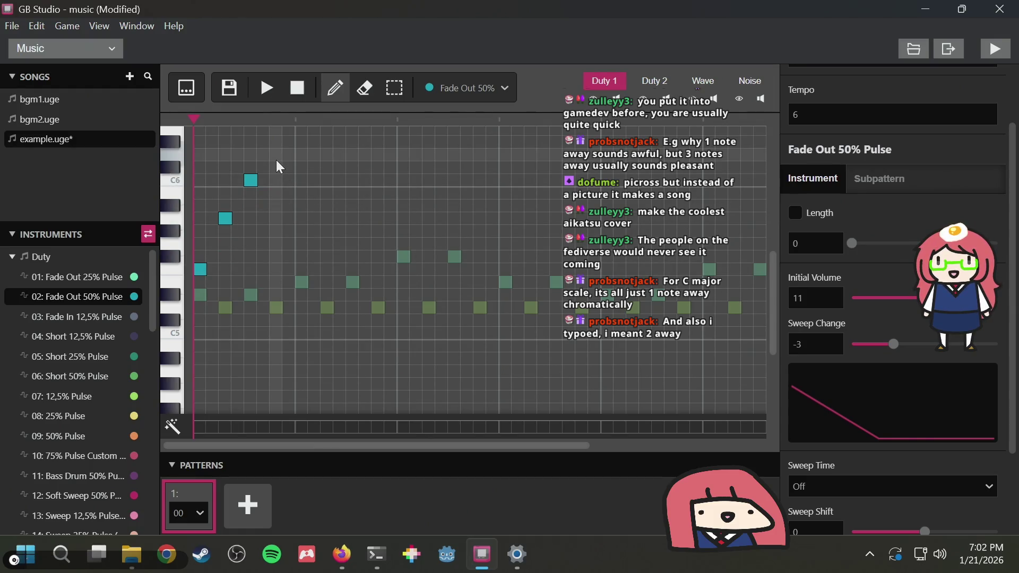
{"action": "left_click", "coordinate": [266, 87]}
{"action": "left_click", "coordinate": [297, 87]}
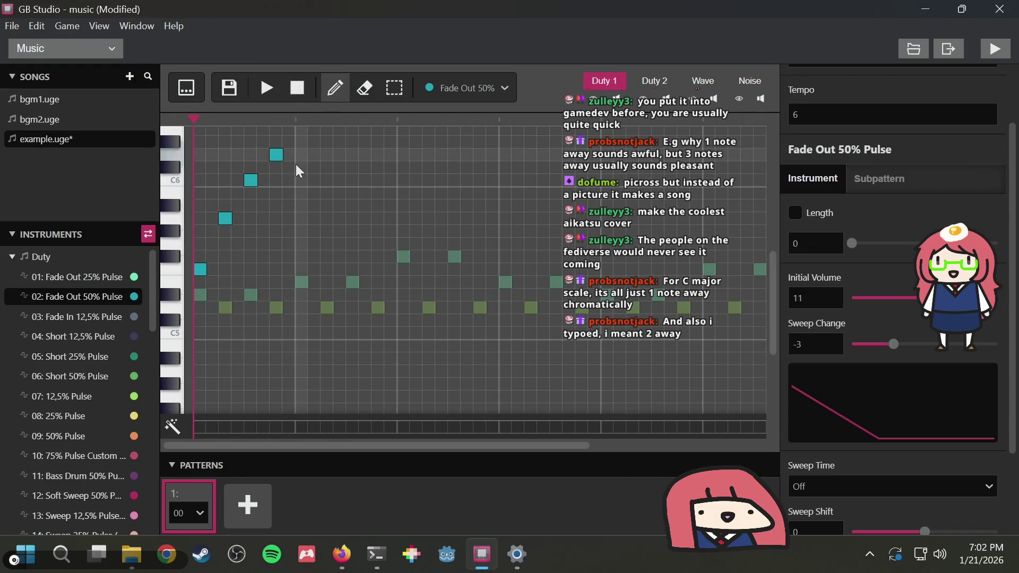
Add notes five to eight: a dip three rows down, below C6, the peak, then C6
{"action": "left_click", "coordinate": [298, 193]}
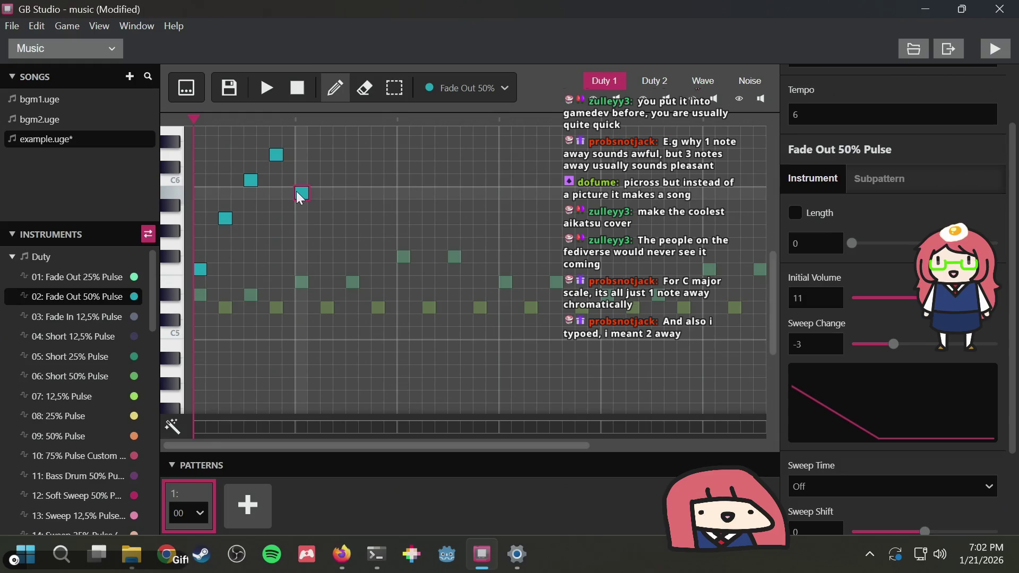
{"action": "mouse_move", "coordinate": [299, 194]}
{"action": "left_mouse_down"}
{"action": "mouse_move", "coordinate": [297, 183]}
{"action": "mouse_move", "coordinate": [301, 244]}
{"action": "left_mouse_up"}
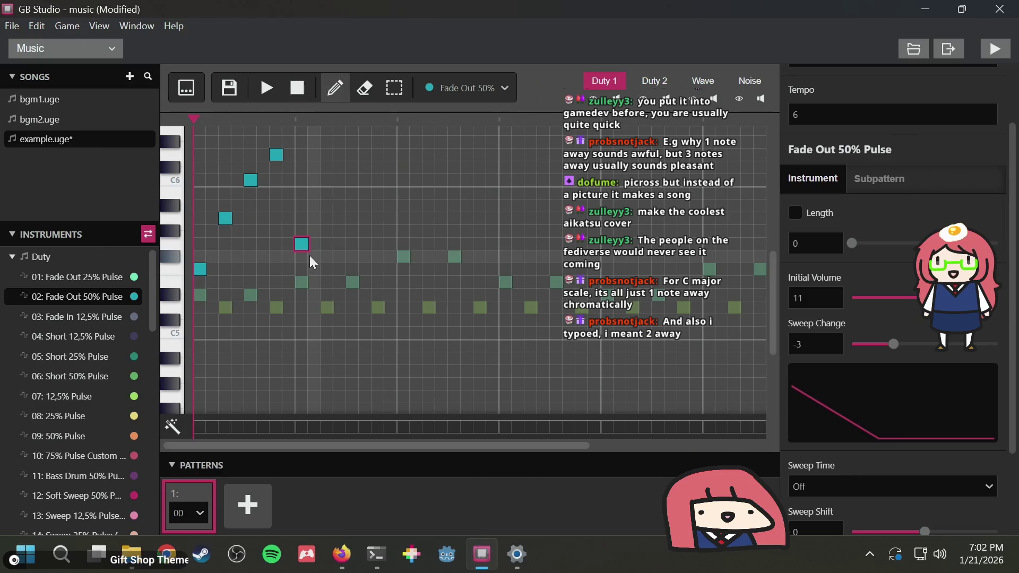
{"action": "left_click", "coordinate": [328, 193]}
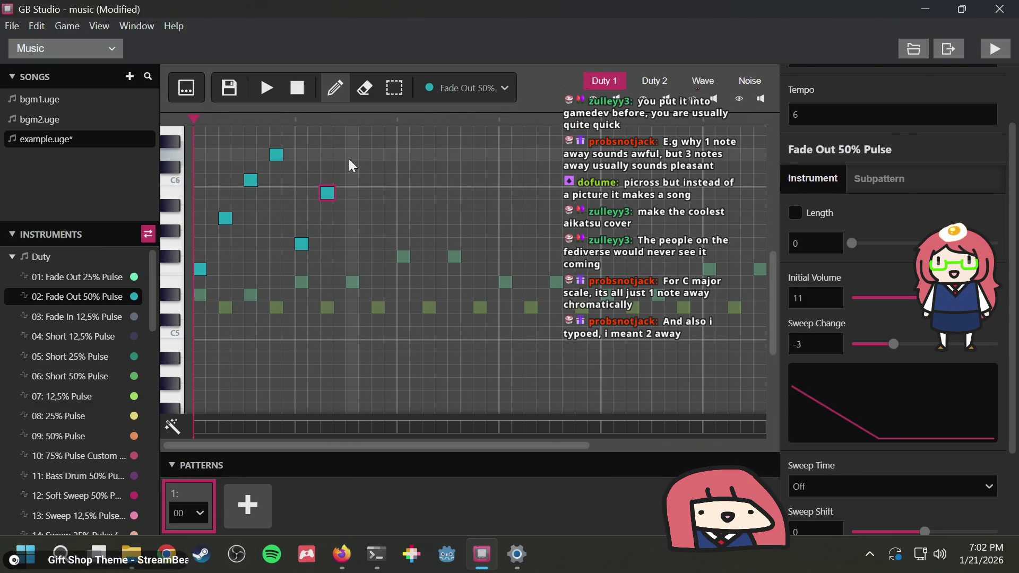
{"action": "left_click", "coordinate": [352, 154]}
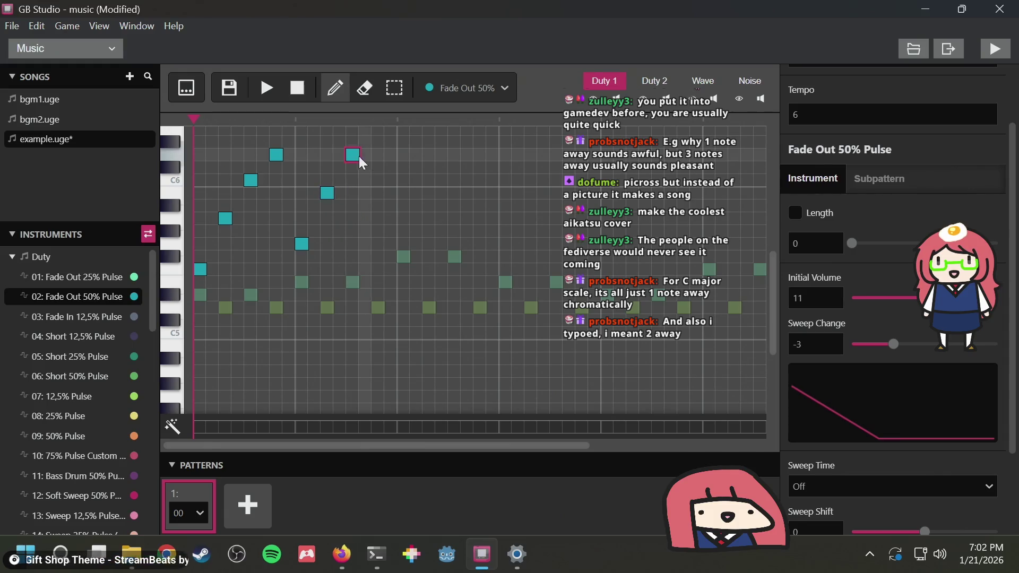
{"action": "left_click", "coordinate": [378, 180]}
{"action": "left_click", "coordinate": [267, 88]}
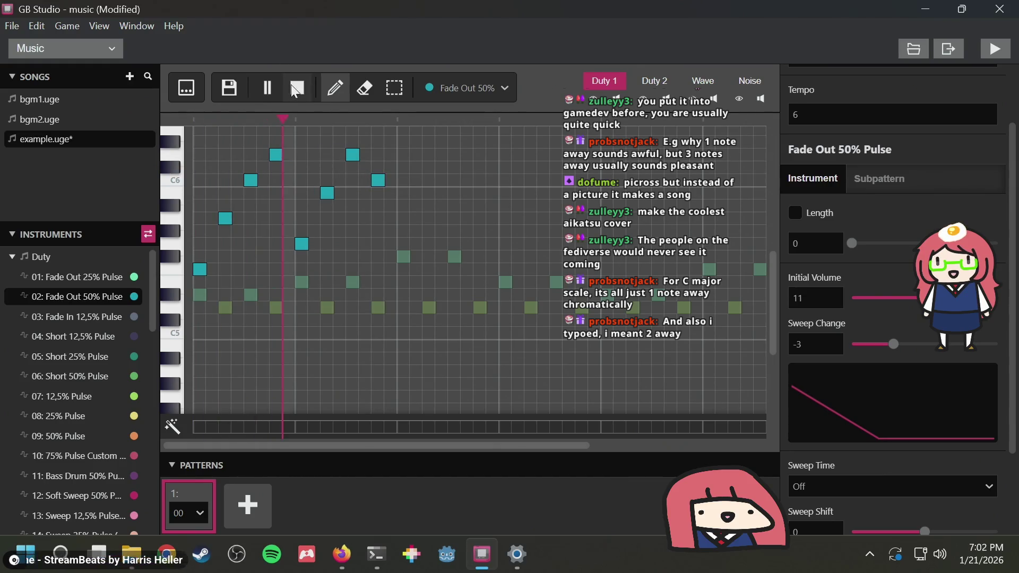
{"action": "left_click", "coordinate": [303, 80]}
{"action": "left_click", "coordinate": [267, 88]}
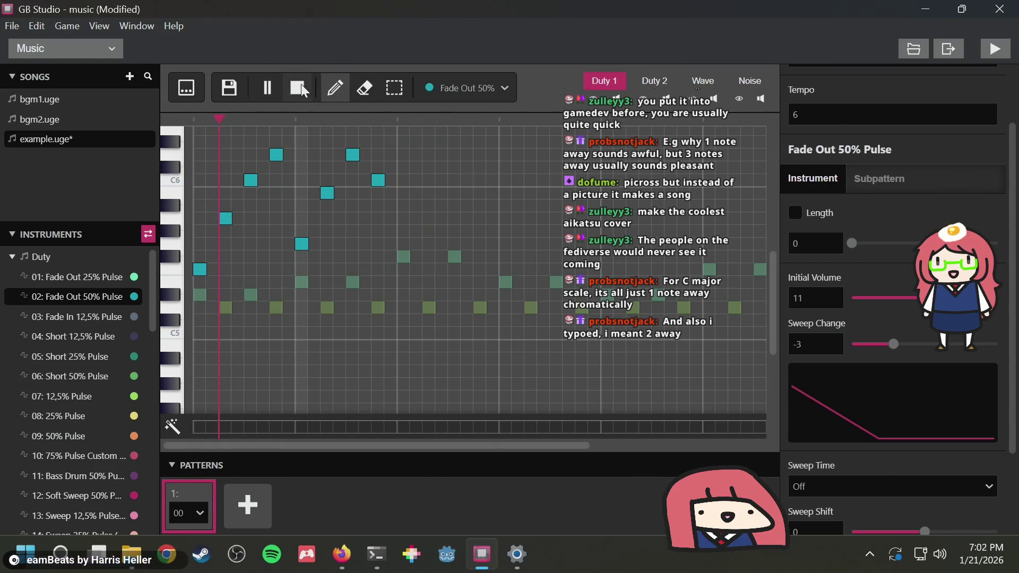
{"action": "left_click", "coordinate": [303, 84]}
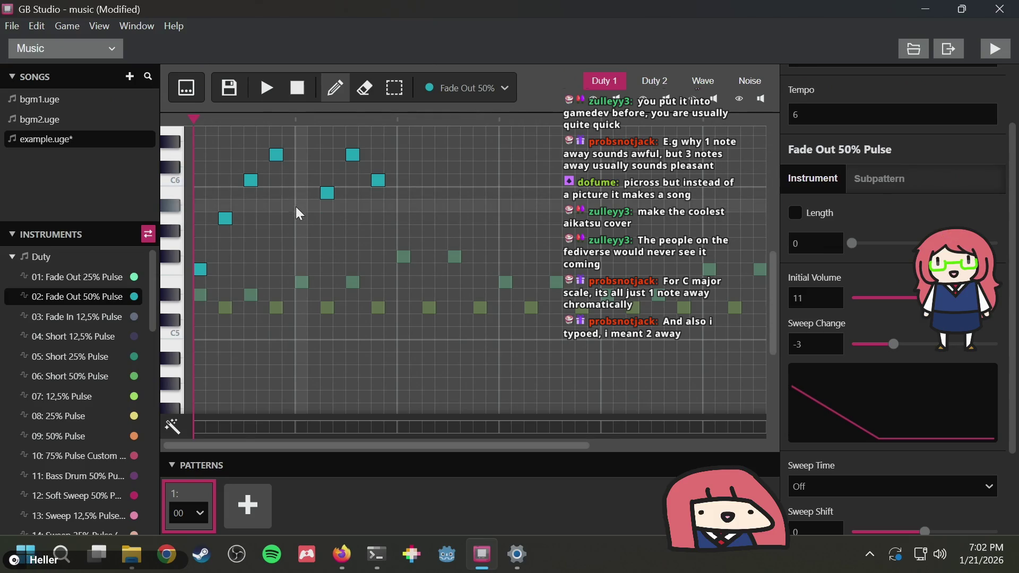
Add a fifth note below C6 and move the sixth note several rows lower, then audition
{"action": "left_click", "coordinate": [300, 192]}
{"action": "left_click", "coordinate": [325, 192]}
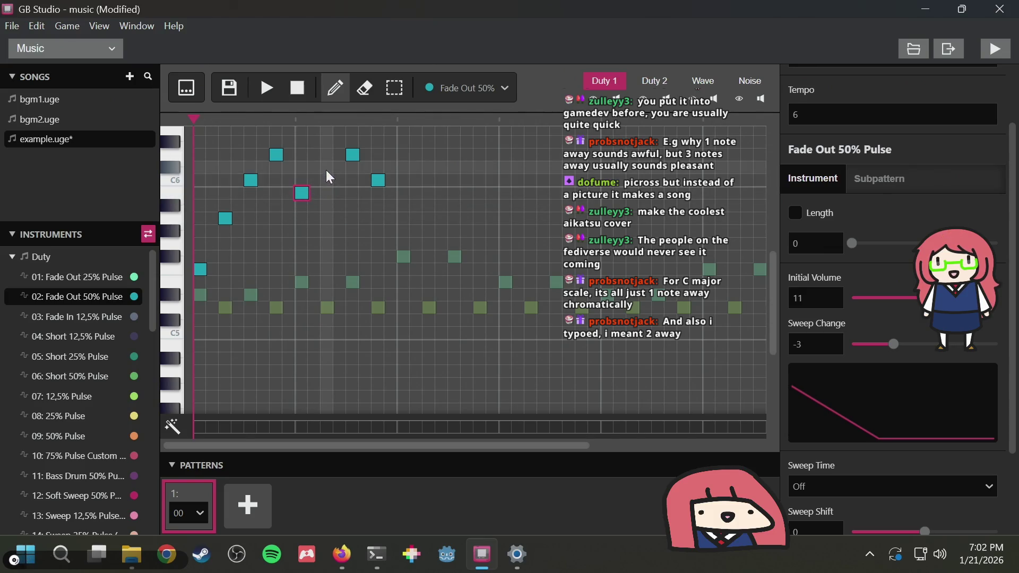
{"action": "left_click", "coordinate": [328, 219]}
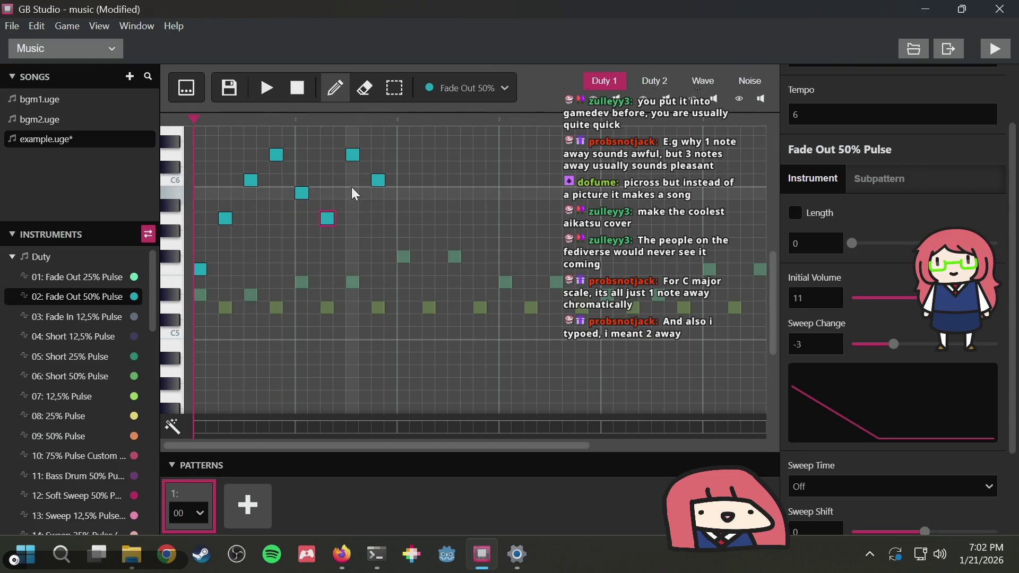
{"action": "left_click", "coordinate": [272, 87]}
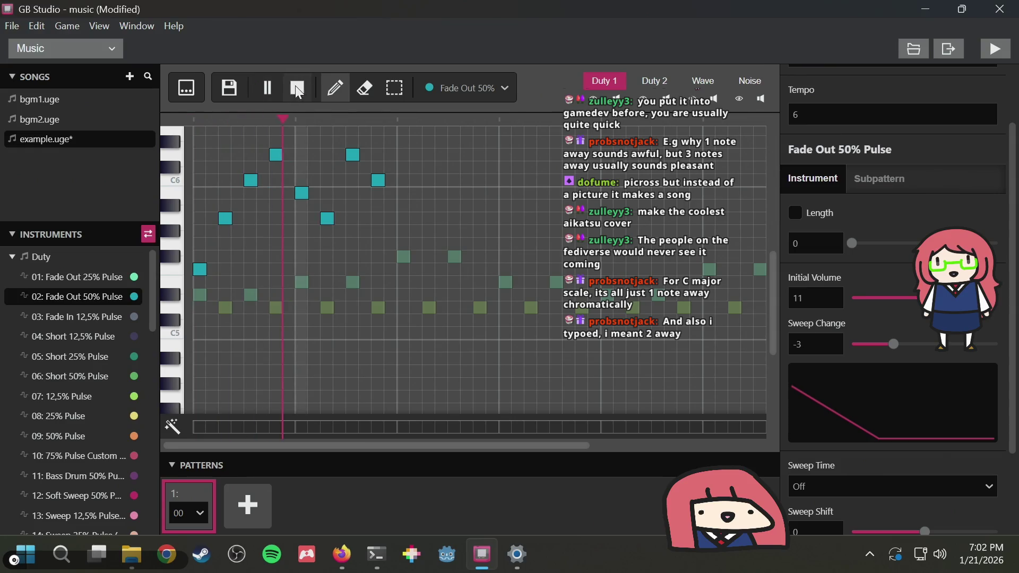
{"action": "left_click", "coordinate": [298, 89]}
Remove the lowered sixth note, a stray low note, and the high seventh note, then replay
{"action": "left_click", "coordinate": [328, 218]}
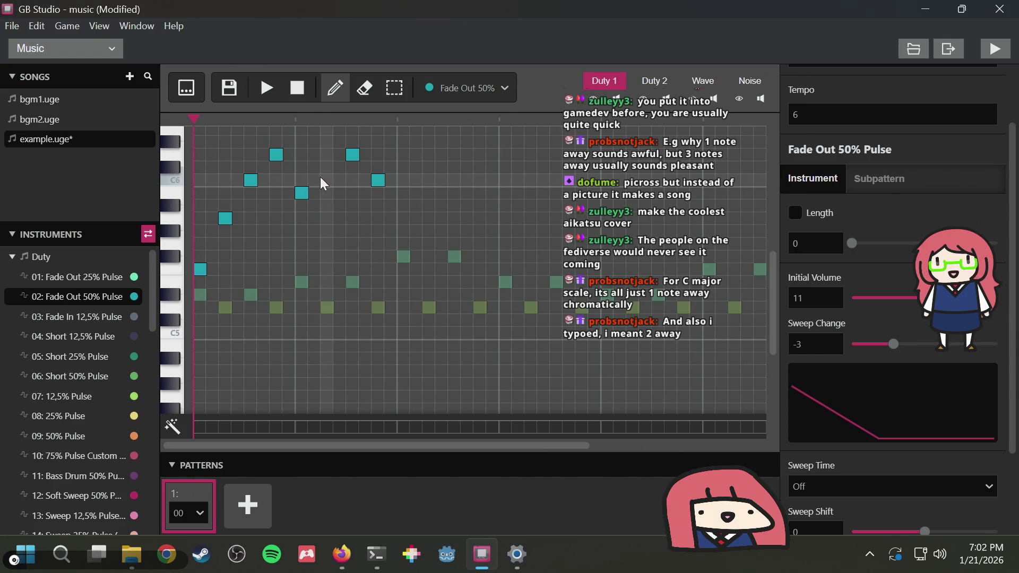
{"action": "left_click", "coordinate": [326, 235]}
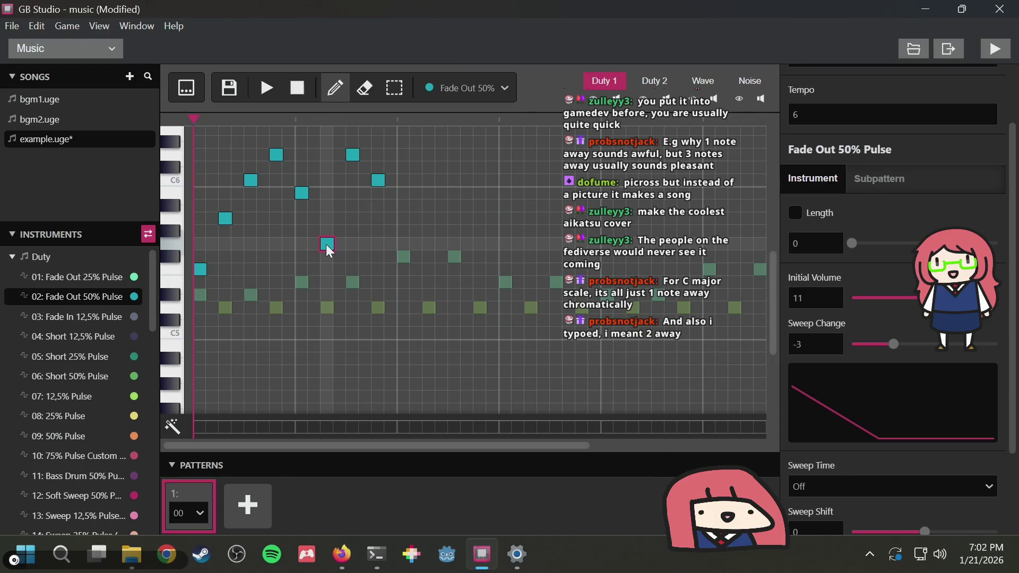
{"action": "left_click", "coordinate": [351, 155]}
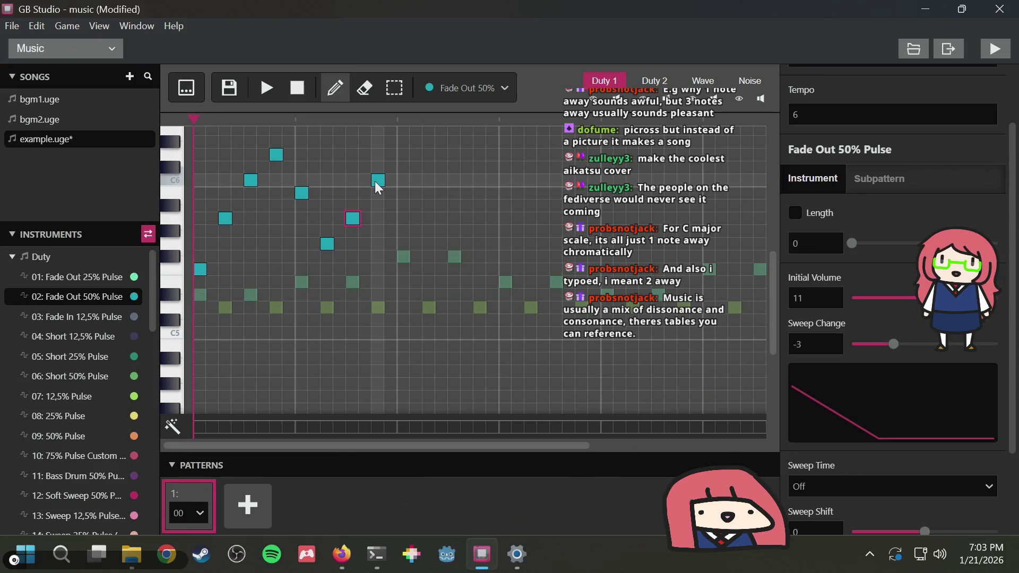
{"action": "left_click", "coordinate": [270, 87]}
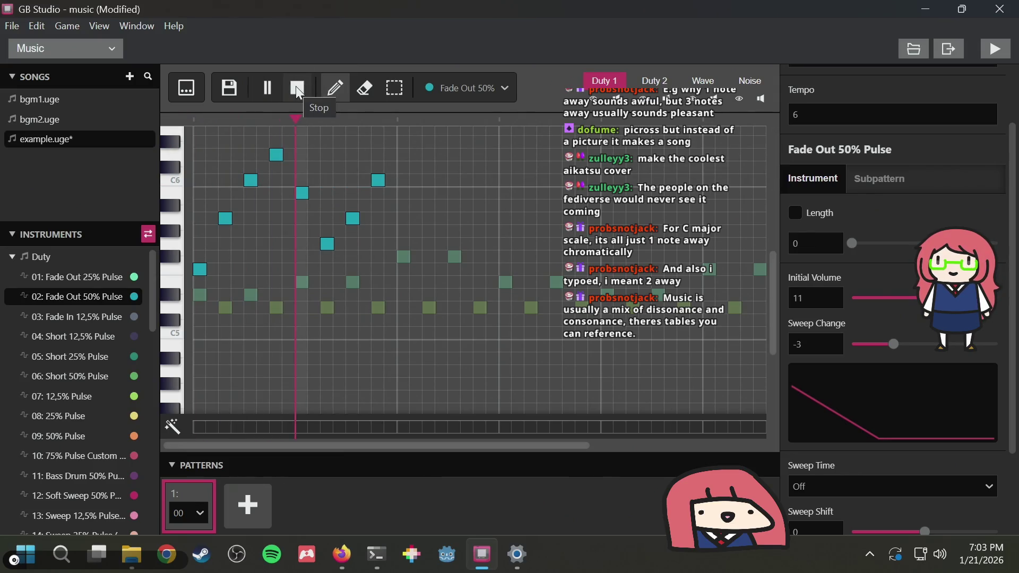
{"action": "left_click", "coordinate": [298, 91]}
{"action": "left_click", "coordinate": [264, 89]}
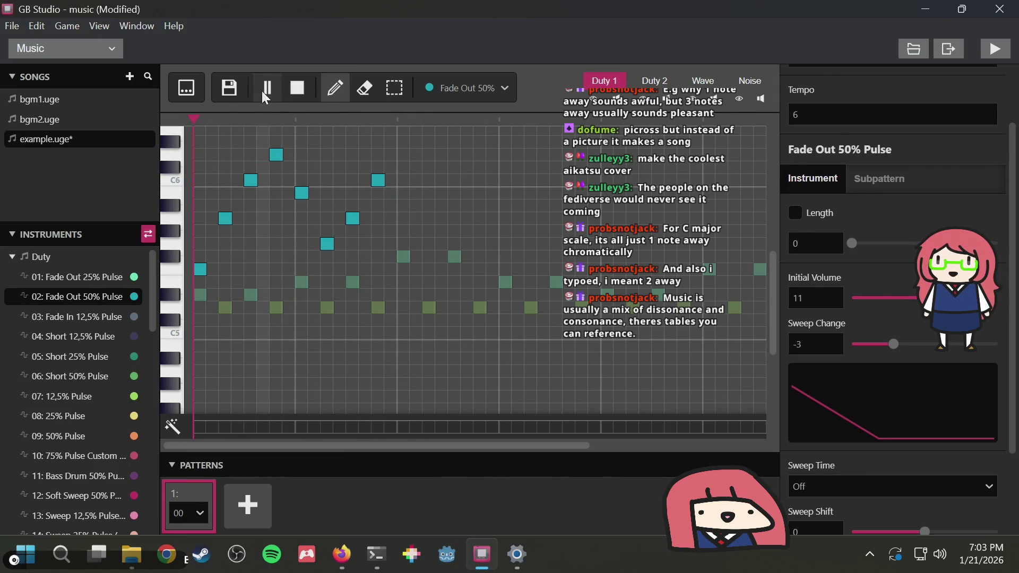
{"action": "left_click", "coordinate": [295, 87]}
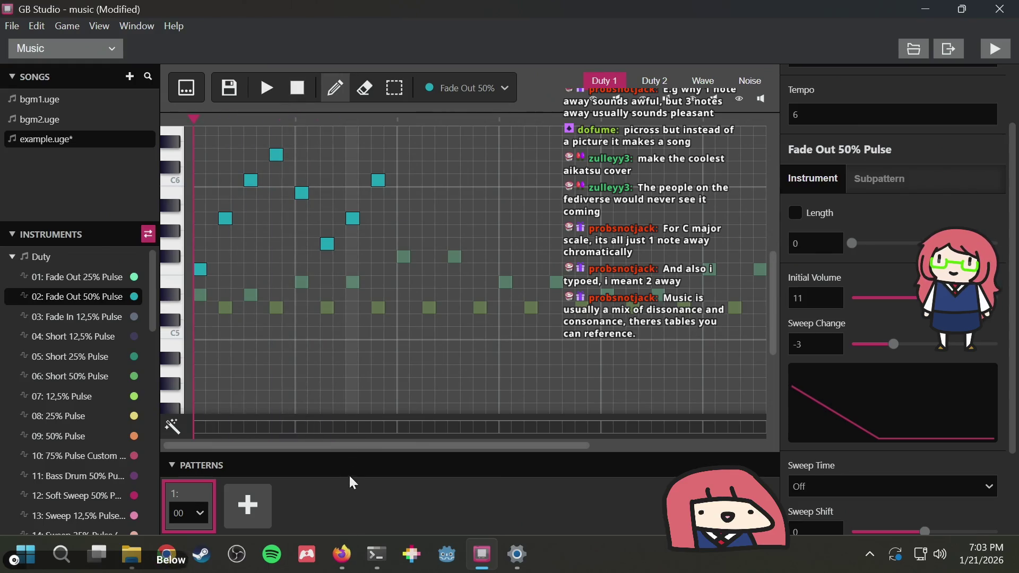
Check the composition guide in Firefox, then add a ninth note just below C6
{"action": "left_click", "coordinate": [333, 544]}
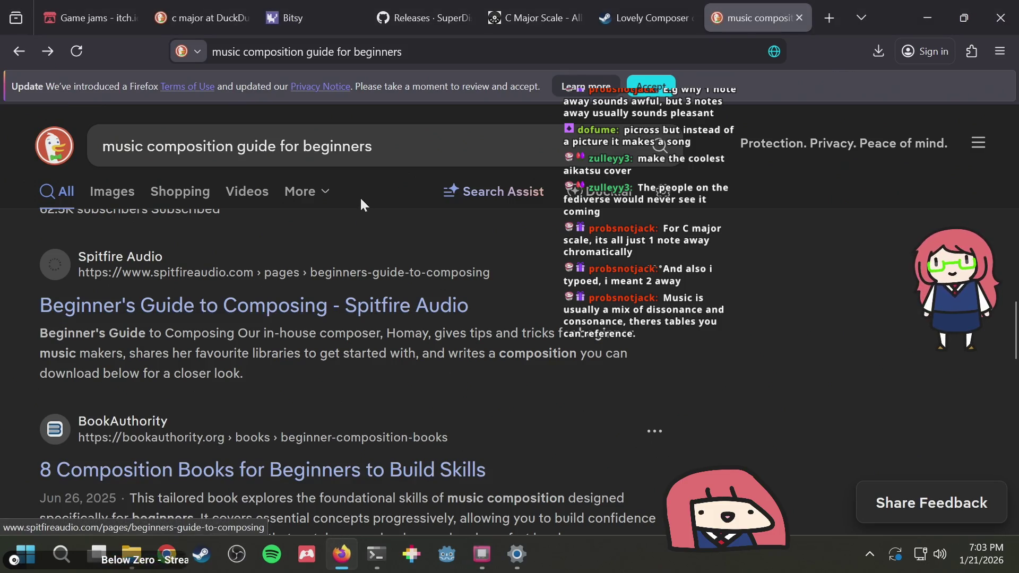
{"action": "key", "text": "alt+Tab"}
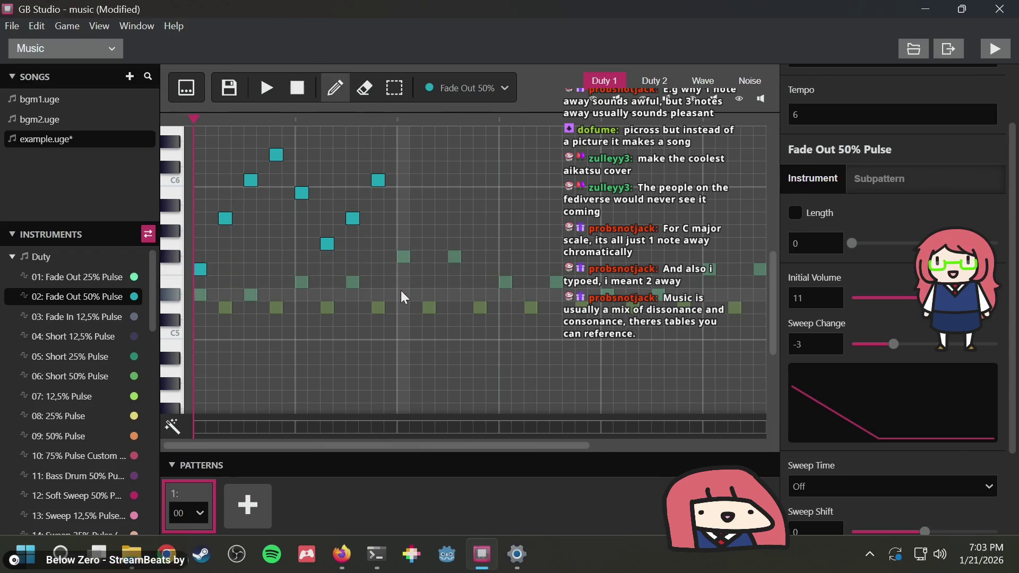
{"action": "left_click", "coordinate": [399, 194]}
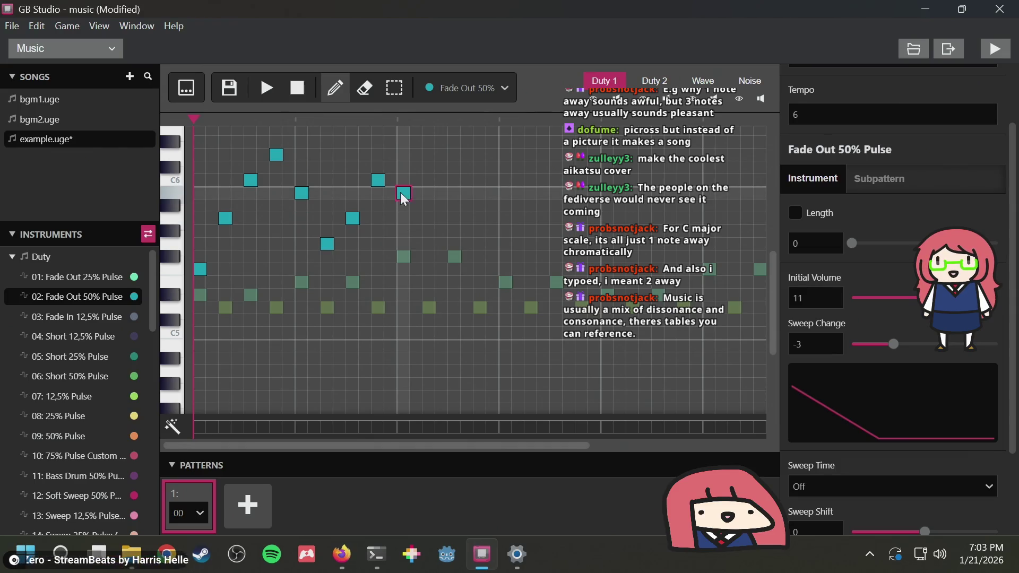
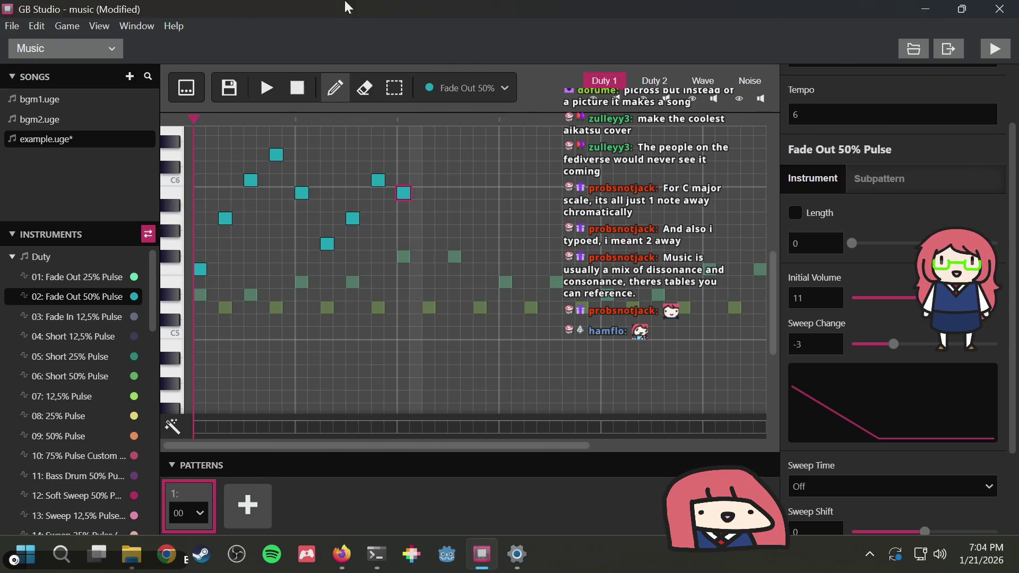
Replace the Firefox music composition guide query with a search for 'good sounding rhythms for songs'
{"action": "left_click", "coordinate": [341, 554]}
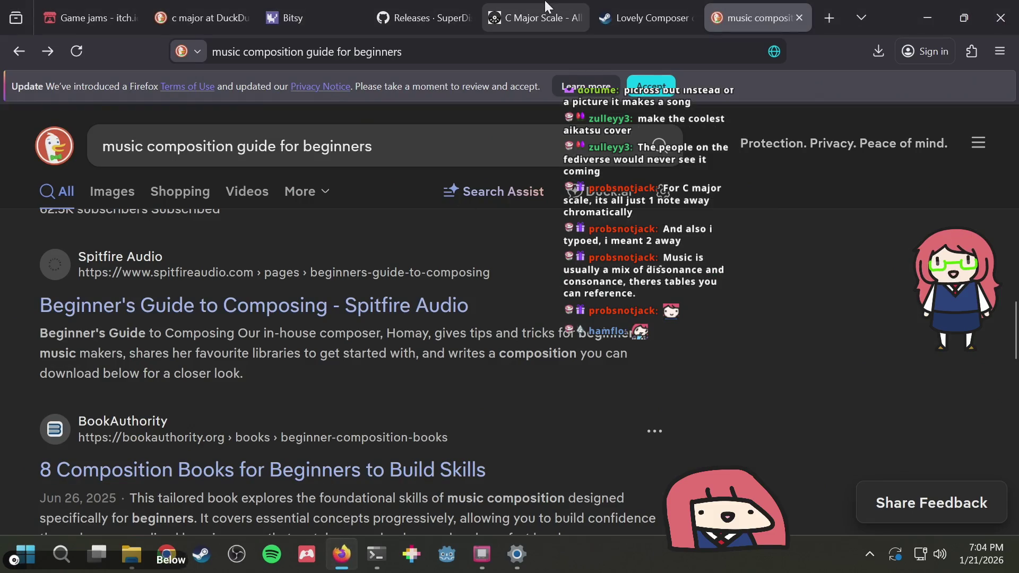
{"action": "left_click", "coordinate": [427, 43]}
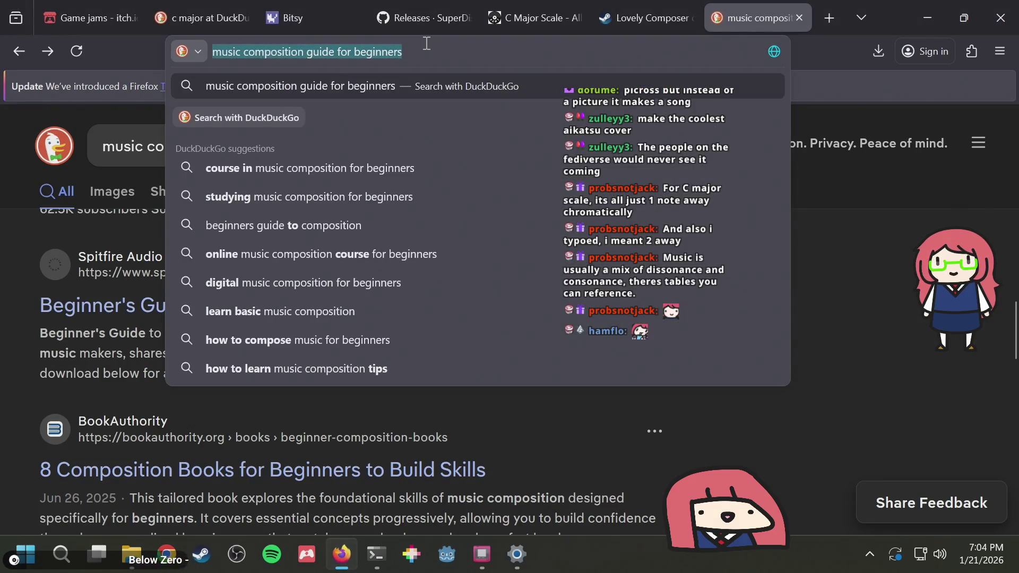
{"action": "key", "text": "BackSpace"}
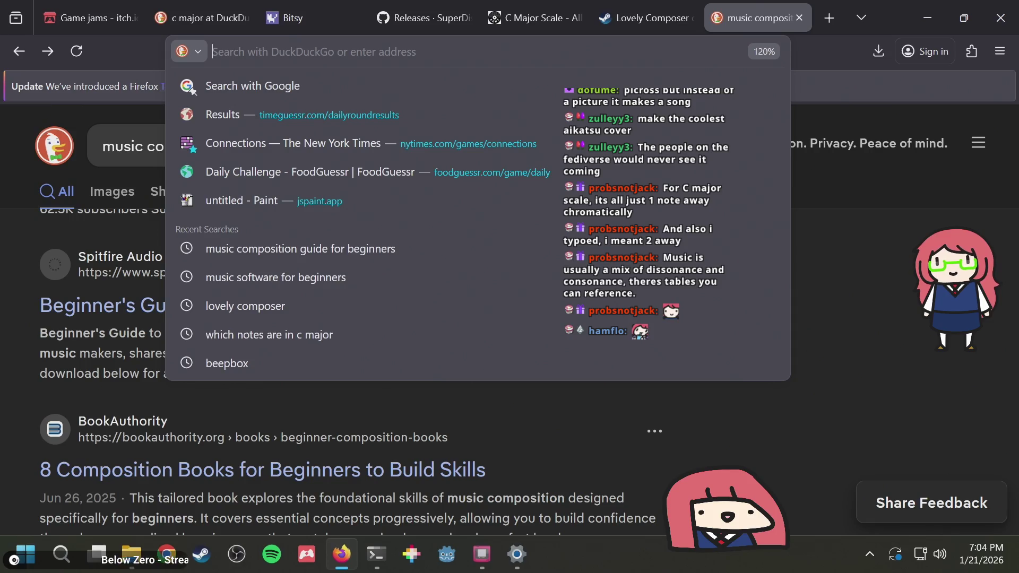
{"action": "key", "text": "alt+Tab"}
{"action": "key", "text": "alt+Tab"}
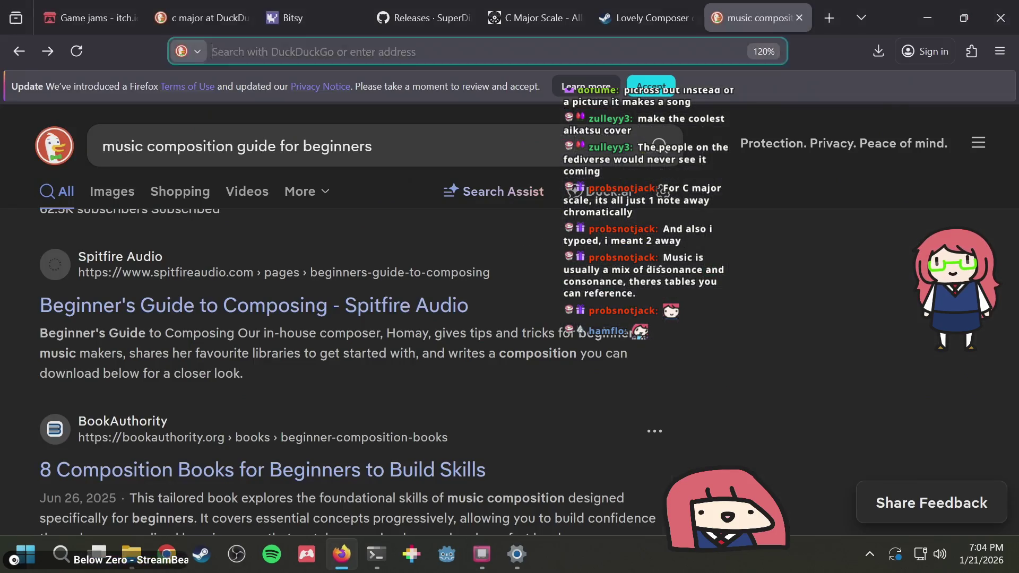
{"action": "type", "text": "well"}
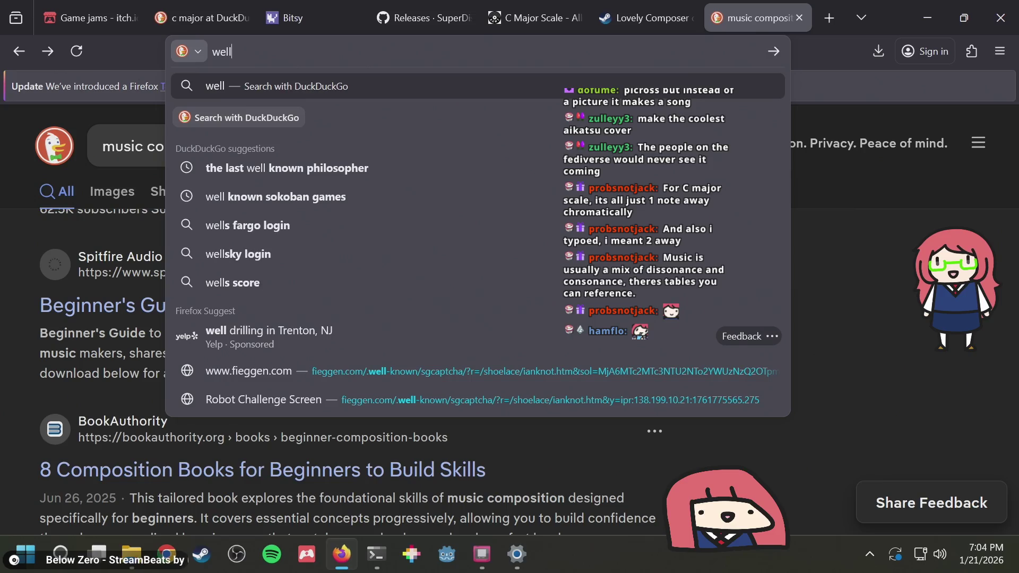
{"action": "key", "text": "BackSpace"}
{"action": "key", "text": "BackSpace"}
{"action": "key", "text": "BackSpace"}
{"action": "type", "text": "good soundin"}
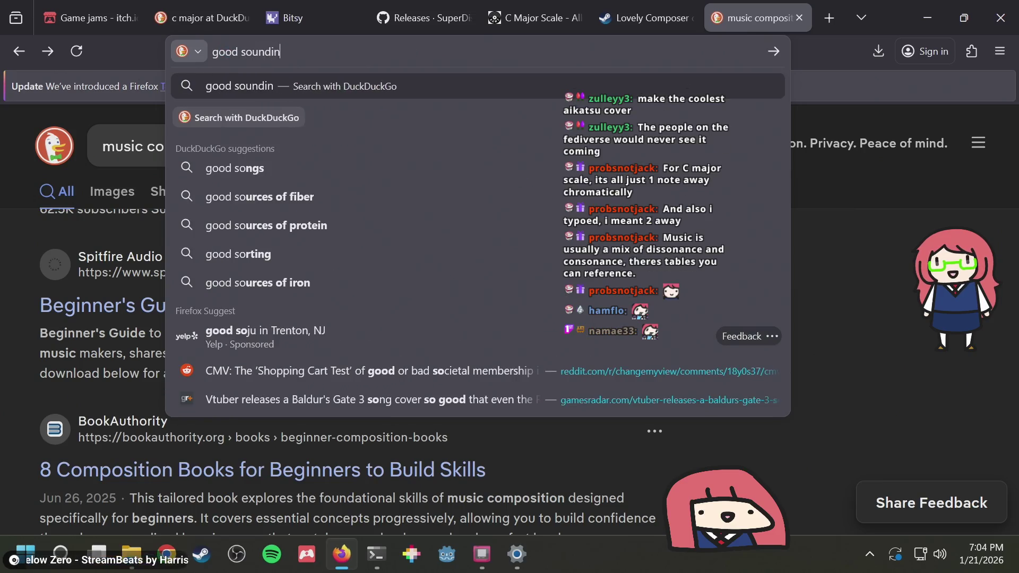
{"action": "type", "text": "g rhythms"}
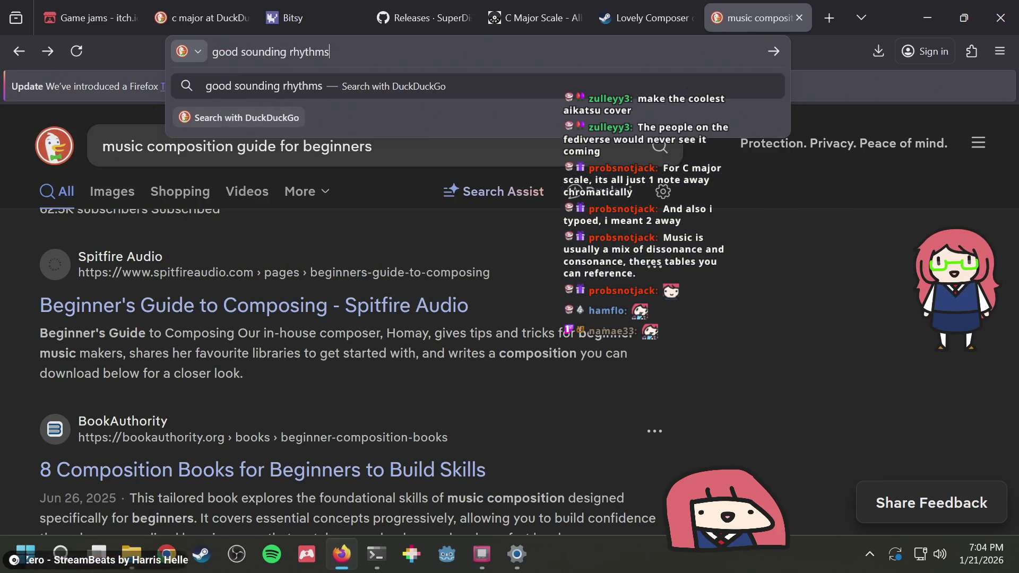
{"action": "type", "text": " for sor"}
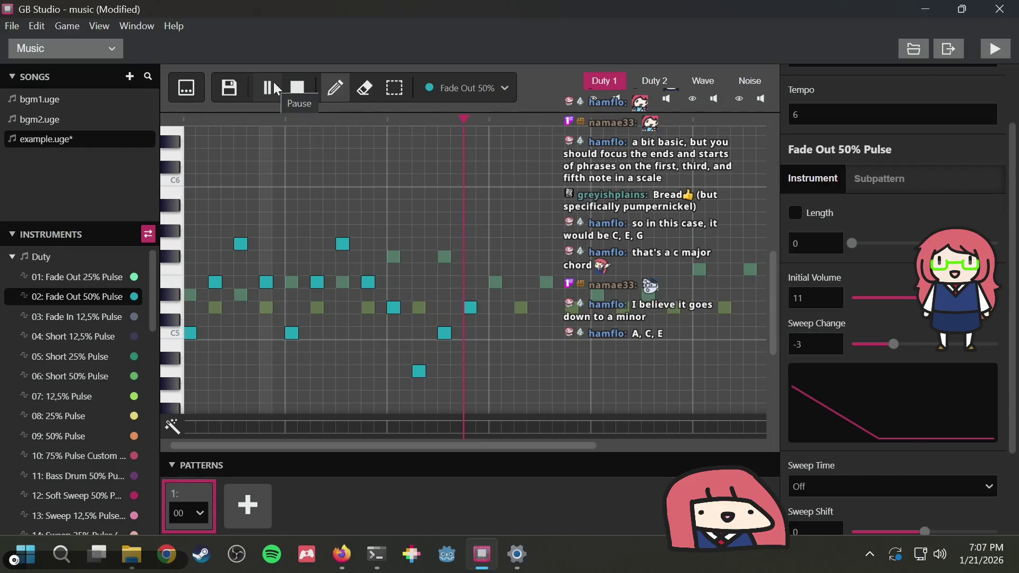
Play the melody and preview the low dip note near the phrase end
{"action": "key", "text": "space"}
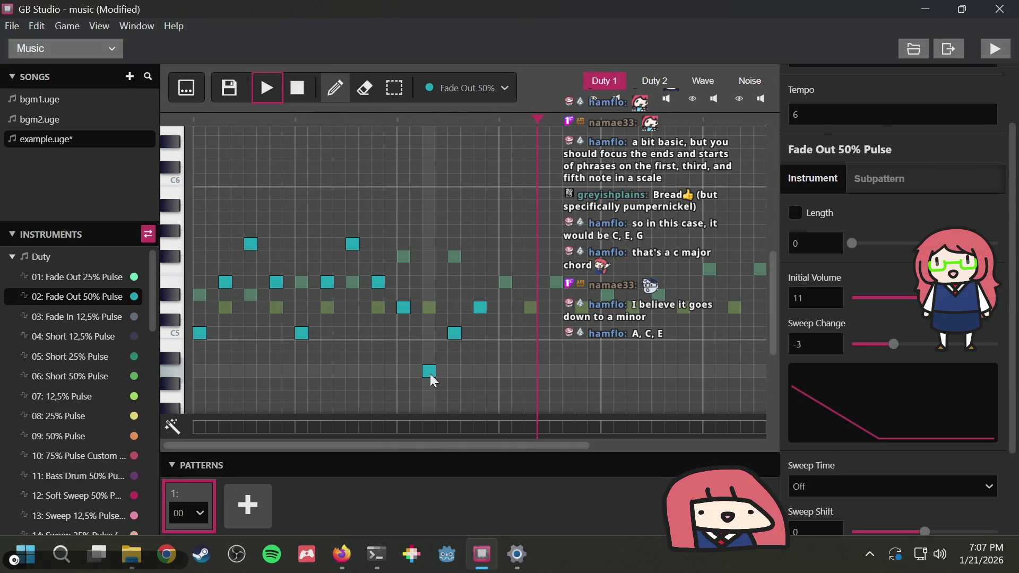
{"action": "scroll", "coordinate": [435, 284], "scroll_direction": "down", "scroll_amount": 3}
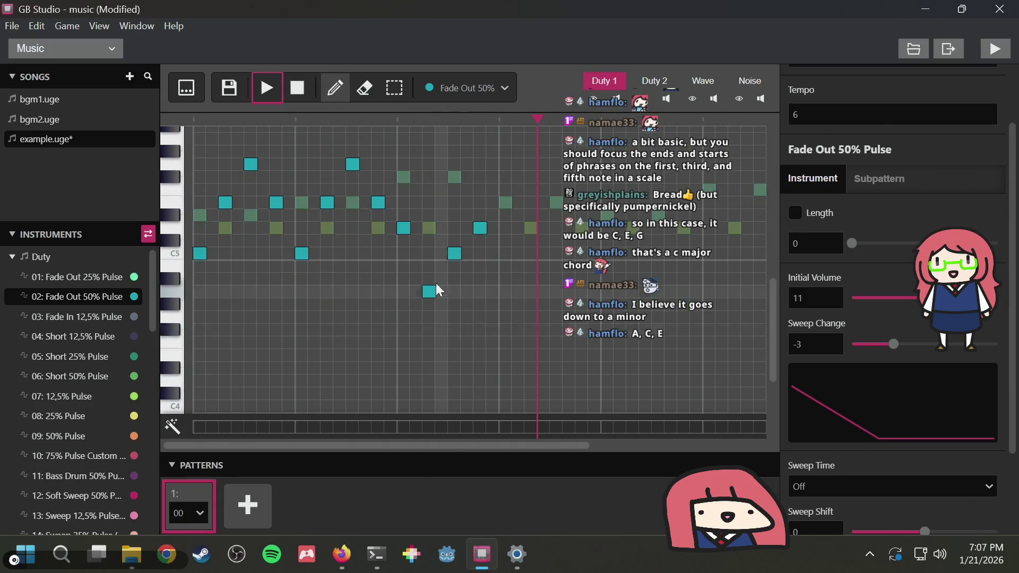
{"action": "scroll", "coordinate": [433, 285], "scroll_direction": "up", "scroll_amount": 3}
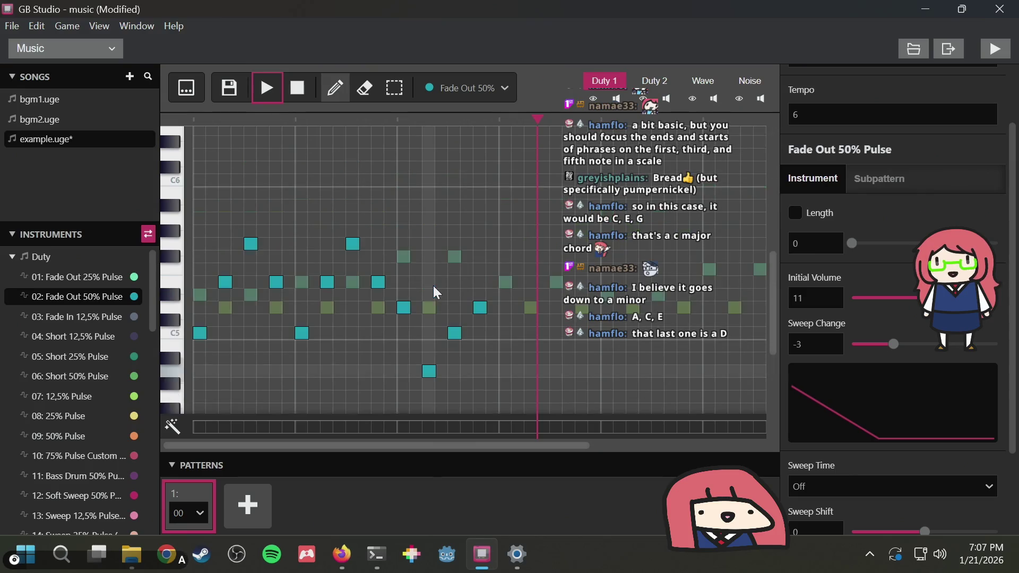
{"action": "left_click", "coordinate": [426, 367]}
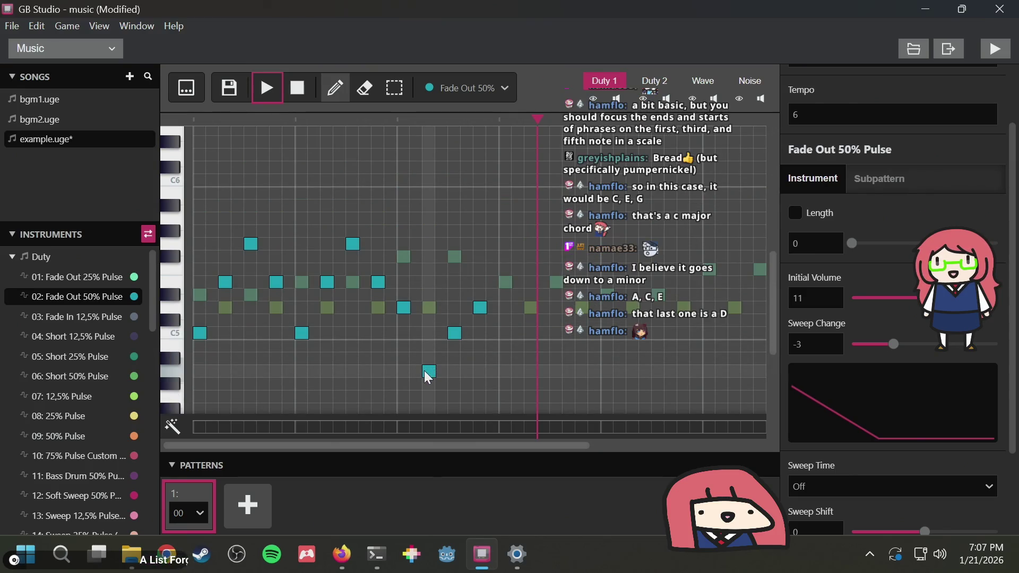
Replay the melody, then remove the low note near the phrase end
{"action": "left_click", "coordinate": [266, 87]}
{"action": "left_click", "coordinate": [296, 96]}
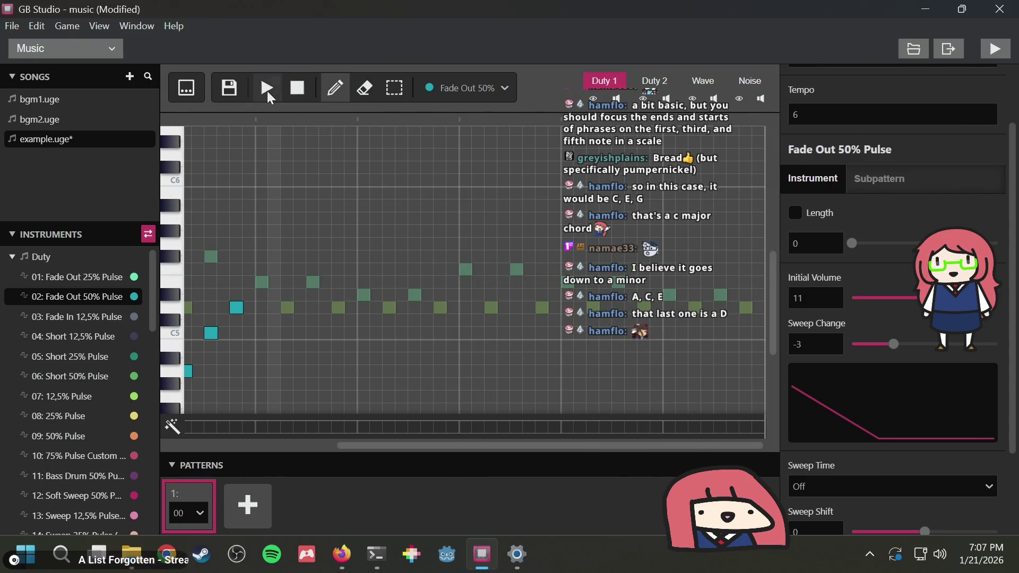
{"action": "left_click", "coordinate": [267, 91]}
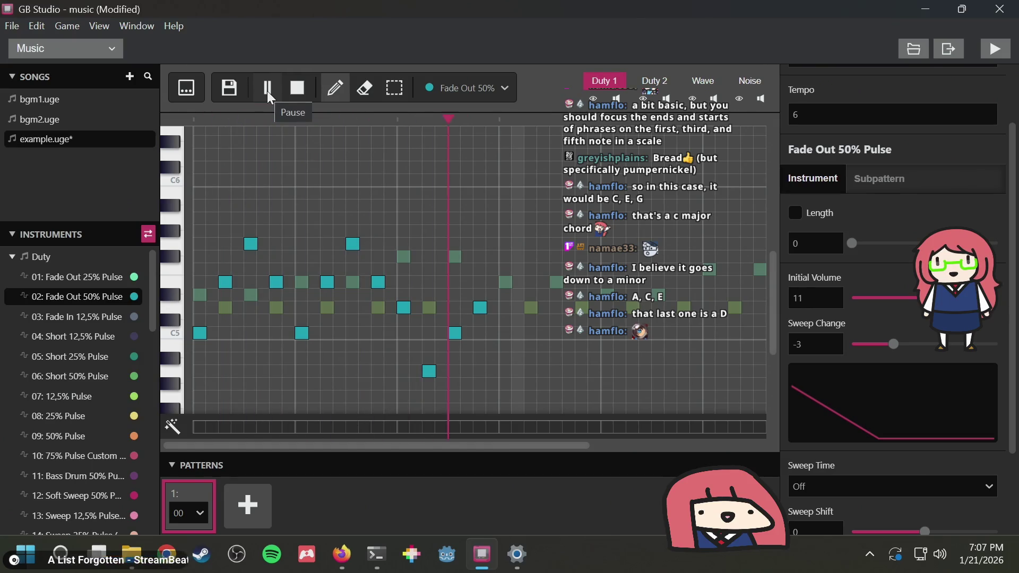
{"action": "left_click", "coordinate": [268, 90]}
{"action": "left_click", "coordinate": [380, 371]}
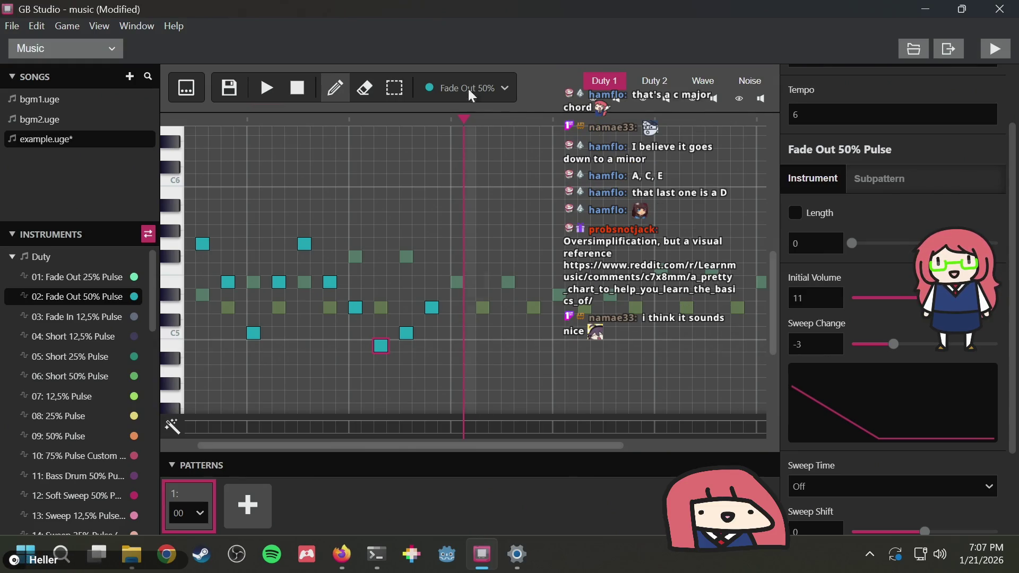
{"action": "key", "text": "super+Tab"}
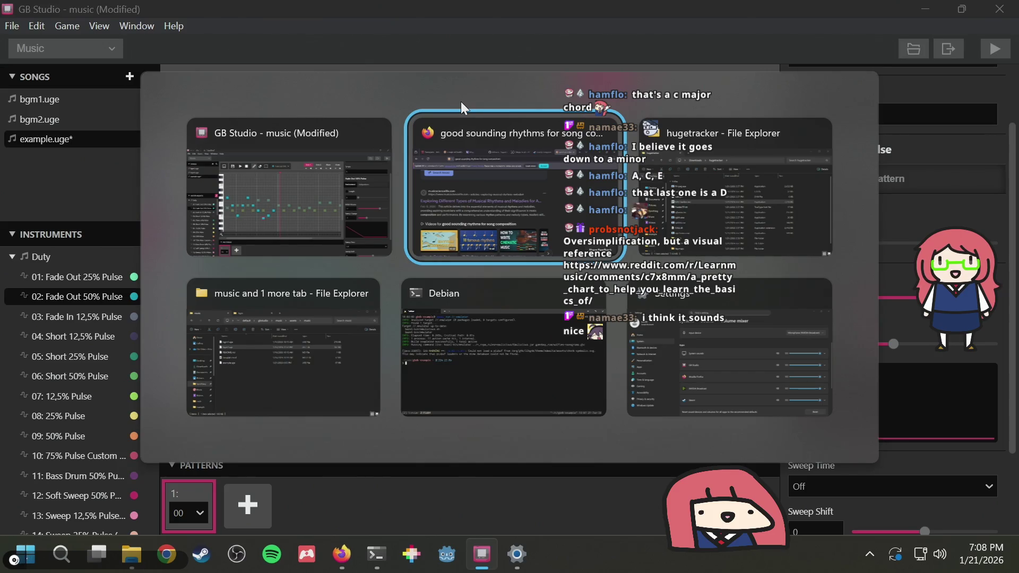
Open the pasted r/Learnmusic Reddit post in a new tab and view its chart image
{"action": "key", "text": "Return"}
{"action": "key", "text": "ctrl+t"}
{"action": "type", "text": "https://www.reddit.com/r/Learnmusic/comments/c7x8mm/a_pretty_chart_to_help_you_learn_the_basics_of/"}
{"action": "key", "text": "Return"}
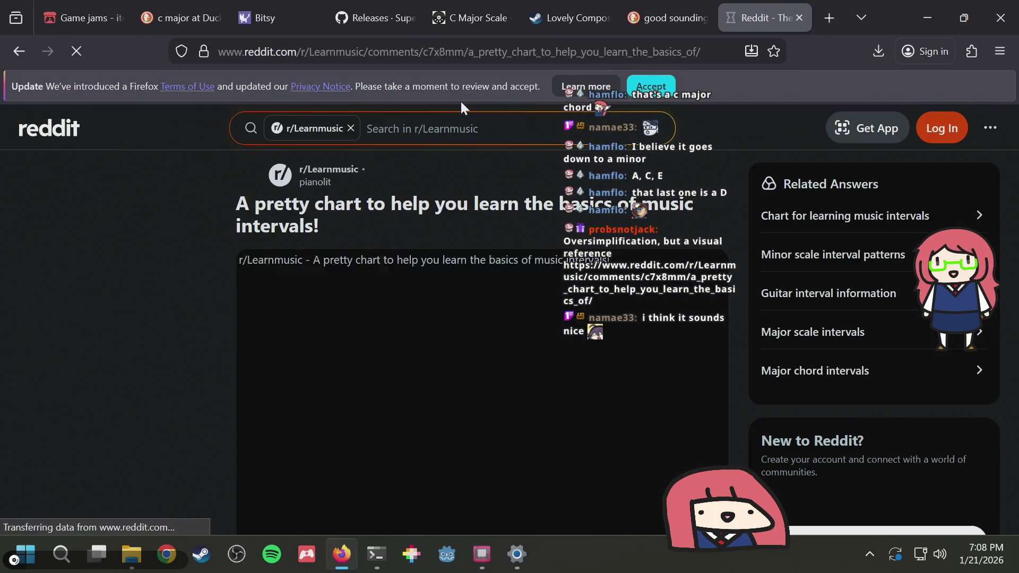
{"action": "left_click", "coordinate": [397, 327]}
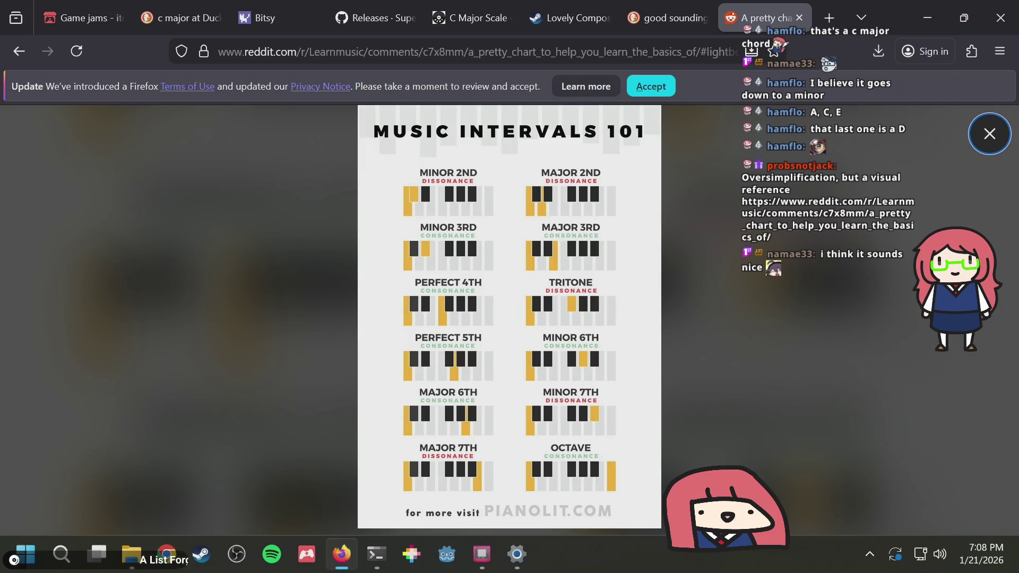
Zoom the Music Intervals 101 chart in around the Minor 3rd entry
{"action": "left_click", "coordinate": [463, 238]}
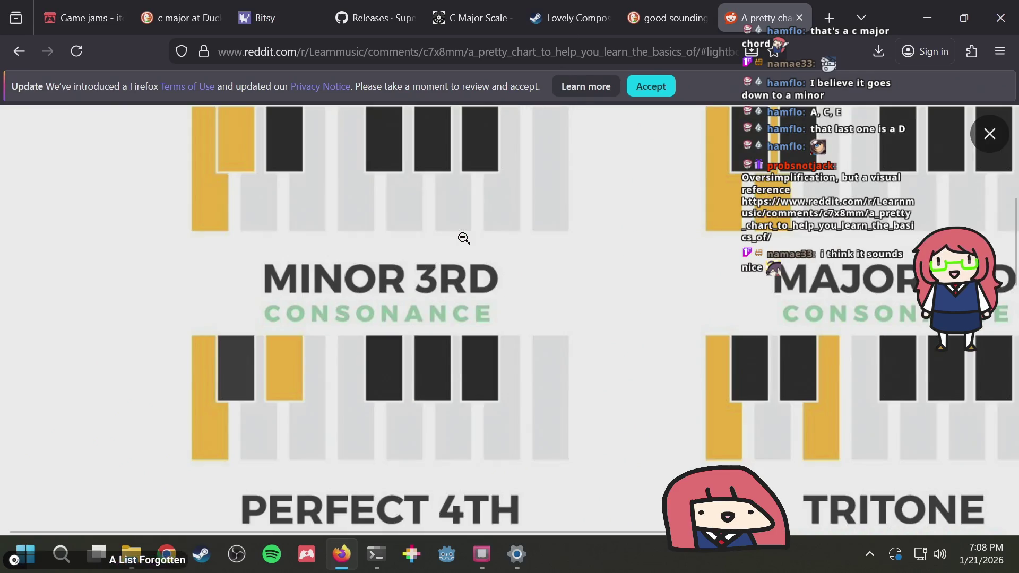
{"action": "left_click", "coordinate": [463, 238]}
{"action": "left_click", "coordinate": [464, 238]}
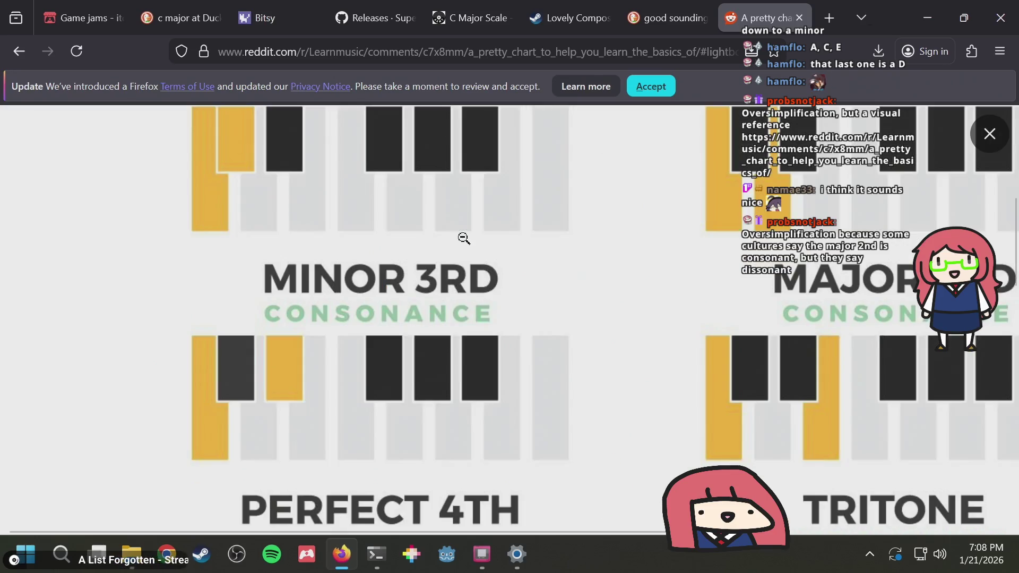
{"action": "scroll", "coordinate": [463, 238], "scroll_direction": "down", "scroll_amount": 3}
{"action": "left_click", "coordinate": [463, 238]}
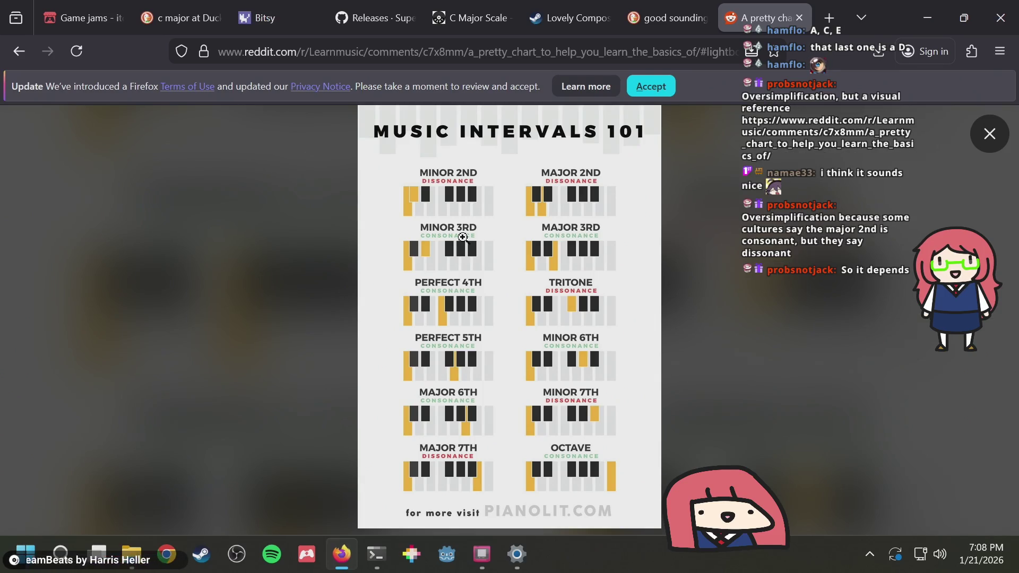
{"action": "left_click", "coordinate": [463, 237]}
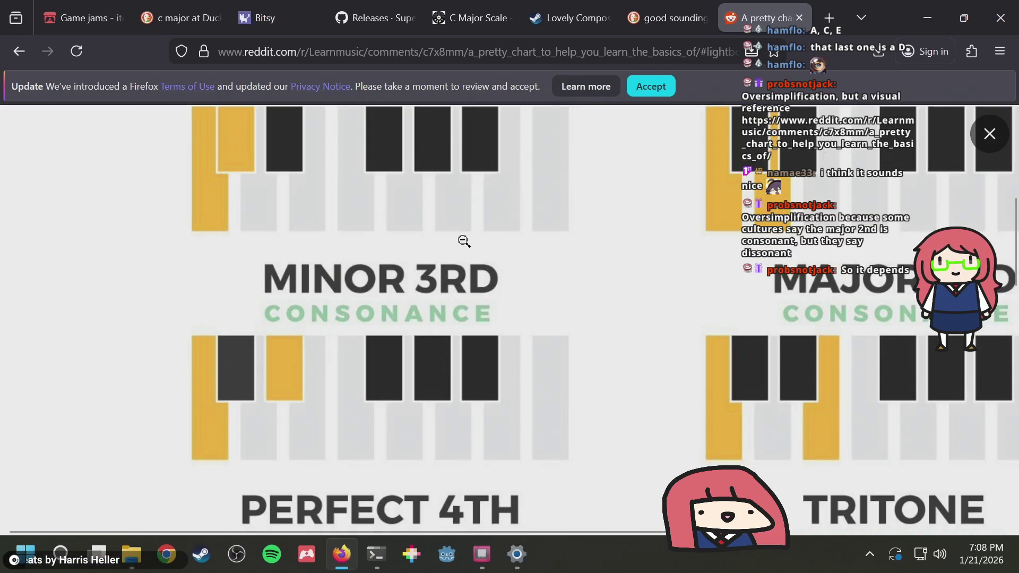
{"action": "scroll", "coordinate": [462, 249], "scroll_direction": "down", "scroll_amount": 10}
{"action": "scroll", "coordinate": [456, 258], "scroll_direction": "down", "scroll_amount": 5}
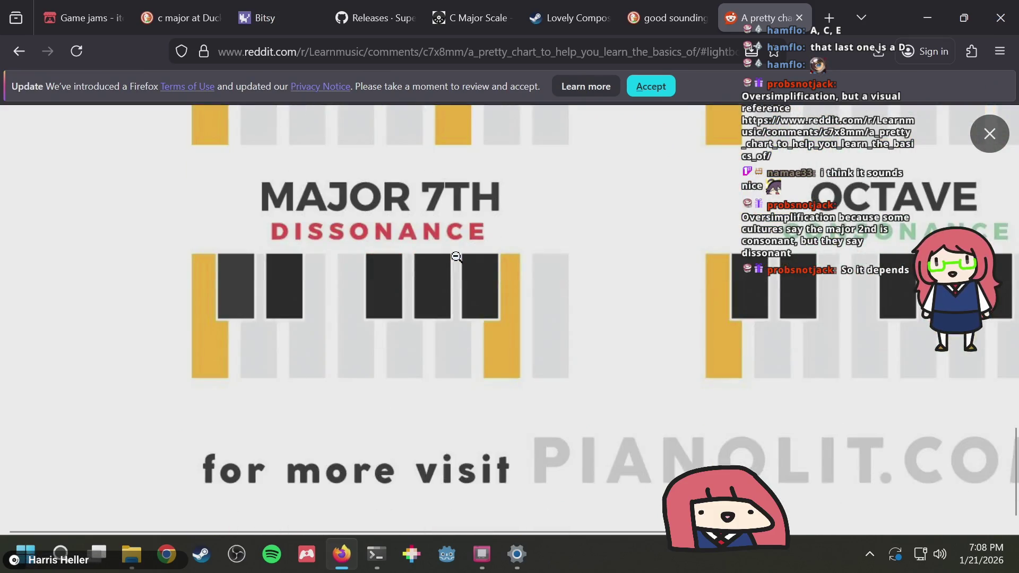
{"action": "scroll", "coordinate": [456, 257], "scroll_direction": "right", "scroll_amount": 3}
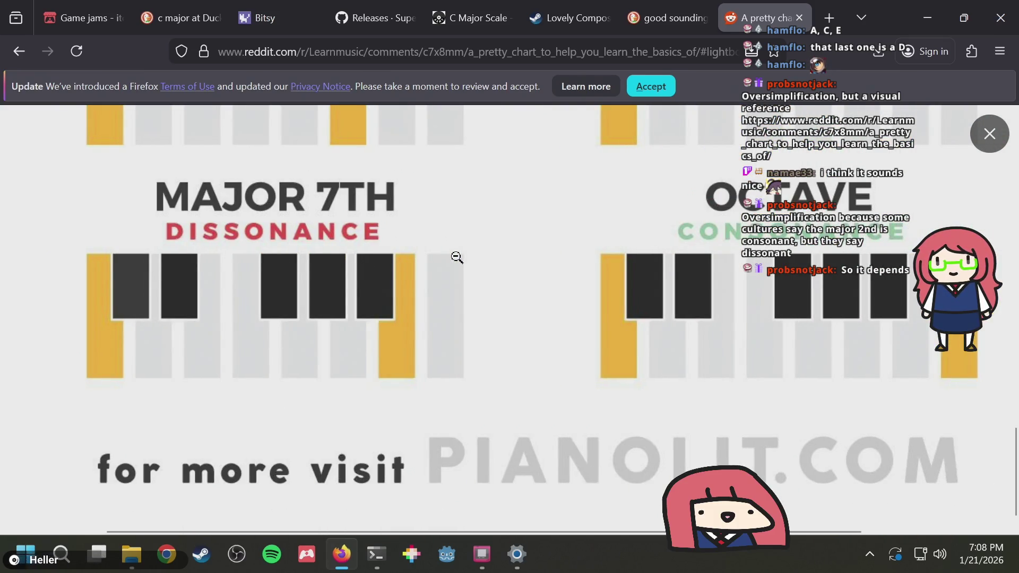
{"action": "scroll", "coordinate": [453, 254], "scroll_direction": "up", "scroll_amount": 15}
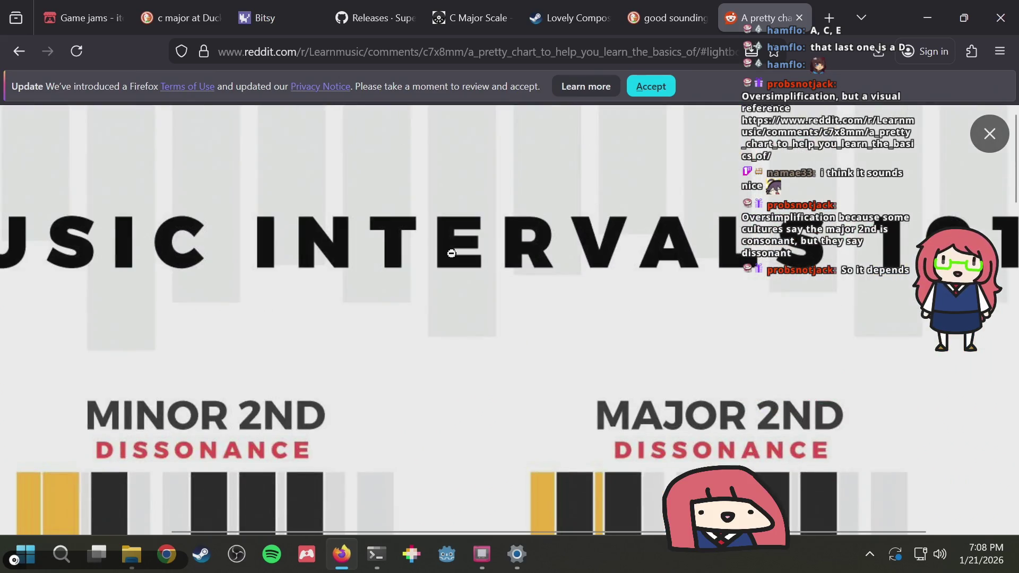
{"action": "left_click", "coordinate": [451, 253]}
{"action": "left_click", "coordinate": [457, 254]}
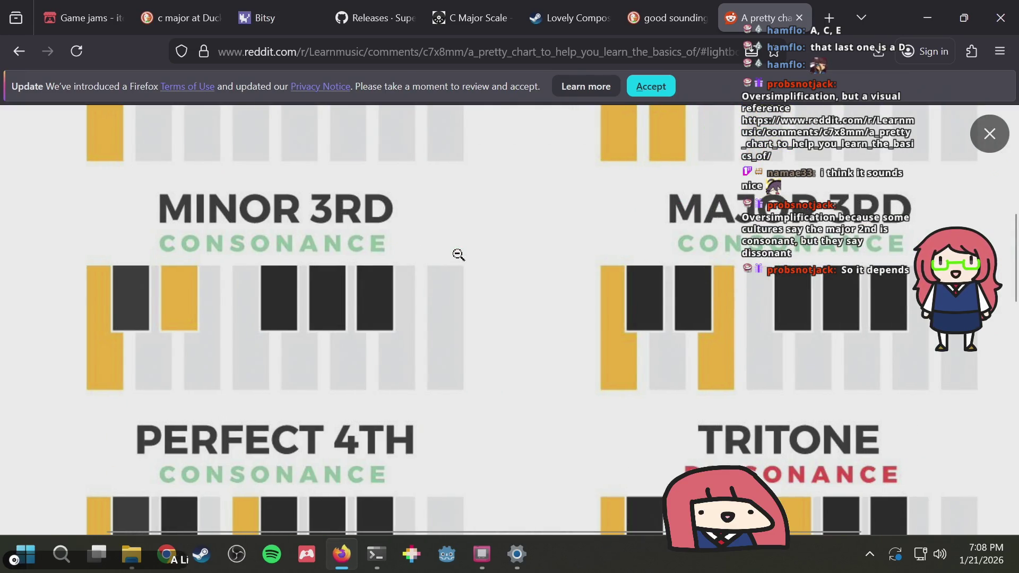
{"action": "scroll", "coordinate": [458, 255], "scroll_direction": "down", "scroll_amount": 3}
{"action": "scroll", "coordinate": [458, 255], "scroll_direction": "down", "scroll_amount": 3}
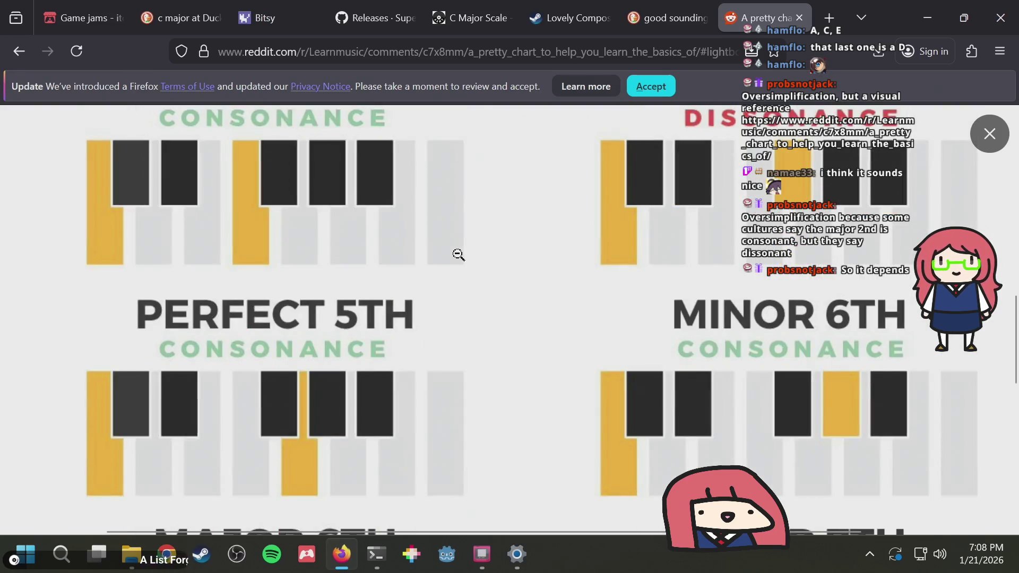
{"action": "scroll", "coordinate": [458, 254], "scroll_direction": "down", "scroll_amount": 4}
{"action": "scroll", "coordinate": [458, 254], "scroll_direction": "up", "scroll_amount": 10}
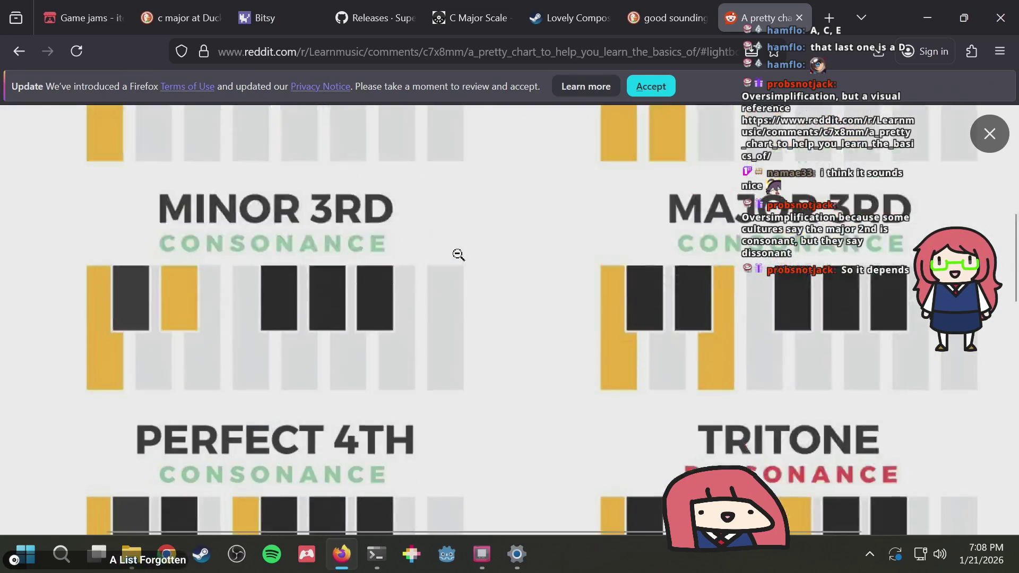
{"action": "left_click", "coordinate": [457, 253]}
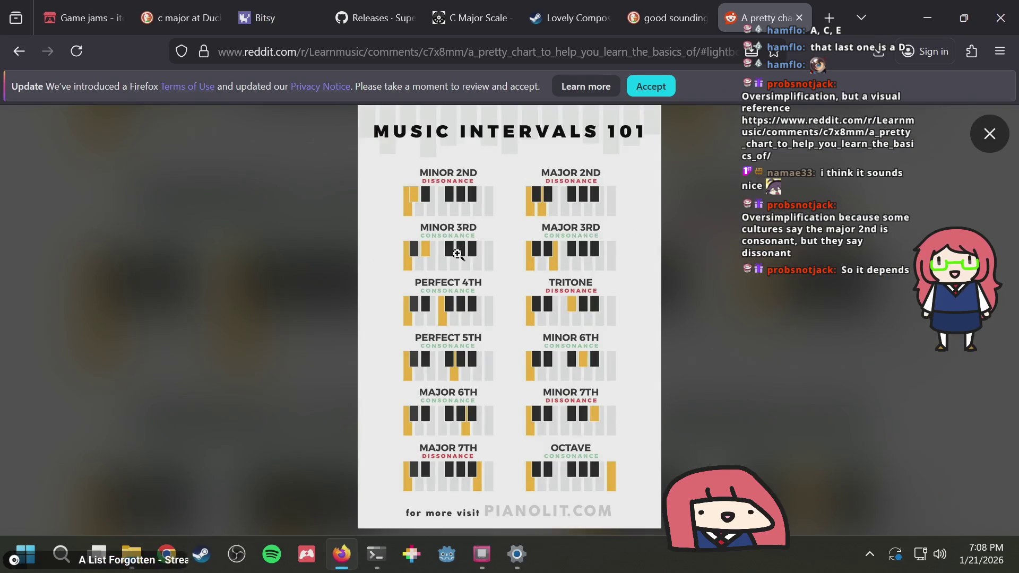
{"action": "left_click", "coordinate": [451, 206]}
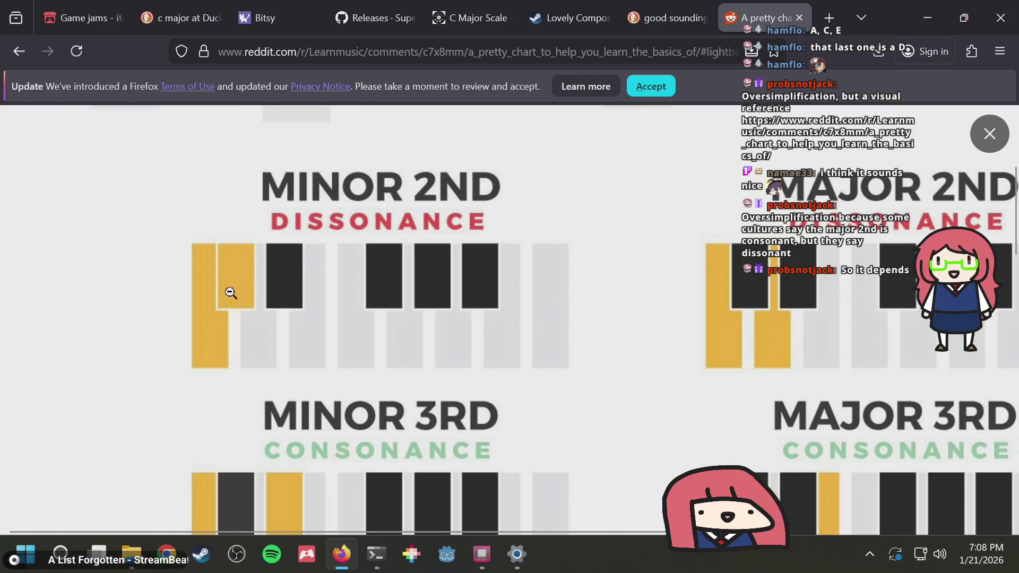
{"action": "scroll", "coordinate": [272, 277], "scroll_direction": "down", "scroll_amount": 2}
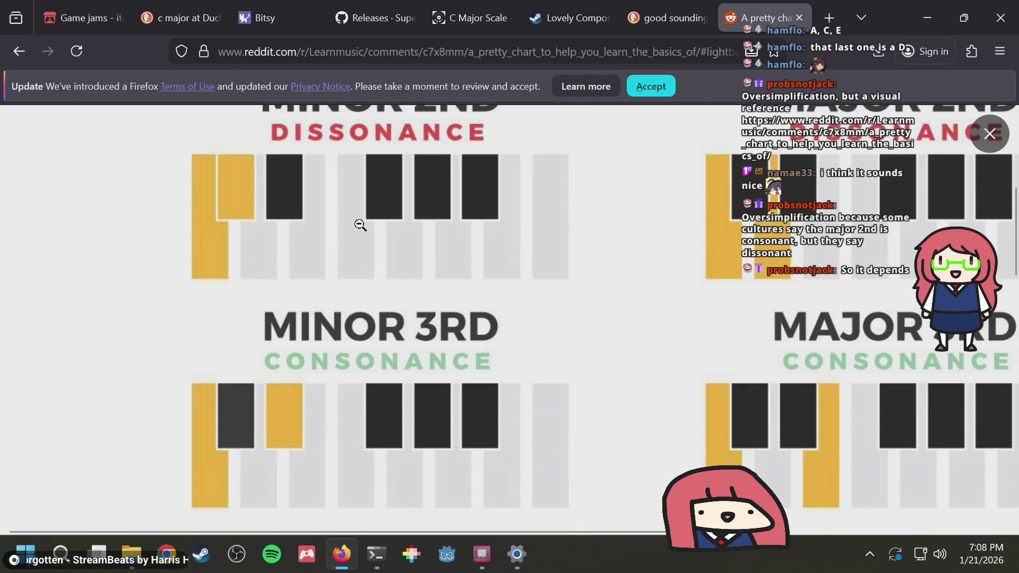
{"action": "scroll", "coordinate": [361, 225], "scroll_direction": "down", "scroll_amount": 10}
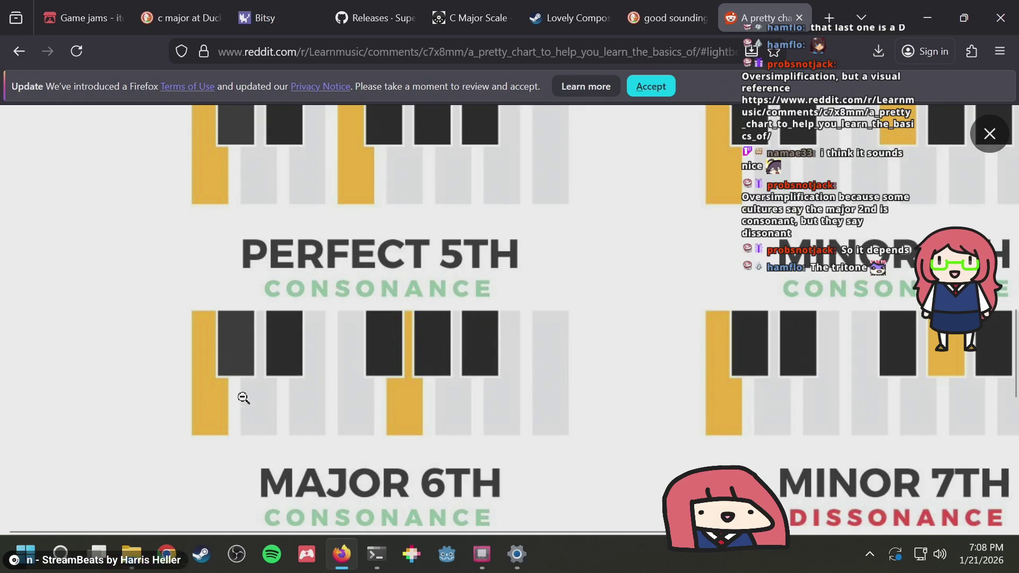
{"action": "scroll", "coordinate": [431, 361], "scroll_direction": "down", "scroll_amount": 2}
{"action": "scroll", "coordinate": [430, 361], "scroll_direction": "down", "scroll_amount": 5}
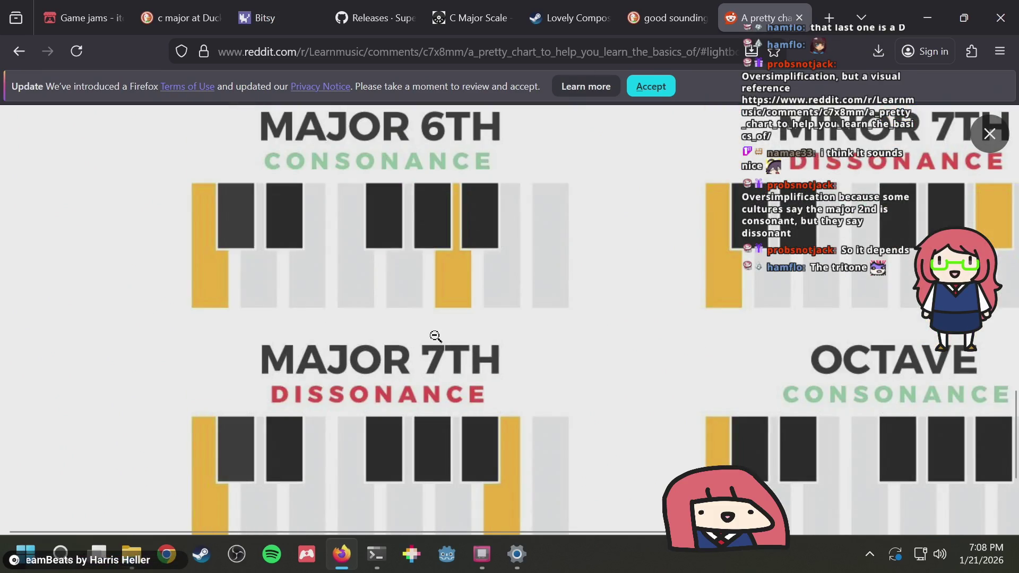
{"action": "left_click", "coordinate": [433, 335]}
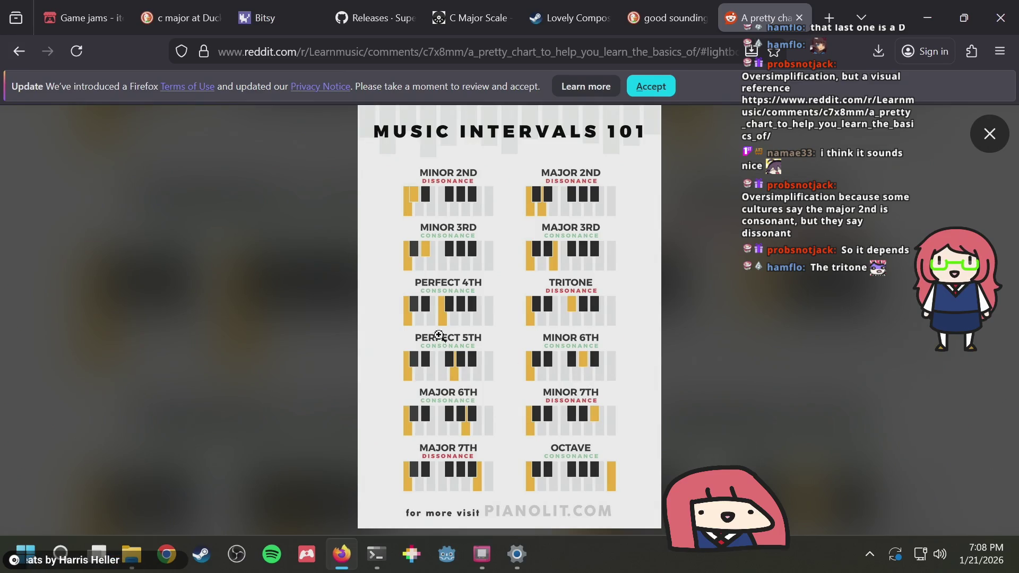
{"action": "left_click", "coordinate": [549, 300]}
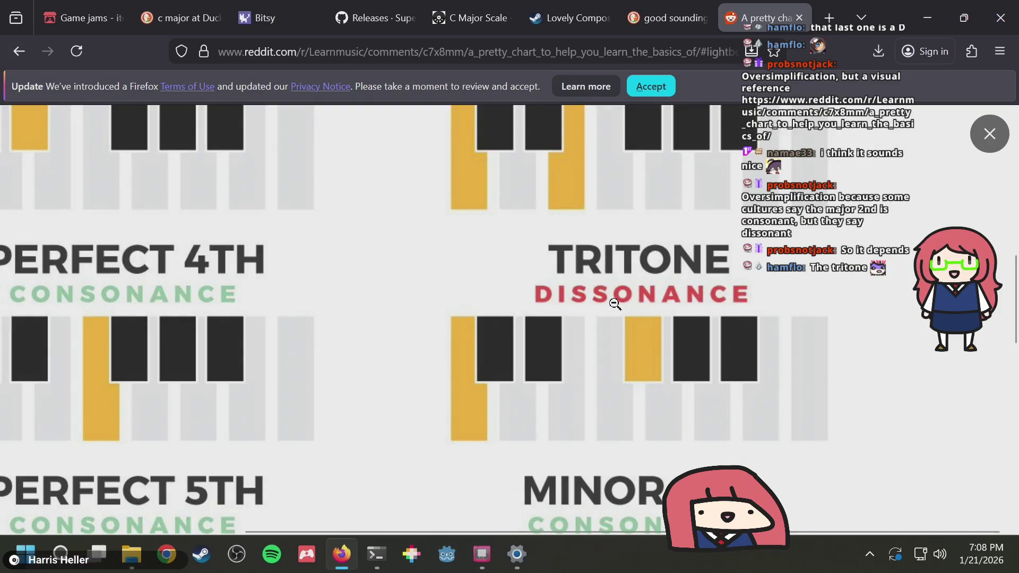
{"action": "scroll", "coordinate": [615, 303], "scroll_direction": "left", "scroll_amount": 3}
{"action": "scroll", "coordinate": [591, 304], "scroll_direction": "right", "scroll_amount": 2}
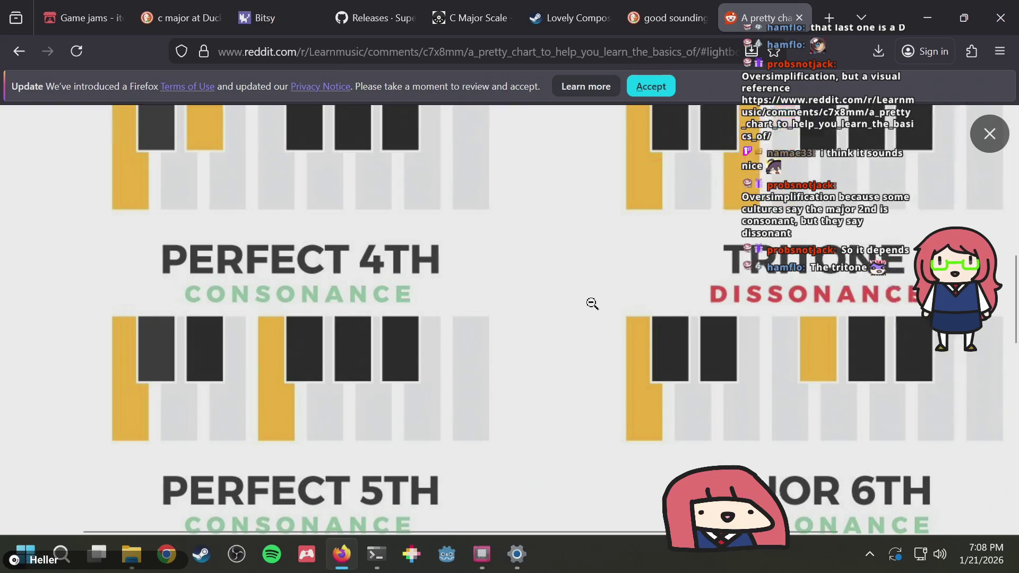
{"action": "scroll", "coordinate": [592, 304], "scroll_direction": "left", "scroll_amount": 5}
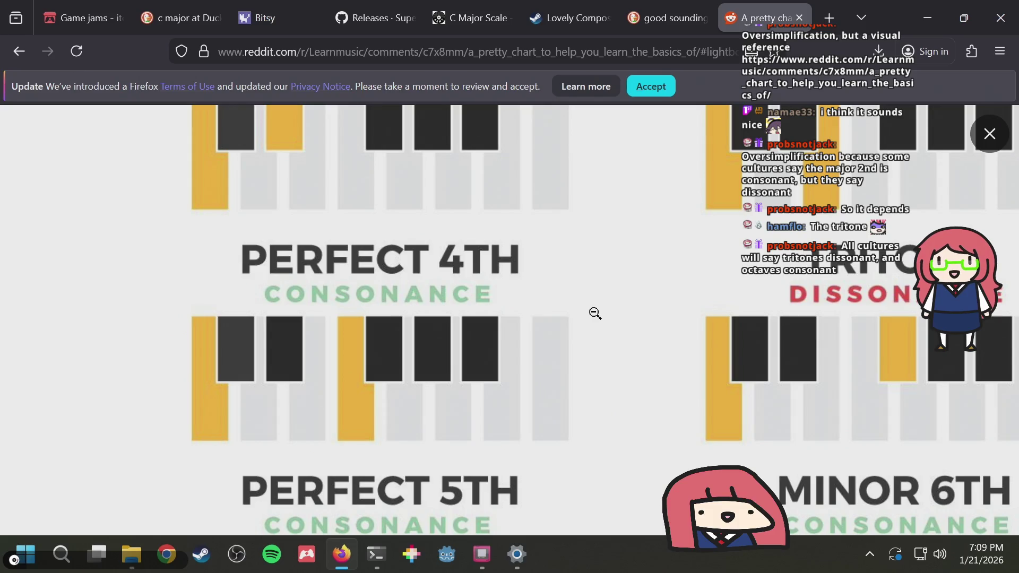
{"action": "scroll", "coordinate": [594, 313], "scroll_direction": "right", "scroll_amount": 4}
{"action": "scroll", "coordinate": [594, 313], "scroll_direction": "down", "scroll_amount": 5}
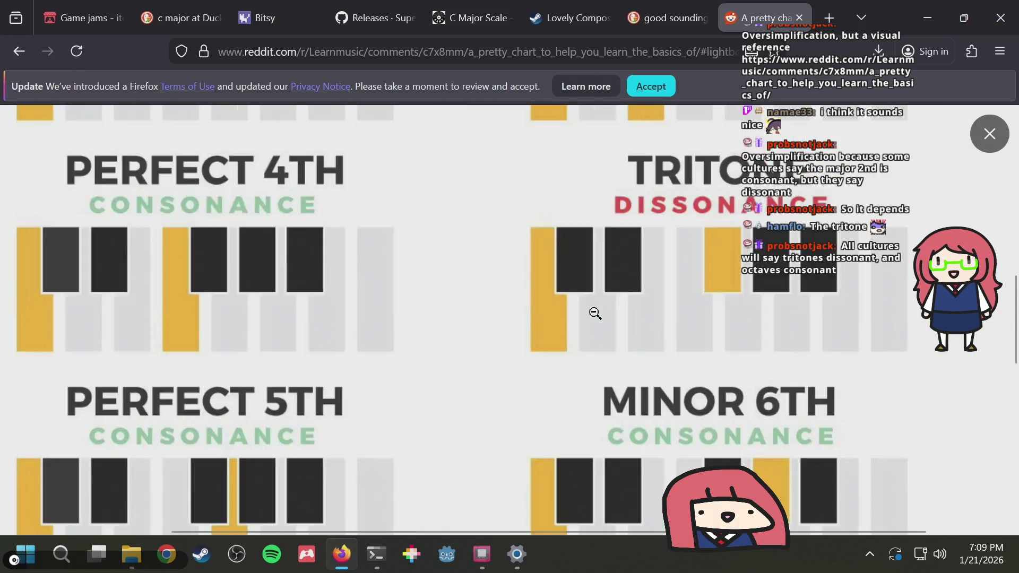
{"action": "scroll", "coordinate": [286, 262], "scroll_direction": "left", "scroll_amount": 1}
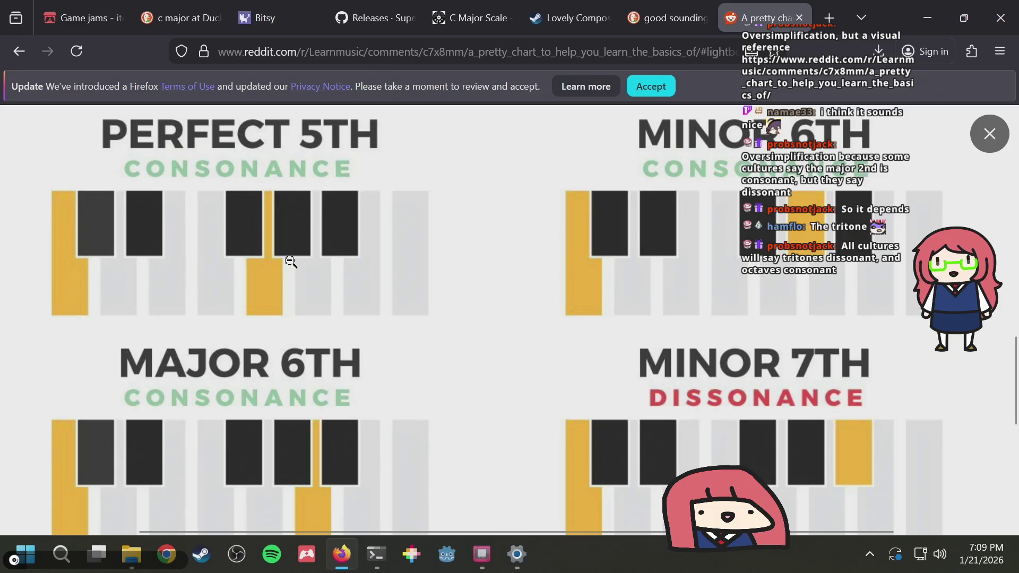
{"action": "scroll", "coordinate": [592, 294], "scroll_direction": "up", "scroll_amount": 5}
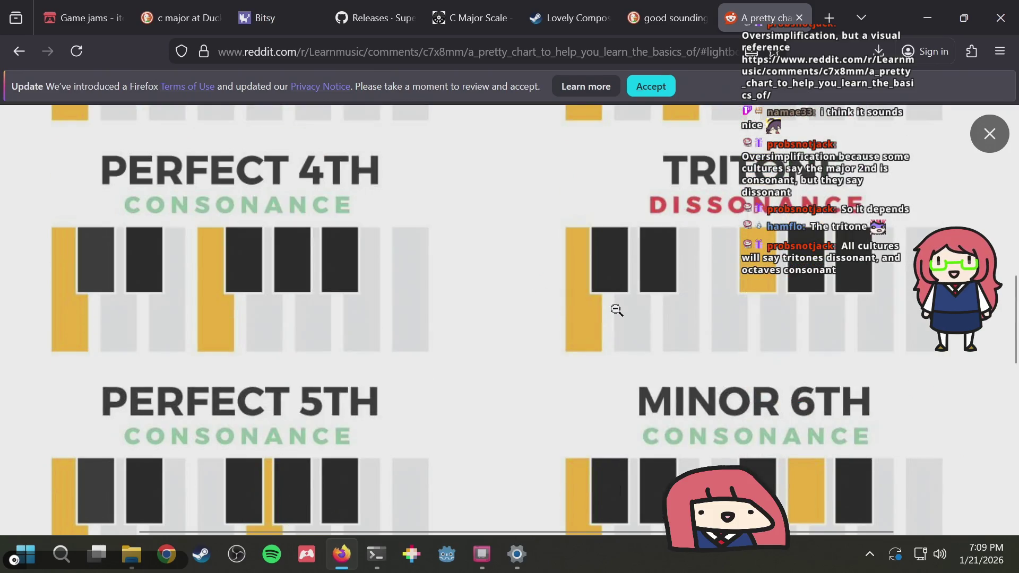
{"action": "scroll", "coordinate": [426, 228], "scroll_direction": "up", "scroll_amount": 13}
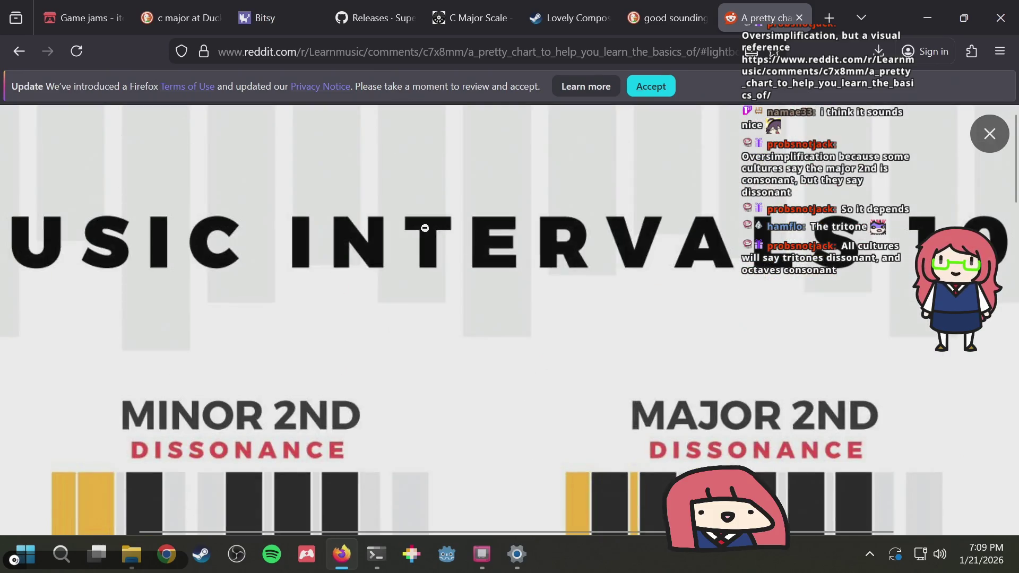
{"action": "scroll", "coordinate": [424, 228], "scroll_direction": "down", "scroll_amount": 5}
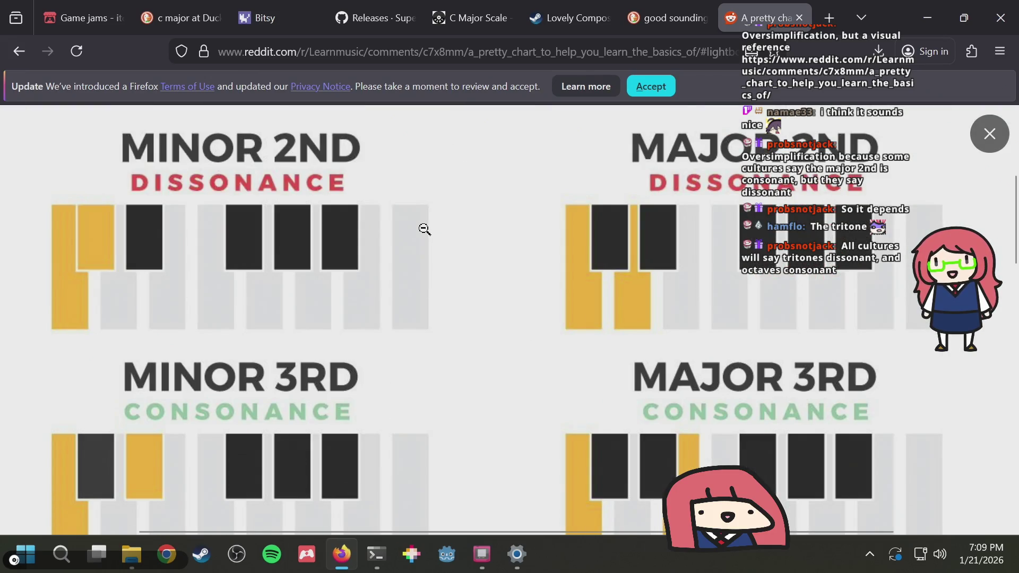
{"action": "scroll", "coordinate": [418, 232], "scroll_direction": "down", "scroll_amount": 2}
{"action": "scroll", "coordinate": [531, 244], "scroll_direction": "up", "scroll_amount": 2}
{"action": "scroll", "coordinate": [614, 232], "scroll_direction": "up", "scroll_amount": 2}
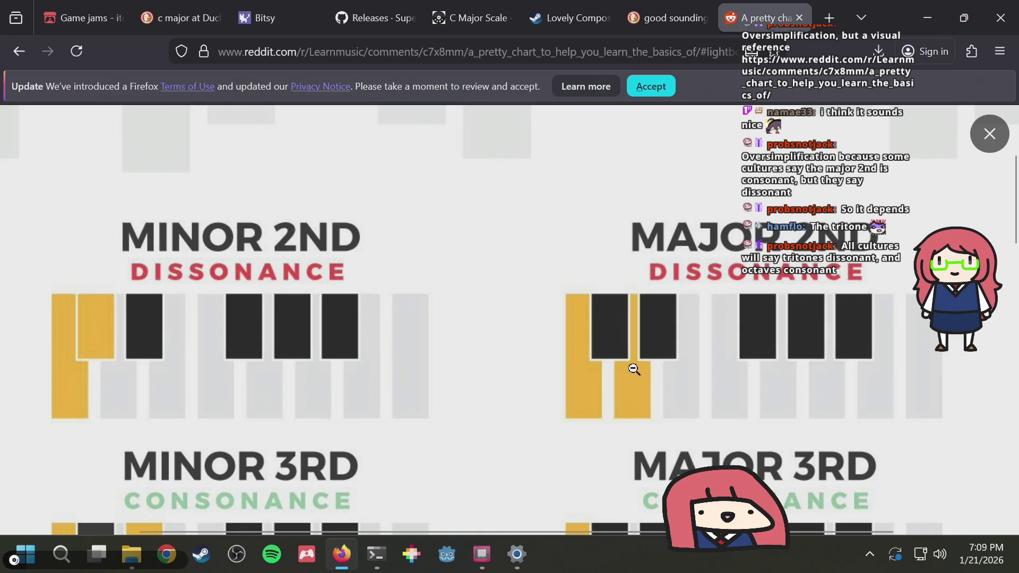
{"action": "scroll", "coordinate": [615, 360], "scroll_direction": "down", "scroll_amount": 2}
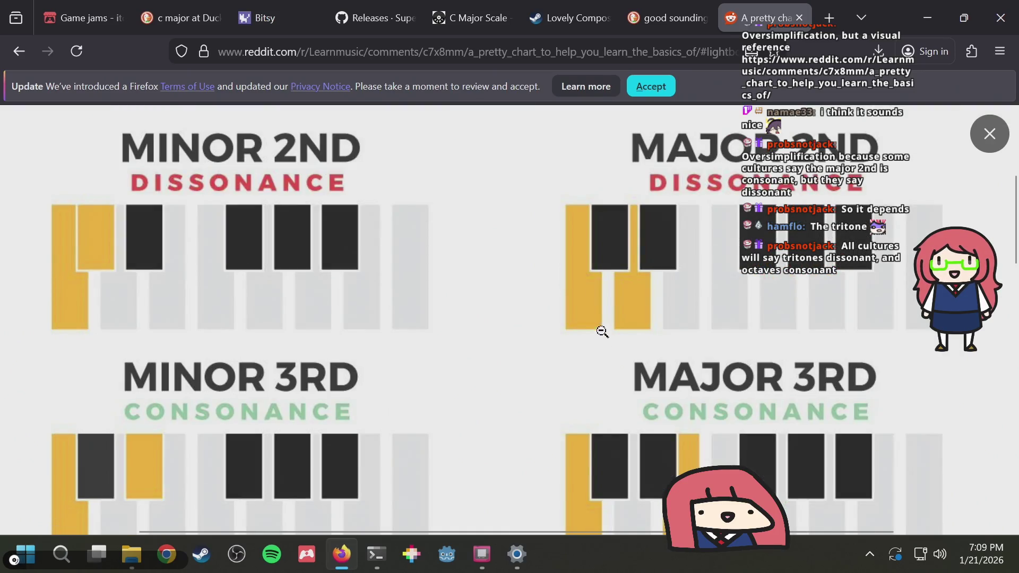
{"action": "scroll", "coordinate": [595, 300], "scroll_direction": "down", "scroll_amount": 2}
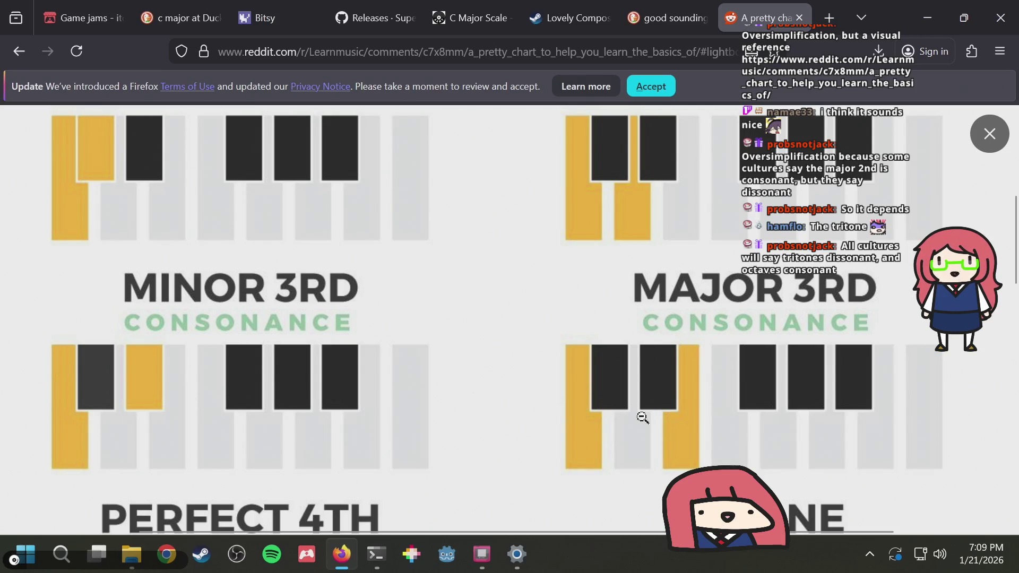
{"action": "scroll", "coordinate": [690, 426], "scroll_direction": "down", "scroll_amount": 4}
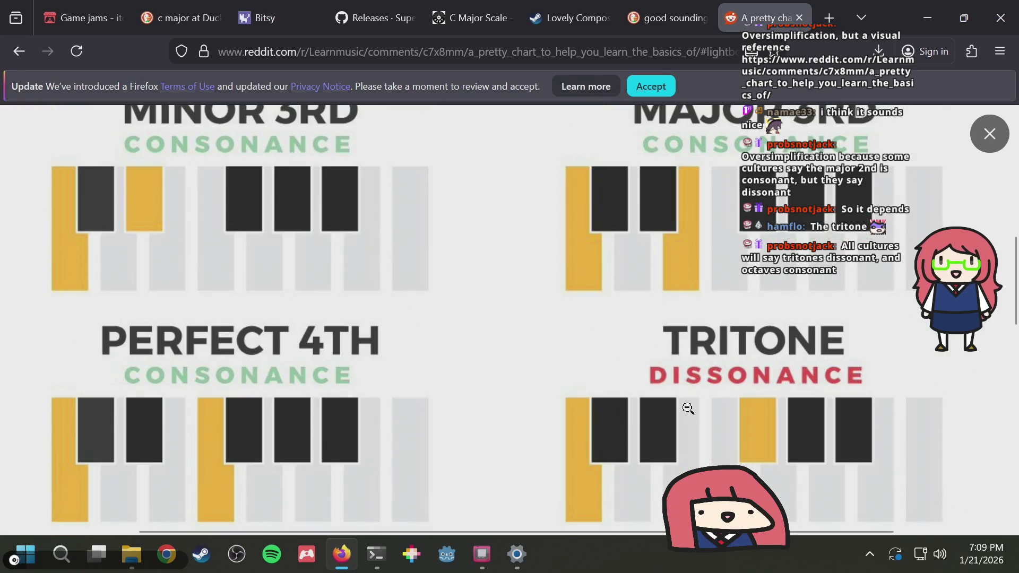
{"action": "scroll", "coordinate": [94, 456], "scroll_direction": "down", "scroll_amount": 2}
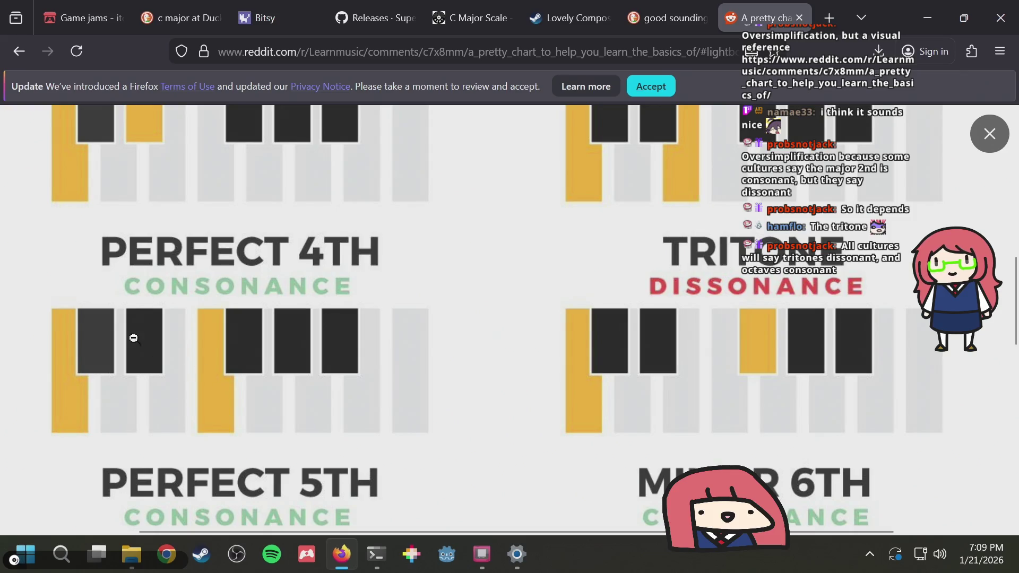
{"action": "scroll", "coordinate": [286, 332], "scroll_direction": "down", "scroll_amount": 4}
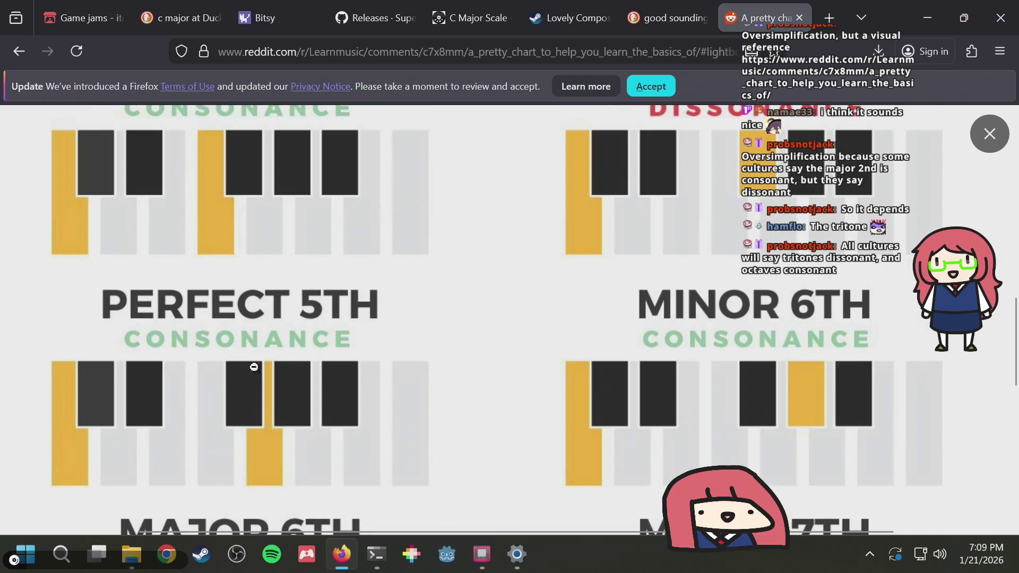
{"action": "scroll", "coordinate": [355, 384], "scroll_direction": "down", "scroll_amount": 6}
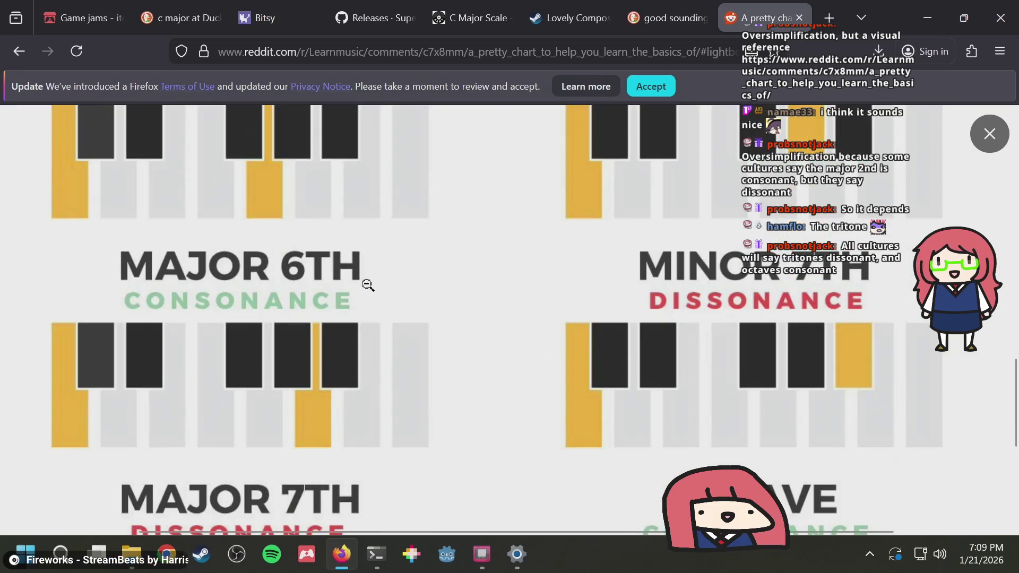
{"action": "scroll", "coordinate": [457, 305], "scroll_direction": "down", "scroll_amount": 6}
{"action": "scroll", "coordinate": [391, 290], "scroll_direction": "up", "scroll_amount": 10}
{"action": "scroll", "coordinate": [392, 290], "scroll_direction": "up", "scroll_amount": 10}
Erase the six teal notes of the second phrase, keeping only the first six notes
{"action": "key", "text": "alt+Tab"}
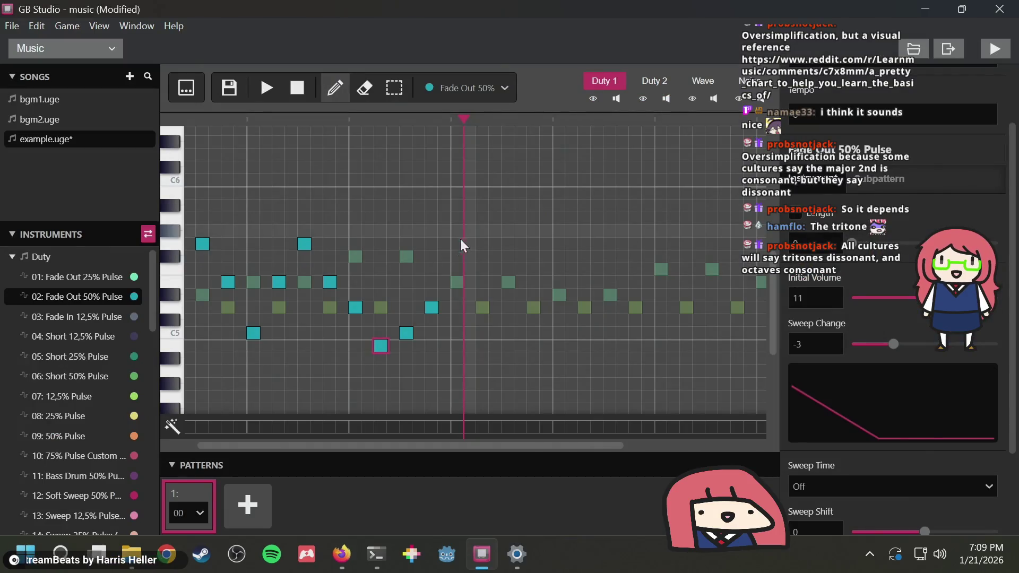
{"action": "scroll", "coordinate": [303, 273], "scroll_direction": "left", "scroll_amount": 2}
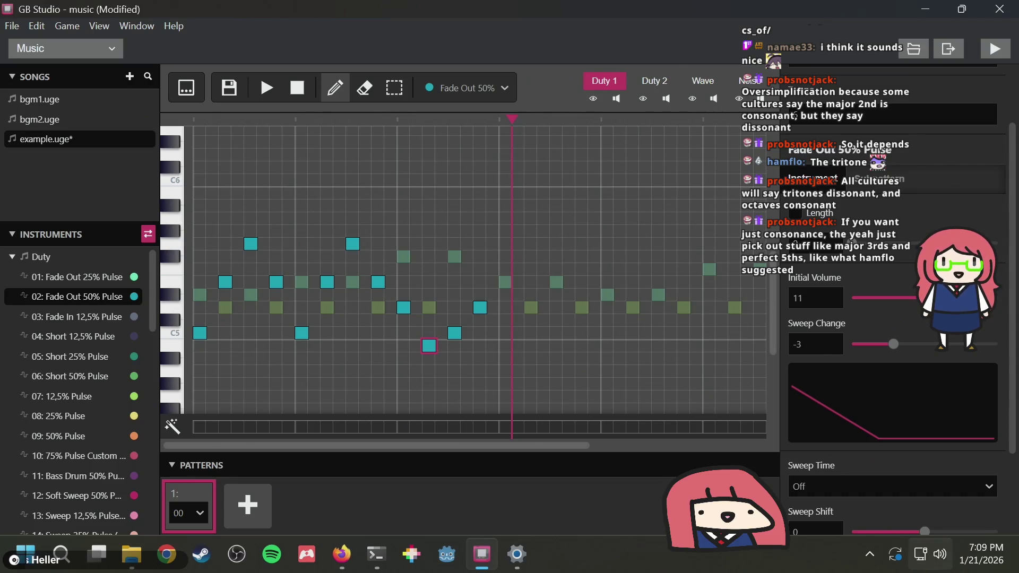
{"action": "mouse_move", "coordinate": [920, 554]}
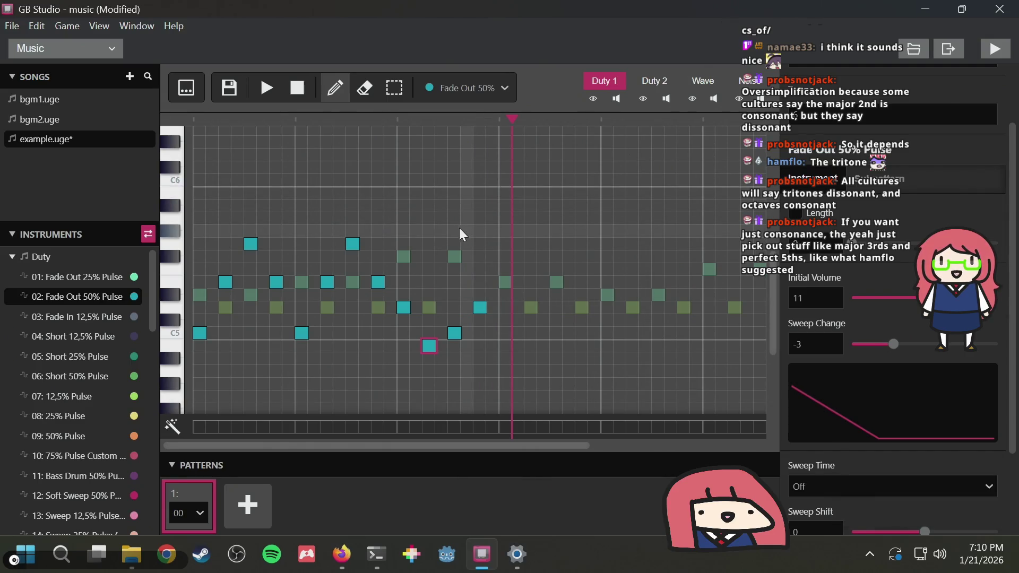
{"action": "left_click", "coordinate": [354, 245]}
{"action": "left_click", "coordinate": [378, 281]}
{"action": "left_click", "coordinate": [407, 309]}
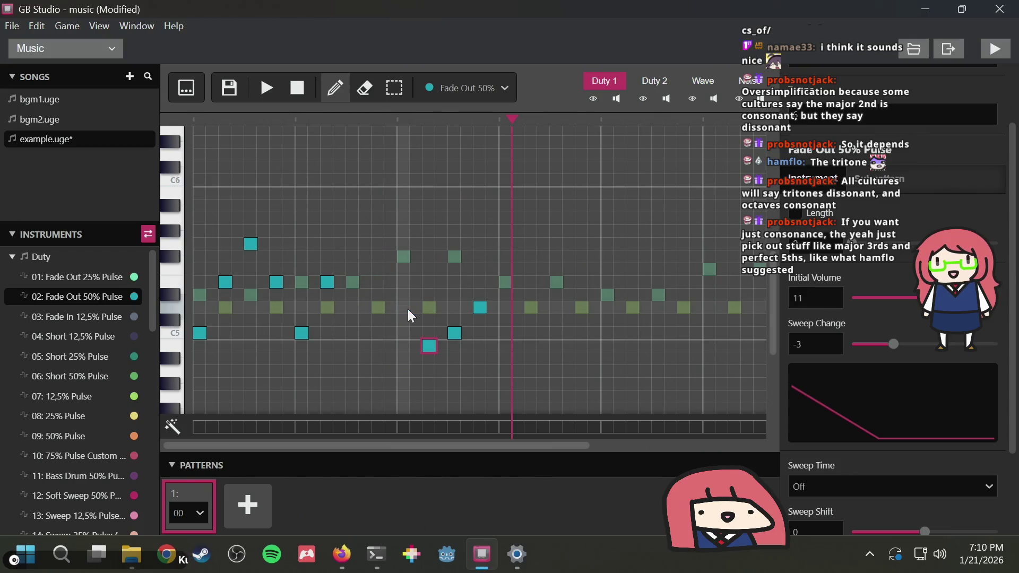
{"action": "left_click", "coordinate": [429, 348]}
{"action": "left_click", "coordinate": [460, 331]}
{"action": "left_click", "coordinate": [476, 309]}
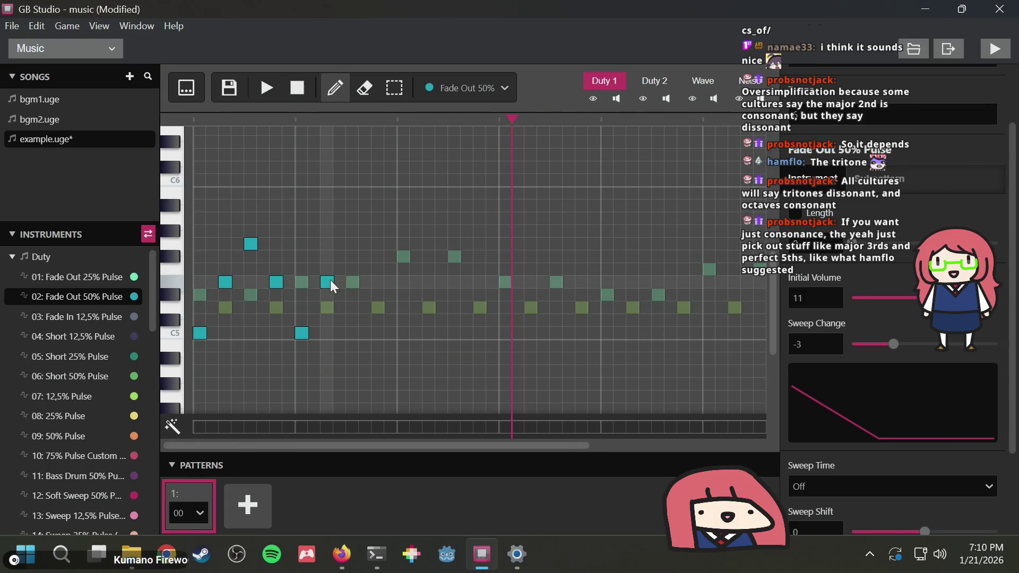
{"action": "key", "text": "alt+Tab"}
{"action": "scroll", "coordinate": [525, 309], "scroll_direction": "down", "scroll_amount": 5}
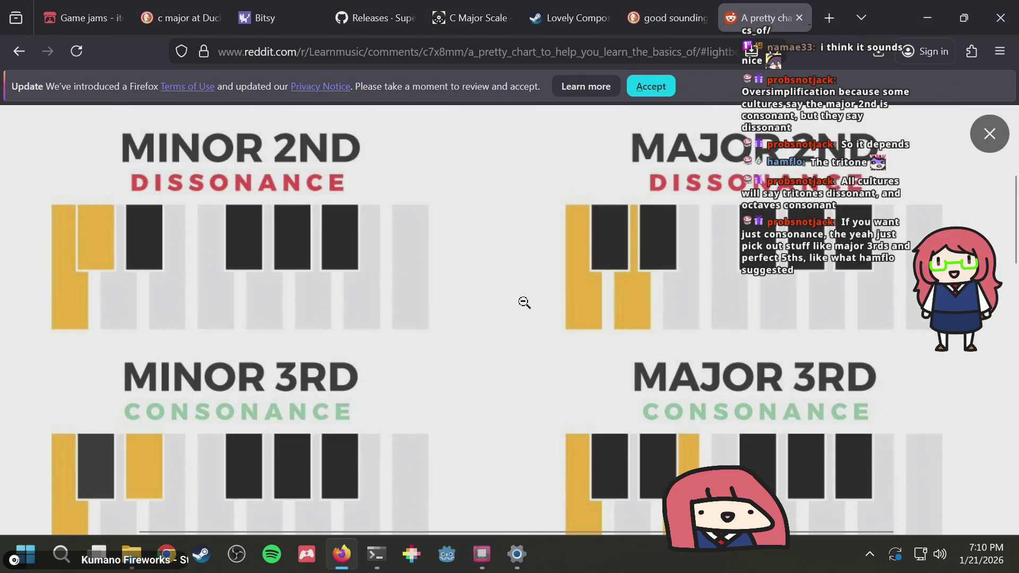
{"action": "scroll", "coordinate": [524, 290], "scroll_direction": "up", "scroll_amount": 5}
{"action": "scroll", "coordinate": [524, 290], "scroll_direction": "left", "scroll_amount": 3}
{"action": "scroll", "coordinate": [524, 290], "scroll_direction": "right", "scroll_amount": 4}
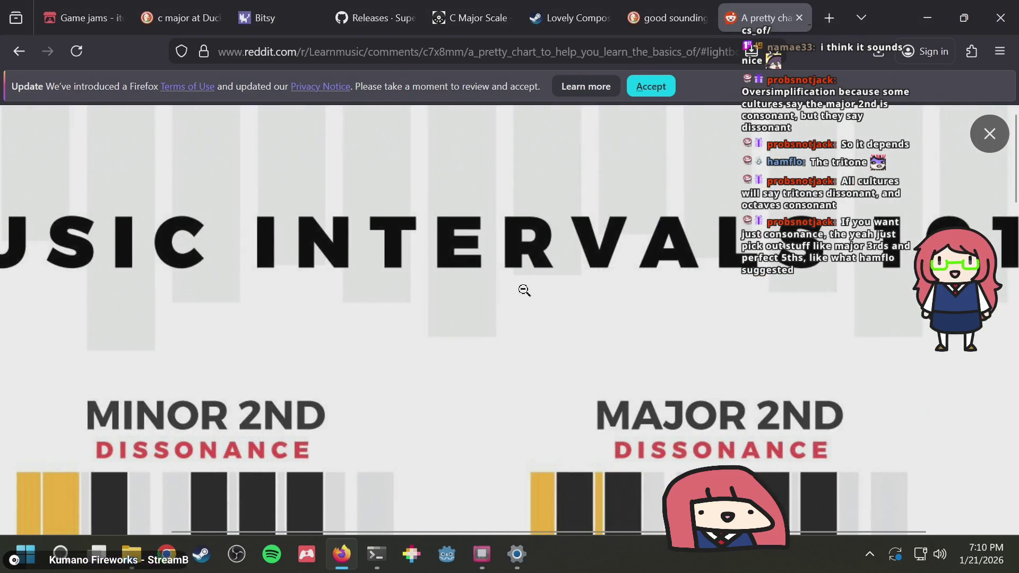
{"action": "scroll", "coordinate": [524, 290], "scroll_direction": "down", "scroll_amount": 5}
{"action": "scroll", "coordinate": [524, 290], "scroll_direction": "down", "scroll_amount": 3}
{"action": "scroll", "coordinate": [524, 290], "scroll_direction": "left", "scroll_amount": 2}
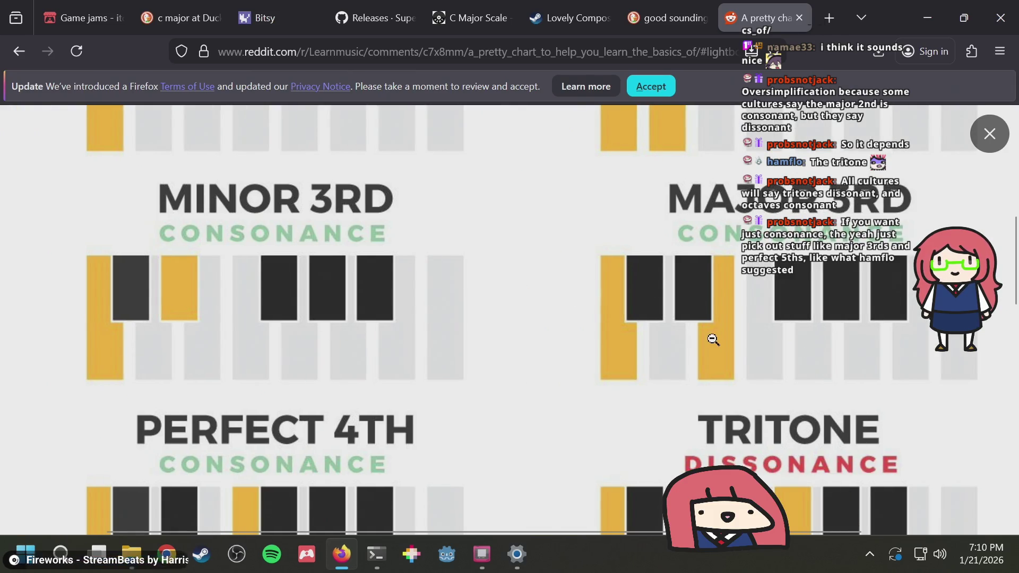
{"action": "scroll", "coordinate": [375, 291], "scroll_direction": "down", "scroll_amount": 2}
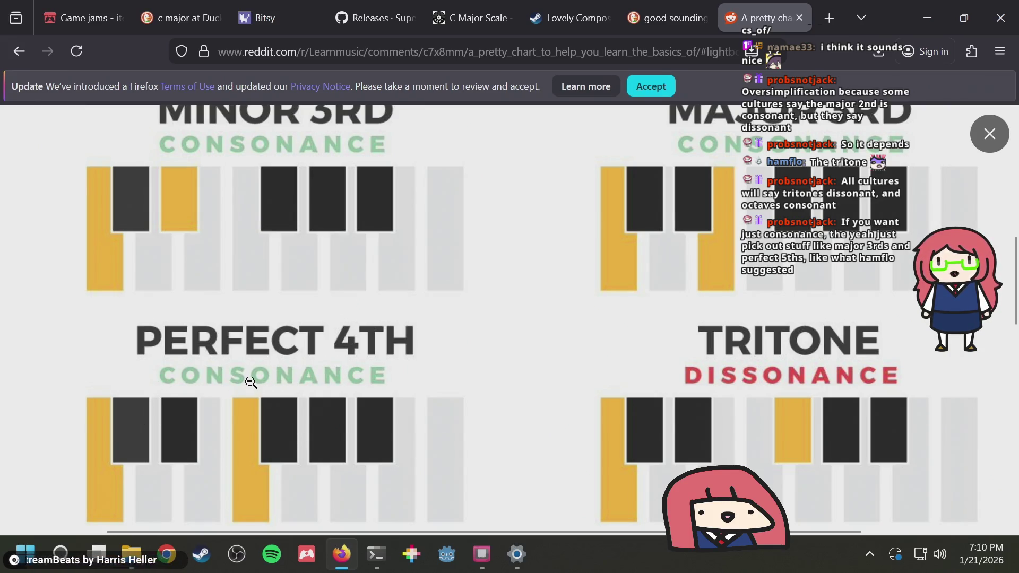
{"action": "key", "text": "alt+Tab"}
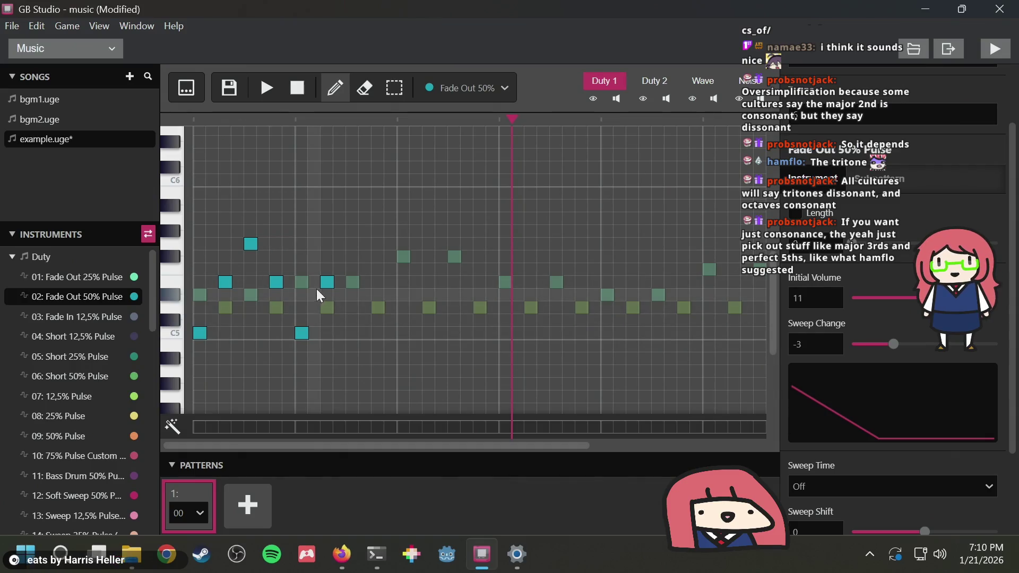
{"action": "left_click", "coordinate": [327, 282]}
{"action": "left_click", "coordinate": [352, 243]}
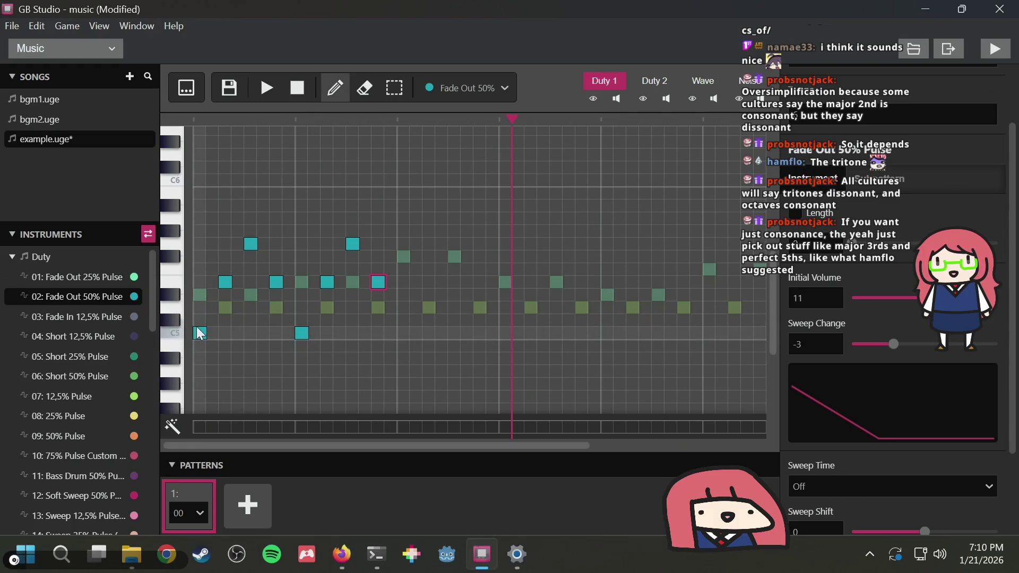
{"action": "key", "text": "alt+Tab"}
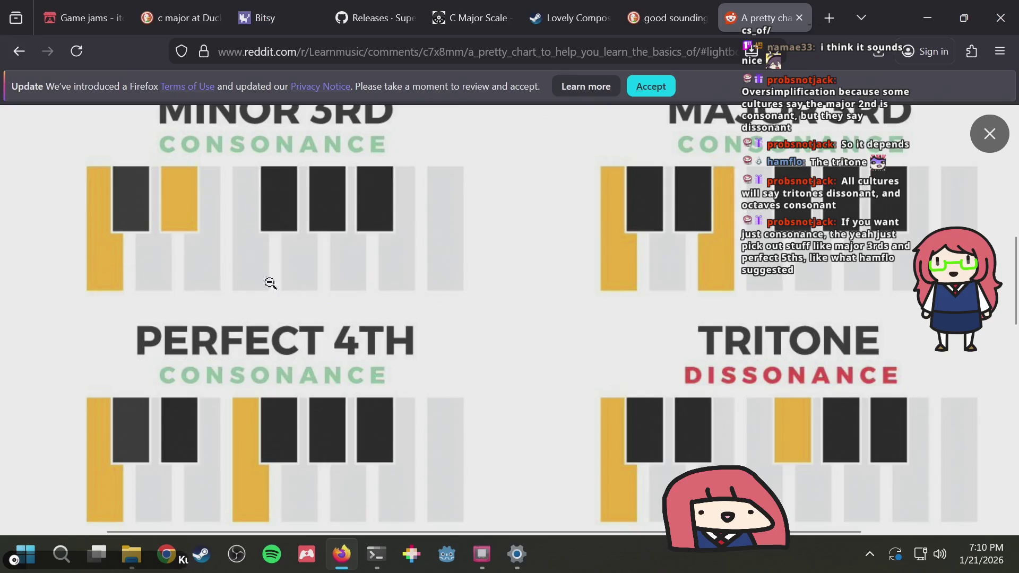
{"action": "key", "text": "alt+Tab"}
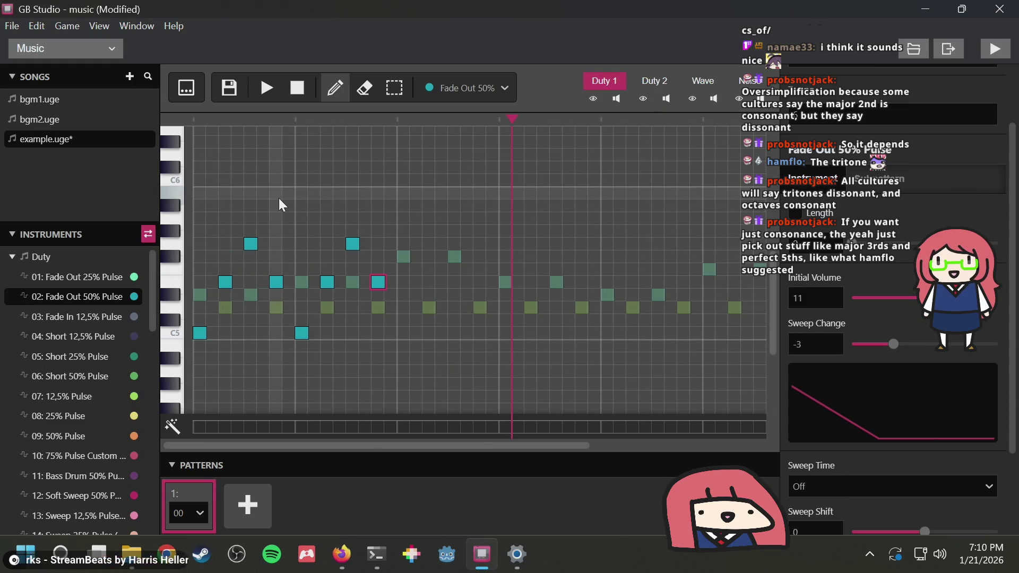
{"action": "key", "text": "alt+Tab"}
{"action": "key", "text": "alt+Tab"}
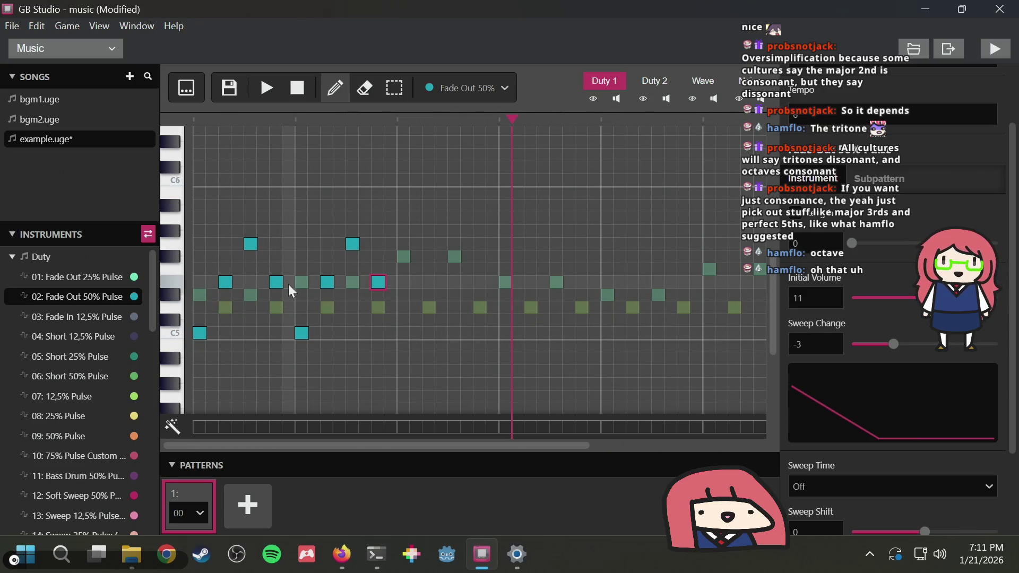
{"action": "key", "text": "alt+Tab"}
{"action": "key", "text": "alt+Tab"}
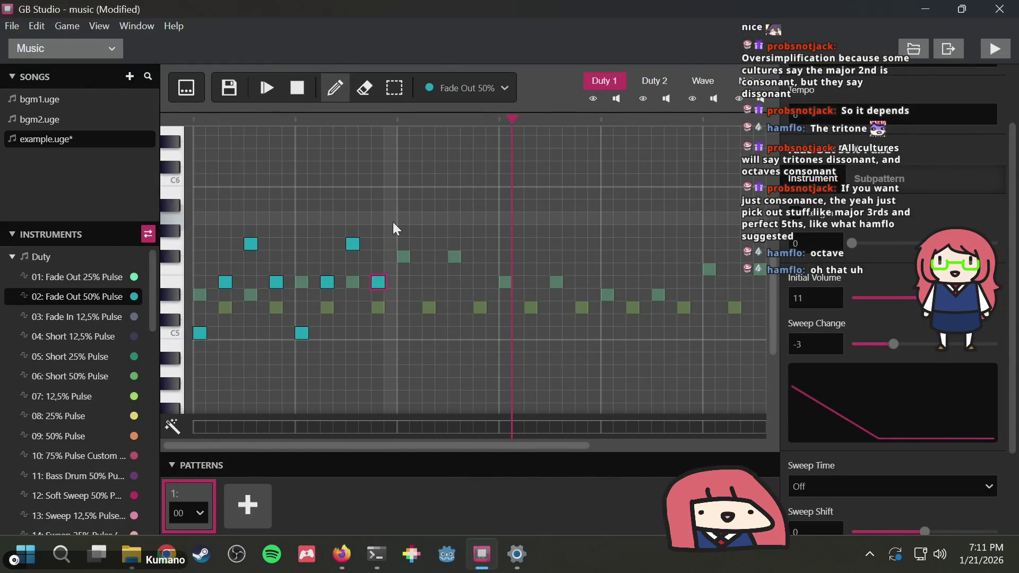
{"action": "key", "text": "3"}
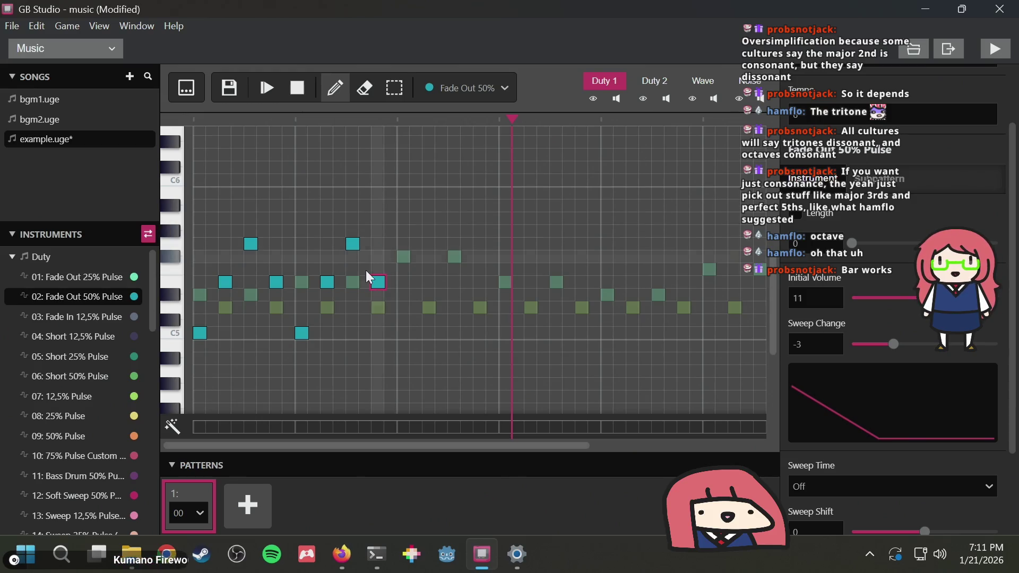
{"action": "scroll", "coordinate": [365, 270], "scroll_direction": "right", "scroll_amount": 5}
{"action": "scroll", "coordinate": [366, 272], "scroll_direction": "left", "scroll_amount": 5}
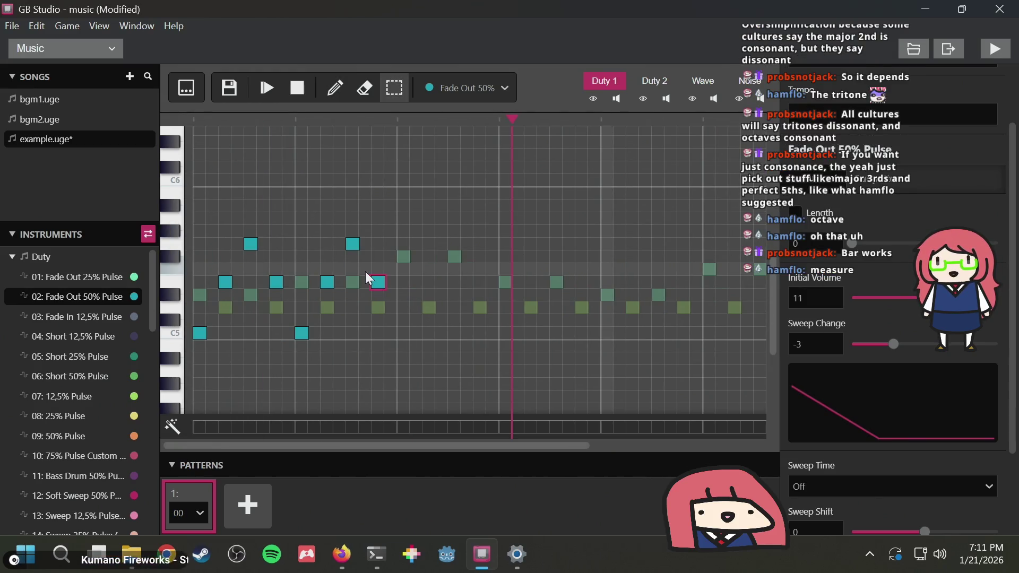
{"action": "key", "text": "1"}
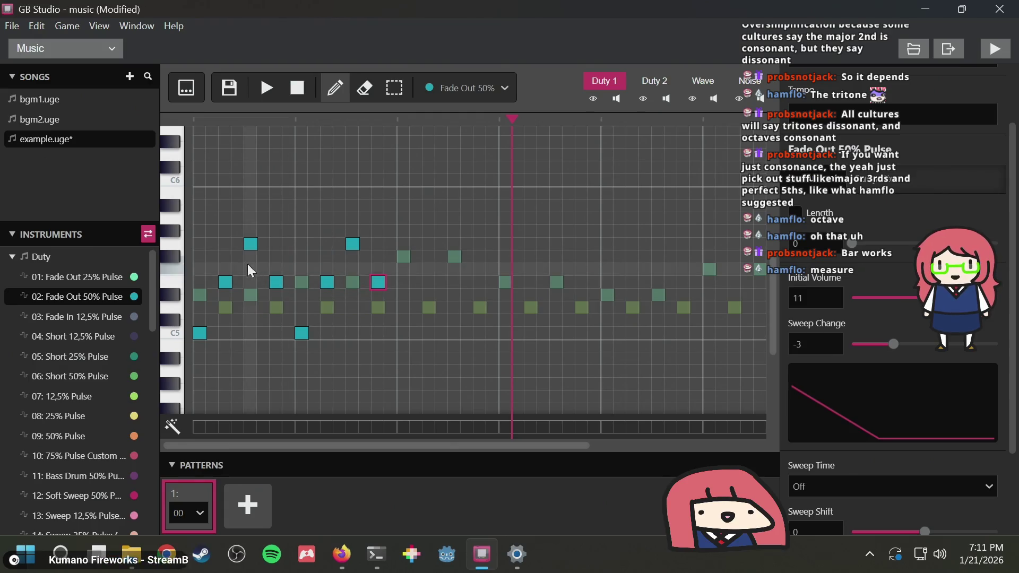
{"action": "scroll", "coordinate": [308, 257], "scroll_direction": "right", "scroll_amount": 5}
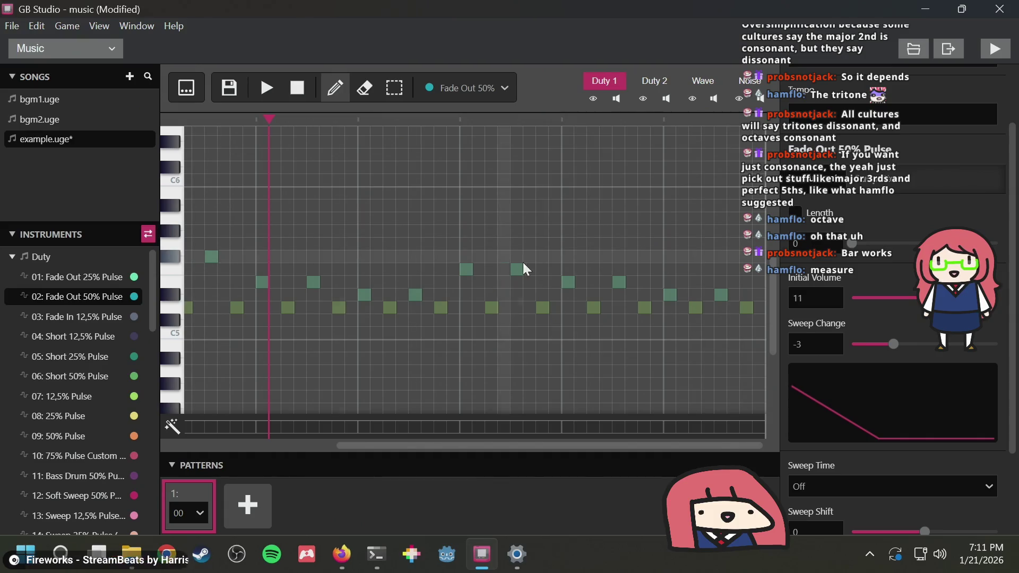
{"action": "key", "text": "3"}
{"action": "scroll", "coordinate": [732, 265], "scroll_direction": "left", "scroll_amount": 5}
{"action": "key", "text": "1"}
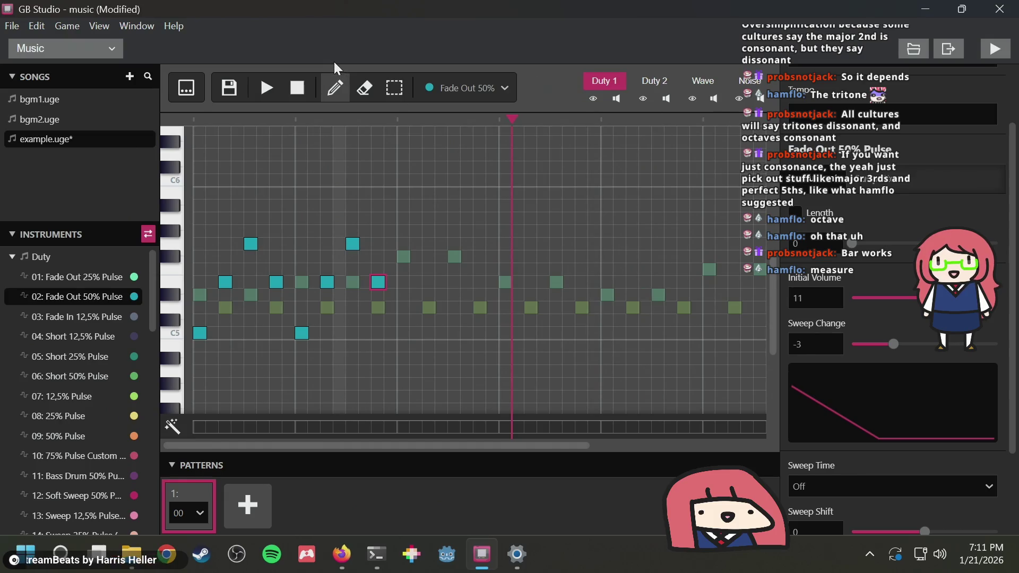
{"action": "left_click", "coordinate": [269, 84]}
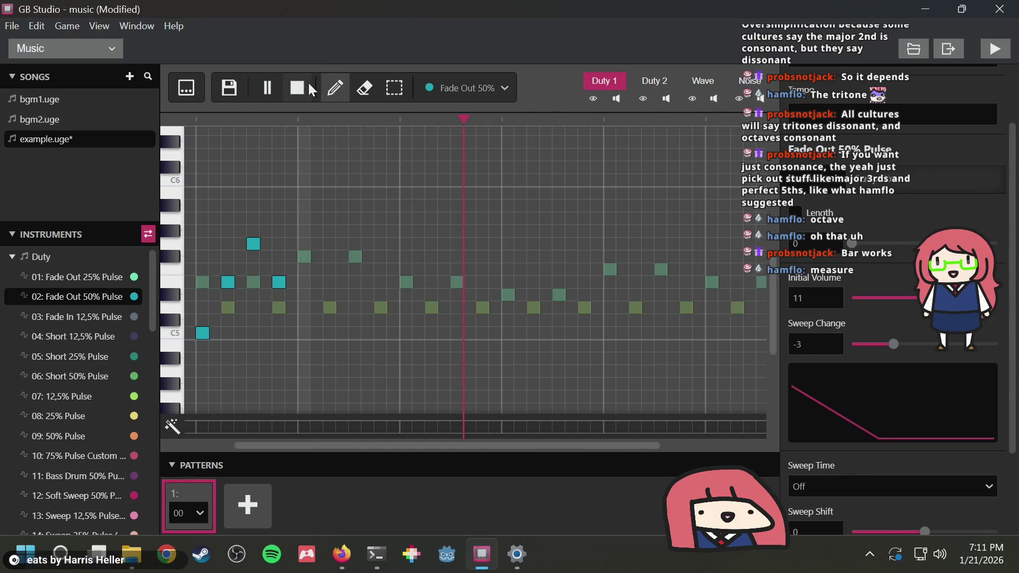
{"action": "left_click", "coordinate": [278, 87]}
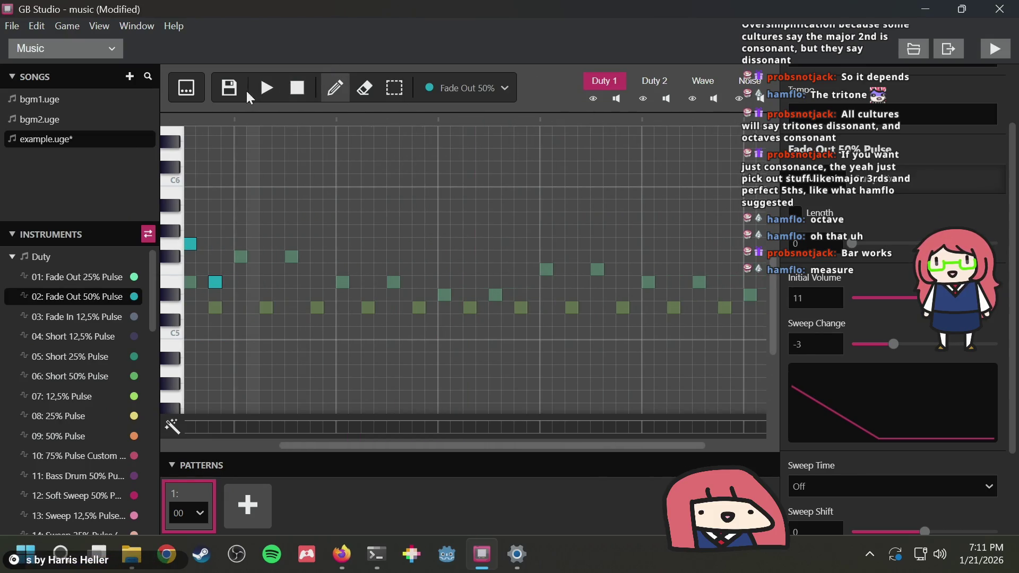
{"action": "left_click", "coordinate": [284, 88]}
{"action": "key", "text": "1"}
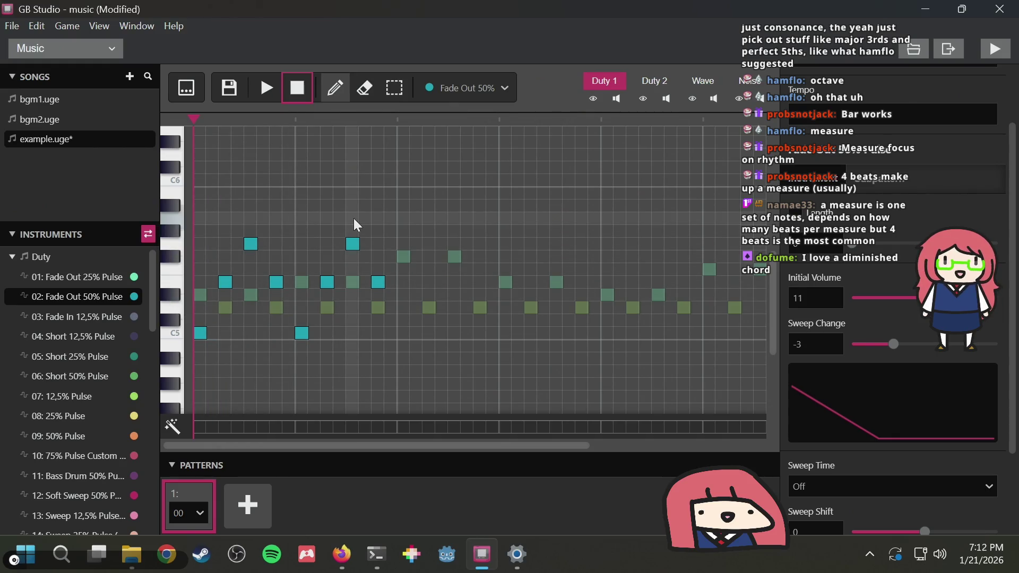
{"action": "left_click", "coordinate": [265, 92]}
Stop playback and study the Reddit interval chart, zooming on the Perfect 4th and Tritone area
{"action": "left_click", "coordinate": [296, 85]}
{"action": "key", "text": "alt+Tab"}
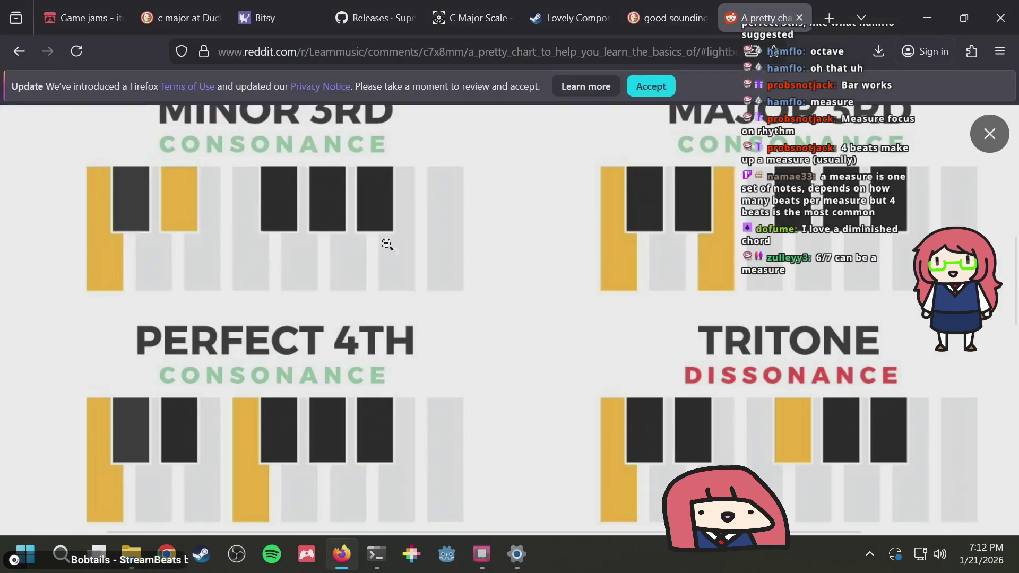
{"action": "scroll", "coordinate": [317, 298], "scroll_direction": "down", "scroll_amount": 2}
{"action": "scroll", "coordinate": [562, 329], "scroll_direction": "up", "scroll_amount": 2}
{"action": "scroll", "coordinate": [567, 332], "scroll_direction": "down", "scroll_amount": 2}
{"action": "scroll", "coordinate": [462, 321], "scroll_direction": "up", "scroll_amount": 1}
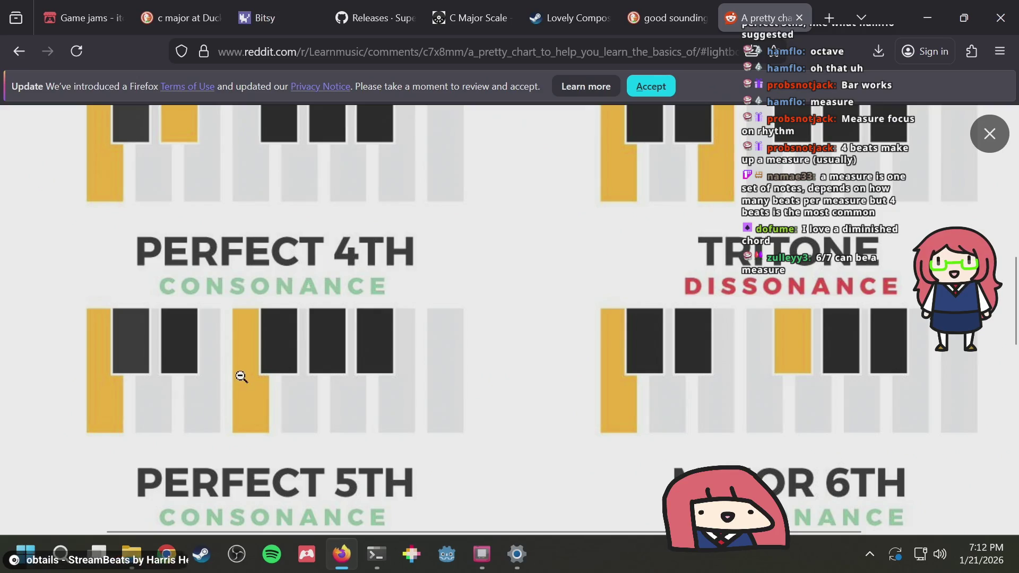
{"action": "key", "text": "alt+Tab"}
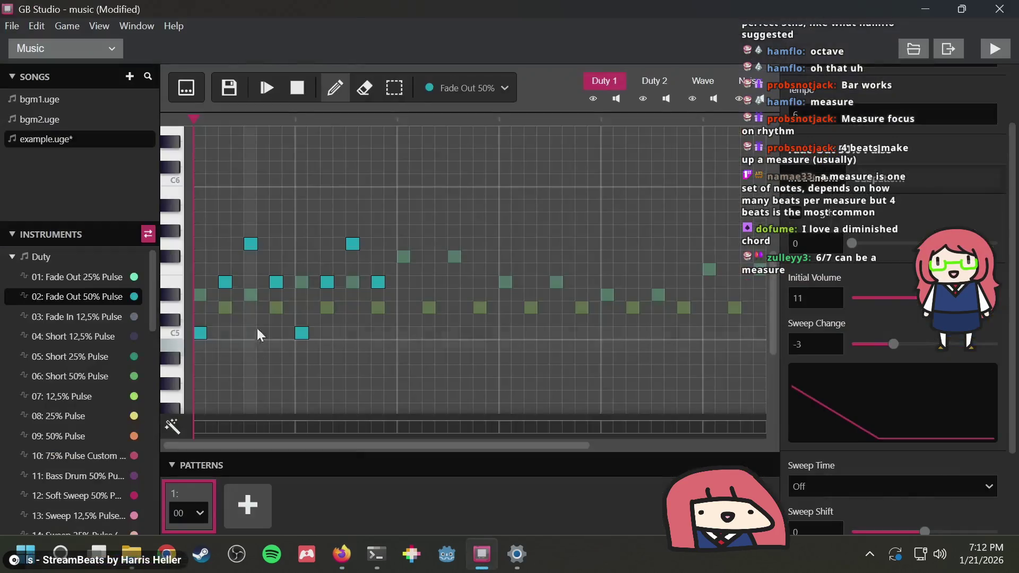
{"action": "key", "text": "alt+Tab"}
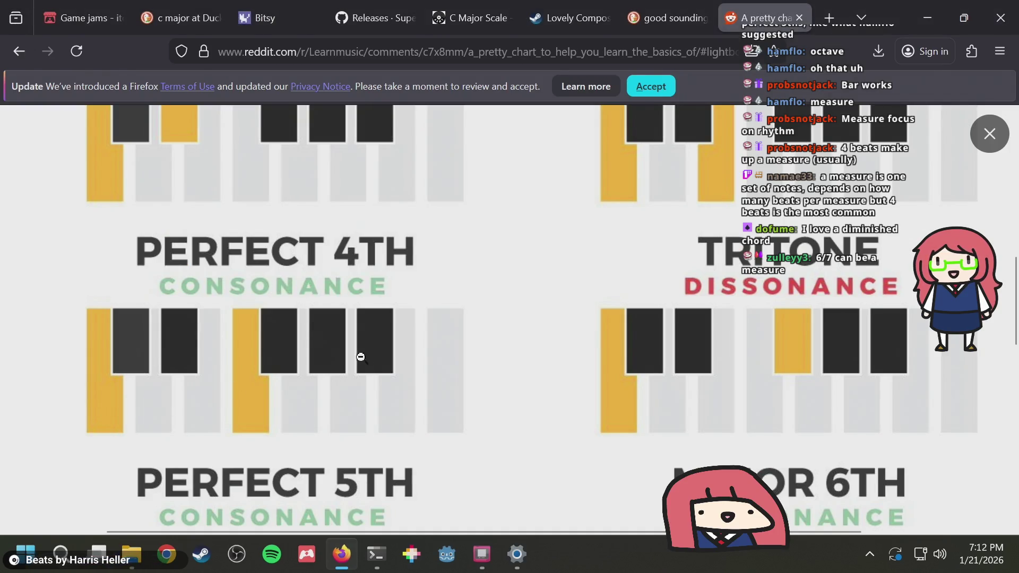
{"action": "key", "text": "alt+Tab"}
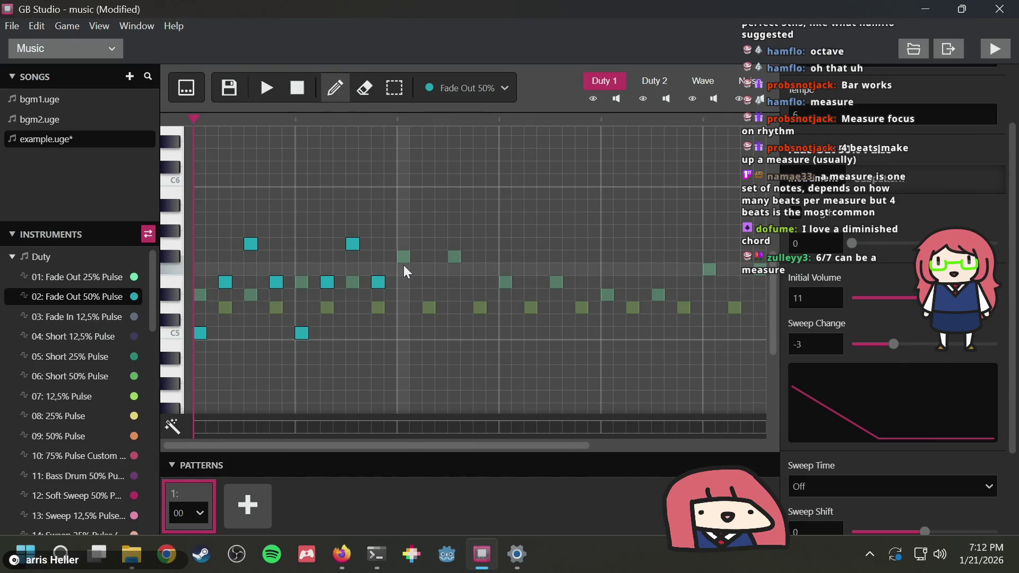
{"action": "key", "text": "alt+Tab"}
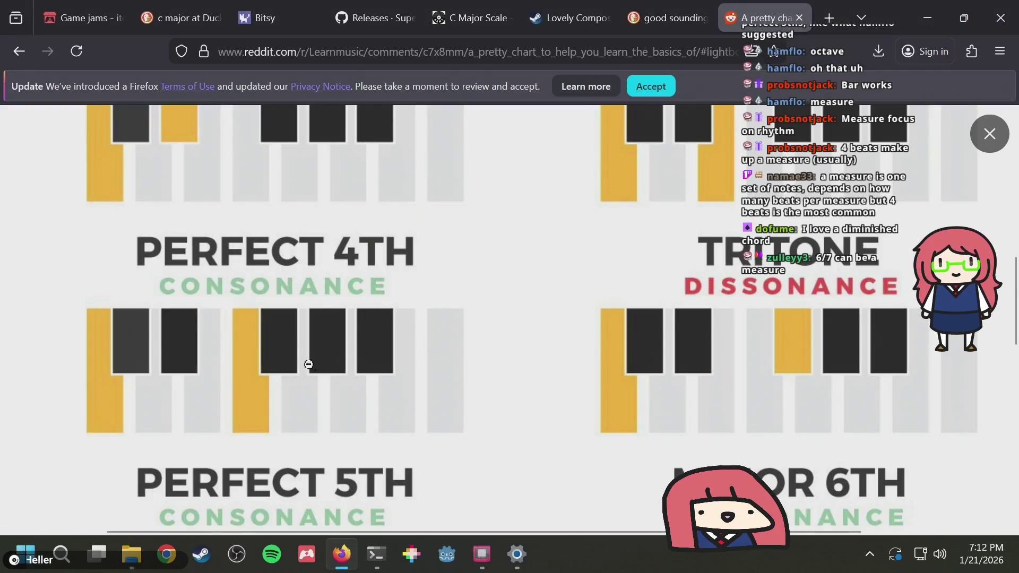
{"action": "scroll", "coordinate": [248, 350], "scroll_direction": "up", "scroll_amount": 2}
{"action": "scroll", "coordinate": [249, 348], "scroll_direction": "down", "scroll_amount": 2}
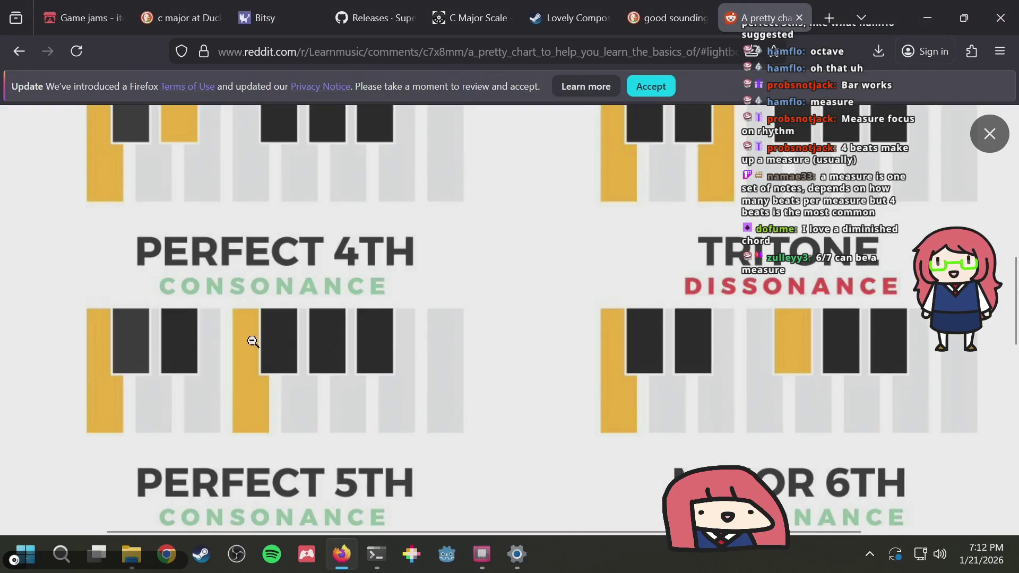
{"action": "scroll", "coordinate": [249, 341], "scroll_direction": "up", "scroll_amount": 2}
{"action": "scroll", "coordinate": [256, 361], "scroll_direction": "down", "scroll_amount": 5}
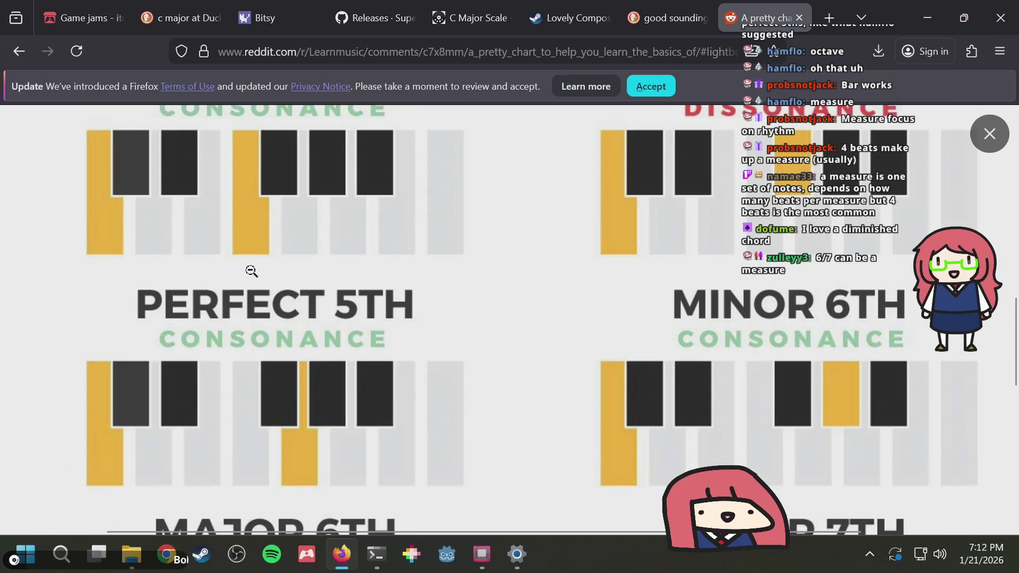
{"action": "scroll", "coordinate": [252, 274], "scroll_direction": "down", "scroll_amount": 8}
{"action": "scroll", "coordinate": [252, 276], "scroll_direction": "down", "scroll_amount": 2}
{"action": "scroll", "coordinate": [422, 296], "scroll_direction": "up", "scroll_amount": 6}
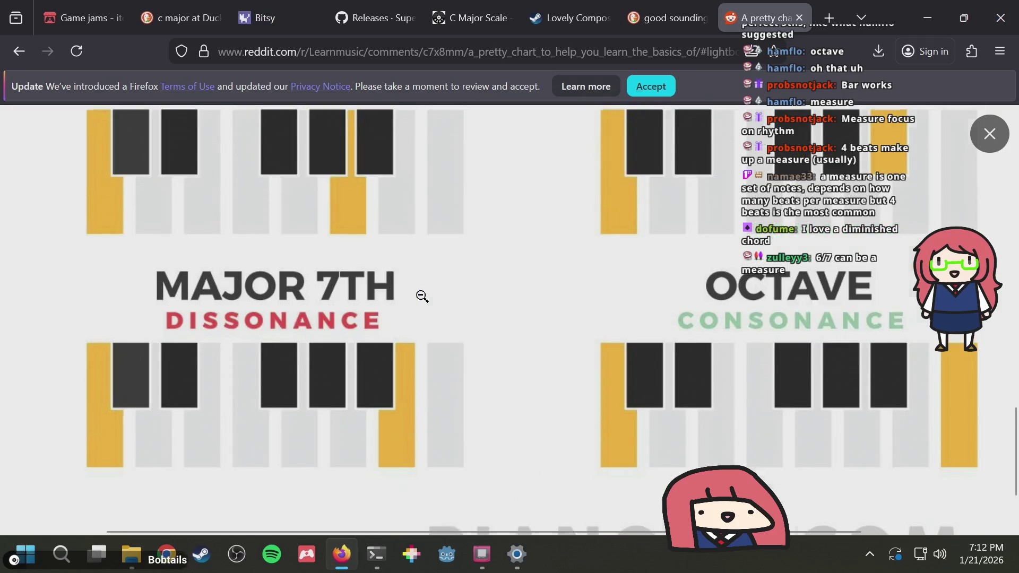
{"action": "scroll", "coordinate": [422, 295], "scroll_direction": "up", "scroll_amount": 3}
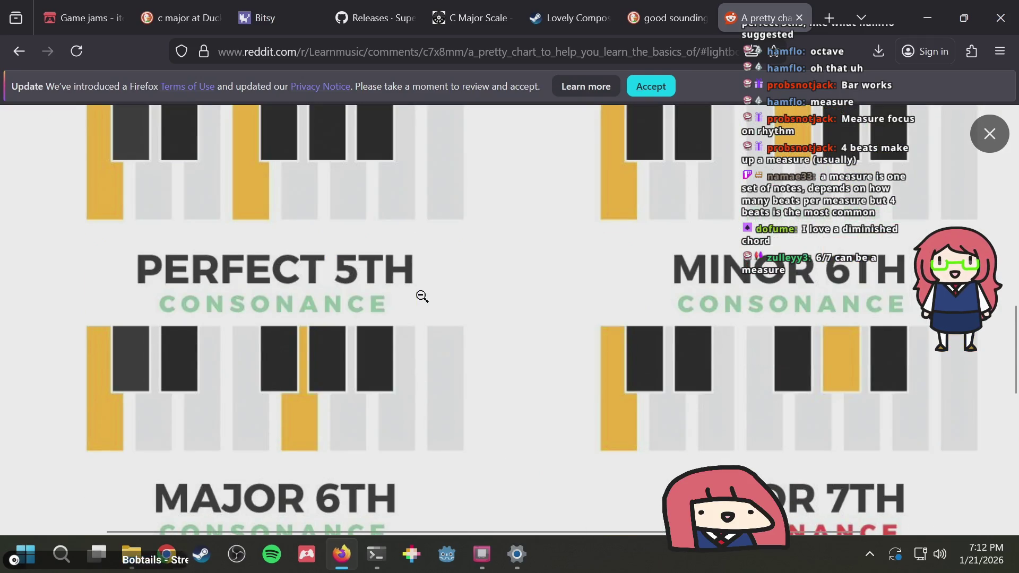
{"action": "scroll", "coordinate": [283, 374], "scroll_direction": "down", "scroll_amount": 2}
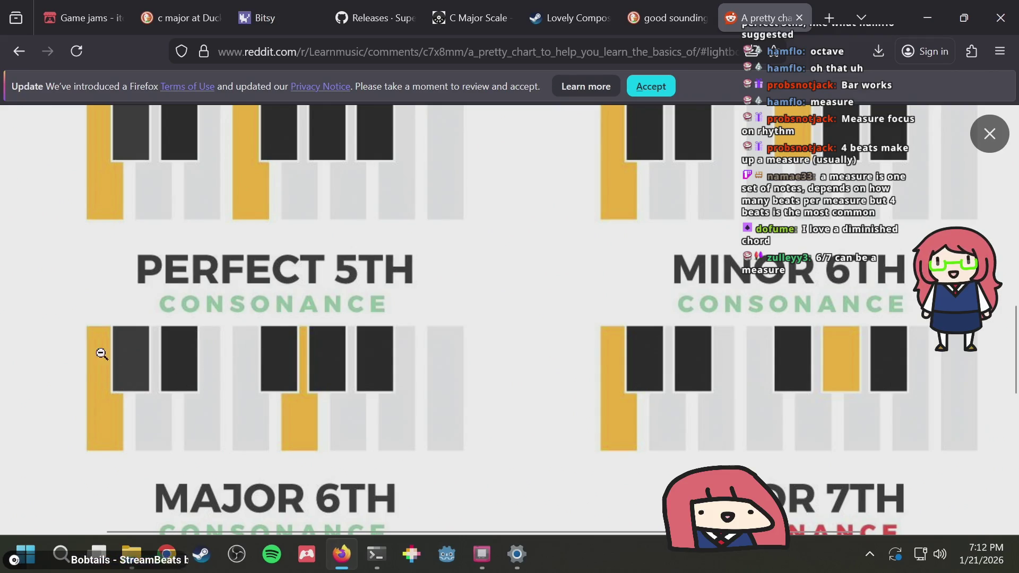
{"action": "scroll", "coordinate": [196, 330], "scroll_direction": "up", "scroll_amount": 5}
{"action": "scroll", "coordinate": [196, 330], "scroll_direction": "up", "scroll_amount": 4}
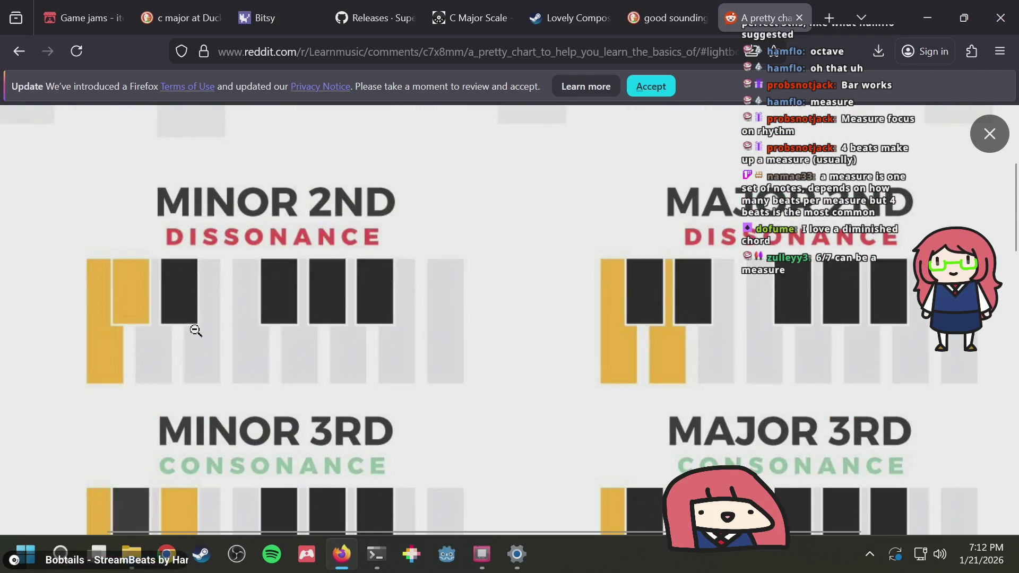
{"action": "scroll", "coordinate": [196, 330], "scroll_direction": "up", "scroll_amount": 3}
{"action": "scroll", "coordinate": [507, 302], "scroll_direction": "down", "scroll_amount": 4}
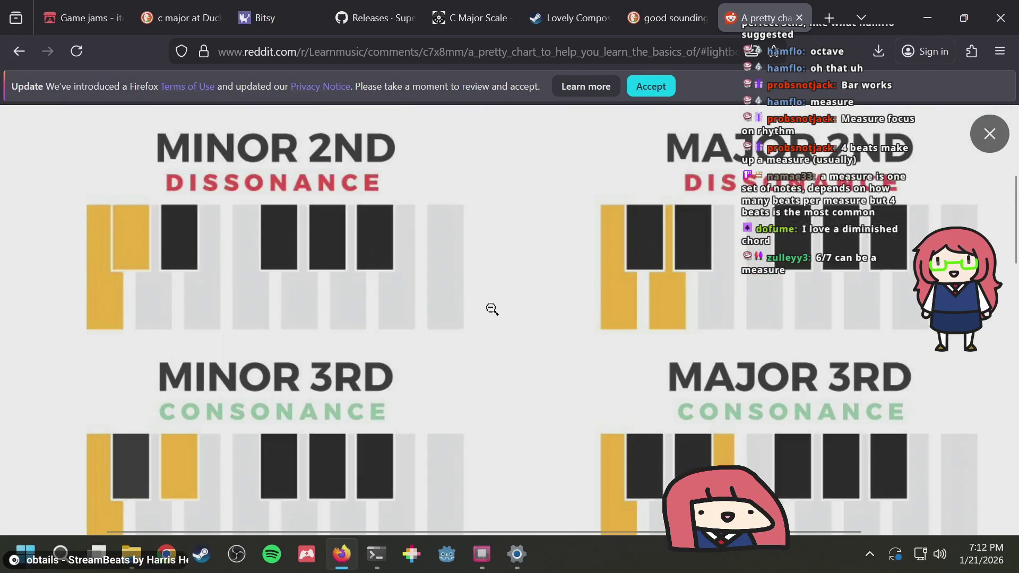
{"action": "scroll", "coordinate": [492, 309], "scroll_direction": "down", "scroll_amount": 2}
{"action": "left_click", "coordinate": [470, 298]}
{"action": "left_click", "coordinate": [457, 290]}
Add two notes after the phrase's last note, checking the interval chart in between
{"action": "key", "text": "alt+Tab"}
{"action": "left_click", "coordinate": [393, 275]}
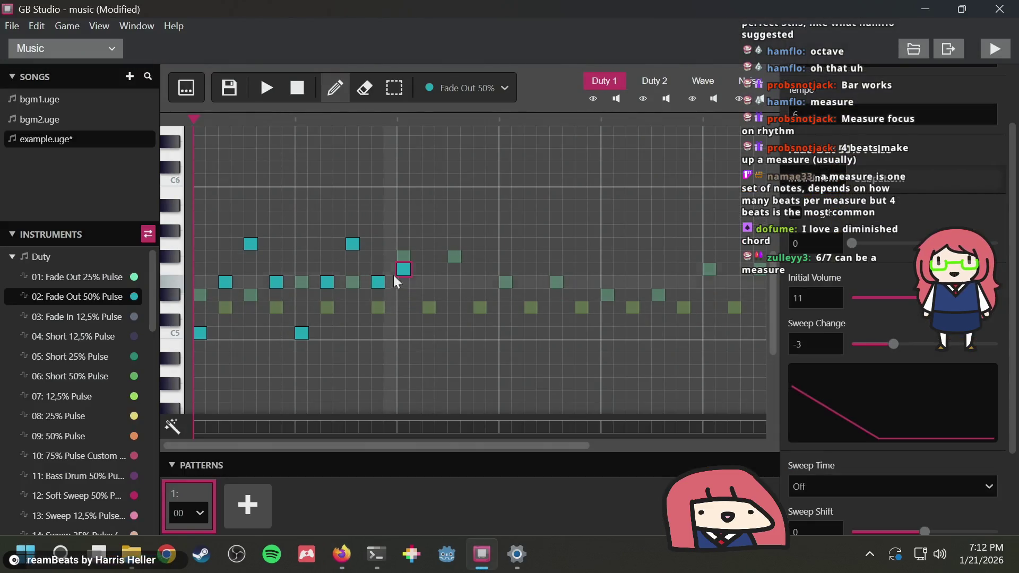
{"action": "key", "text": "alt+Tab"}
{"action": "scroll", "coordinate": [304, 335], "scroll_direction": "up", "scroll_amount": 5}
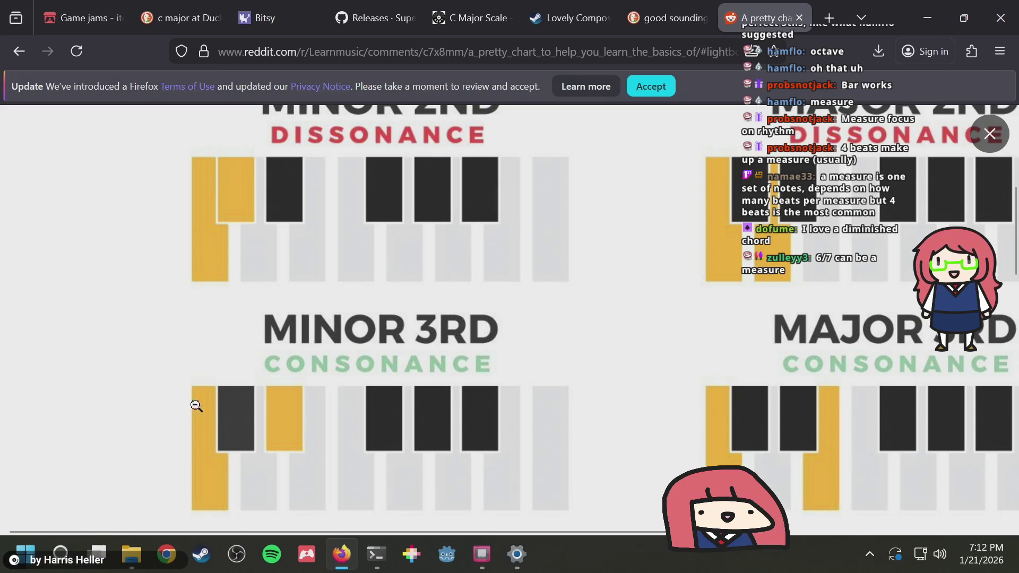
{"action": "scroll", "coordinate": [319, 381], "scroll_direction": "down", "scroll_amount": 10}
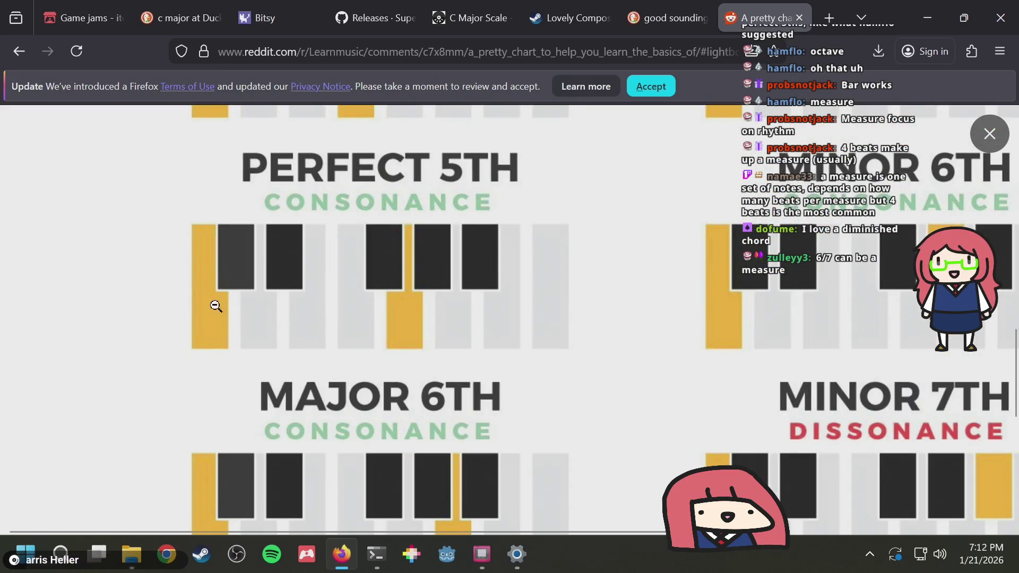
{"action": "scroll", "coordinate": [213, 286], "scroll_direction": "up", "scroll_amount": 5}
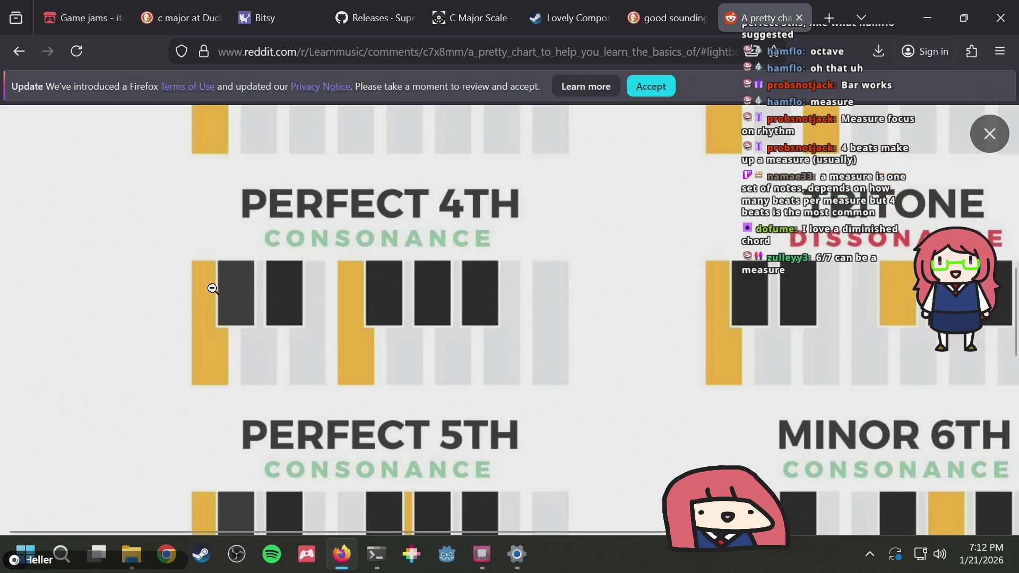
{"action": "scroll", "coordinate": [340, 328], "scroll_direction": "up", "scroll_amount": 2}
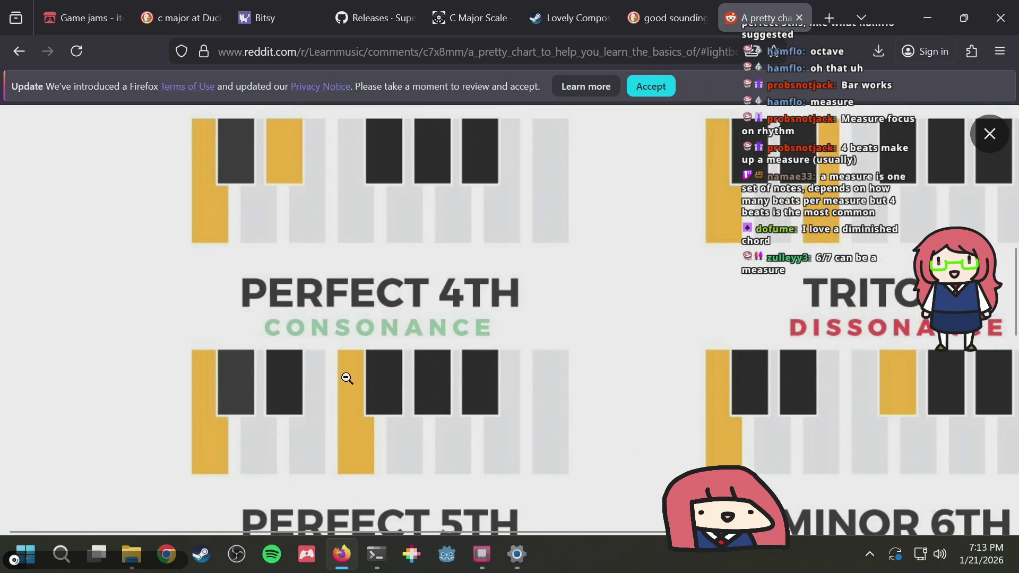
{"action": "scroll", "coordinate": [353, 373], "scroll_direction": "up", "scroll_amount": 2}
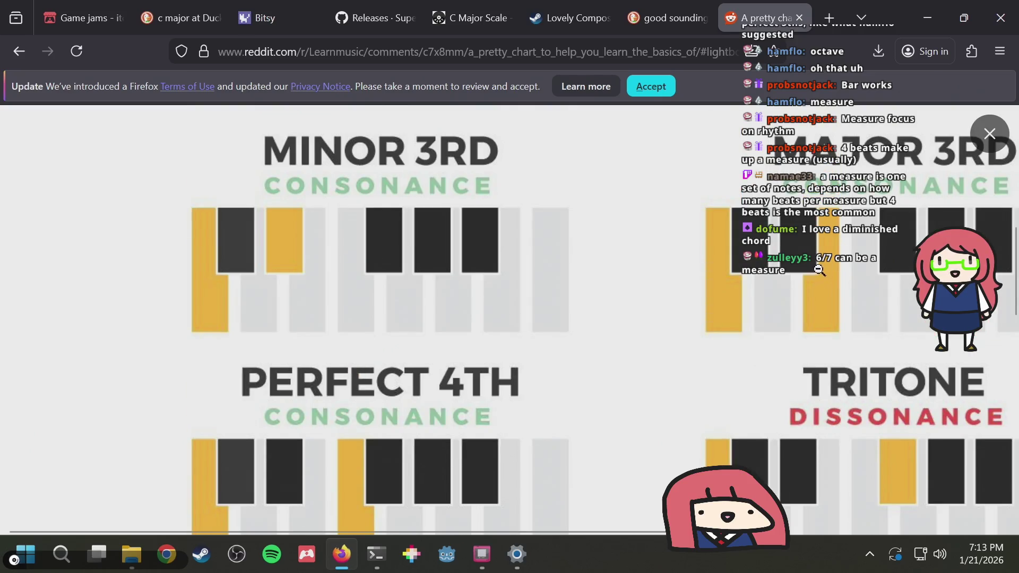
{"action": "scroll", "coordinate": [754, 292], "scroll_direction": "down", "scroll_amount": 2}
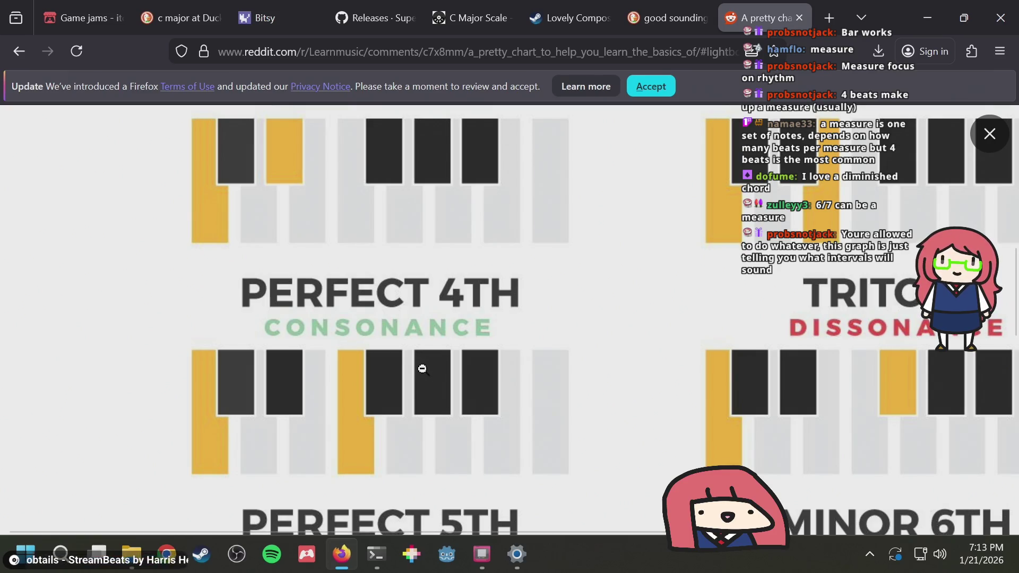
{"action": "scroll", "coordinate": [445, 323], "scroll_direction": "right", "scroll_amount": 5}
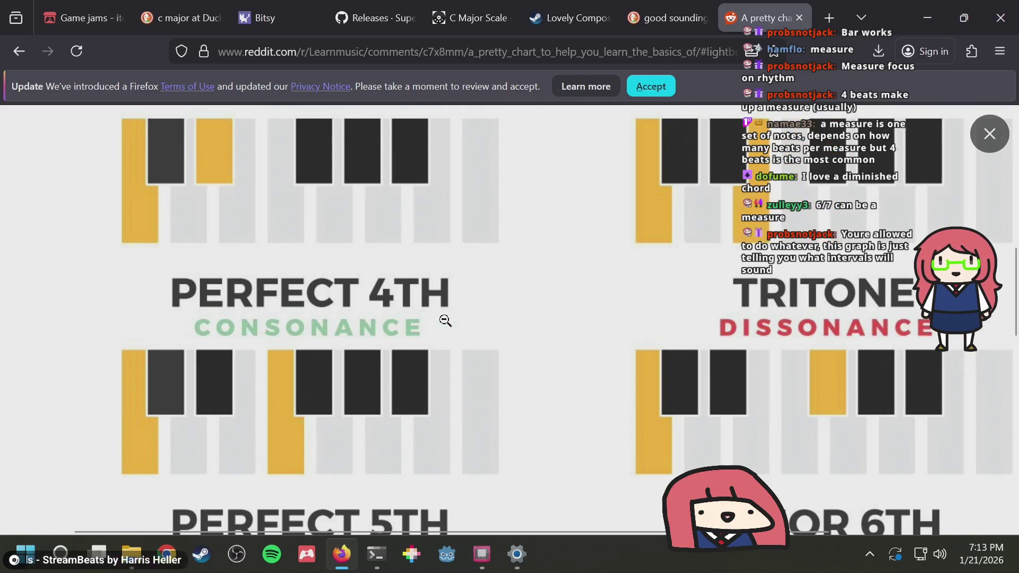
{"action": "scroll", "coordinate": [445, 323], "scroll_direction": "left", "scroll_amount": 1}
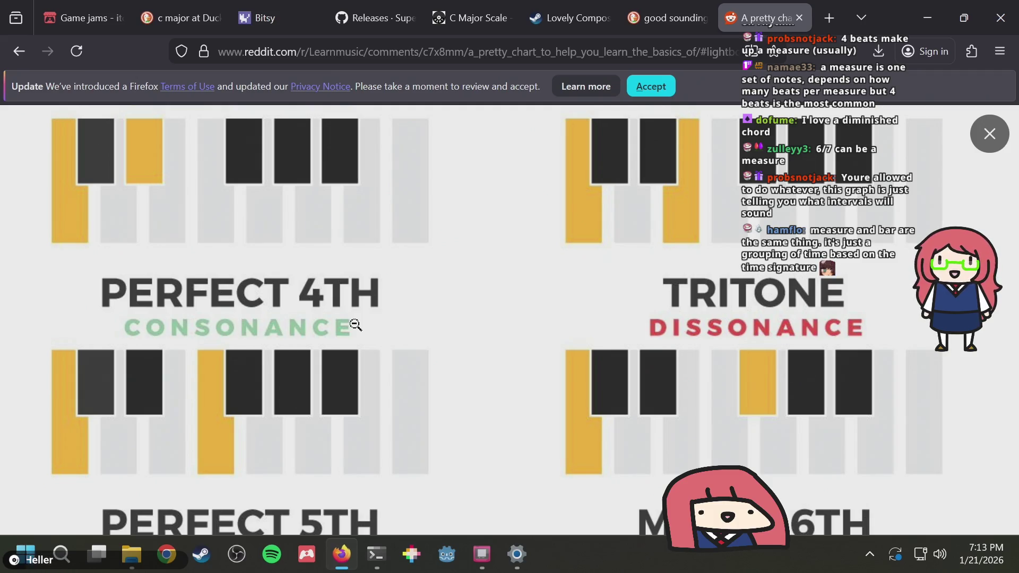
{"action": "scroll", "coordinate": [362, 321], "scroll_direction": "up", "scroll_amount": 2}
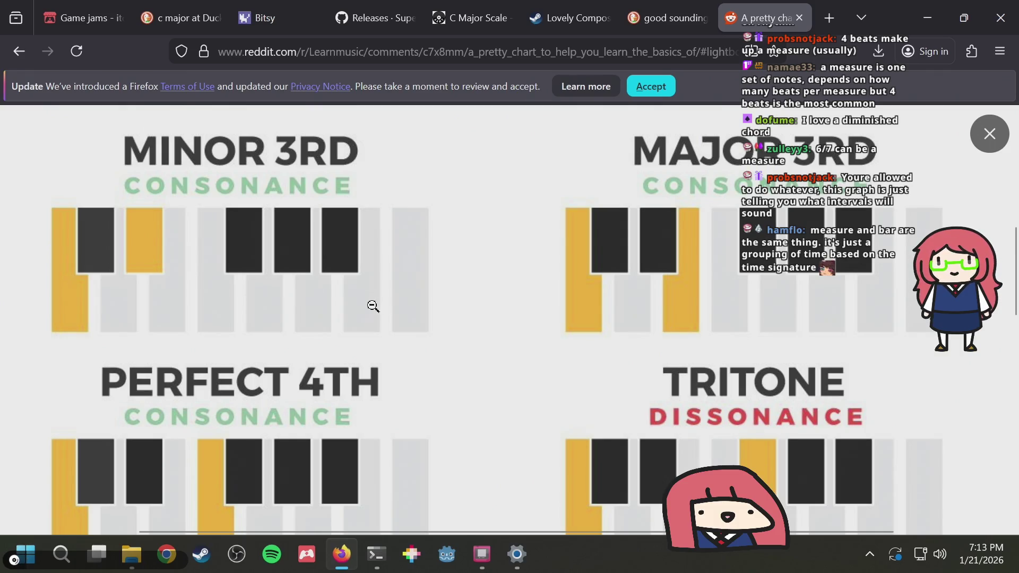
{"action": "key", "text": "alt+Tab"}
{"action": "left_click", "coordinate": [403, 269]}
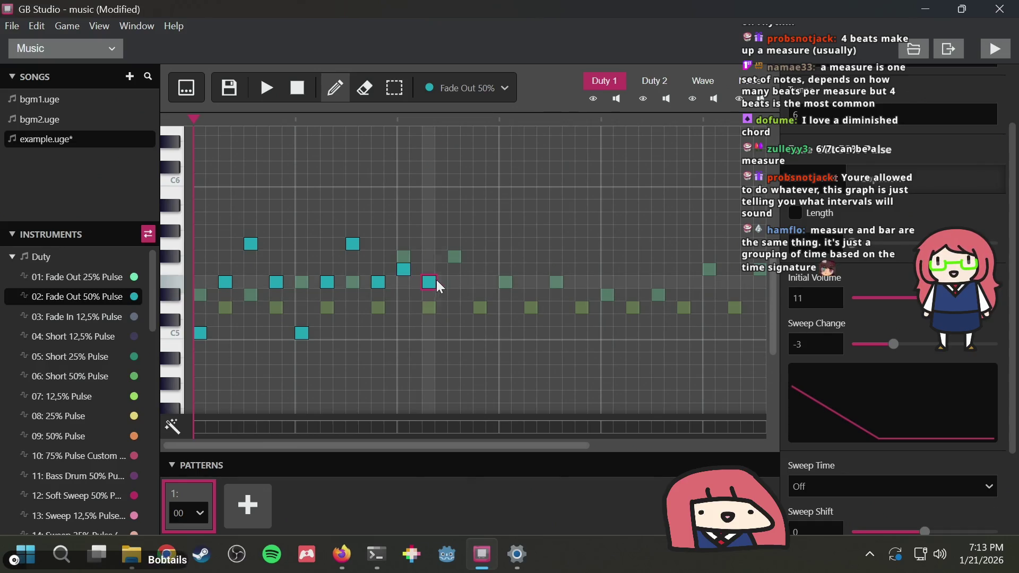
Add a low C5 note to close the first phrase on its starting pitch
{"action": "key", "text": "alt+Tab"}
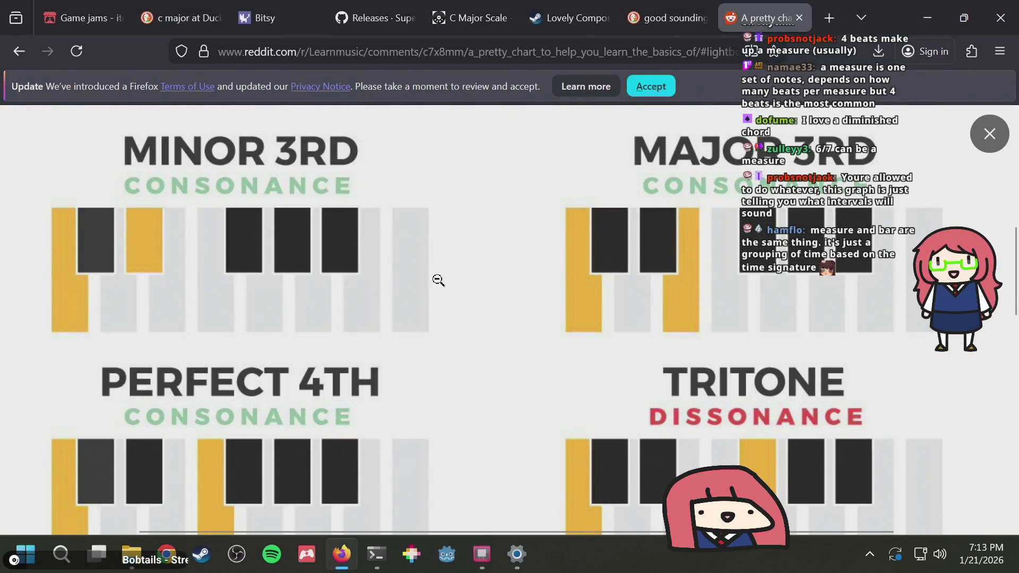
{"action": "scroll", "coordinate": [438, 280], "scroll_direction": "down", "scroll_amount": 2}
{"action": "key", "text": "alt+Tab"}
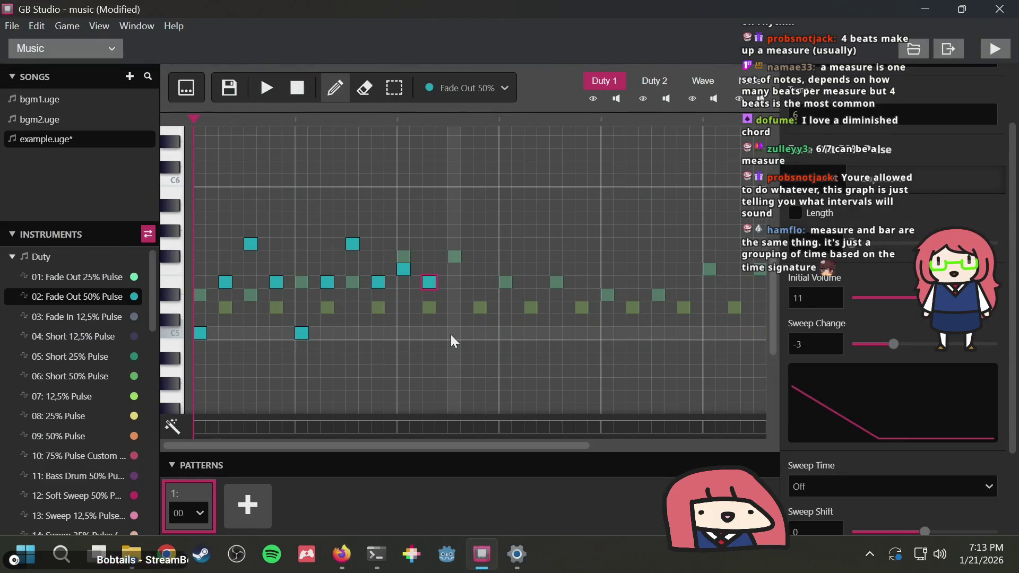
{"action": "left_click", "coordinate": [450, 336]}
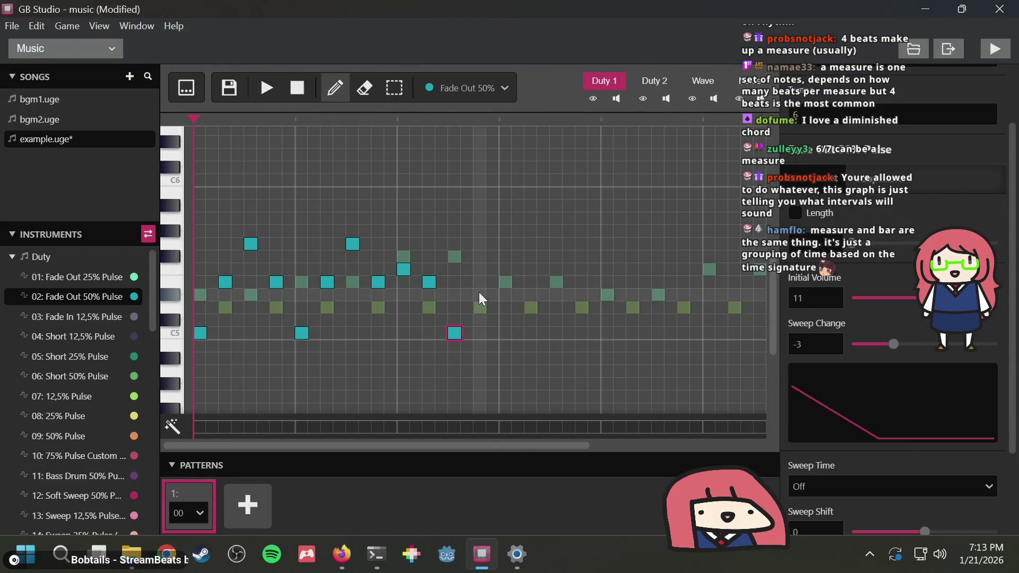
Compare against the interval chart, then add a high note after the closing C5
{"action": "key", "text": "alt+Tab"}
{"action": "scroll", "coordinate": [198, 314], "scroll_direction": "up", "scroll_amount": 2}
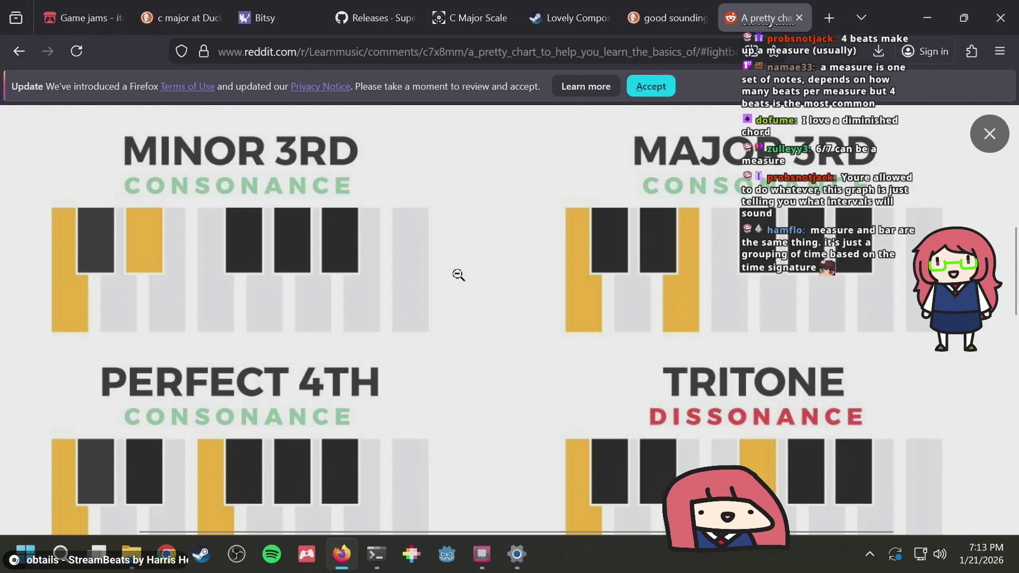
{"action": "scroll", "coordinate": [457, 275], "scroll_direction": "down", "scroll_amount": 7}
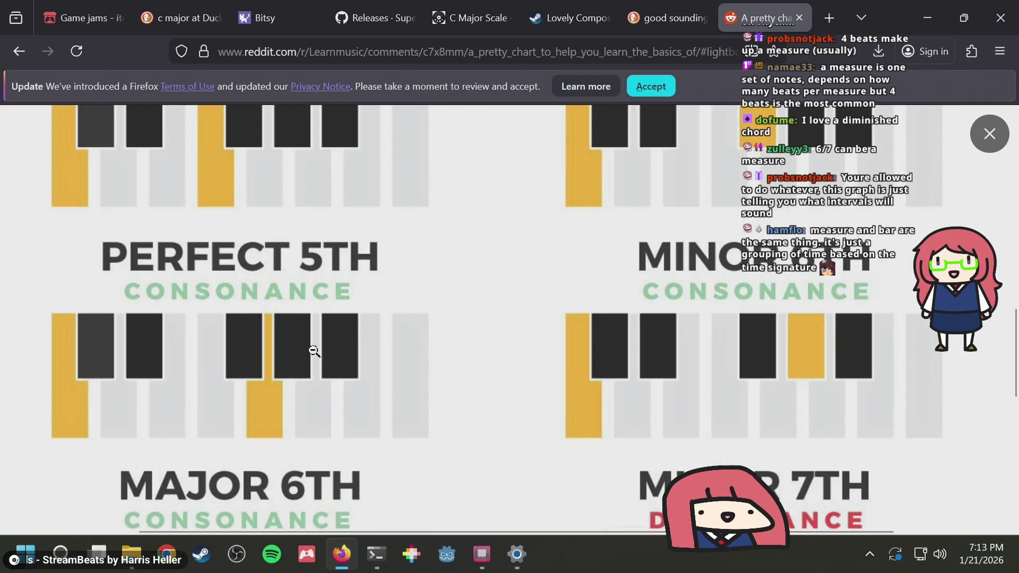
{"action": "key", "text": "alt+Tab"}
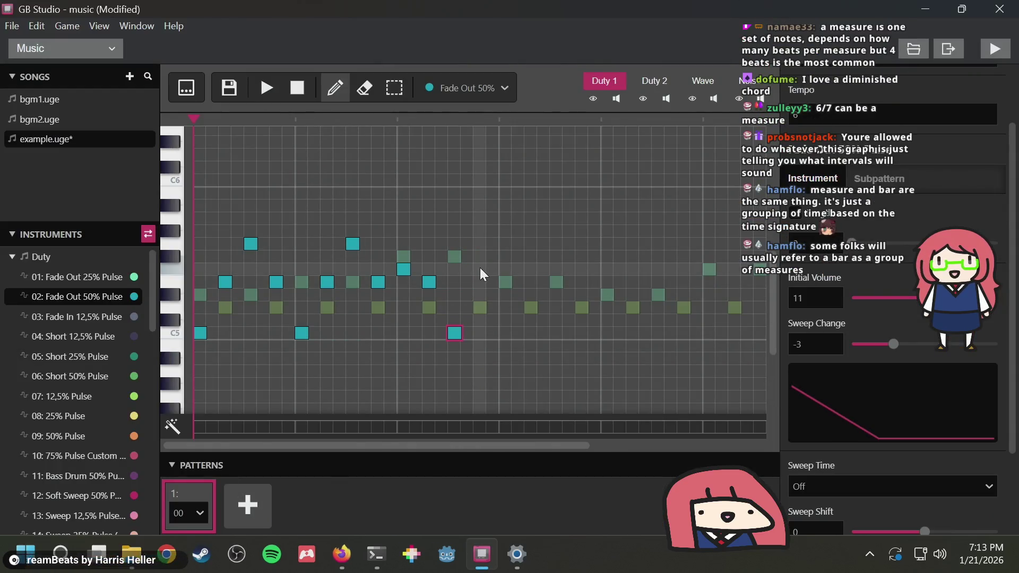
{"action": "key", "text": "alt+Tab"}
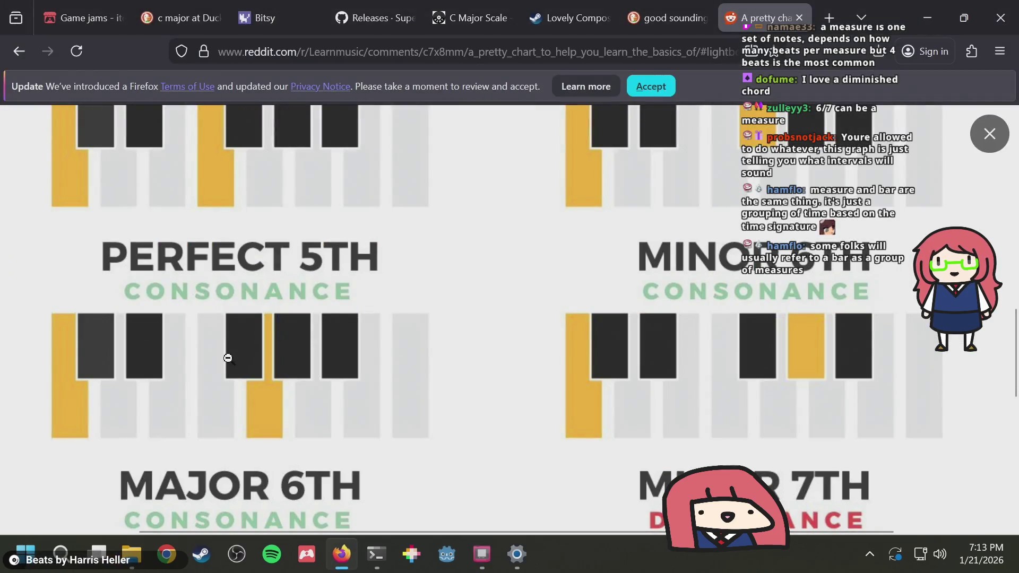
{"action": "key", "text": "alt+Tab"}
{"action": "key", "text": "alt+Tab"}
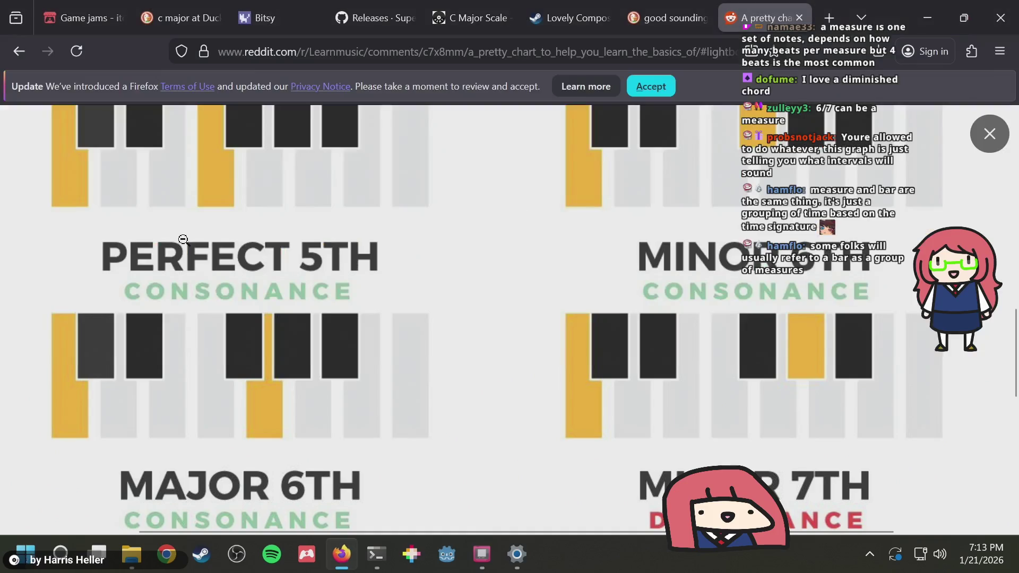
{"action": "key", "text": "alt+Tab"}
{"action": "key", "text": "space"}
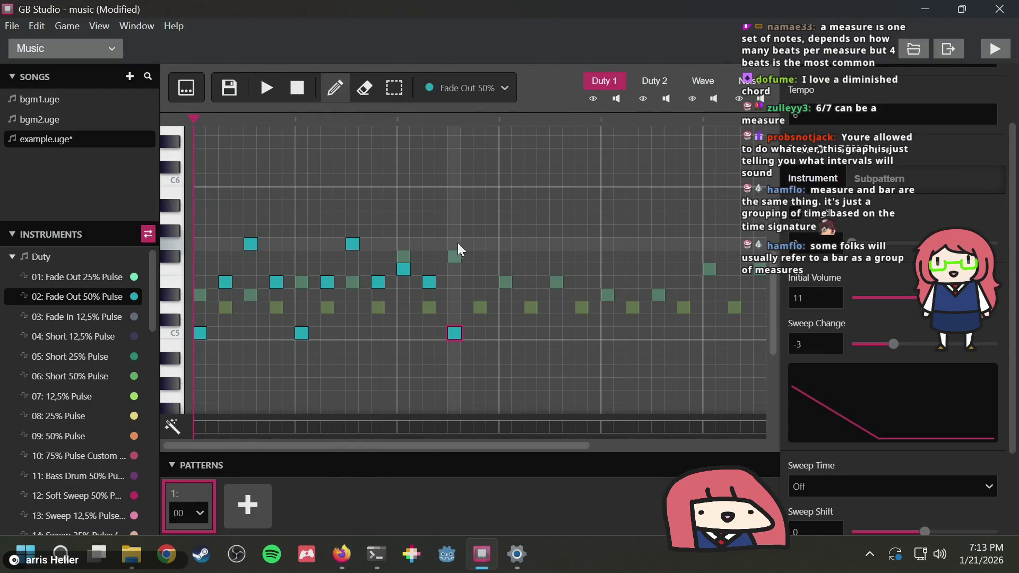
{"action": "left_click", "coordinate": [480, 244]}
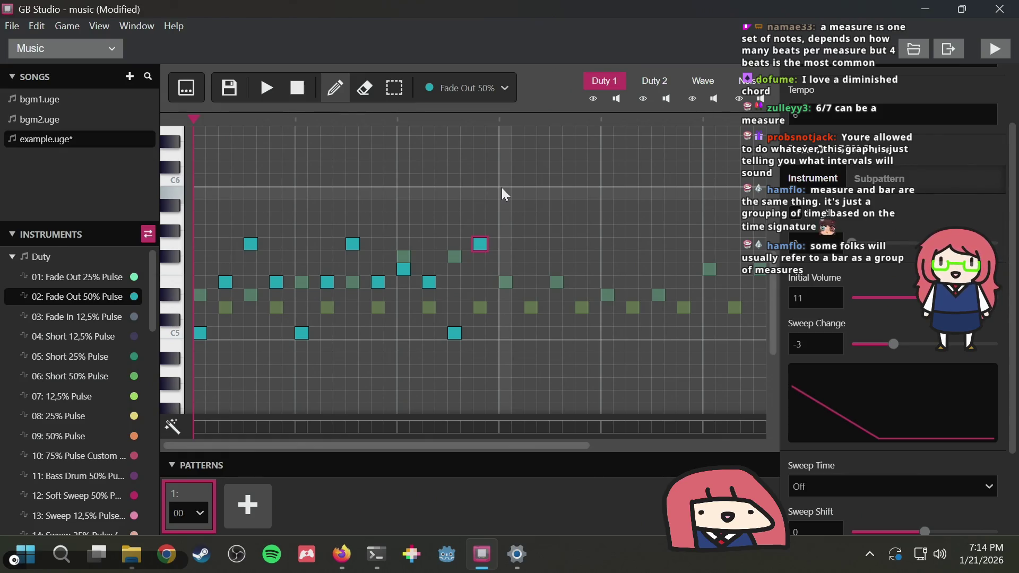
Play the melody to hear the new high ending note, then stop
{"action": "left_click", "coordinate": [264, 86]}
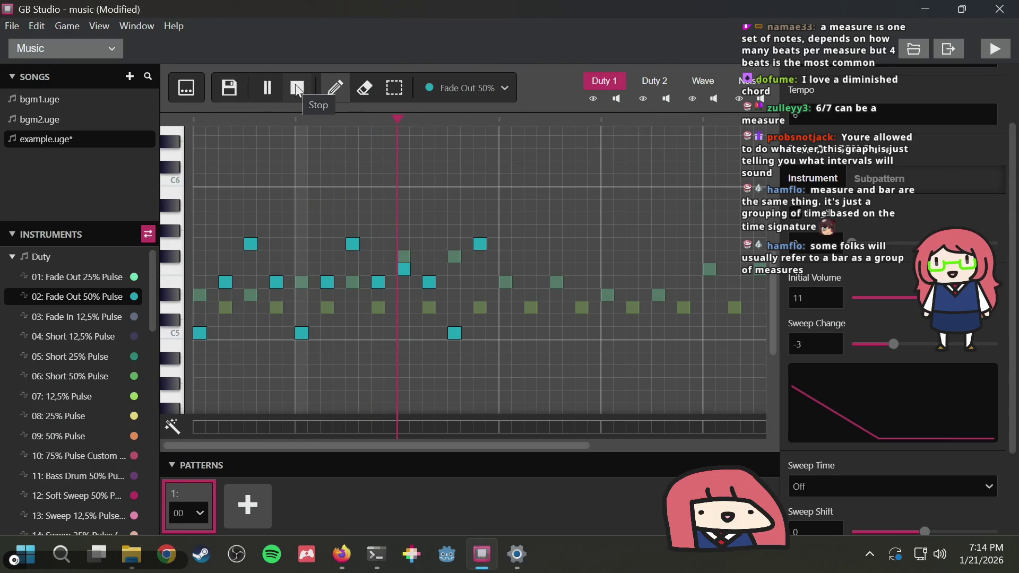
{"action": "left_click", "coordinate": [296, 88]}
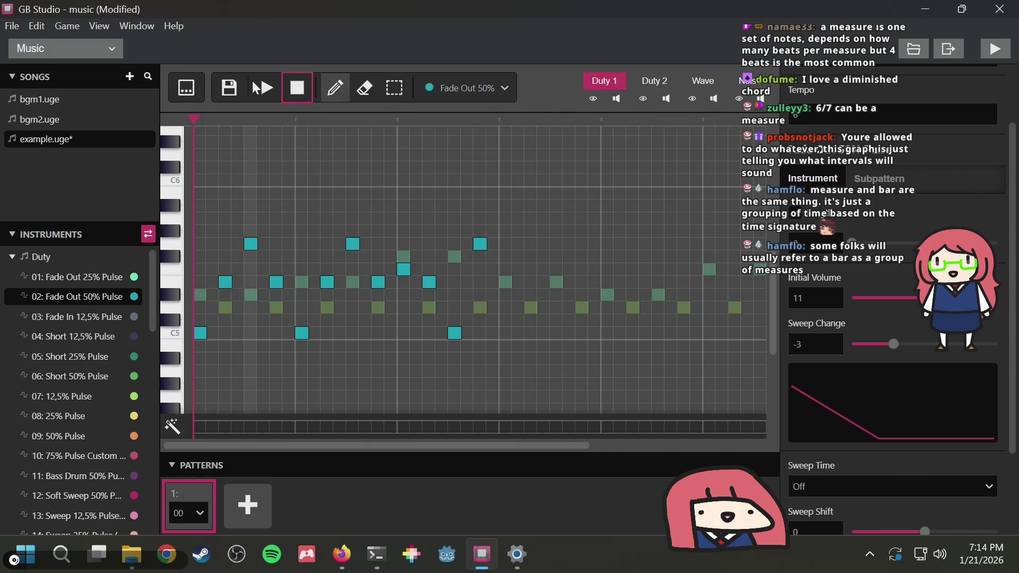
Move the end note over the C5, shift the high note later, and add a note beneath it
{"action": "left_click", "coordinate": [265, 89]}
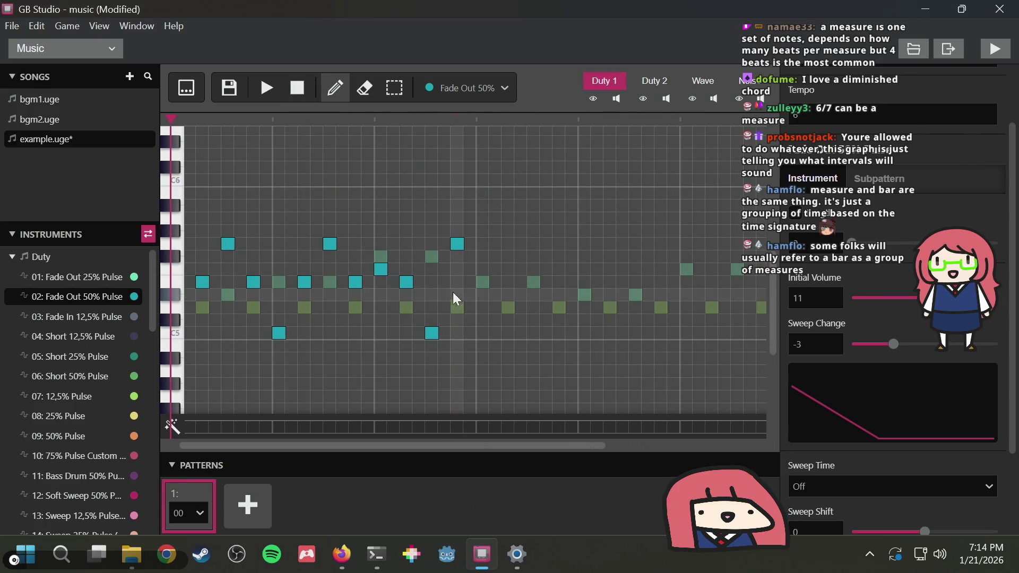
{"action": "left_click_drag", "start_coordinate": [409, 281], "coordinate": [431, 281]}
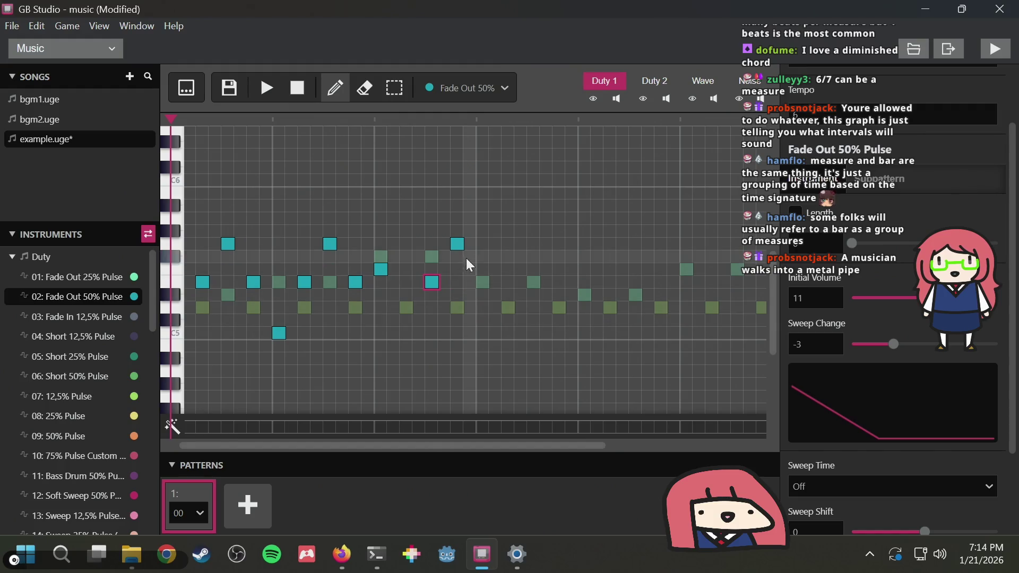
{"action": "left_click", "coordinate": [482, 244]}
{"action": "left_click", "coordinate": [457, 243]}
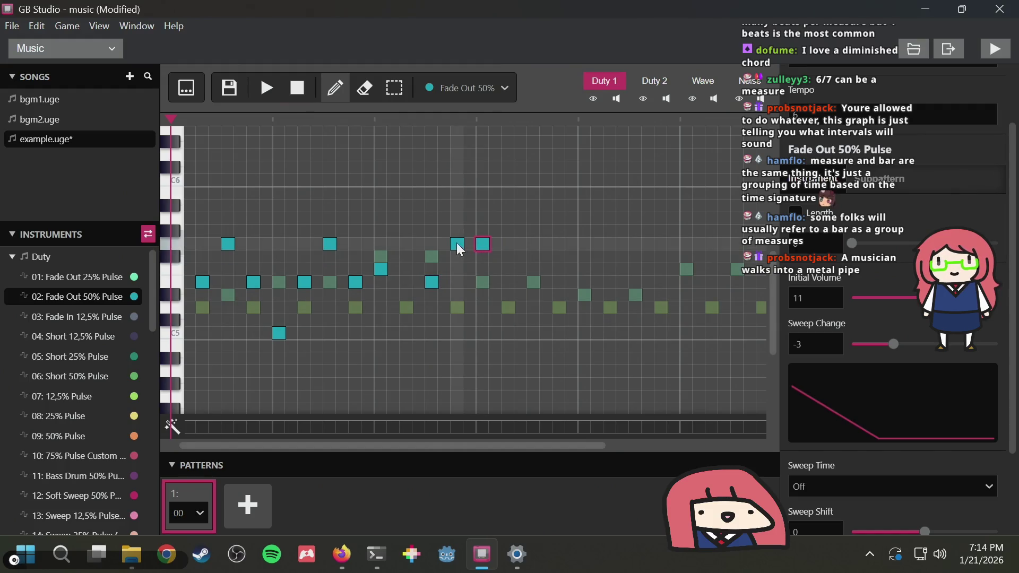
{"action": "left_click", "coordinate": [530, 270]}
{"action": "left_click", "coordinate": [268, 87]}
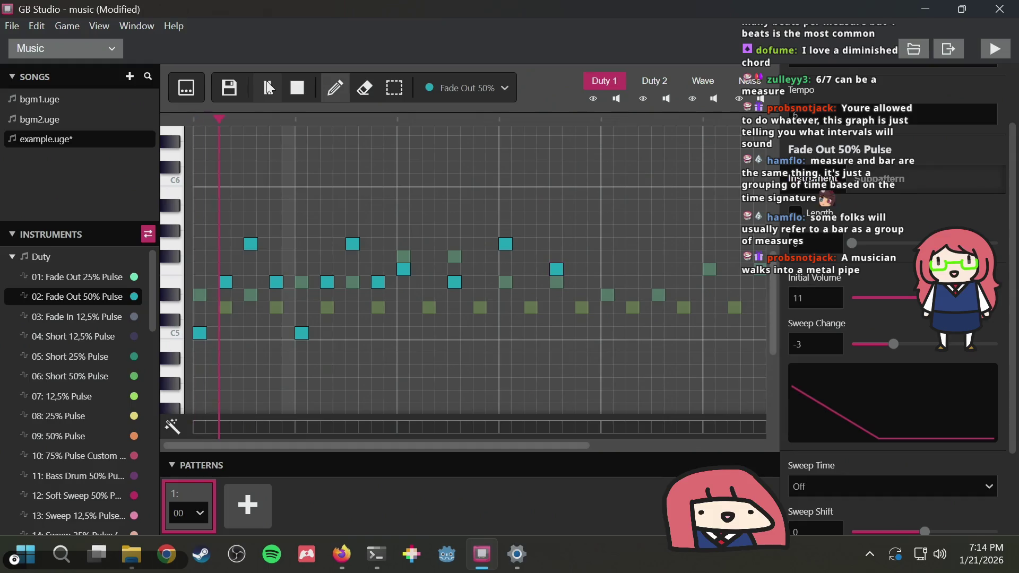
{"action": "left_click", "coordinate": [301, 88]}
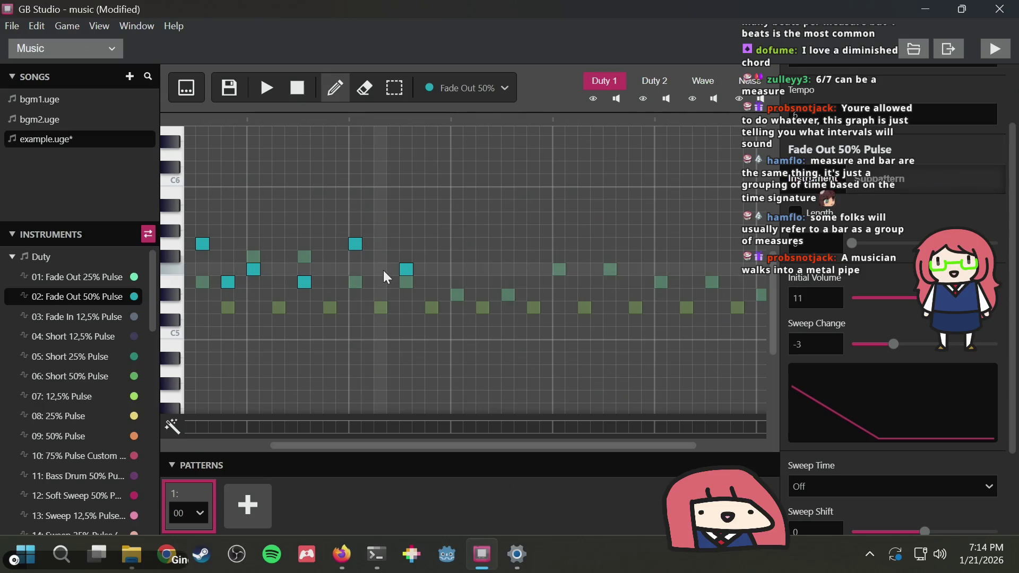
Try a lower ending note, audition it, then delete the extra low note at the end
{"action": "left_click", "coordinate": [381, 308]}
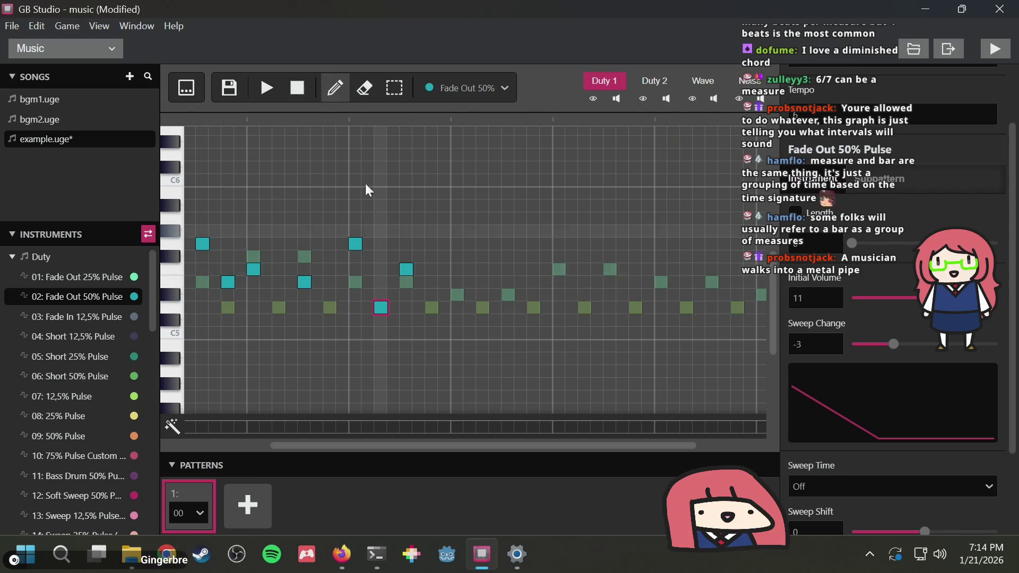
{"action": "left_click", "coordinate": [274, 87]}
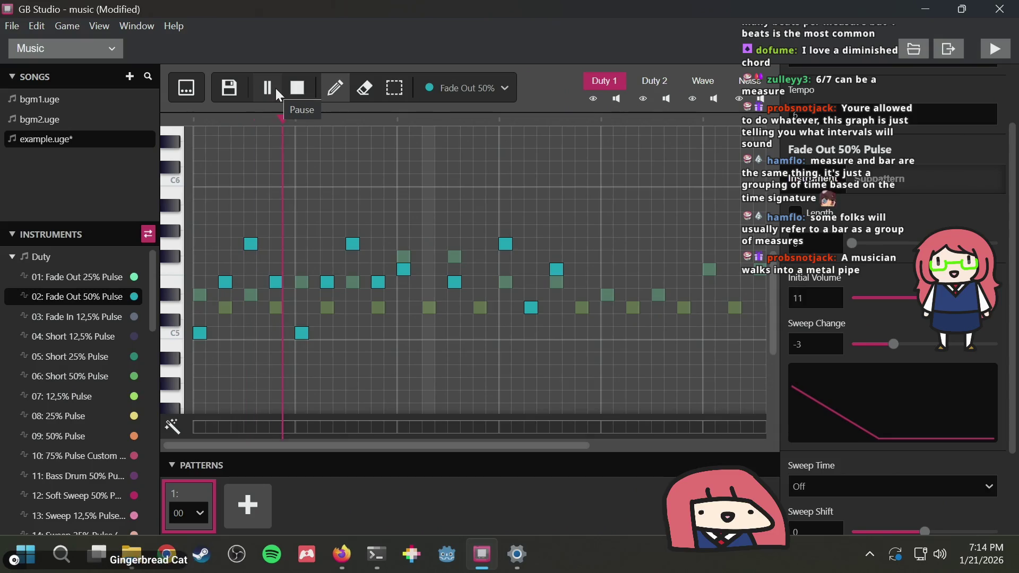
{"action": "left_click", "coordinate": [298, 88]}
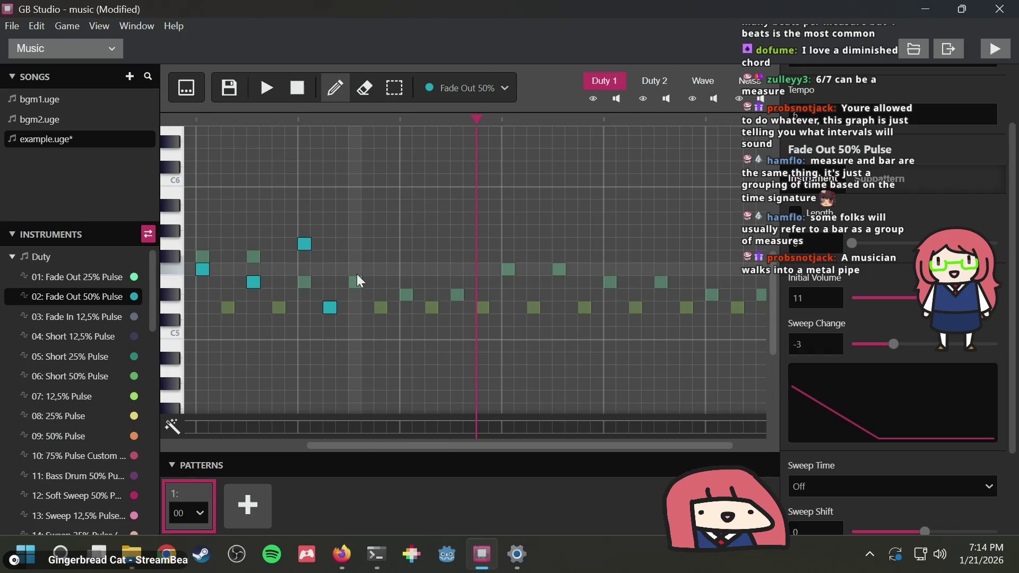
{"action": "key", "text": "3"}
{"action": "scroll", "coordinate": [359, 280], "scroll_direction": "left", "scroll_amount": 3}
{"action": "key", "text": "1"}
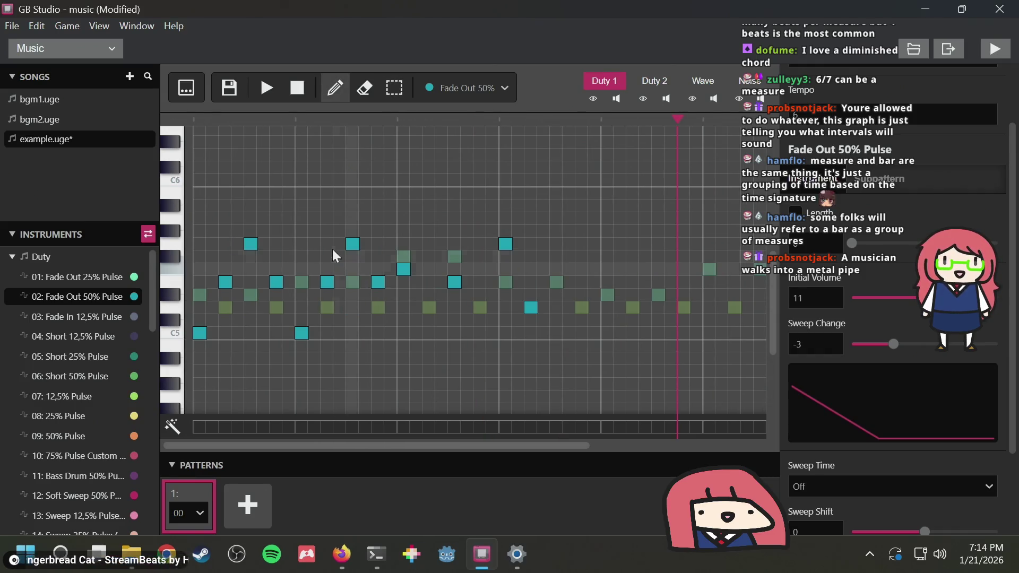
{"action": "left_click", "coordinate": [268, 88]}
{"action": "left_click", "coordinate": [306, 87]}
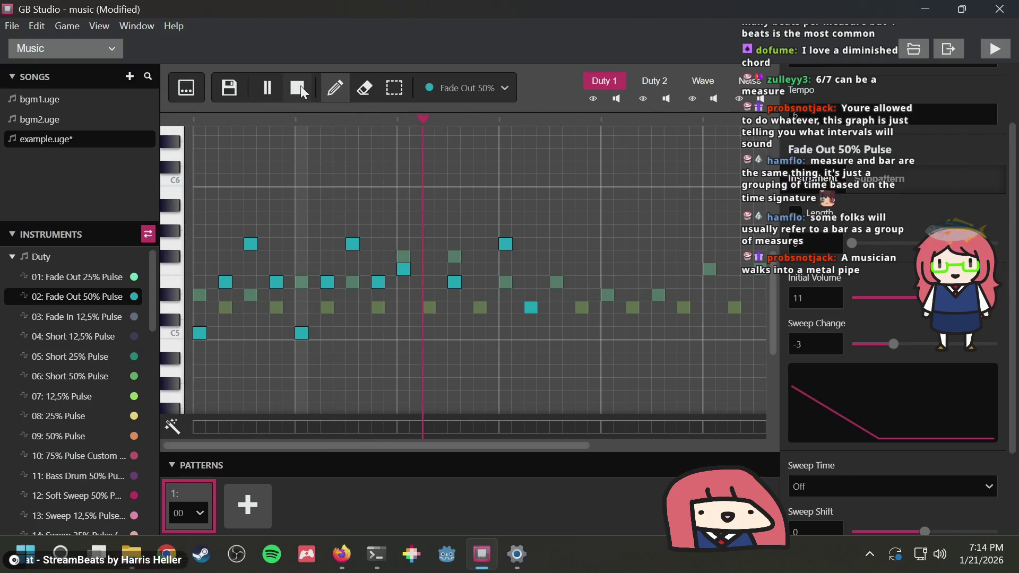
{"action": "left_click", "coordinate": [472, 305]}
{"action": "key", "text": "3"}
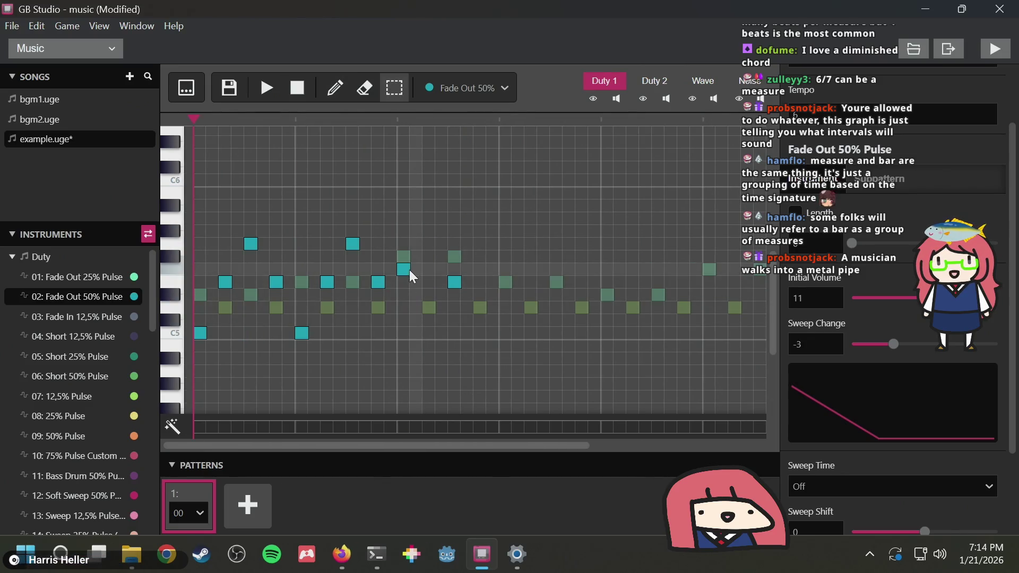
Redraw the note after the repeated figure, add a higher one, and erase the trailing low notes
{"action": "key", "text": "1"}
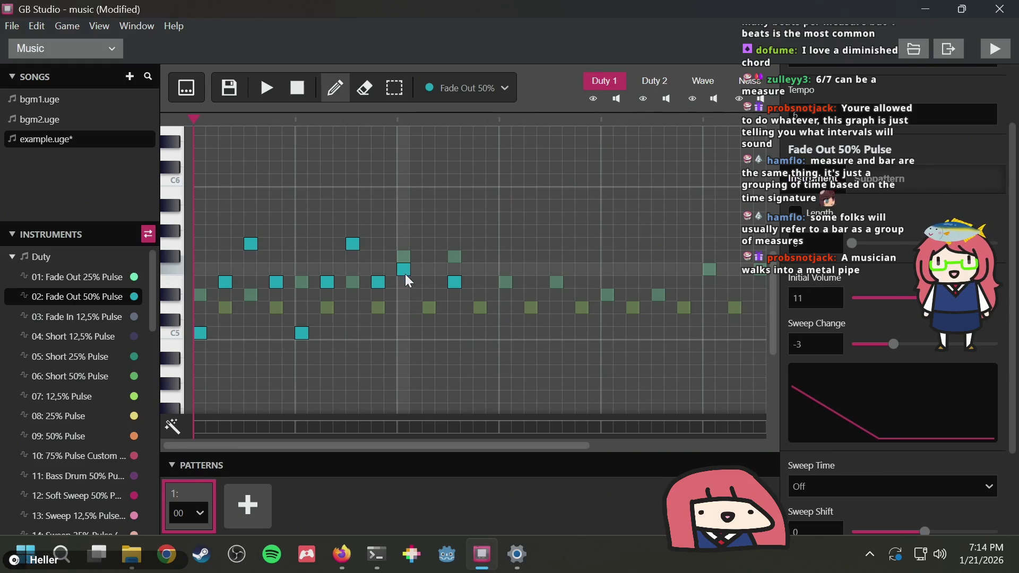
{"action": "left_click", "coordinate": [405, 274]}
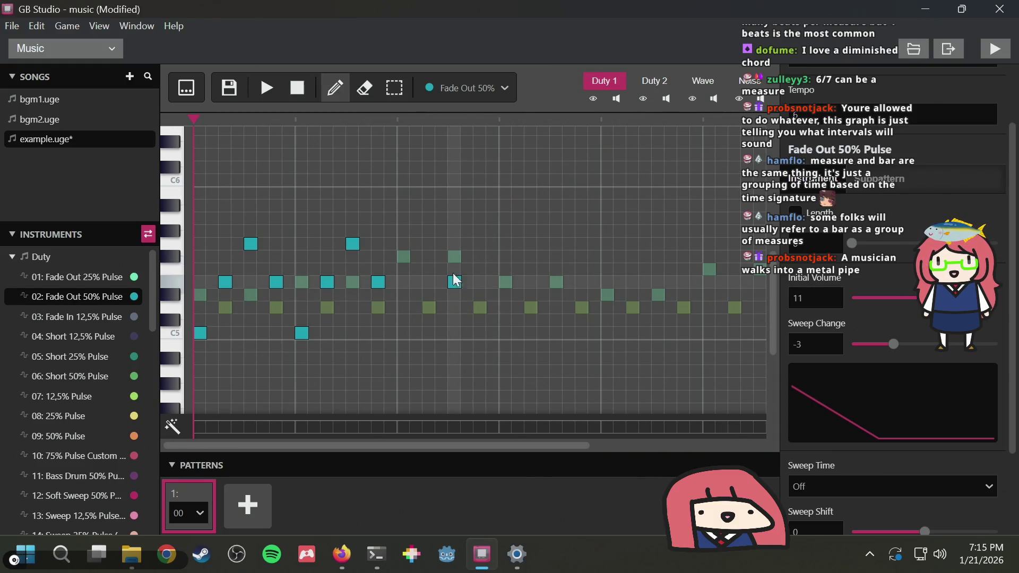
{"action": "left_click", "coordinate": [408, 269]}
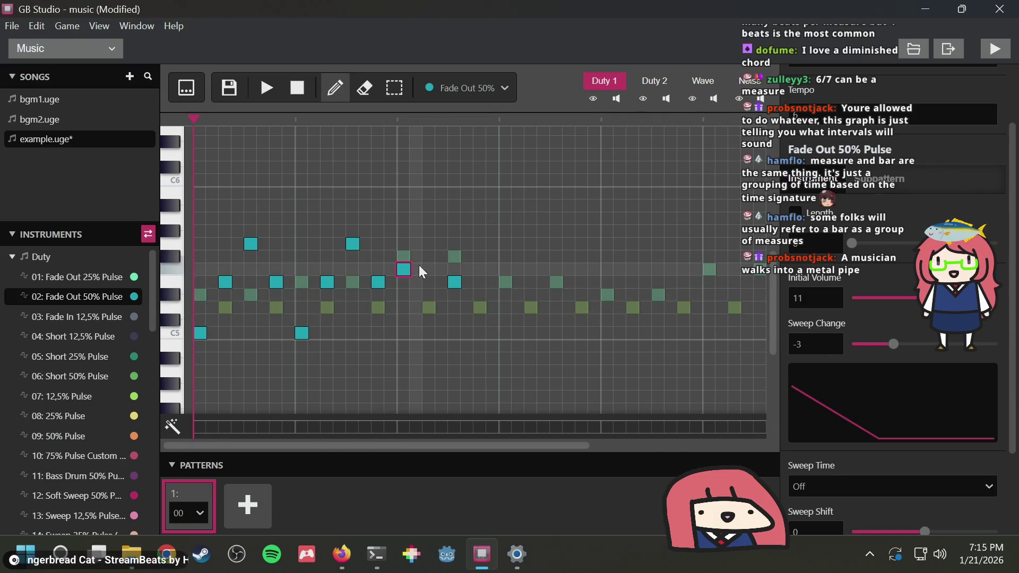
{"action": "left_click", "coordinate": [427, 243]}
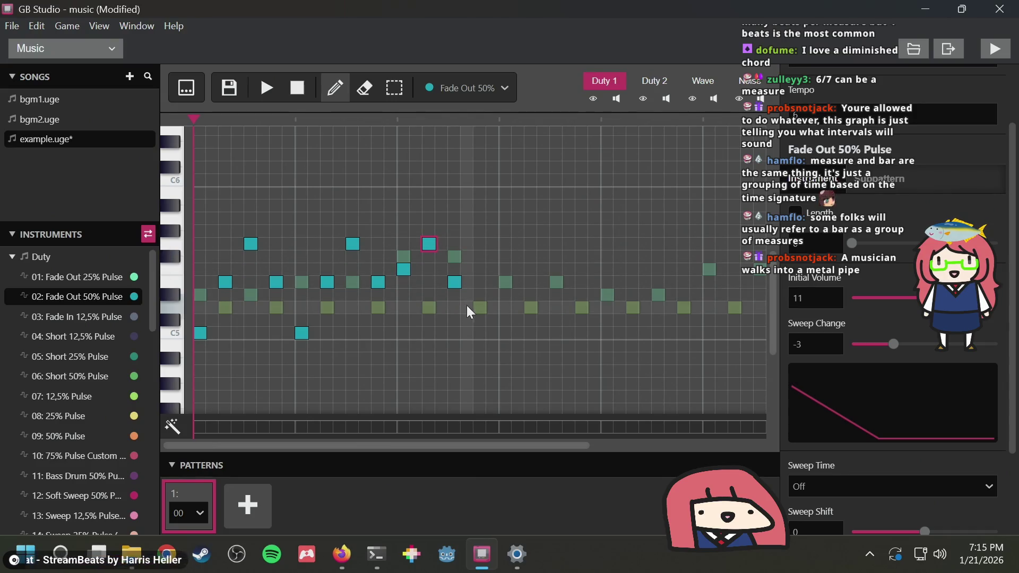
{"action": "left_click", "coordinate": [457, 284]}
{"action": "left_click", "coordinate": [456, 280]}
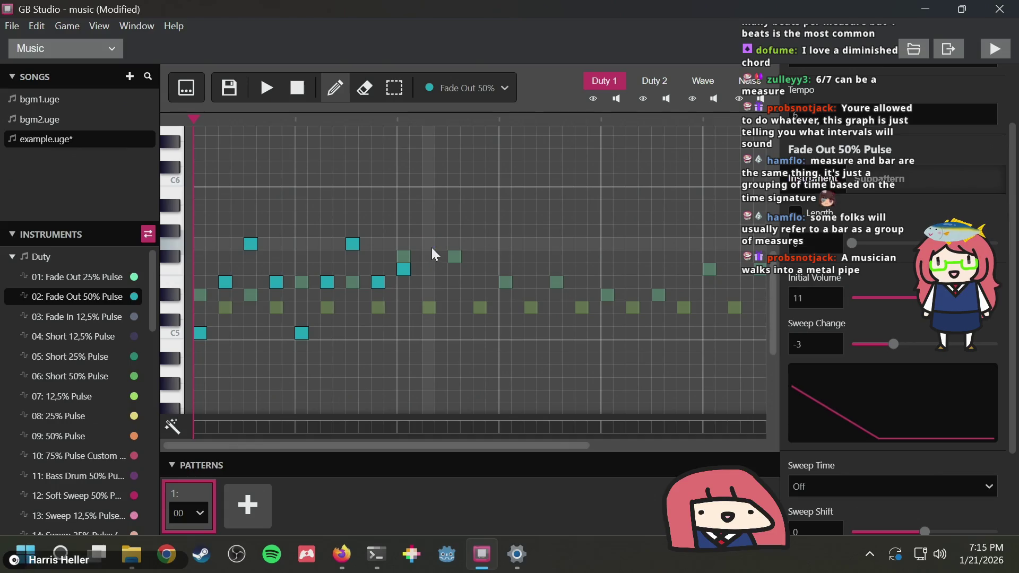
Draw three notes climbing one step higher each after the repeated phrase
{"action": "key", "text": "3"}
{"action": "key", "text": "1"}
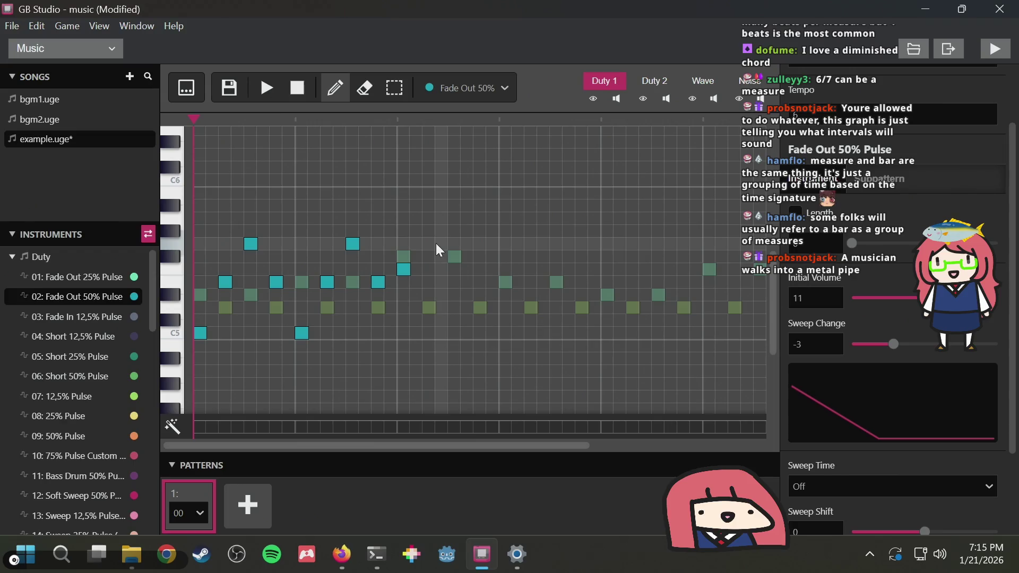
{"action": "left_click", "coordinate": [434, 244]}
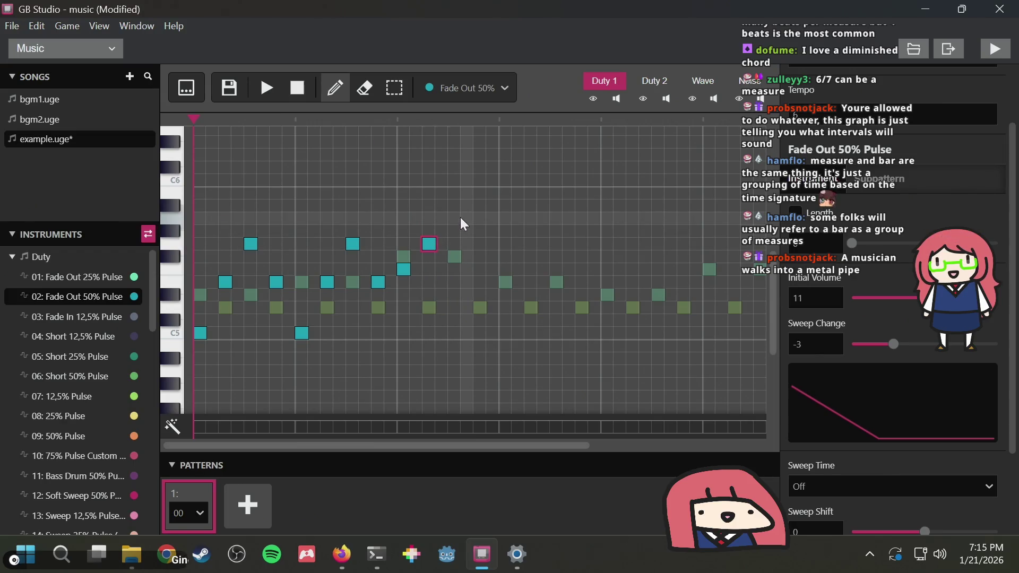
{"action": "left_click", "coordinate": [454, 218]}
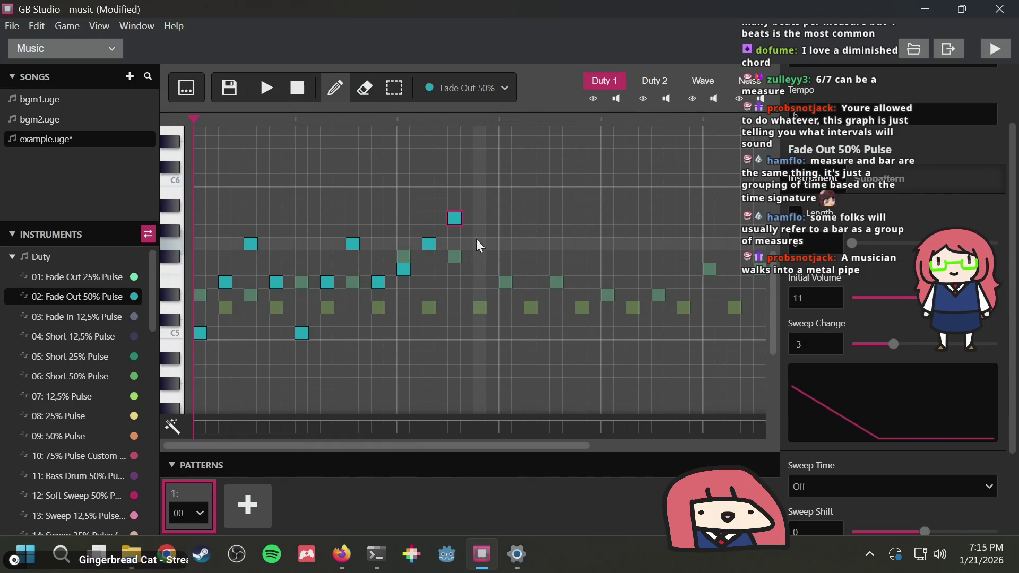
{"action": "left_click", "coordinate": [481, 192]}
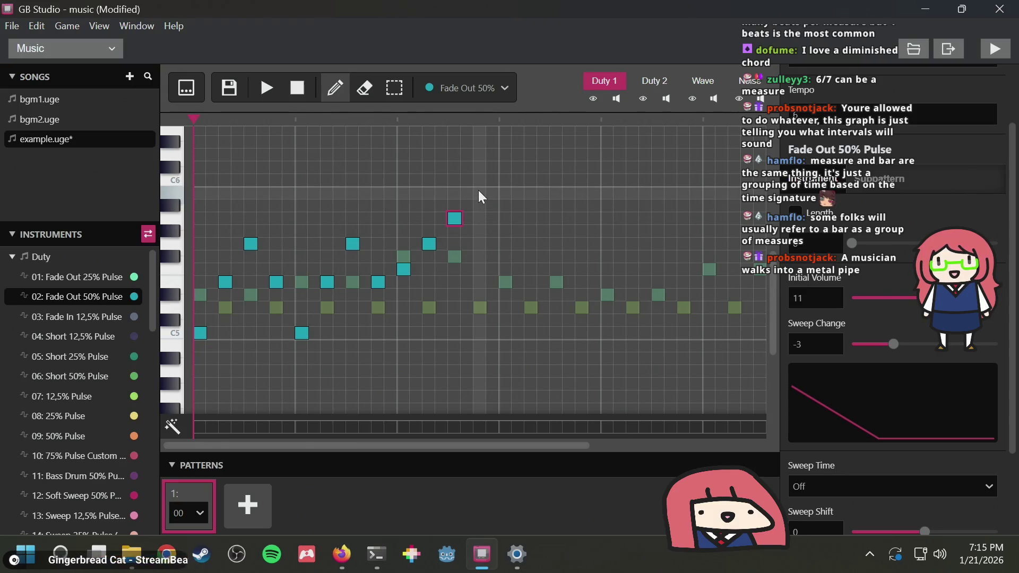
Replace the climb with a note raised two rows, a higher peak, and a lower closing note
{"action": "left_click", "coordinate": [480, 193]}
{"action": "left_click", "coordinate": [454, 218]}
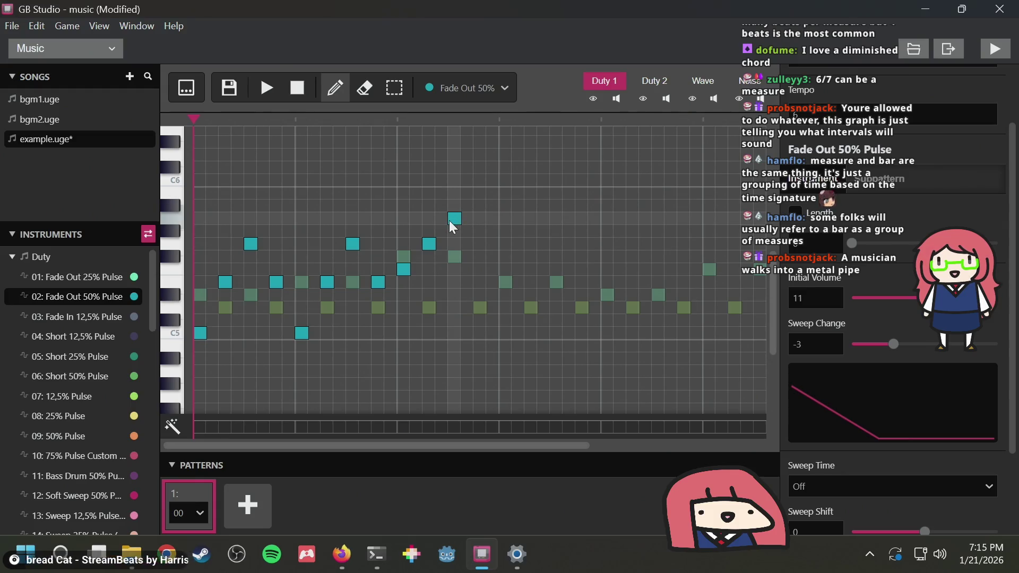
{"action": "left_click", "coordinate": [429, 243]}
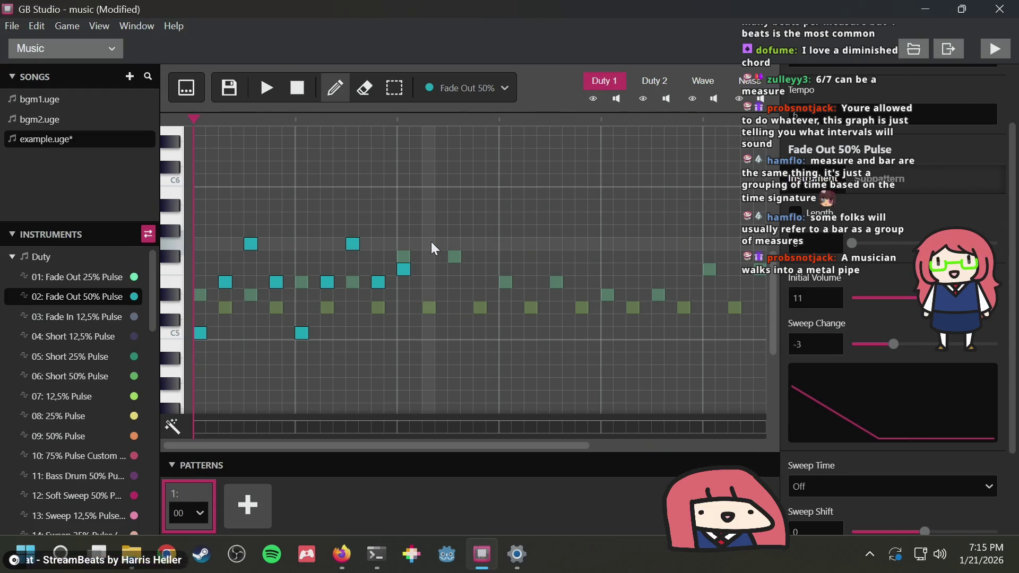
{"action": "left_click_drag", "start_coordinate": [431, 242], "coordinate": [428, 217]}
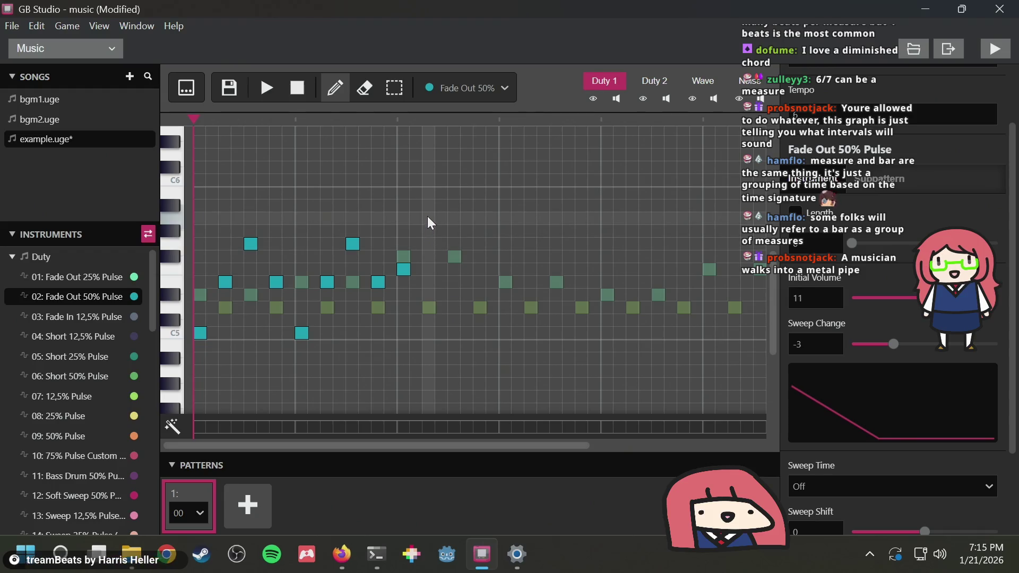
{"action": "left_click", "coordinate": [451, 191]}
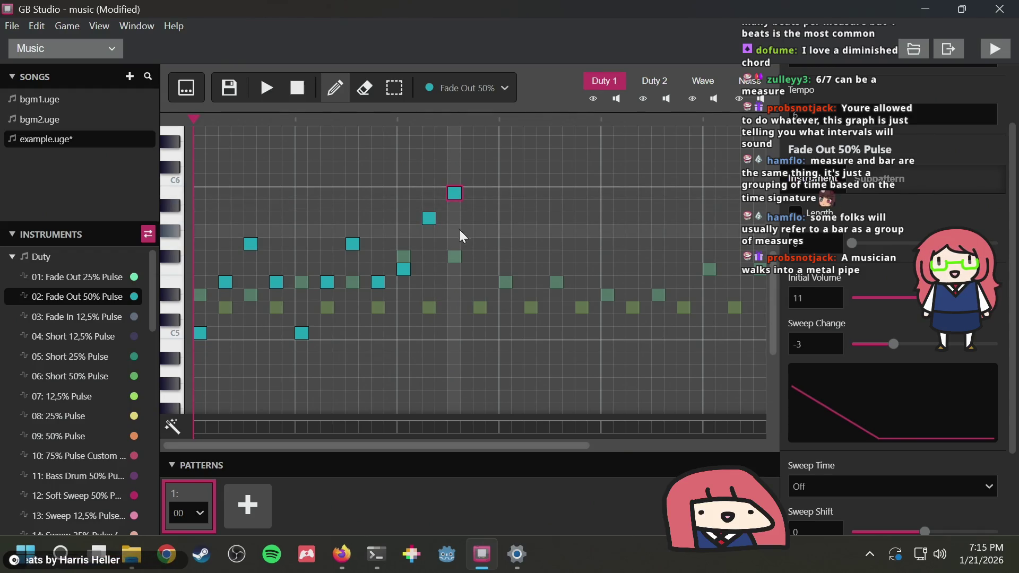
{"action": "left_click", "coordinate": [480, 244]}
Play the new run twice, then return to the Reddit interval chart in Firefox
{"action": "left_click", "coordinate": [266, 88]}
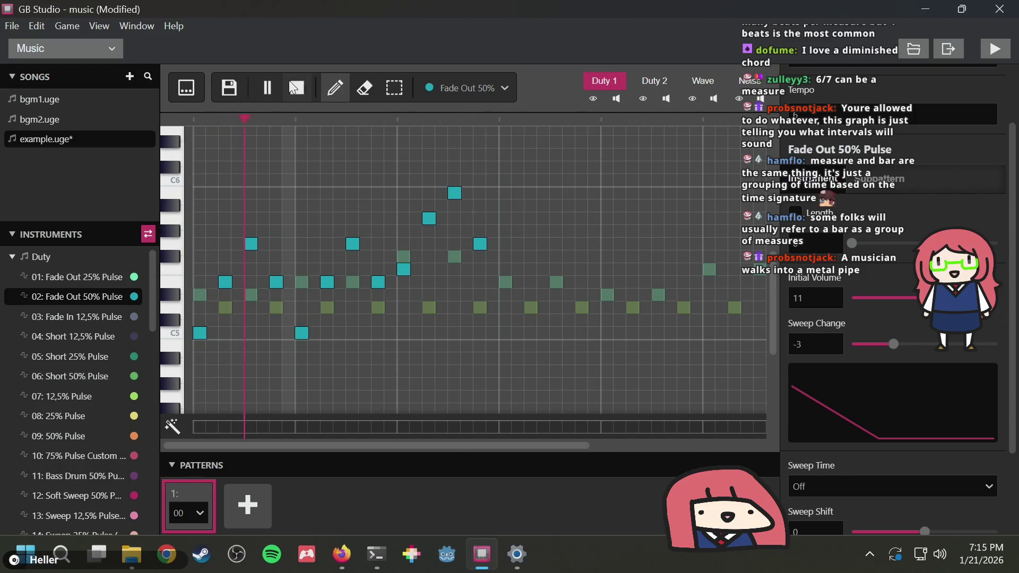
{"action": "left_click", "coordinate": [292, 82]}
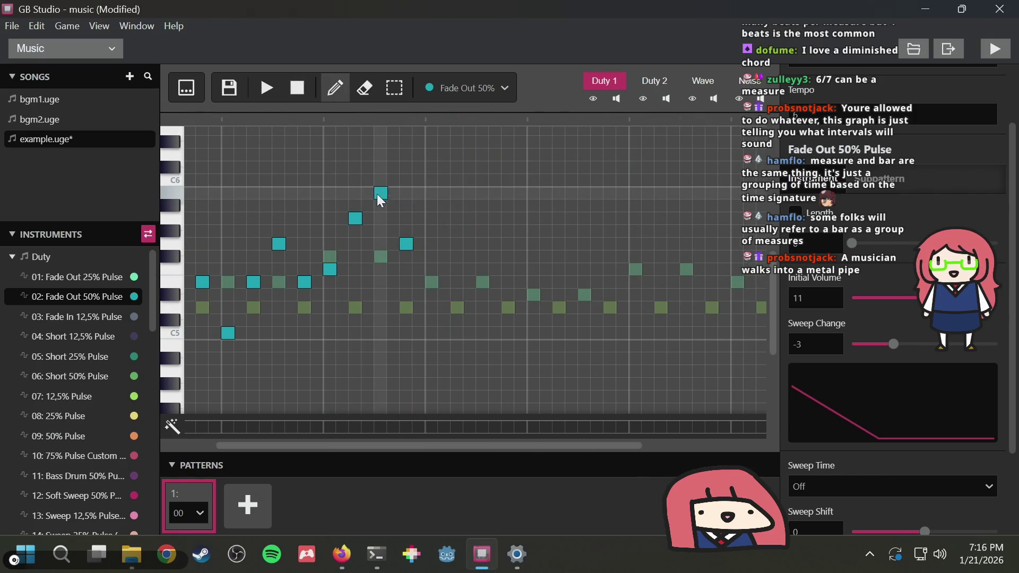
{"action": "key", "text": "space"}
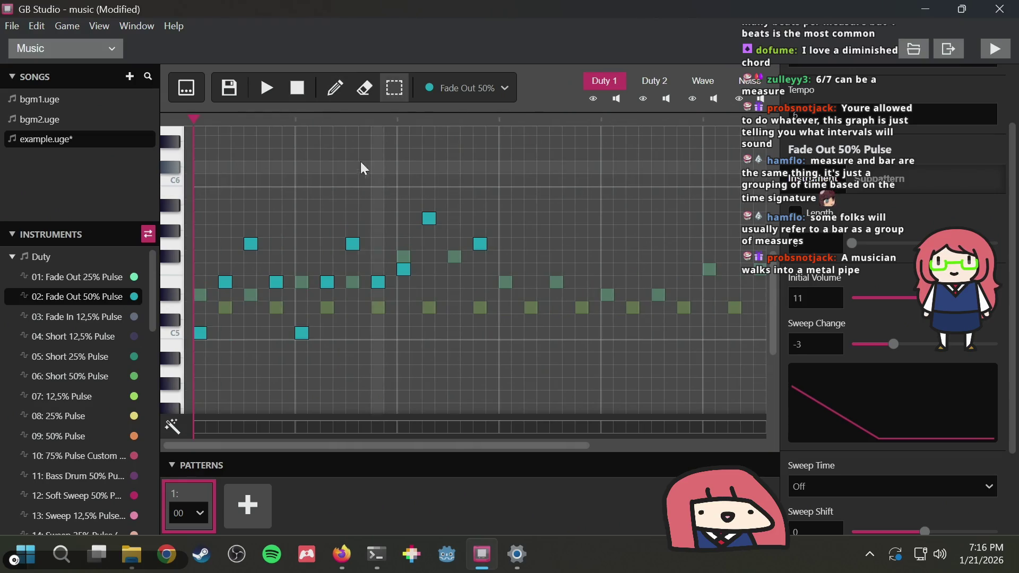
{"action": "left_click", "coordinate": [297, 90]}
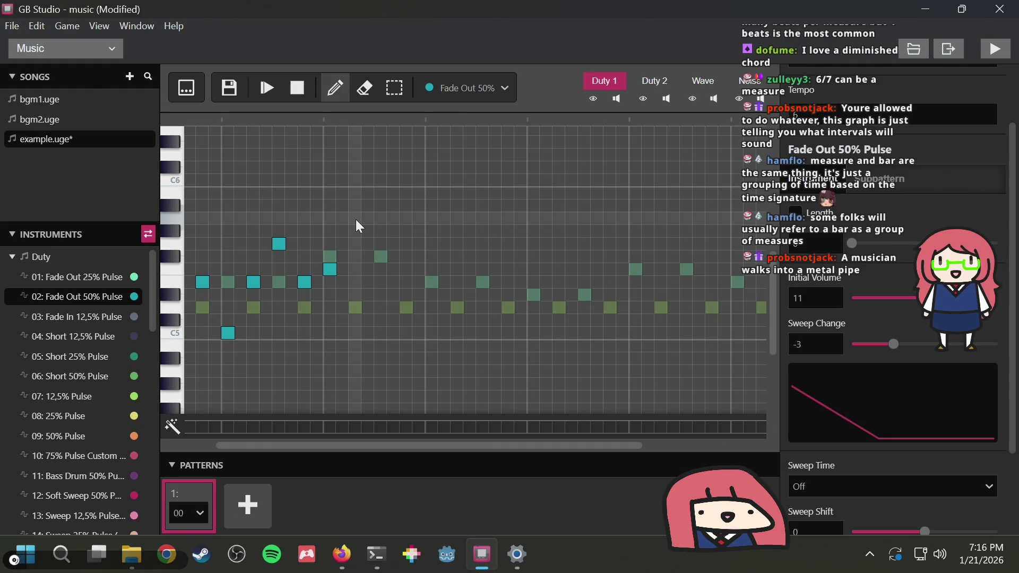
{"action": "key", "text": "alt+Tab"}
{"action": "scroll", "coordinate": [418, 208], "scroll_direction": "up", "scroll_amount": 8}
{"action": "scroll", "coordinate": [418, 207], "scroll_direction": "up", "scroll_amount": 5}
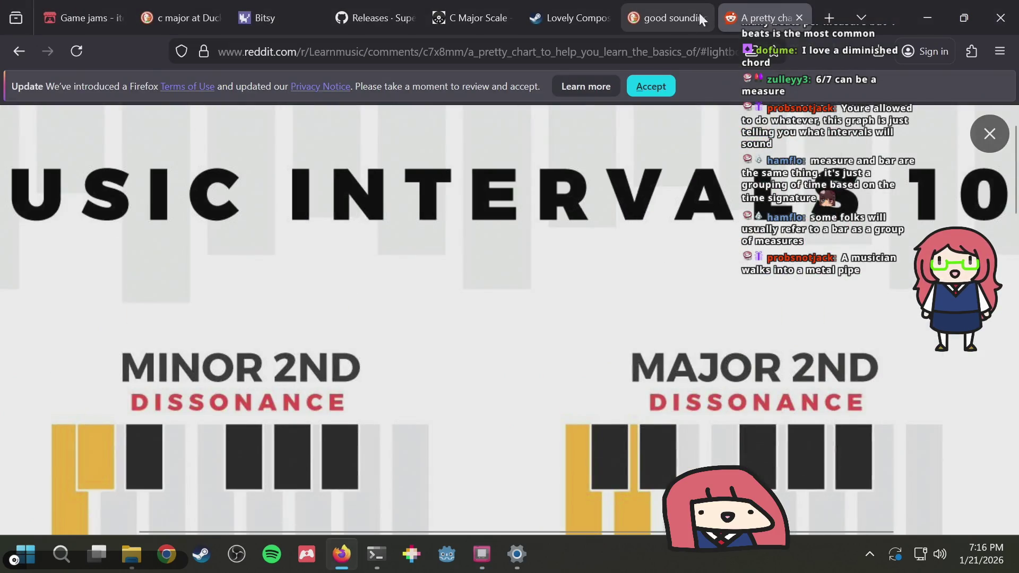
Replace the DuckDuckGo query with a search for 'how to make good melodies'
{"action": "left_click", "coordinate": [667, 13]}
{"action": "scroll", "coordinate": [407, 278], "scroll_direction": "down", "scroll_amount": 10}
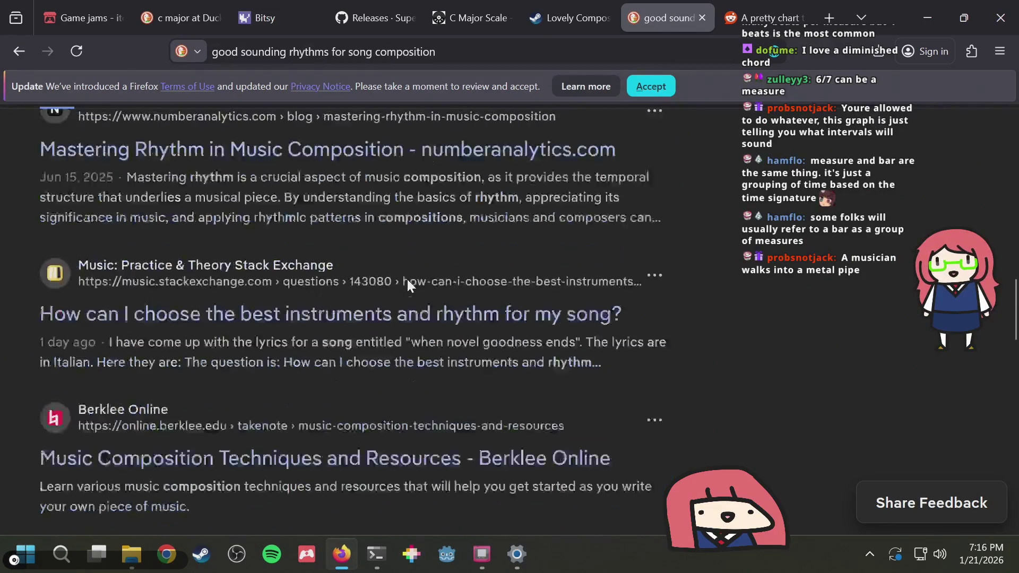
{"action": "scroll", "coordinate": [265, 130], "scroll_direction": "up", "scroll_amount": 5}
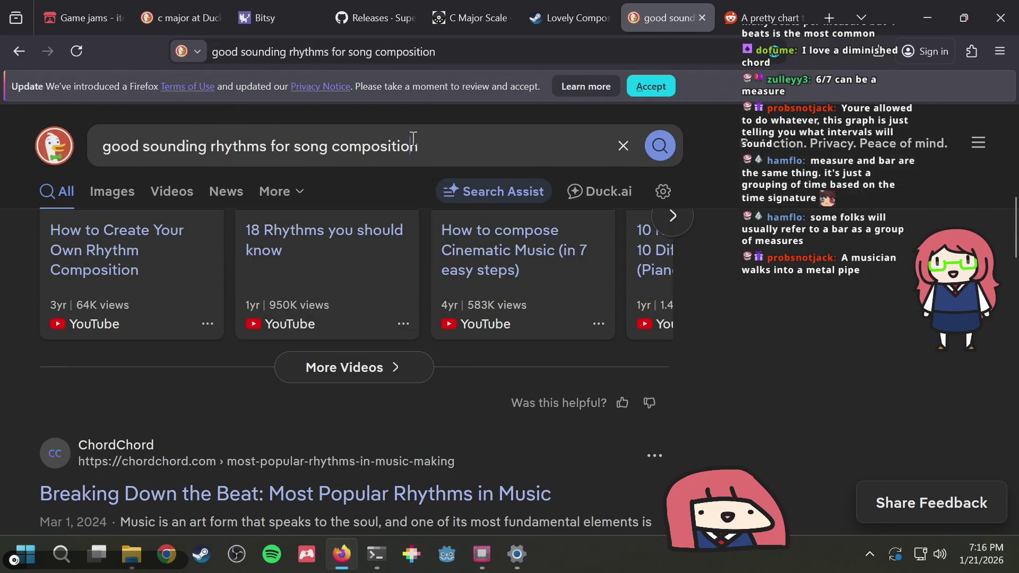
{"action": "triple_click", "coordinate": [413, 138]}
{"action": "type", "text": "how to make"}
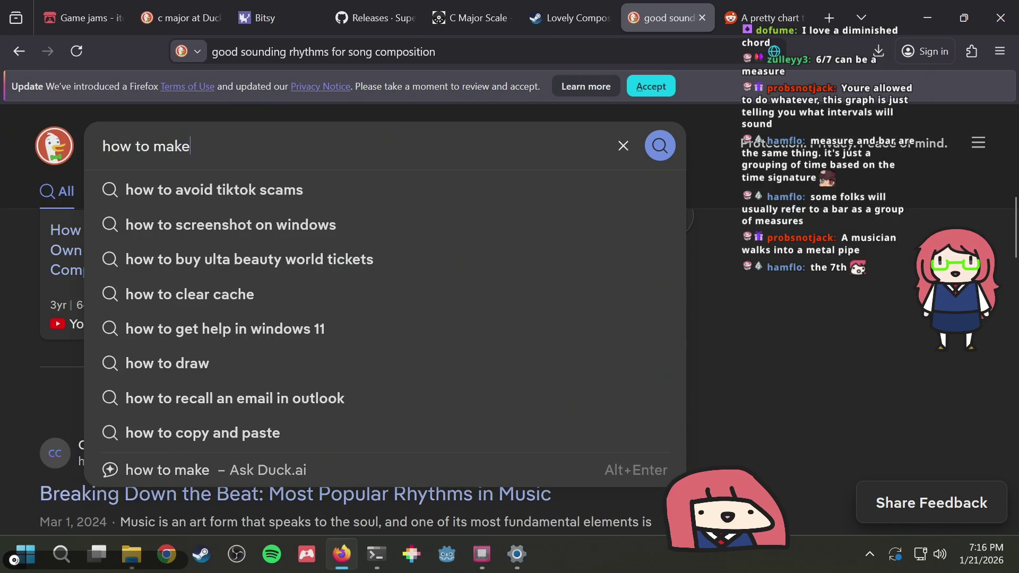
{"action": "type", "text": " good me"}
{"action": "type", "text": "lodies"}
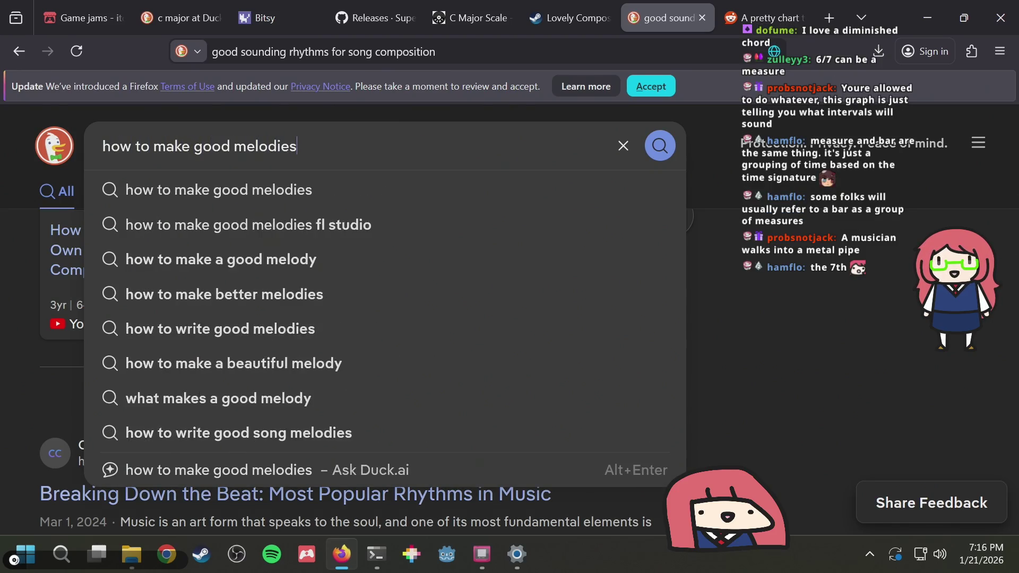
{"action": "key", "text": "Return"}
Zoom out to view the whole Music Intervals 101 chart, then return to GB Studio
{"action": "key", "text": "ctrl+Tab"}
{"action": "scroll", "coordinate": [492, 299], "scroll_direction": "down", "scroll_amount": 3}
{"action": "scroll", "coordinate": [492, 299], "scroll_direction": "down", "scroll_amount": 3}
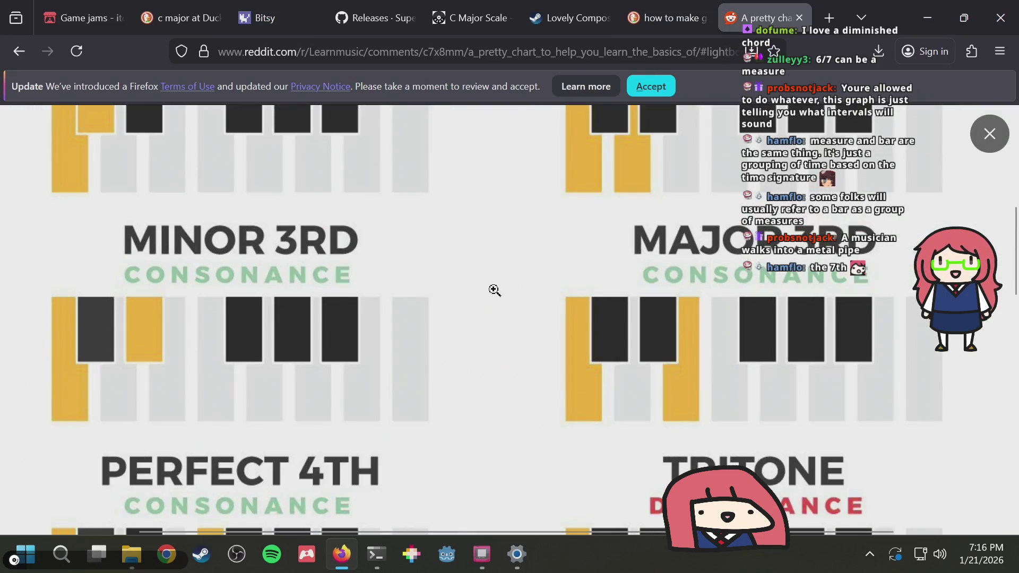
{"action": "left_click", "coordinate": [491, 292]}
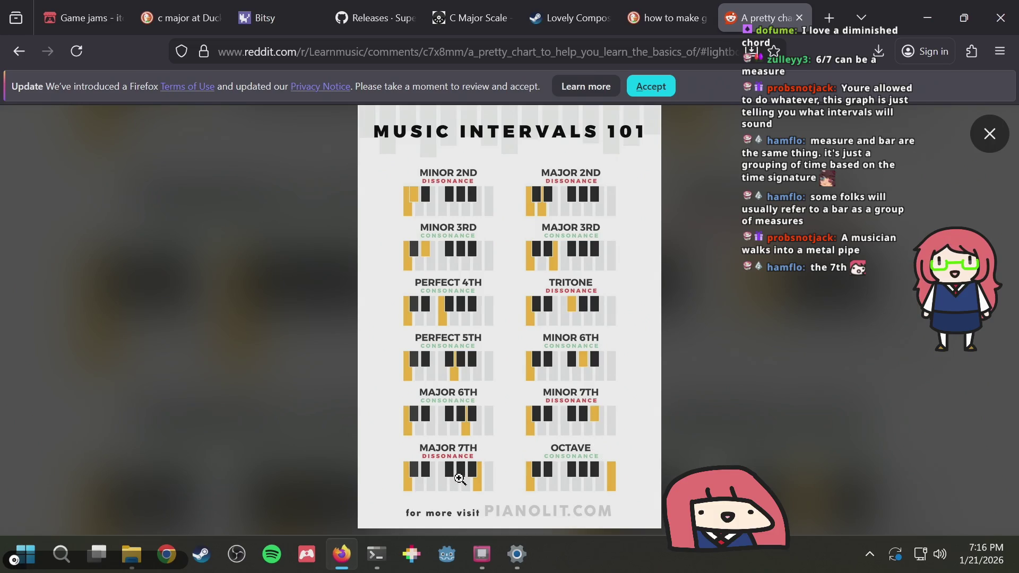
{"action": "key", "text": "alt+Tab"}
Glance at the interval chart and play the current melody back
{"action": "key", "text": "s"}
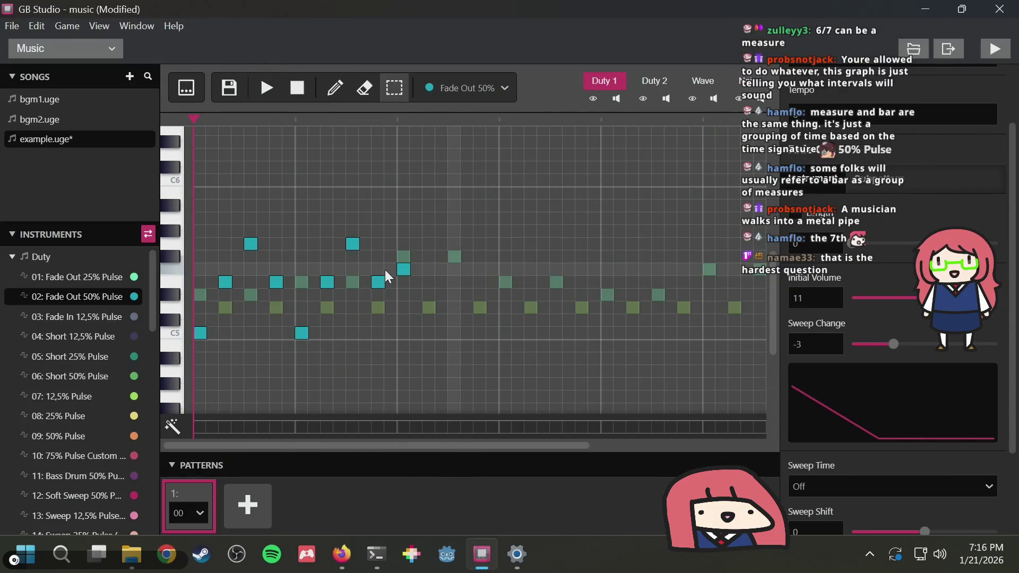
{"action": "key", "text": "d"}
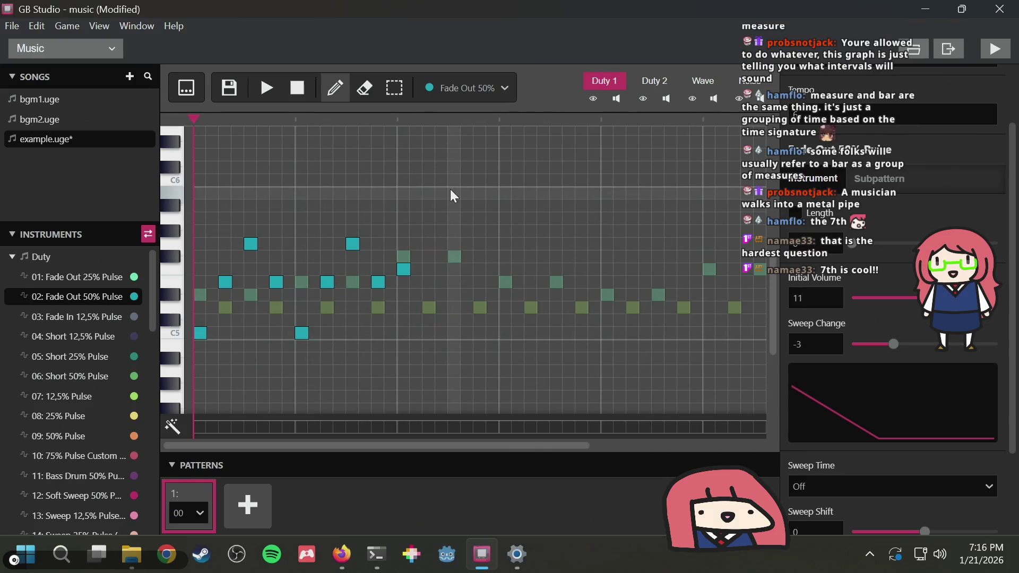
{"action": "key", "text": "alt+Tab"}
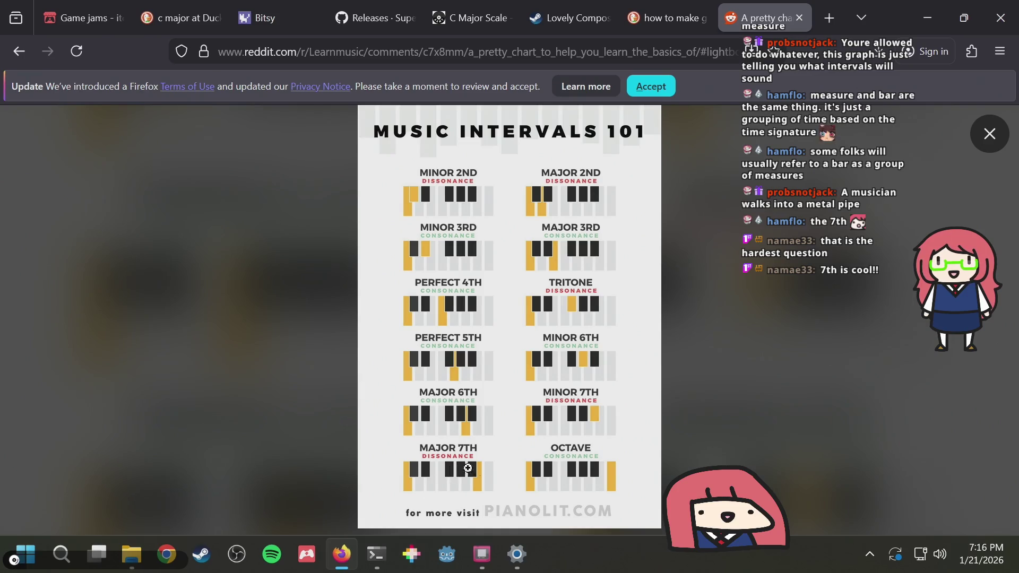
{"action": "key", "text": "alt+Tab"}
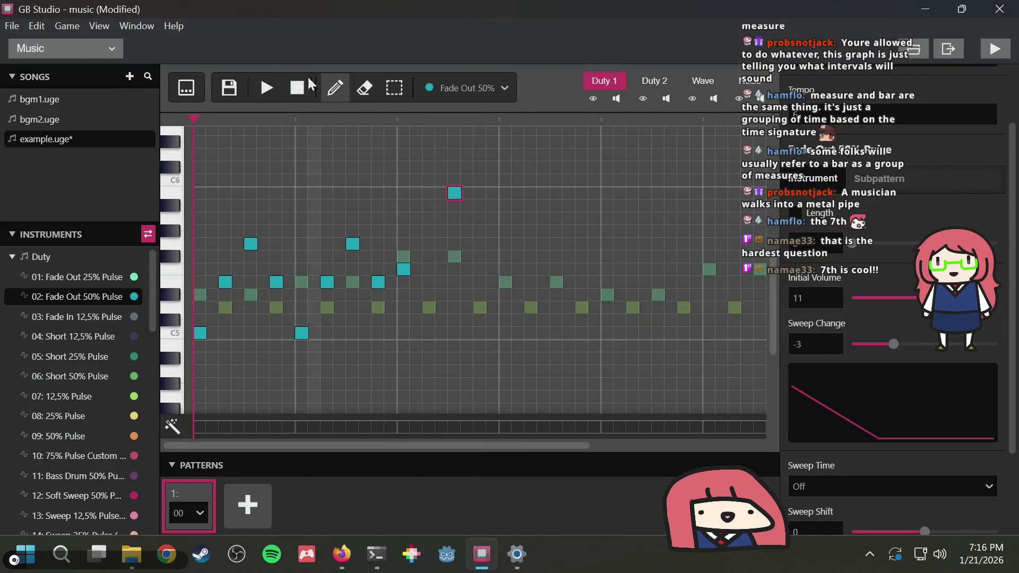
{"action": "left_click", "coordinate": [266, 86]}
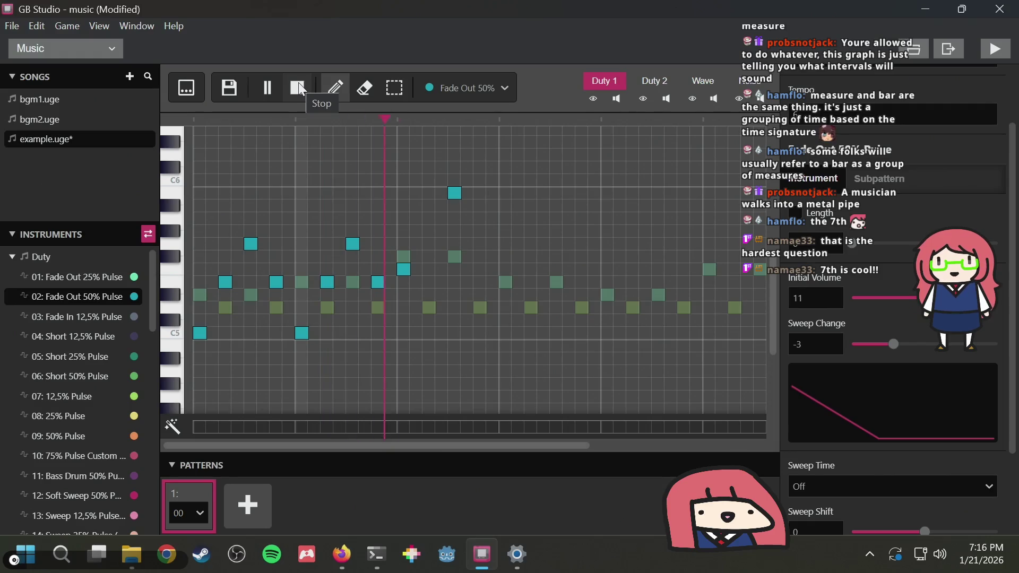
{"action": "left_click", "coordinate": [299, 85]}
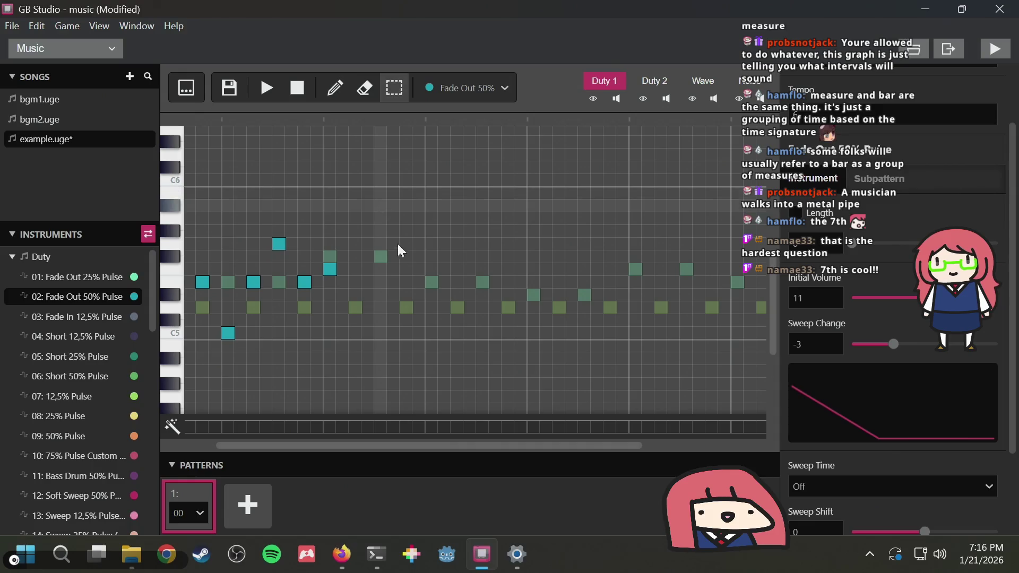
{"action": "scroll", "coordinate": [396, 232], "scroll_direction": "left", "scroll_amount": 2}
Place a third high note after the phrase and play the song to check it
{"action": "key", "text": "alt+Tab"}
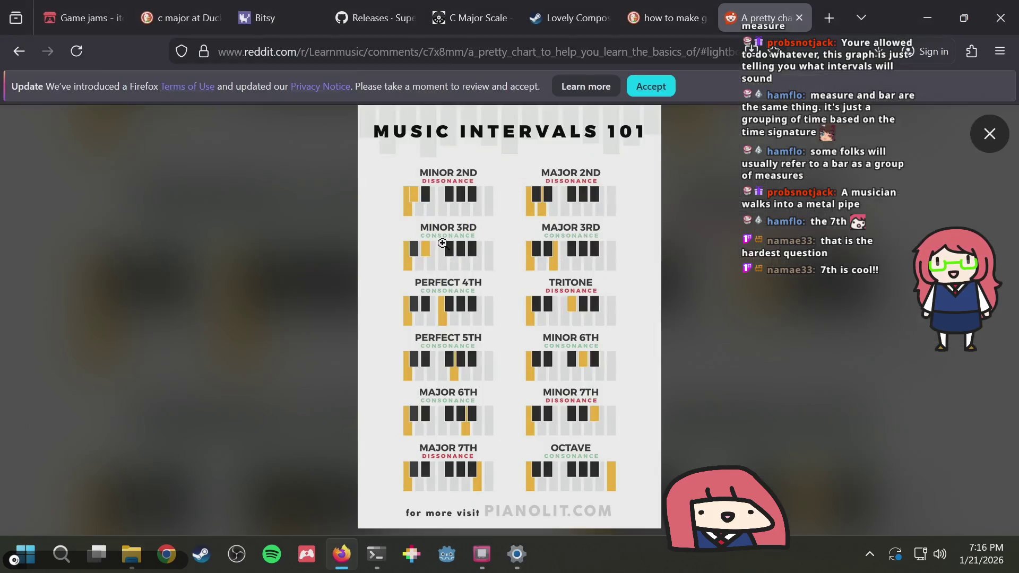
{"action": "key", "text": "alt+Tab"}
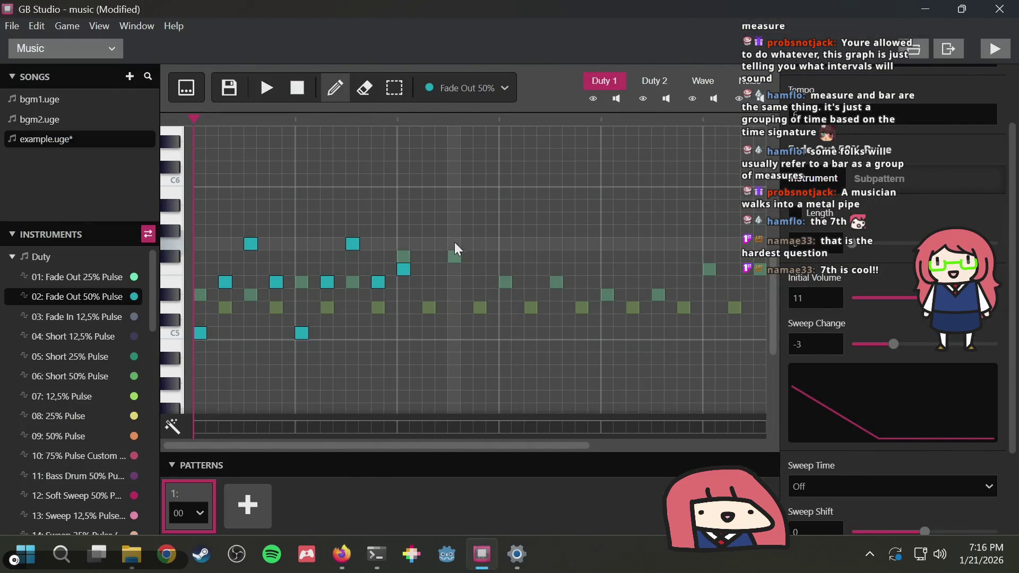
{"action": "left_click", "coordinate": [454, 245]}
{"action": "left_click", "coordinate": [267, 89]}
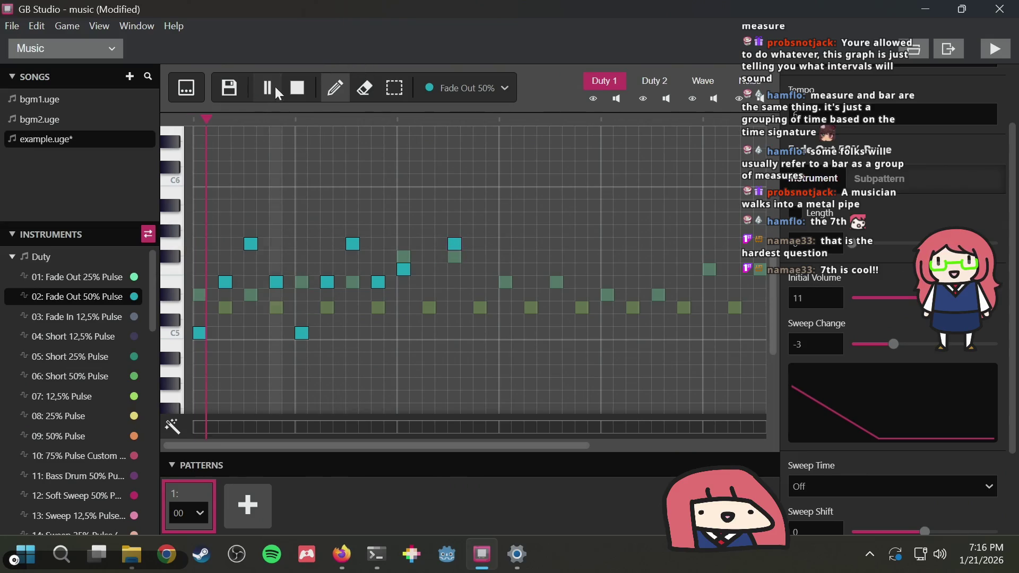
{"action": "left_click", "coordinate": [305, 84]}
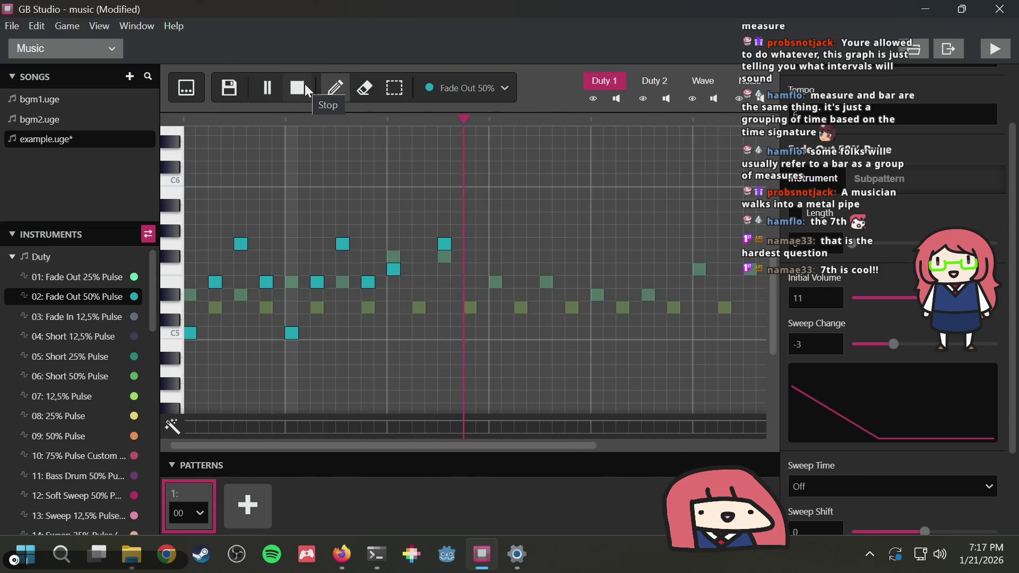
{"action": "key", "text": "alt+Tab"}
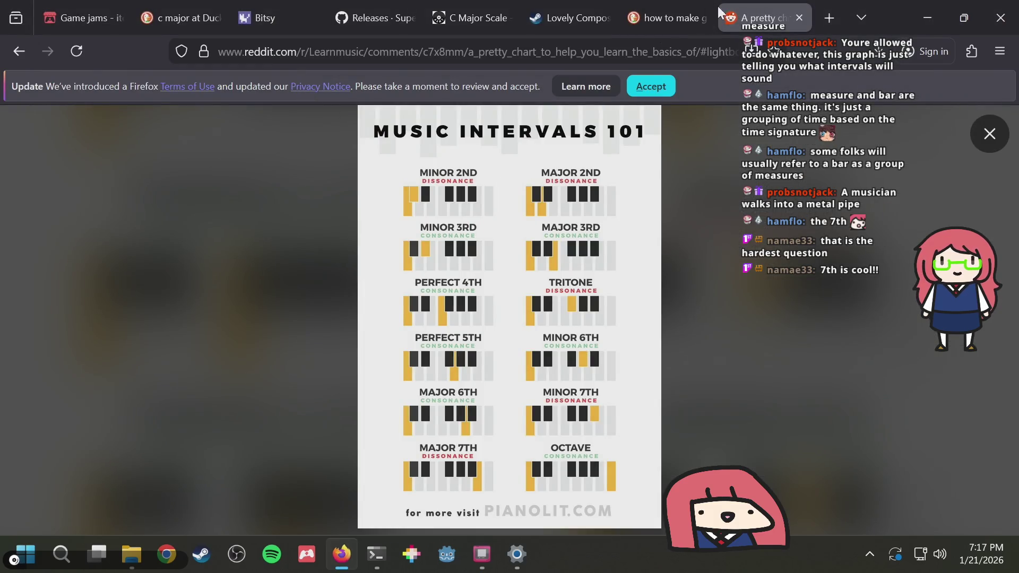
Open the MasterClass 'How to Write a Melody' article and dismiss its sign-up popup with Maybe Later
{"action": "left_click", "coordinate": [681, 7]}
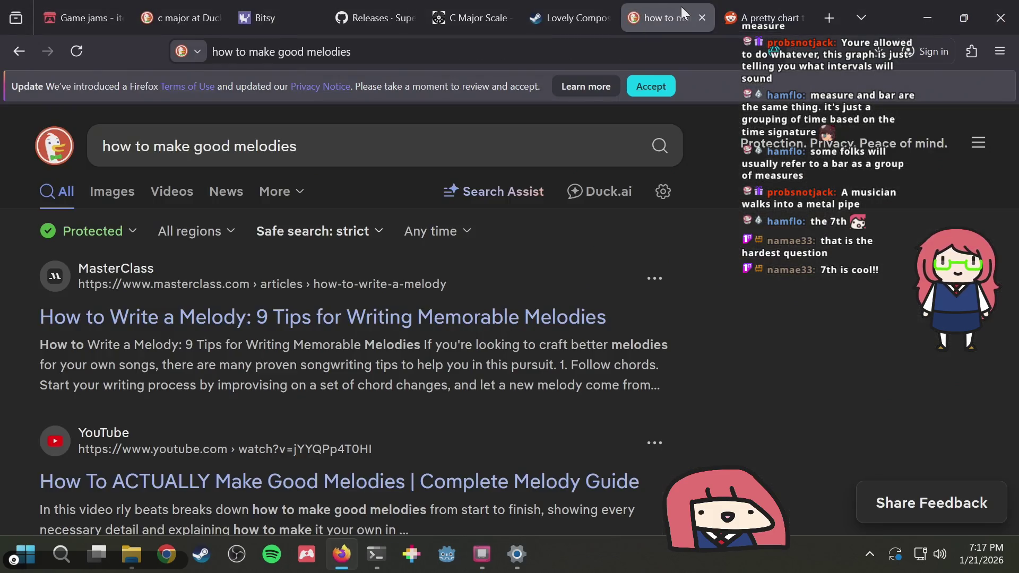
{"action": "left_click", "coordinate": [173, 319]}
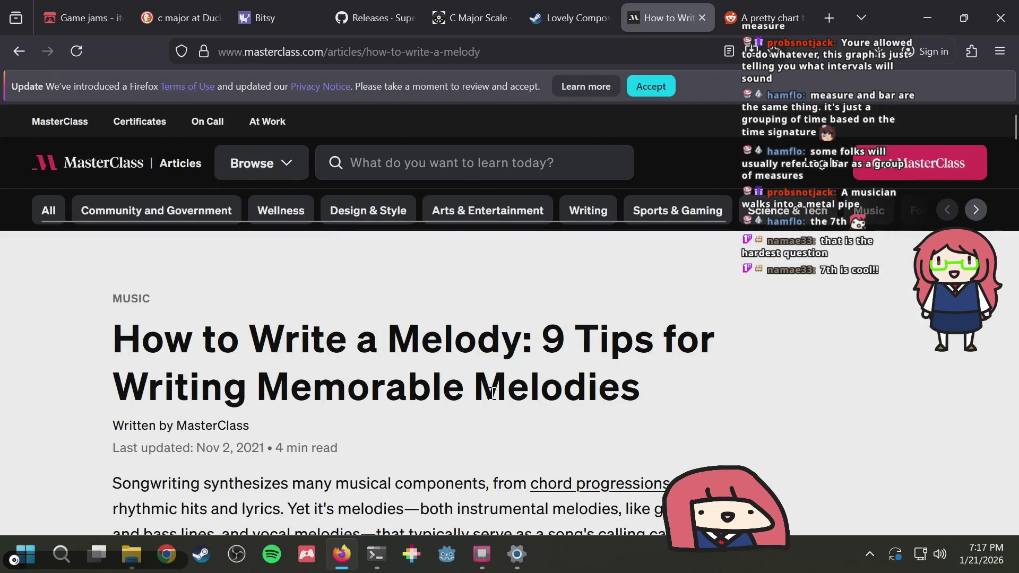
{"action": "scroll", "coordinate": [467, 410], "scroll_direction": "down", "scroll_amount": 10}
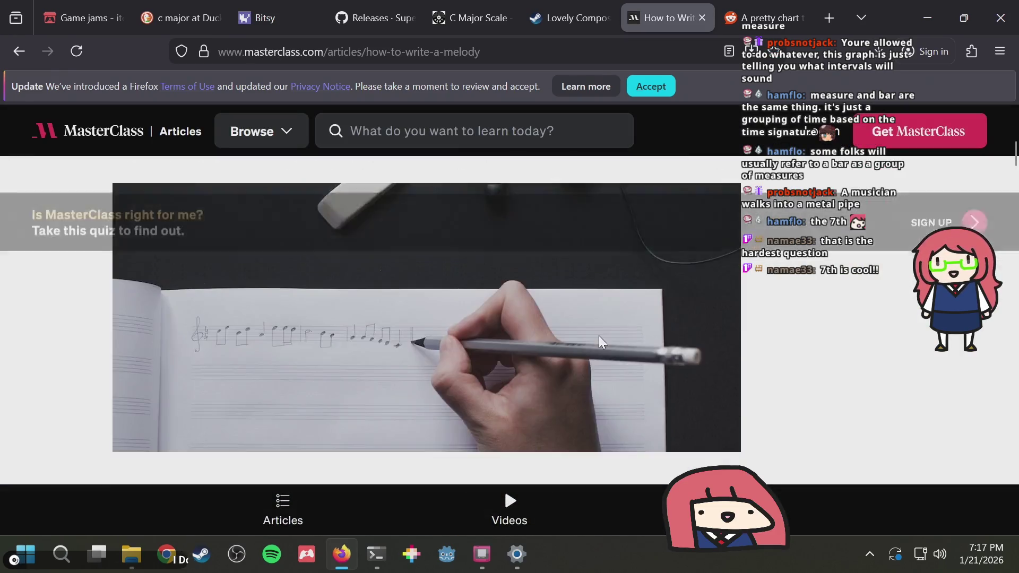
{"action": "scroll", "coordinate": [597, 340], "scroll_direction": "down", "scroll_amount": 3}
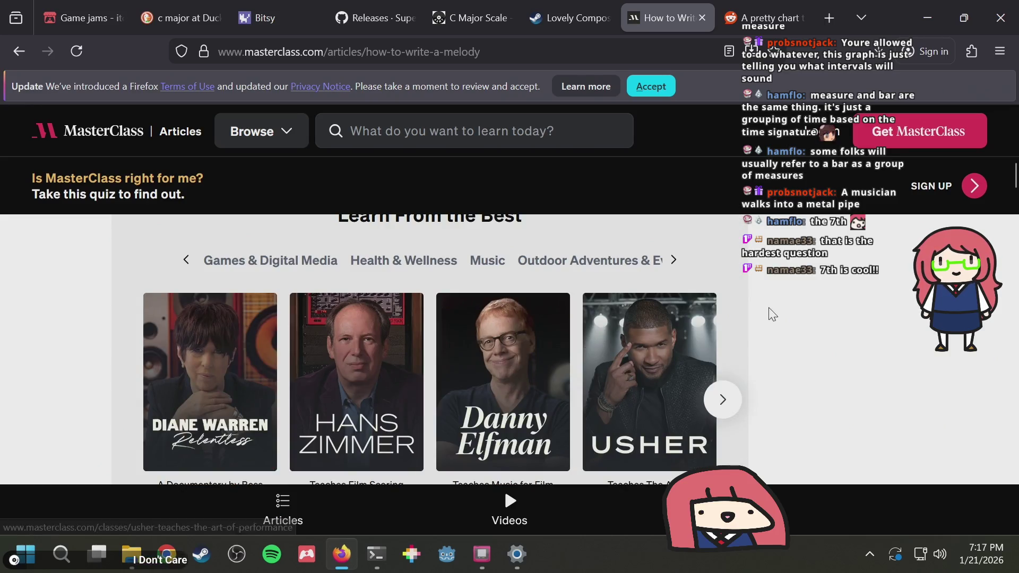
{"action": "scroll", "coordinate": [793, 319], "scroll_direction": "down", "scroll_amount": 2}
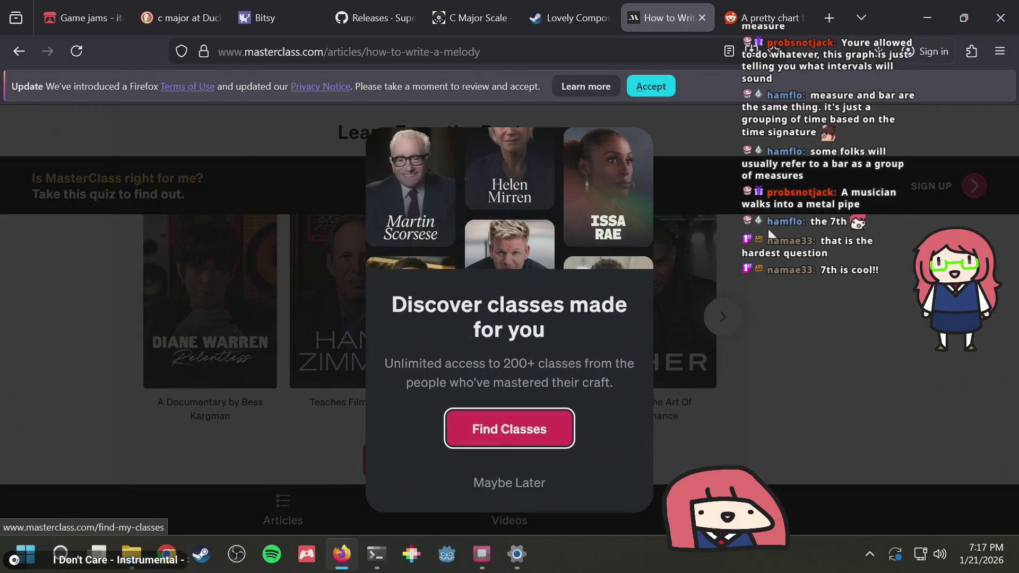
{"action": "left_click", "coordinate": [831, 305]}
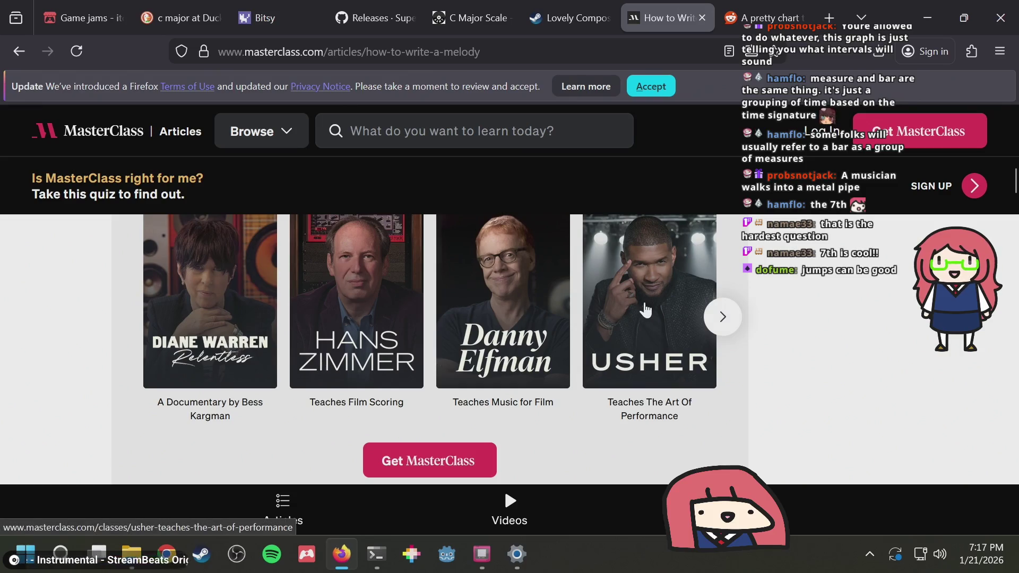
Page the instructor carousel forward three times and back once, then open a new tab
{"action": "left_click", "coordinate": [728, 315]}
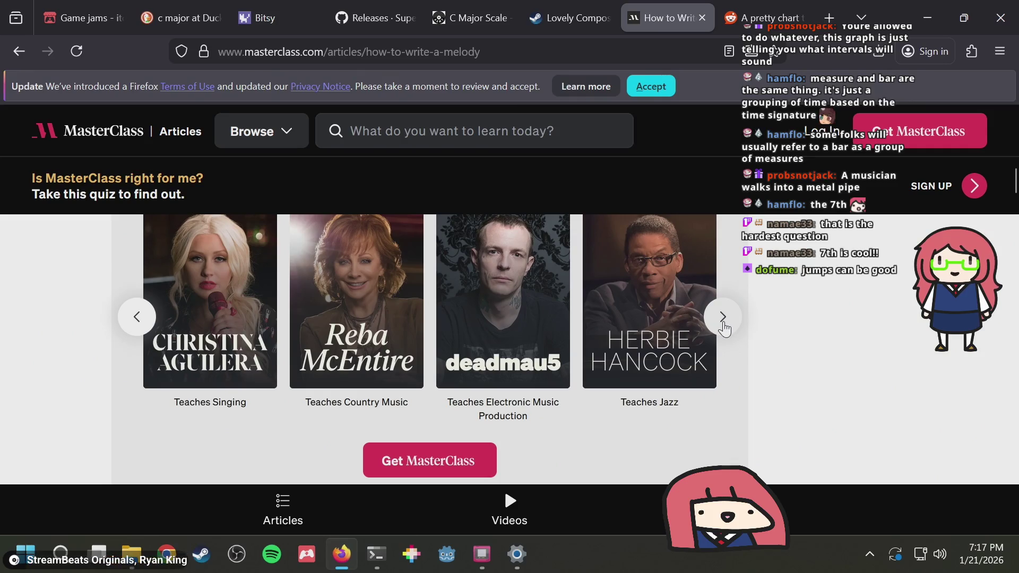
{"action": "left_click", "coordinate": [723, 325]}
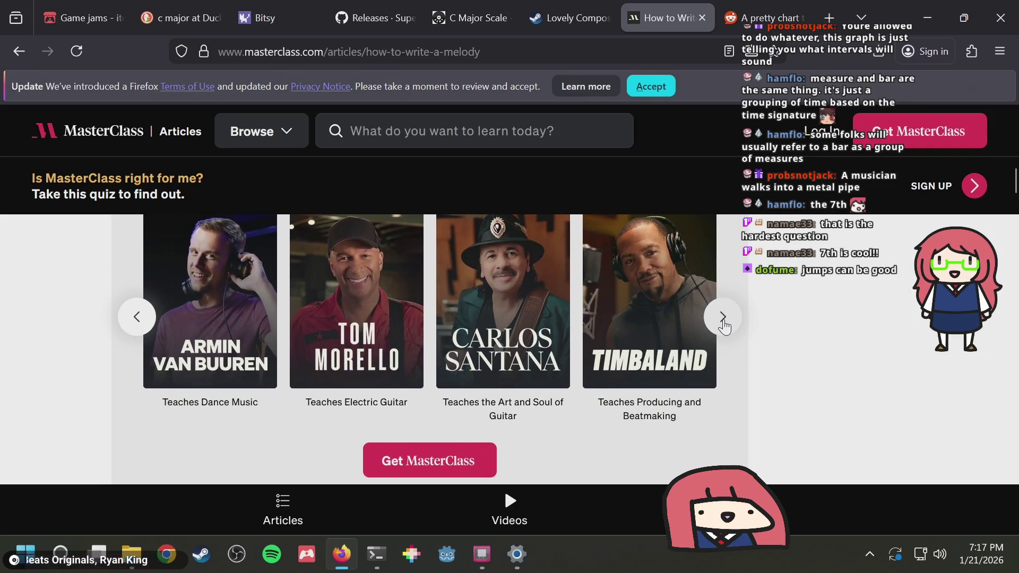
{"action": "left_click", "coordinate": [723, 324]}
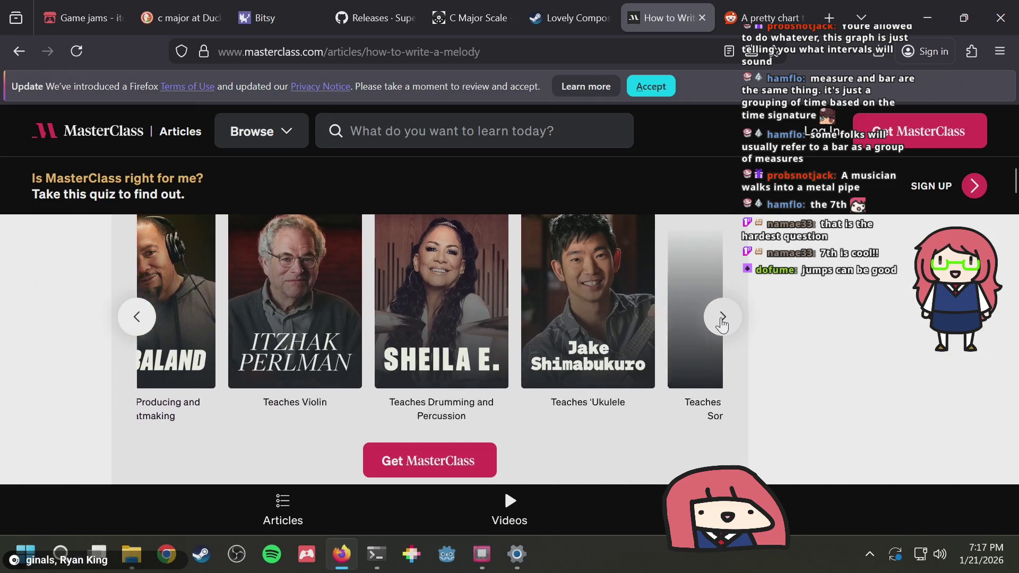
{"action": "left_click", "coordinate": [134, 319]}
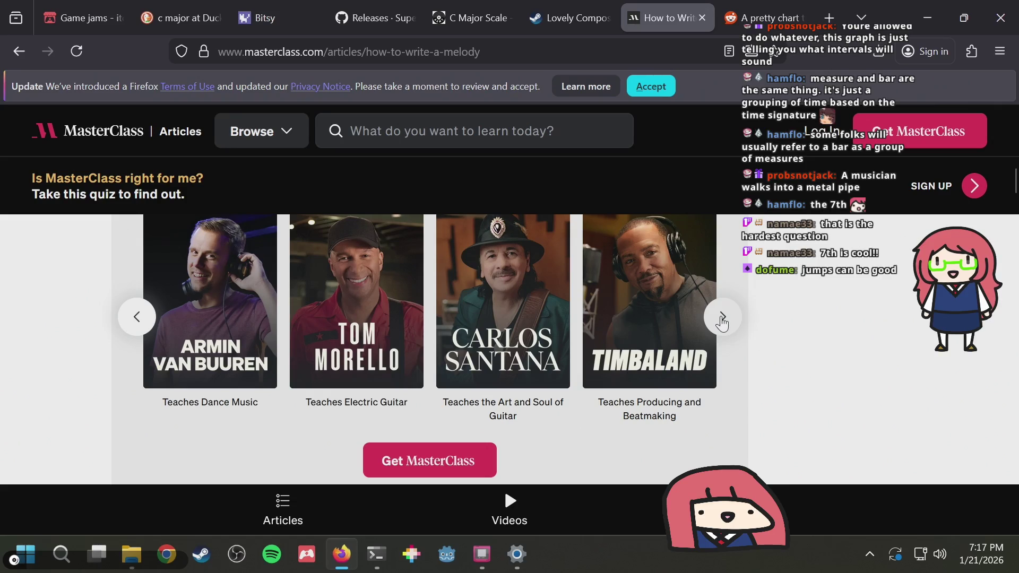
{"action": "key", "text": "ctrl+t"}
{"action": "type", "text": "haris"}
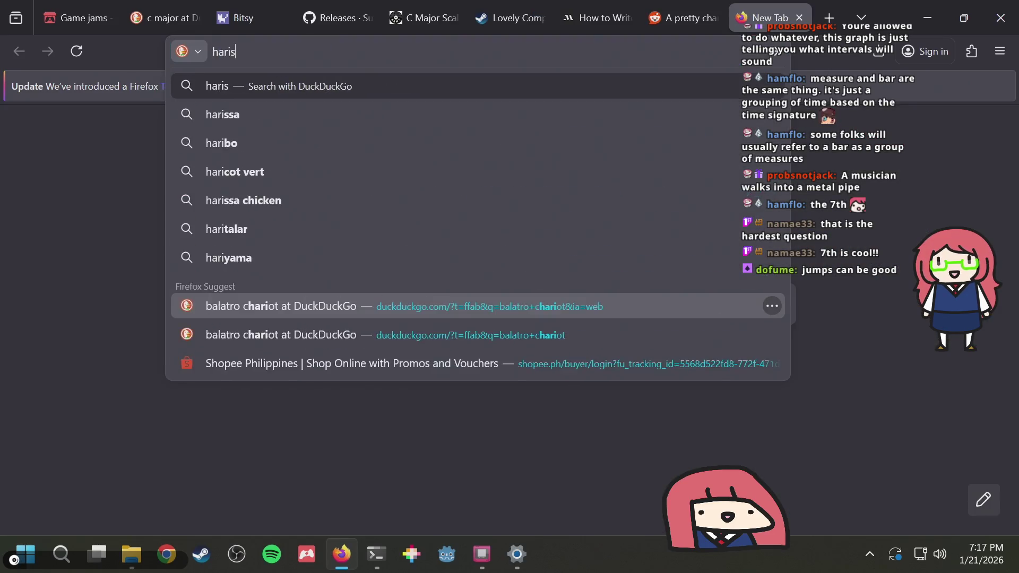
{"action": "key", "text": "BackSpace"}
{"action": "key", "text": "BackSpace"}
{"action": "type", "text": "ris heller"}
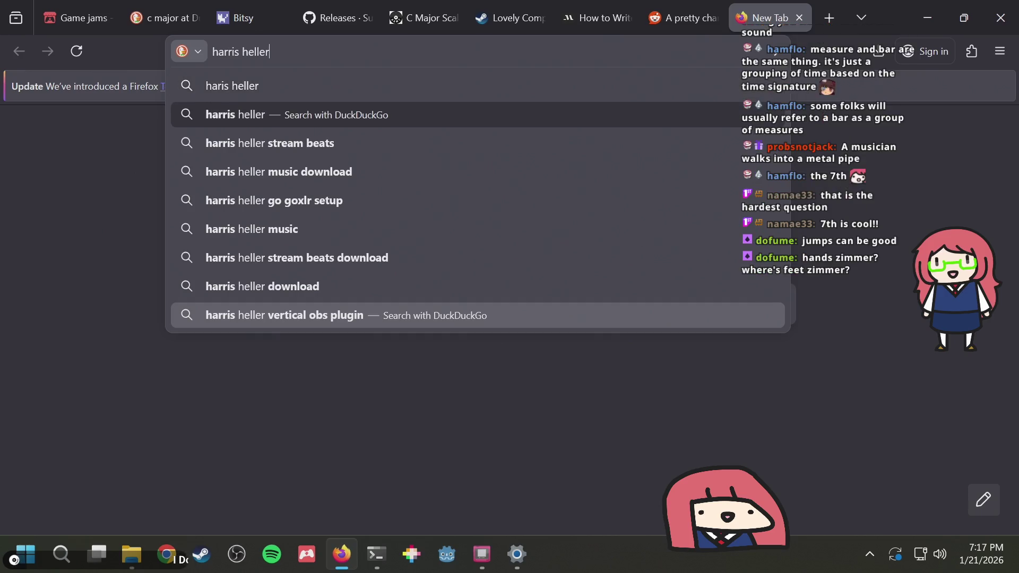
{"action": "key", "text": "Return"}
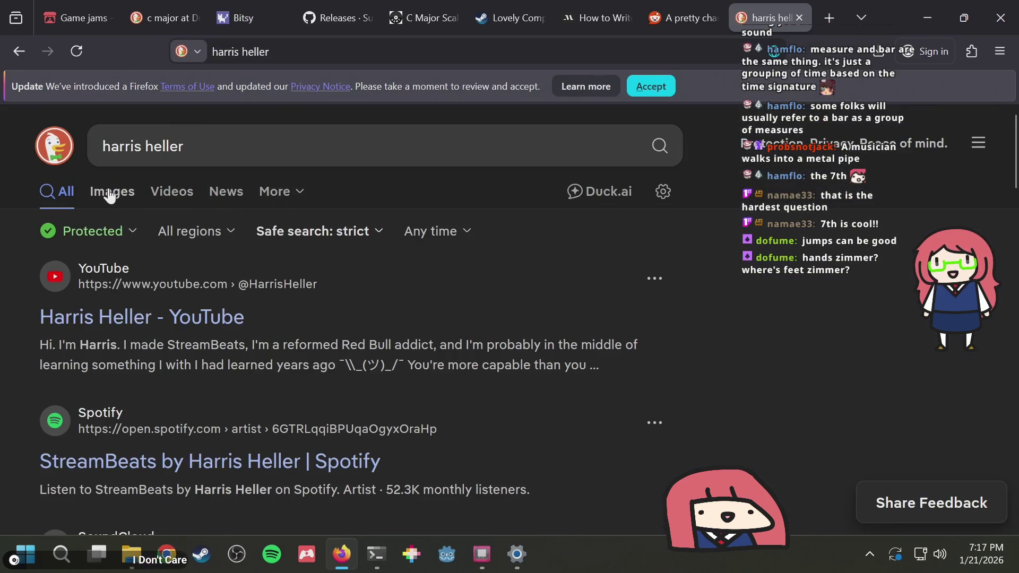
{"action": "left_click", "coordinate": [114, 193]}
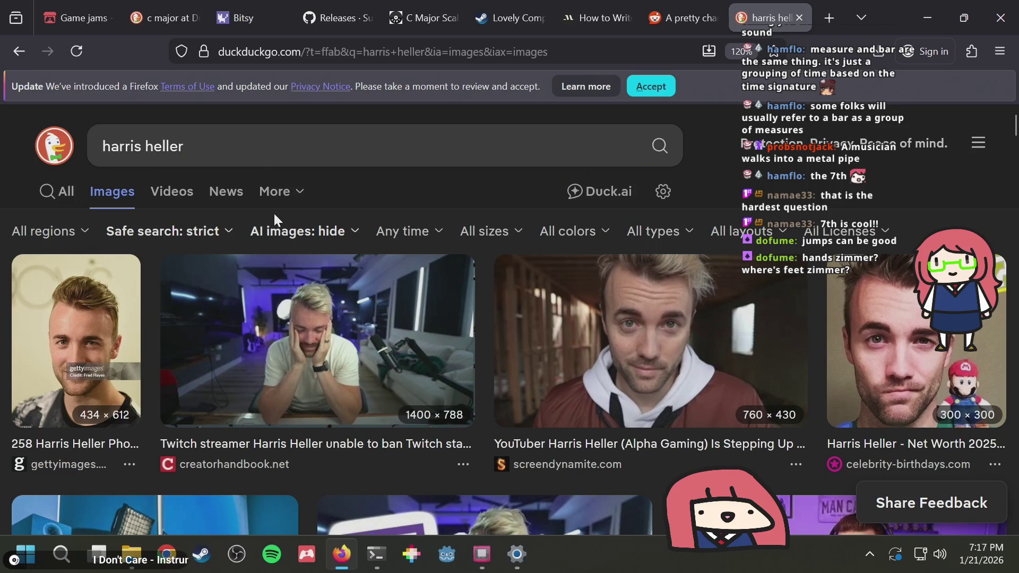
{"action": "scroll", "coordinate": [279, 212], "scroll_direction": "down", "scroll_amount": 5}
{"action": "scroll", "coordinate": [284, 218], "scroll_direction": "down", "scroll_amount": 2}
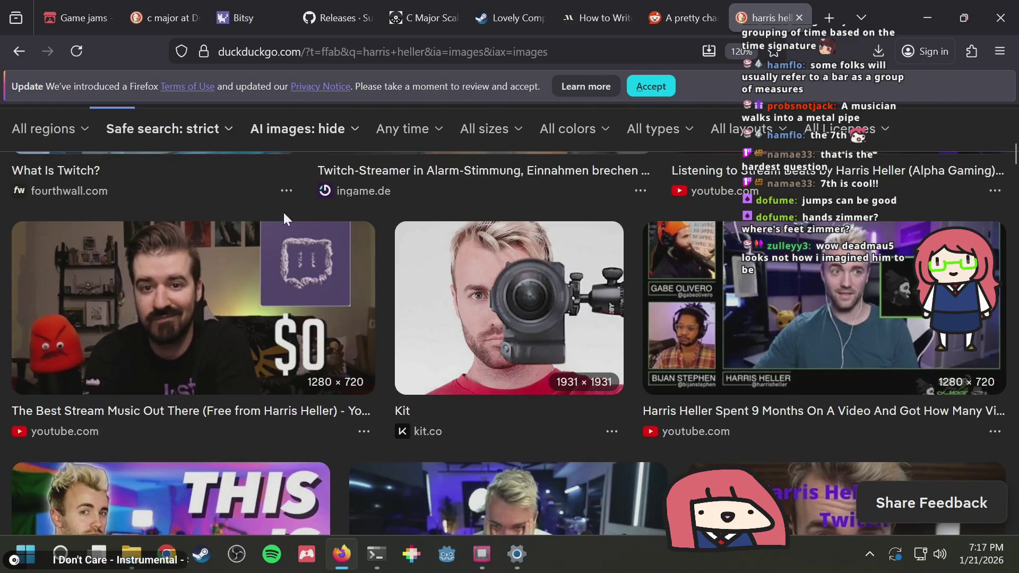
{"action": "scroll", "coordinate": [284, 219], "scroll_direction": "up", "scroll_amount": 7}
{"action": "key", "text": "ctrl+w"}
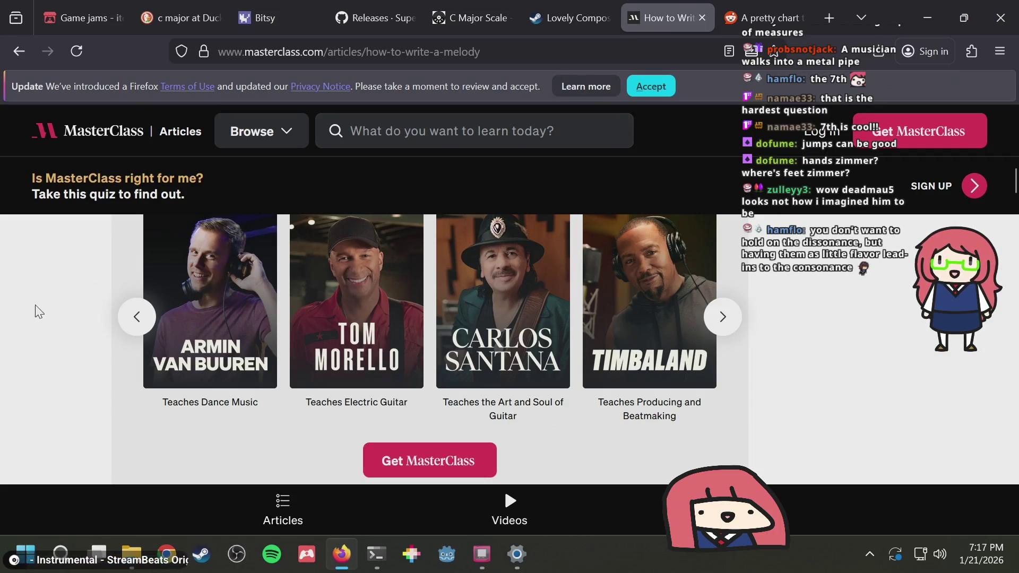
{"action": "left_click", "coordinate": [137, 319]}
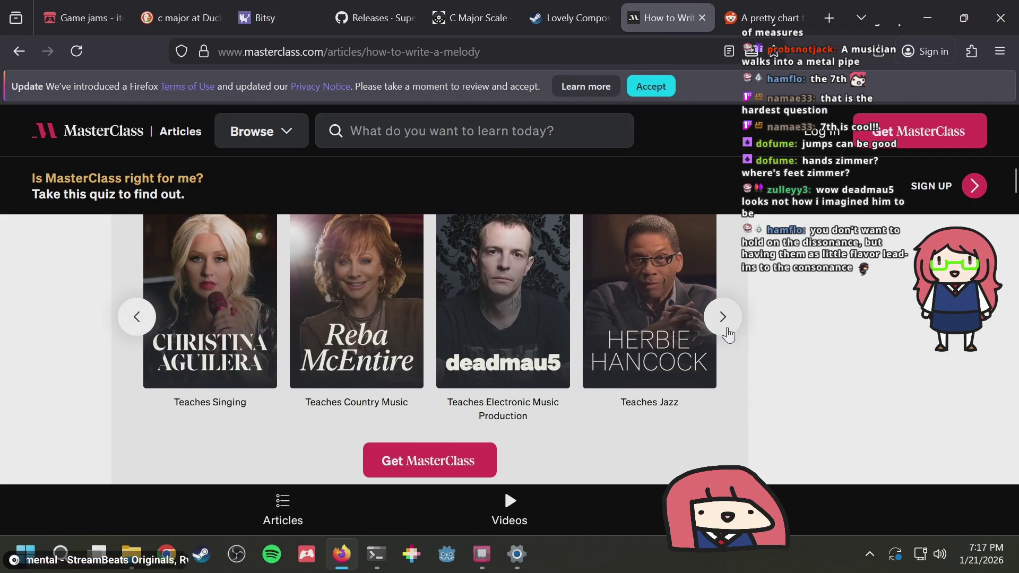
{"action": "scroll", "coordinate": [807, 297], "scroll_direction": "up", "scroll_amount": 1}
{"action": "scroll", "coordinate": [812, 300], "scroll_direction": "down", "scroll_amount": 1}
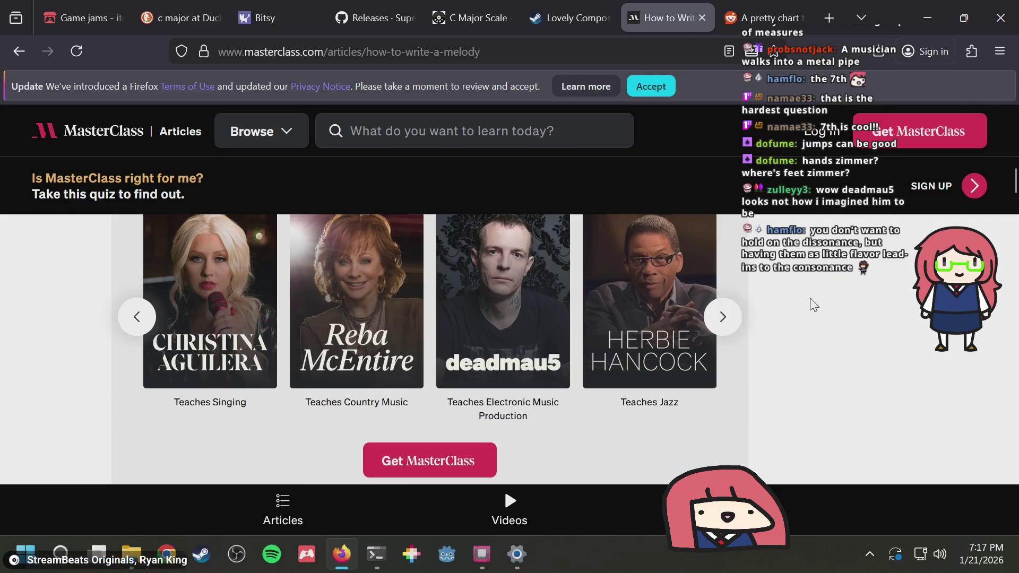
Advance the instructor carousel to its last set and scroll down to the Jump To Section list
{"action": "left_click", "coordinate": [723, 317]}
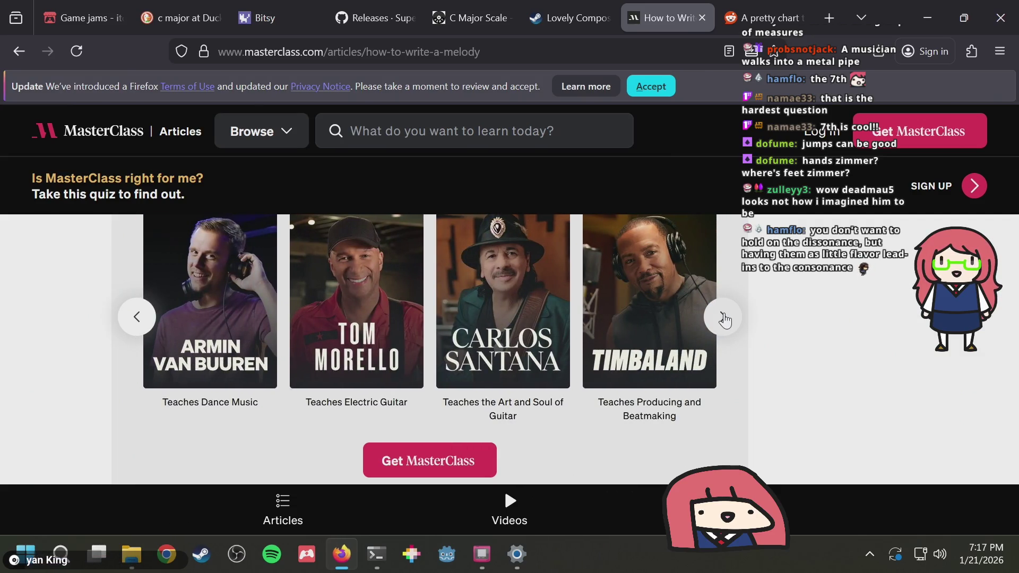
{"action": "left_click", "coordinate": [723, 318]}
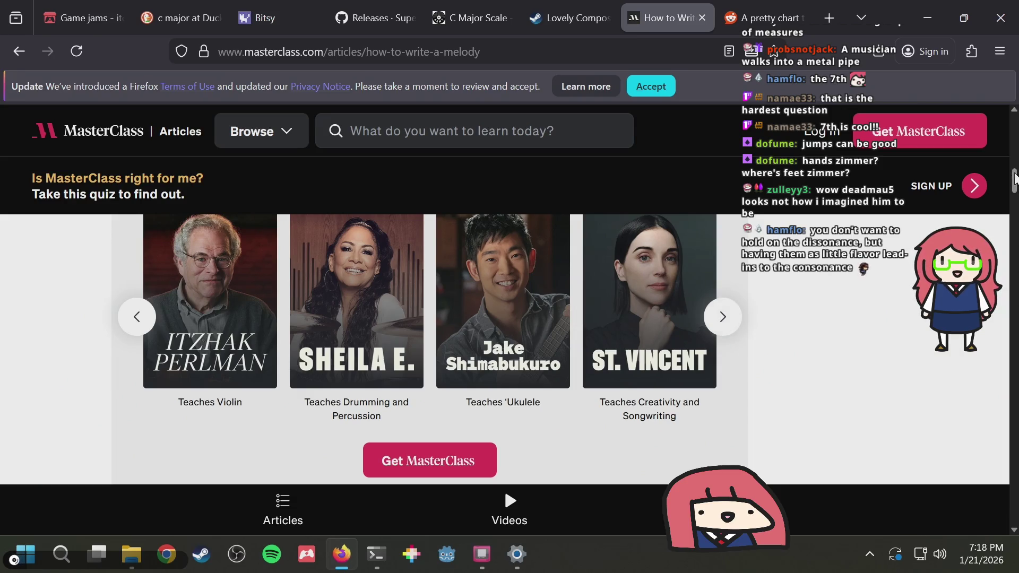
{"action": "scroll", "coordinate": [801, 280], "scroll_direction": "up", "scroll_amount": 1}
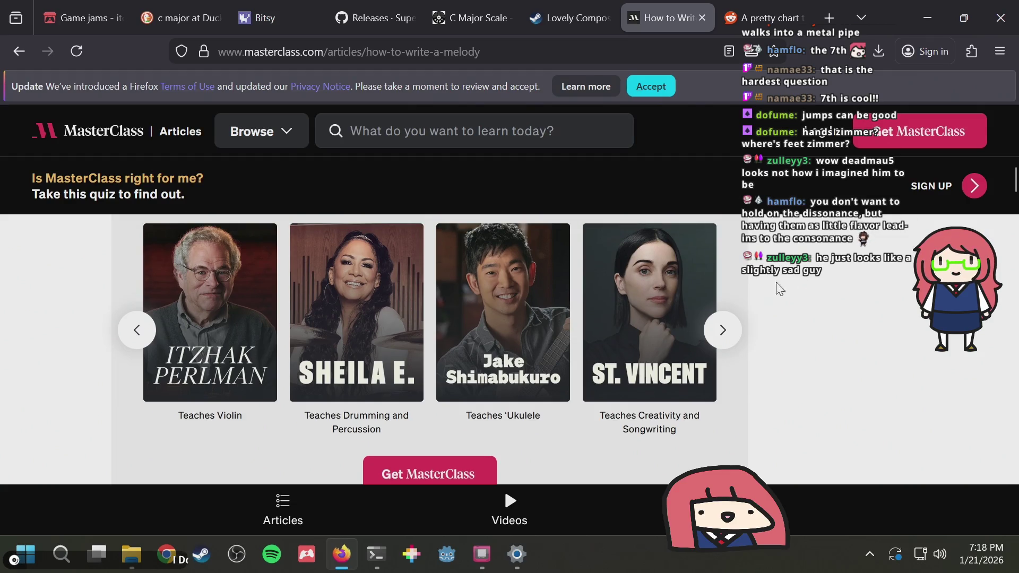
{"action": "left_click", "coordinate": [731, 325]}
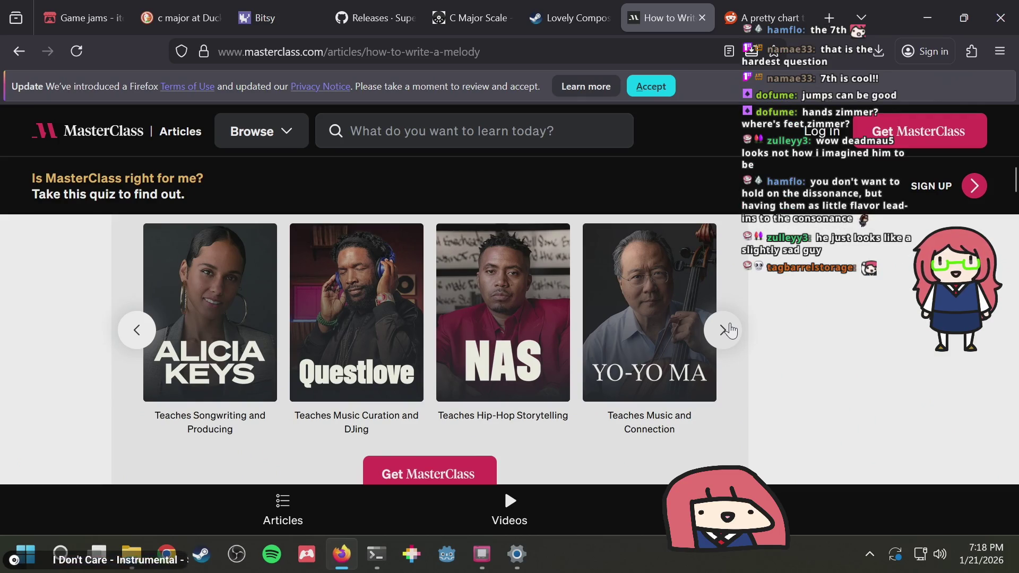
{"action": "left_click", "coordinate": [730, 329]}
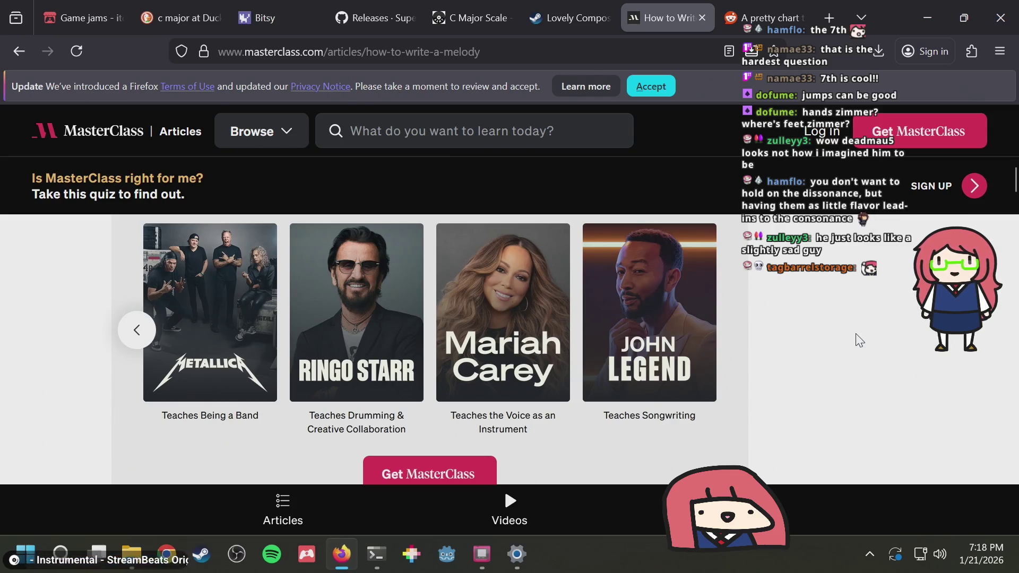
{"action": "scroll", "coordinate": [859, 340], "scroll_direction": "down", "scroll_amount": 5}
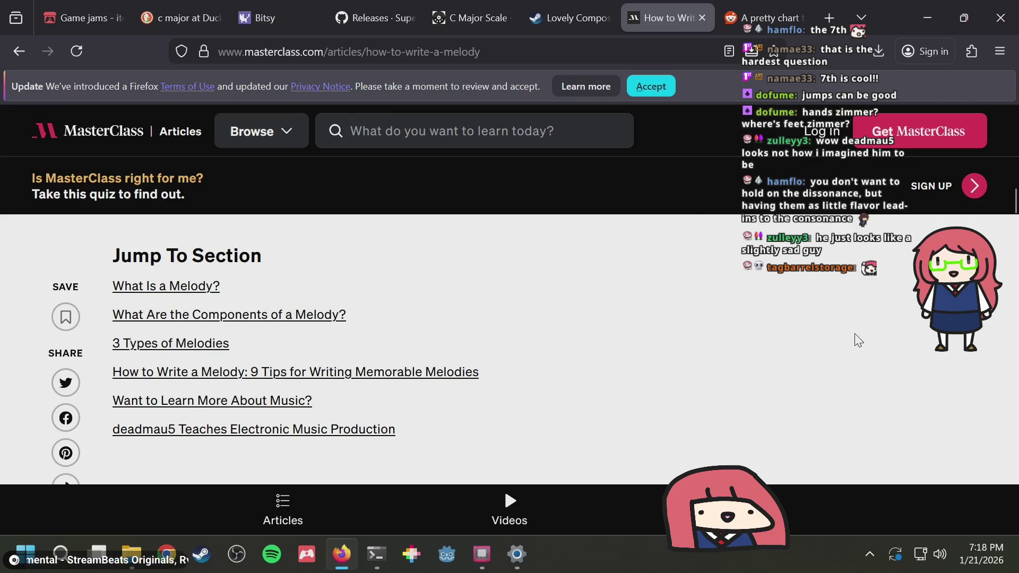
Scroll past '3 Types of Melodies' to the '9 Tips' heading, then return to GB Studio
{"action": "scroll", "coordinate": [858, 339], "scroll_direction": "down", "scroll_amount": 5}
{"action": "scroll", "coordinate": [857, 339], "scroll_direction": "down", "scroll_amount": 5}
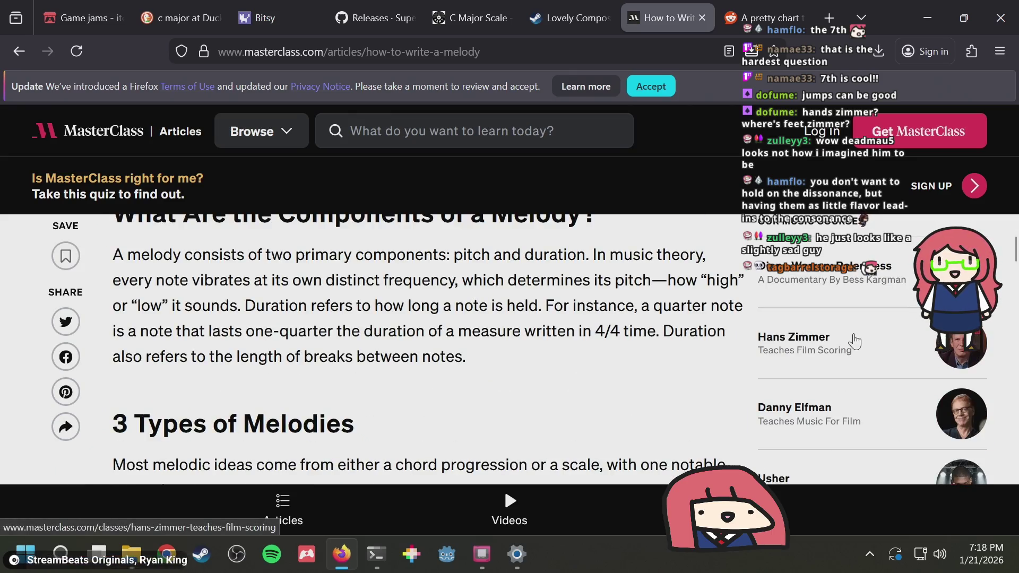
{"action": "scroll", "coordinate": [725, 323], "scroll_direction": "down", "scroll_amount": 3}
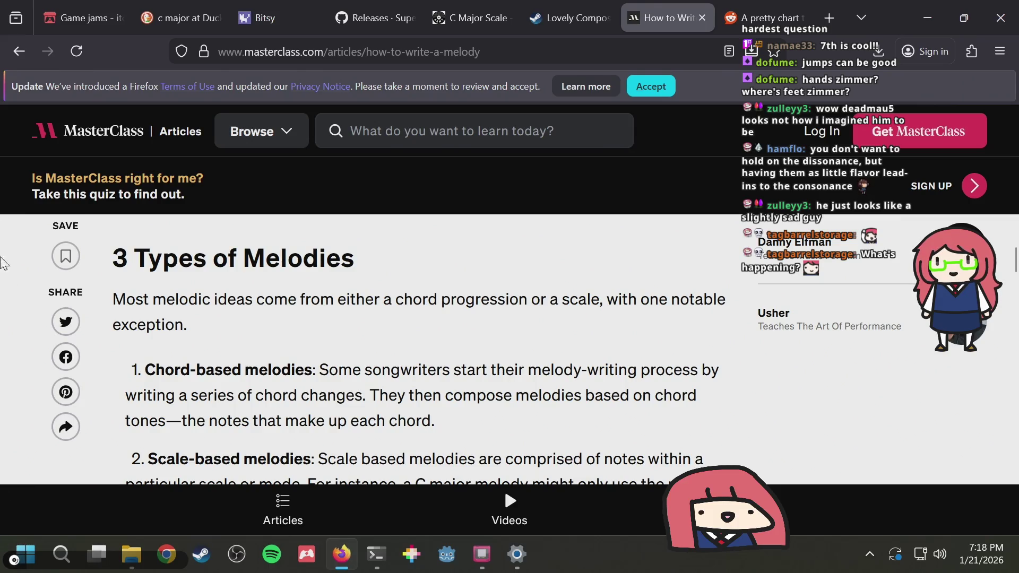
{"action": "scroll", "coordinate": [554, 254], "scroll_direction": "down", "scroll_amount": 5}
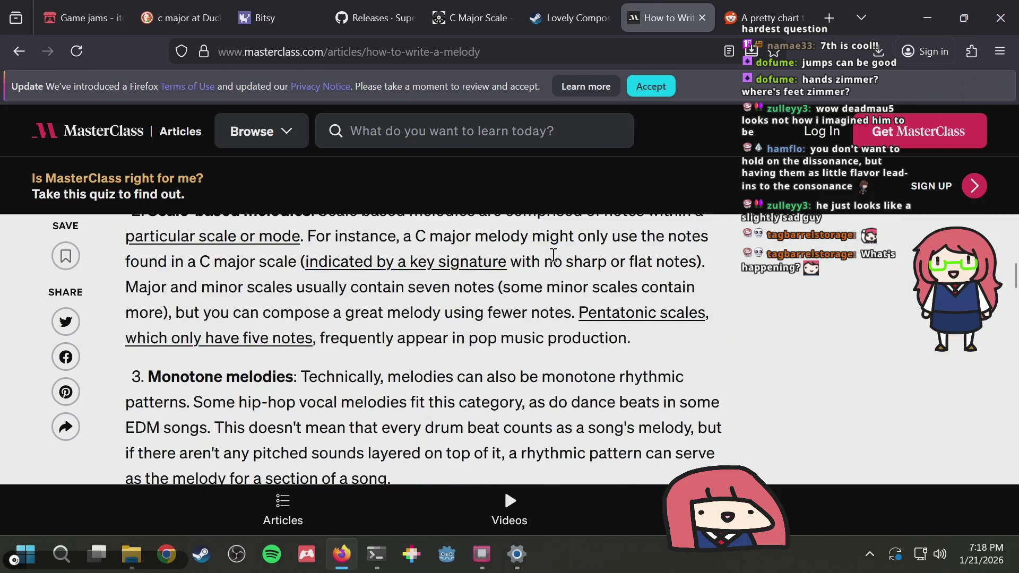
{"action": "scroll", "coordinate": [554, 255], "scroll_direction": "down", "scroll_amount": 3}
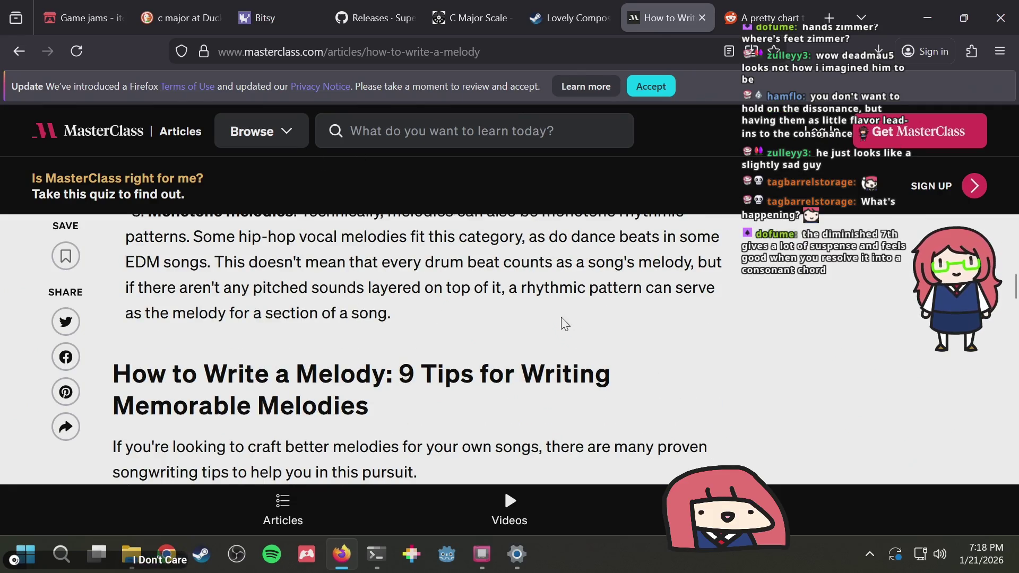
{"action": "key", "text": "alt+Tab"}
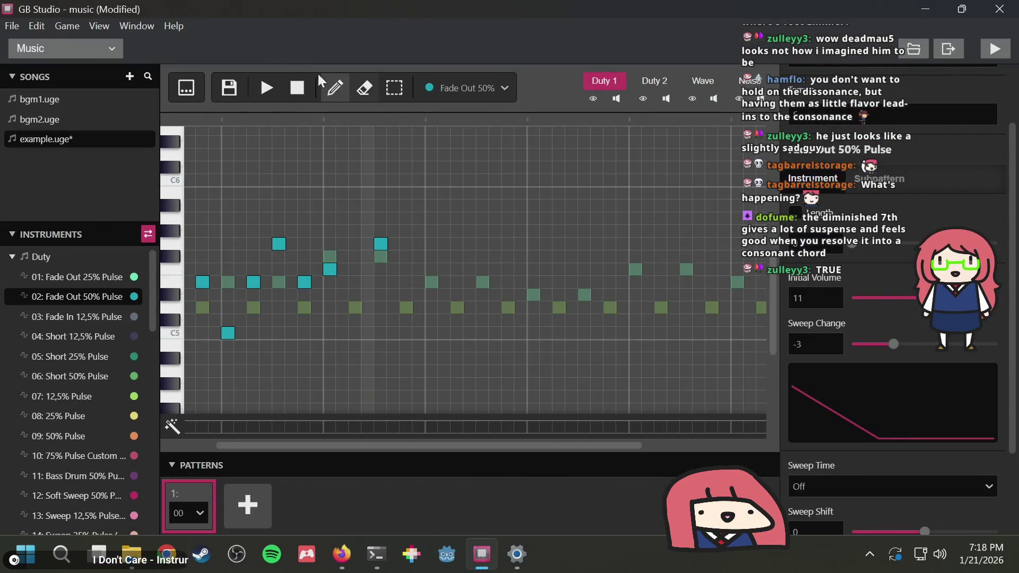
{"action": "left_click", "coordinate": [267, 87]}
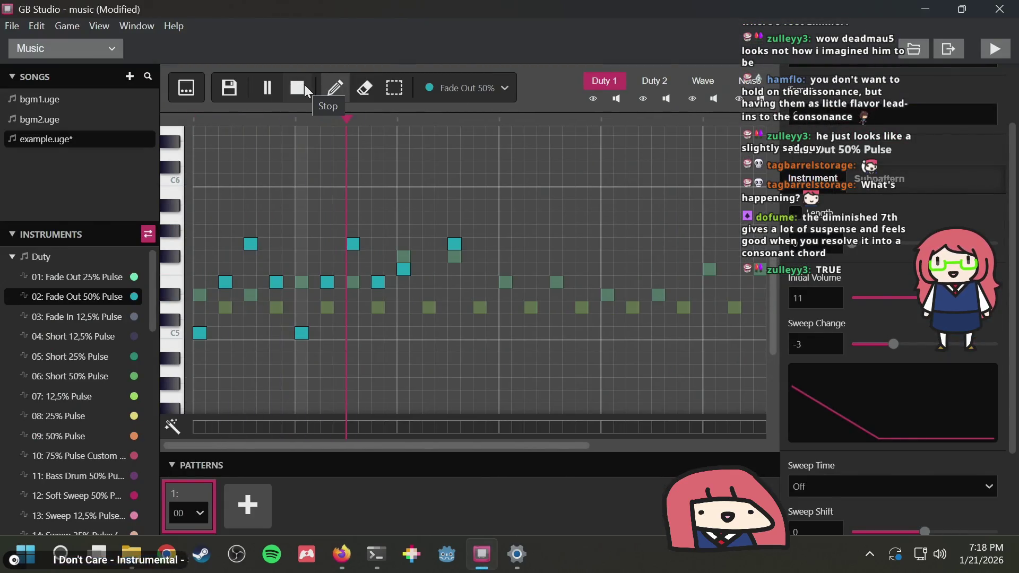
{"action": "left_click", "coordinate": [306, 92]}
{"action": "key", "text": "alt+Tab"}
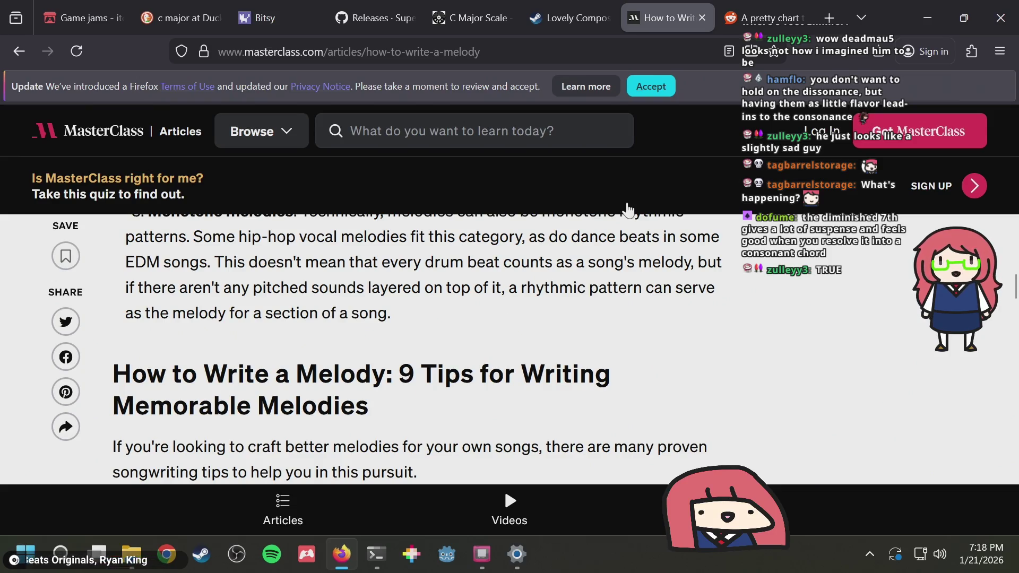
Read the early melody tips, highlighting 'chords' and the 'Write with a plan' tip
{"action": "scroll", "coordinate": [496, 297], "scroll_direction": "down", "scroll_amount": 2}
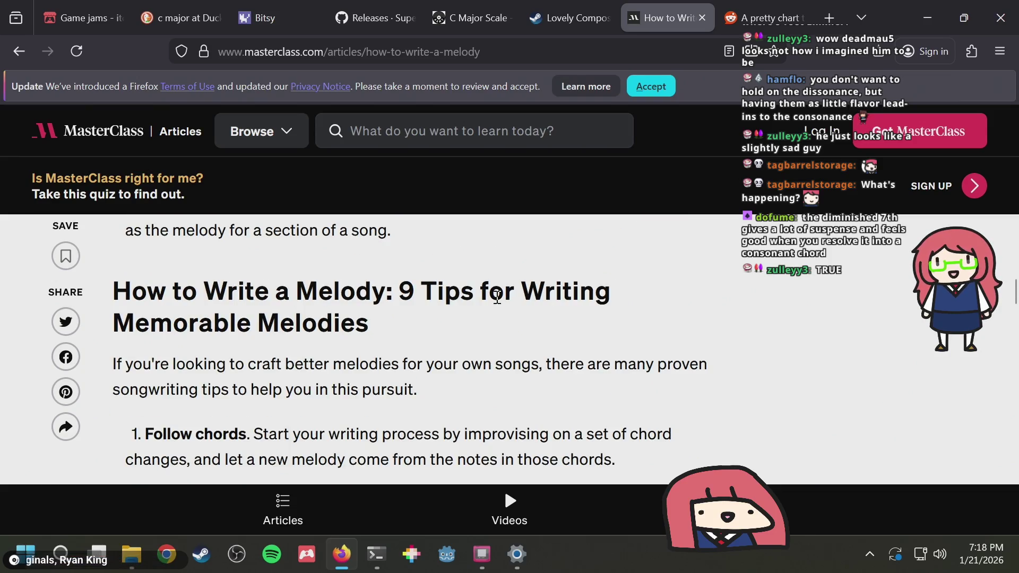
{"action": "scroll", "coordinate": [497, 297], "scroll_direction": "down", "scroll_amount": 4}
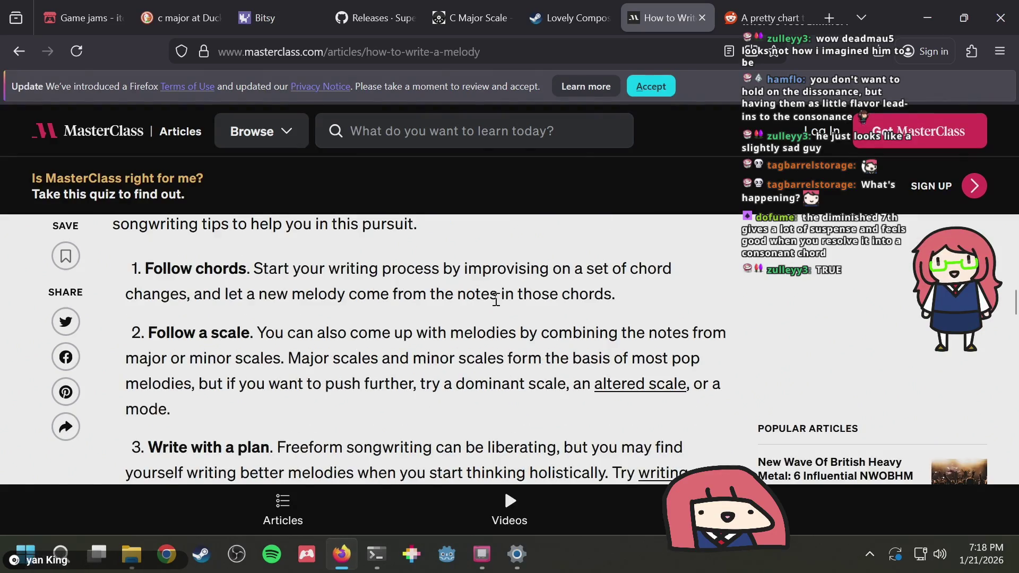
{"action": "left_click_drag", "start_coordinate": [197, 265], "coordinate": [244, 269]}
{"action": "left_click", "coordinate": [320, 268]}
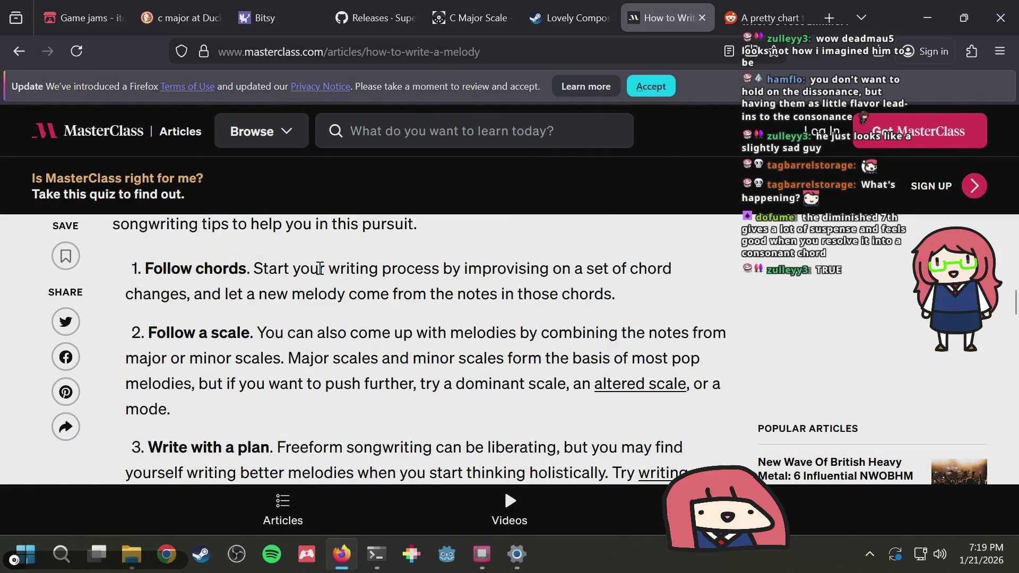
{"action": "scroll", "coordinate": [265, 339], "scroll_direction": "down", "scroll_amount": 4}
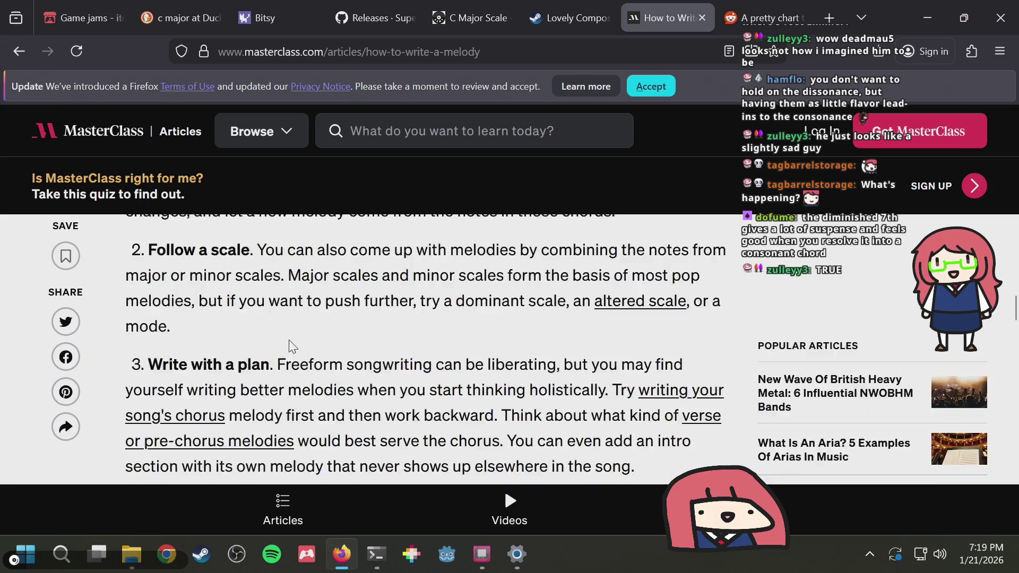
{"action": "left_click_drag", "start_coordinate": [146, 288], "coordinate": [275, 285]}
{"action": "left_click", "coordinate": [438, 262]}
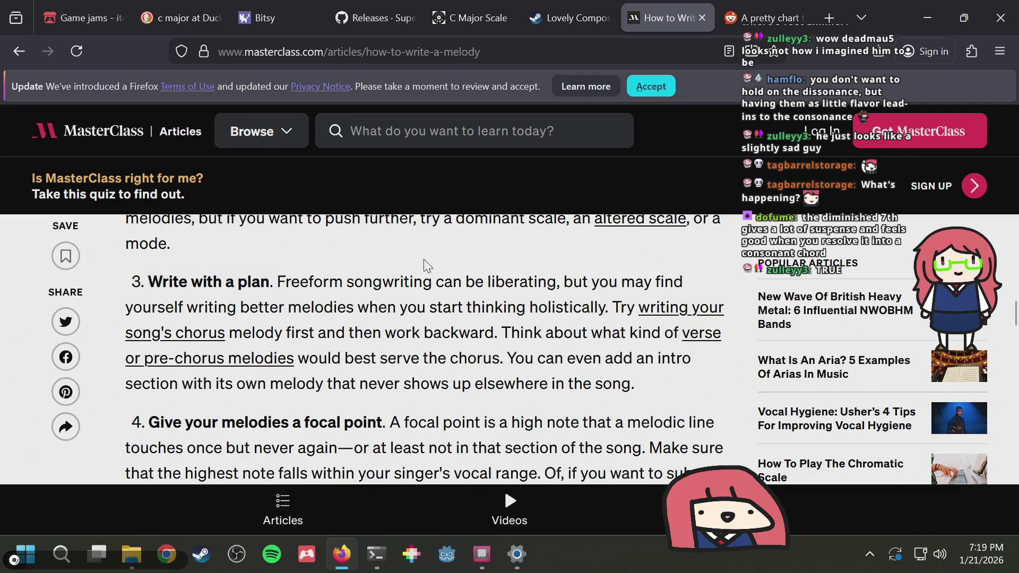
Highlight tip 4's definition of a focal point, then return to GB Studio
{"action": "scroll", "coordinate": [350, 324], "scroll_direction": "down", "scroll_amount": 2}
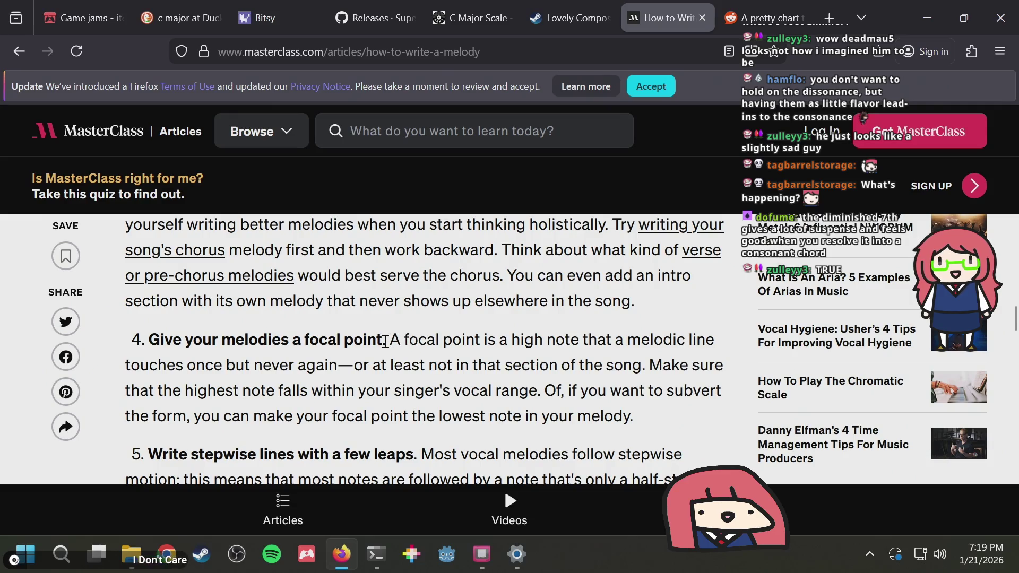
{"action": "left_click_drag", "start_coordinate": [404, 339], "coordinate": [565, 343]}
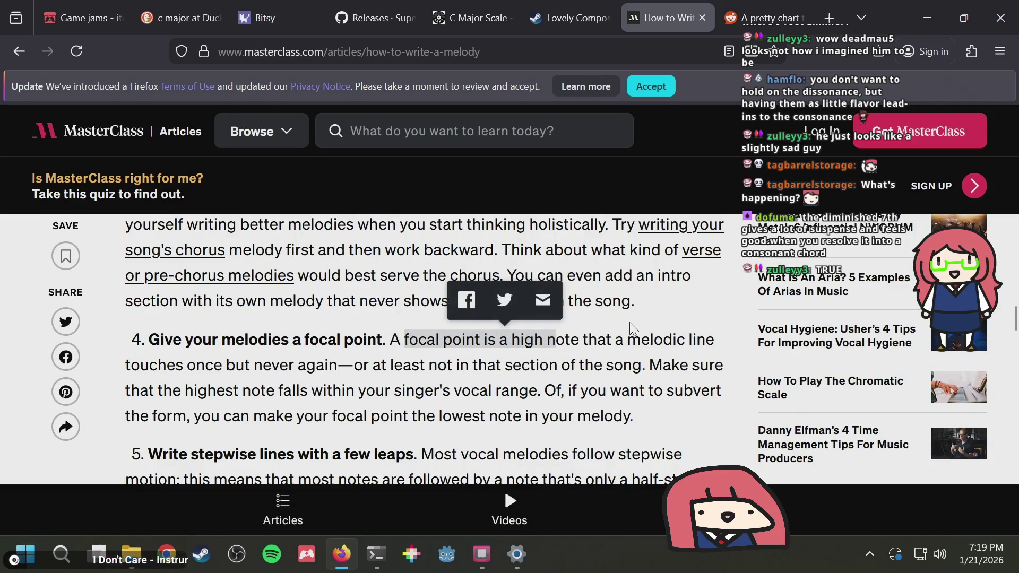
{"action": "left_click", "coordinate": [629, 345]}
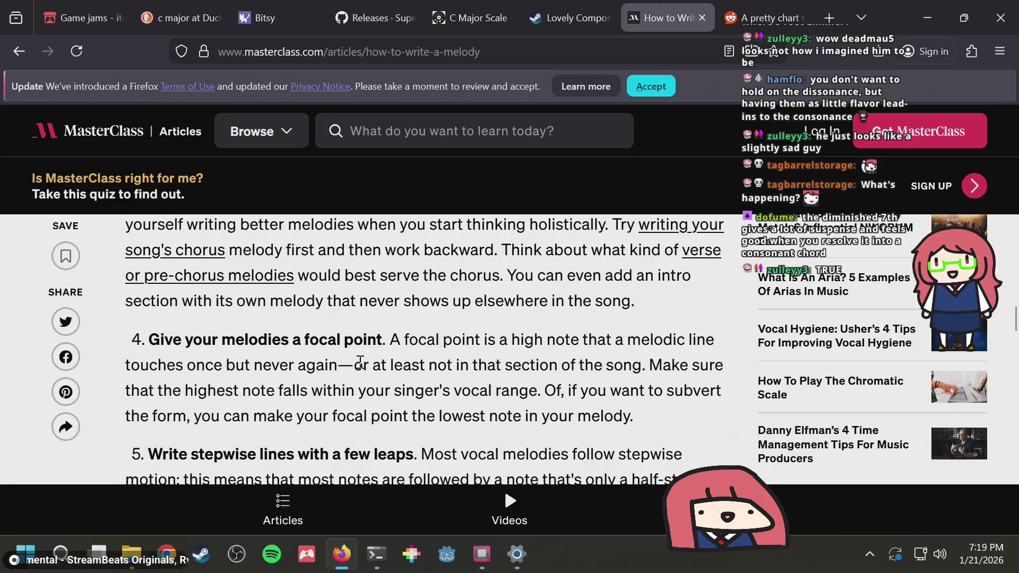
{"action": "key", "text": "alt+Tab"}
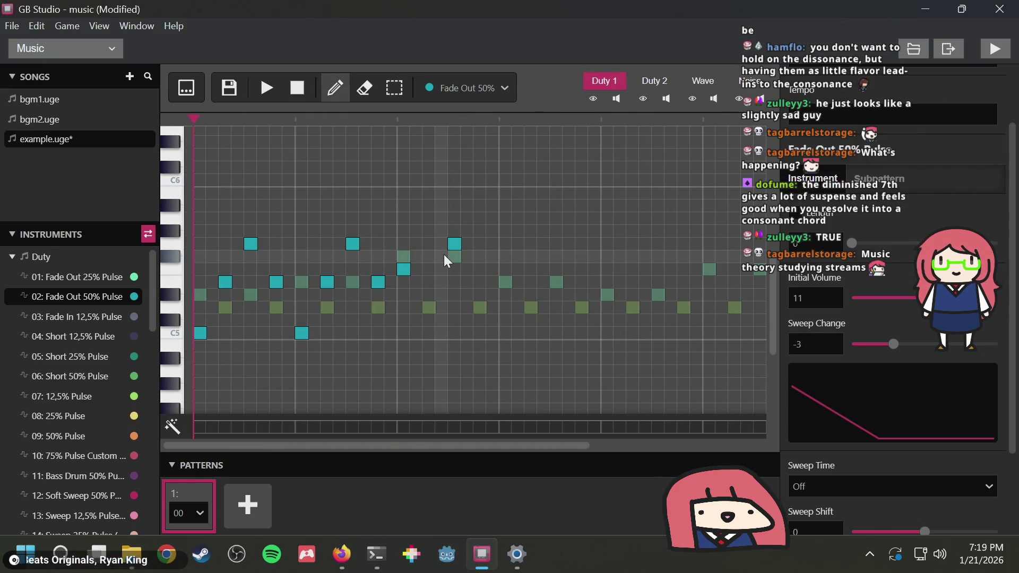
Replace the repeated high notes with a stepwise climb to one peak just below C6
{"action": "left_click", "coordinate": [455, 246]}
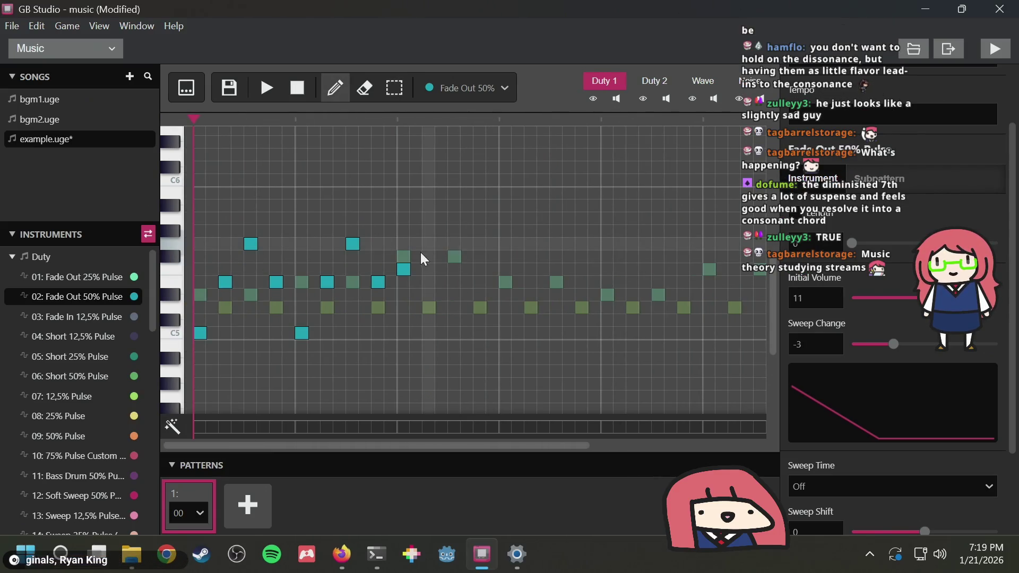
{"action": "left_click", "coordinate": [406, 269]}
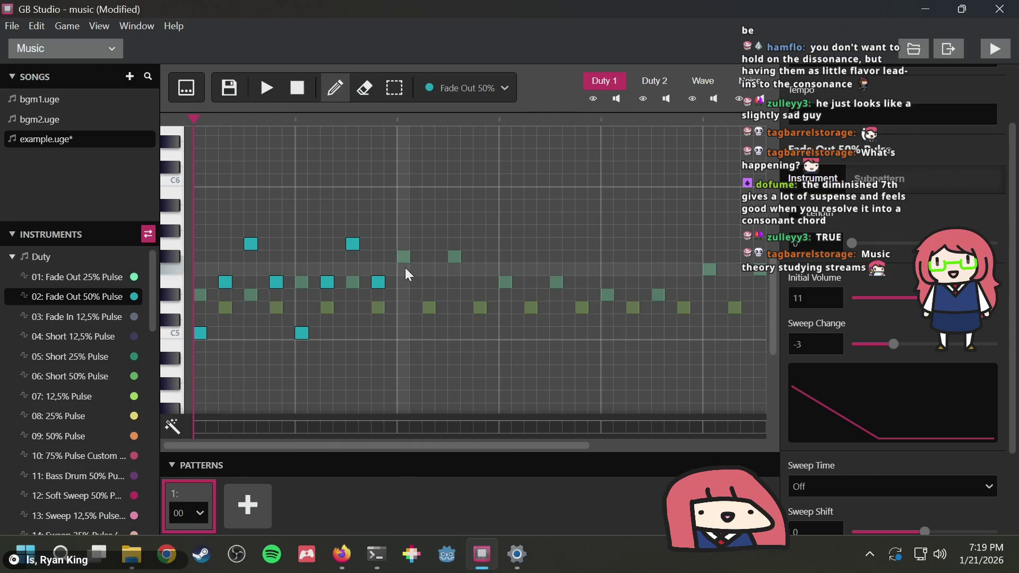
{"action": "left_click", "coordinate": [456, 193]}
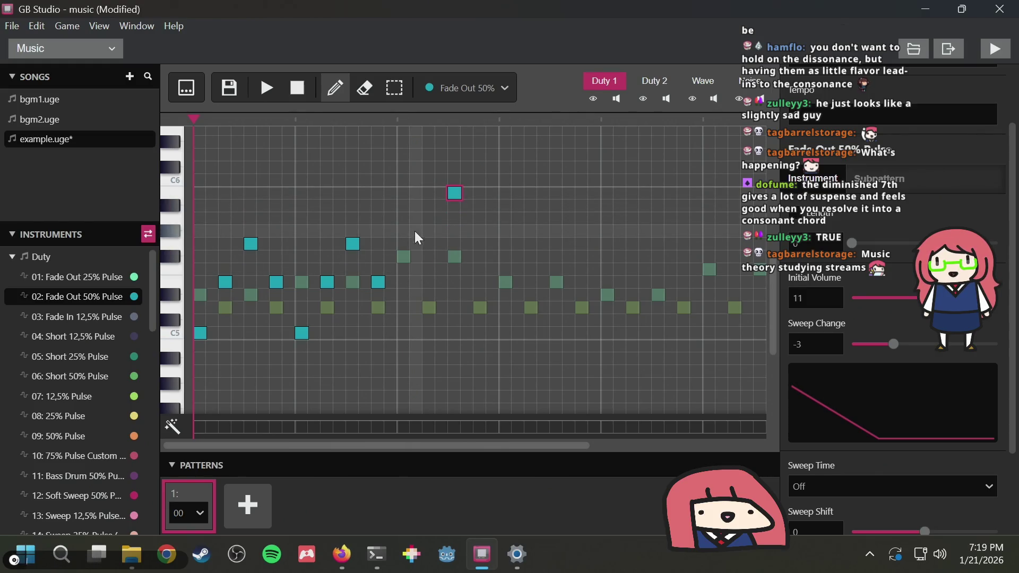
{"action": "left_click", "coordinate": [404, 268]}
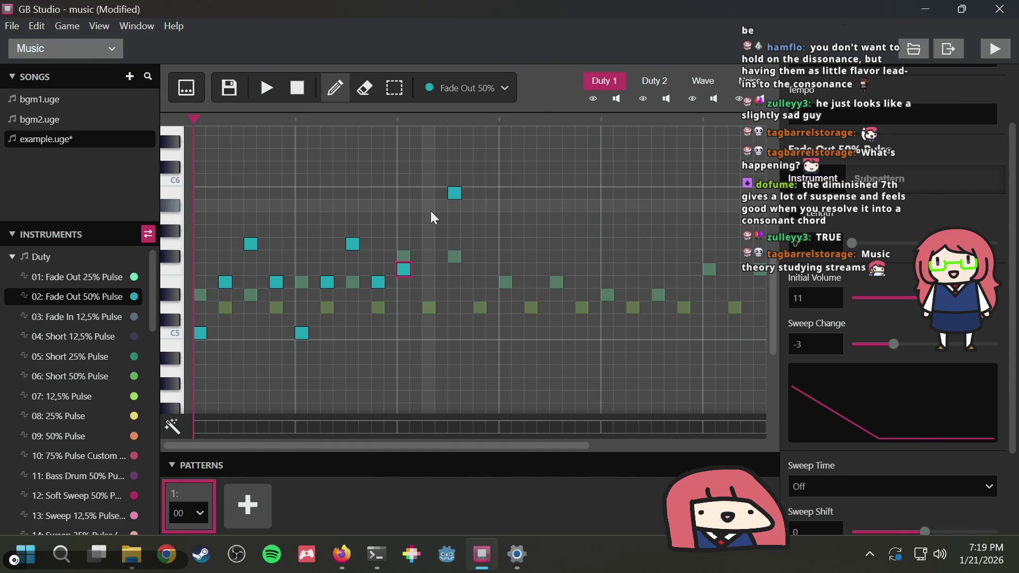
{"action": "left_click", "coordinate": [430, 218]}
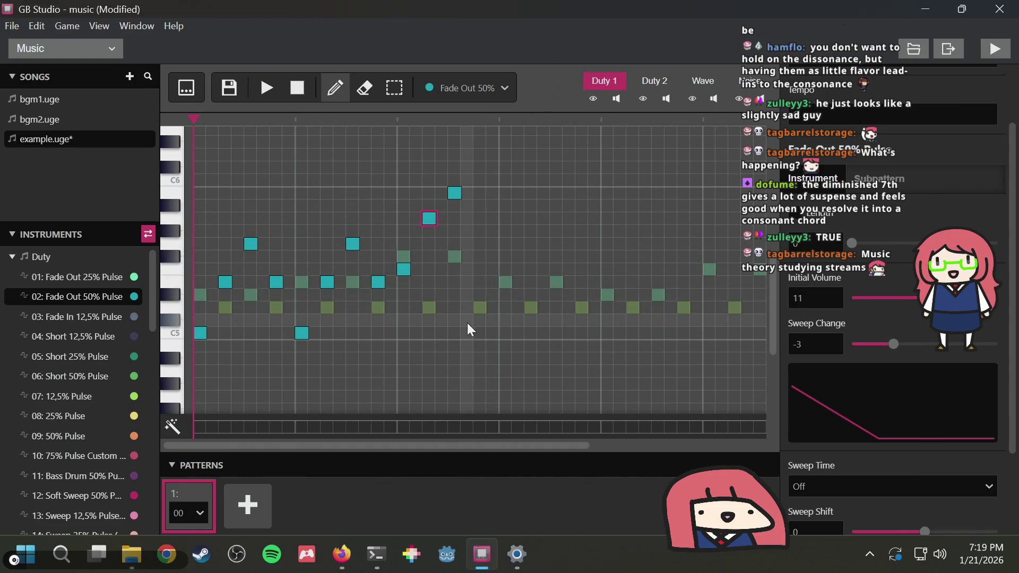
{"action": "left_click", "coordinate": [479, 283]}
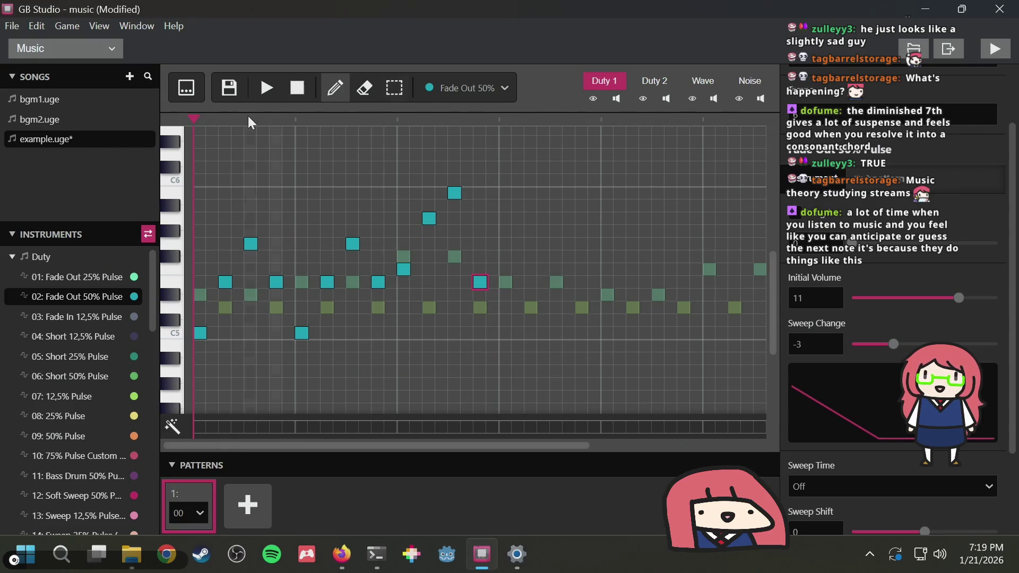
Play the revised melody several times to hear the new climb
{"action": "left_click", "coordinate": [268, 90]}
{"action": "left_click", "coordinate": [298, 89]}
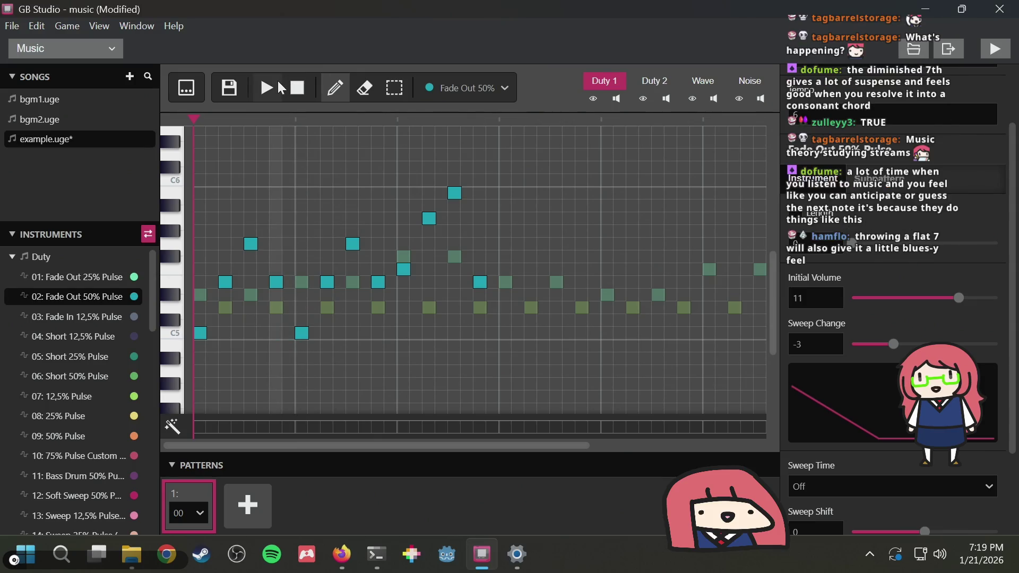
{"action": "left_click", "coordinate": [277, 89]}
{"action": "left_click", "coordinate": [307, 88]}
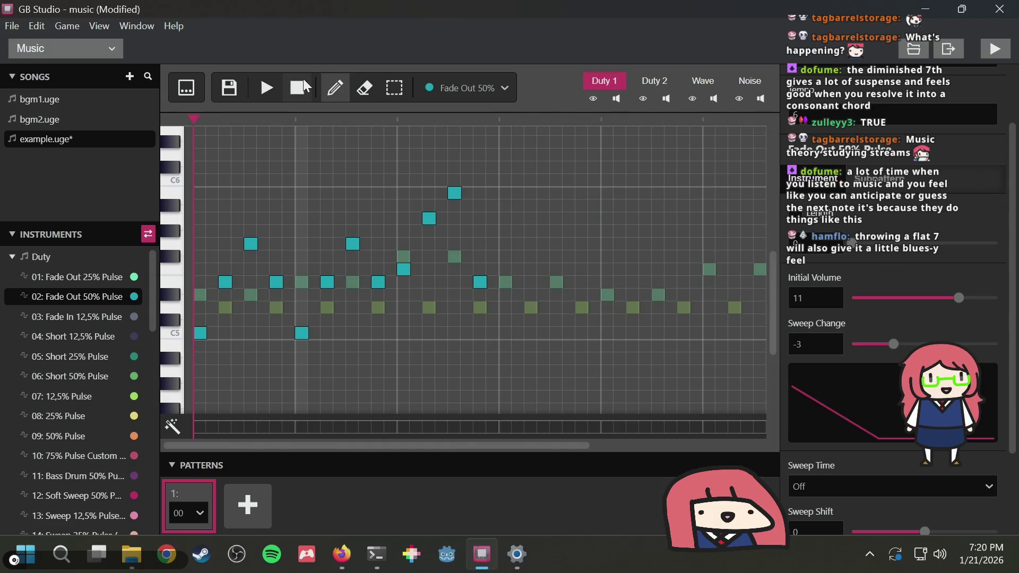
{"action": "left_click", "coordinate": [267, 87]}
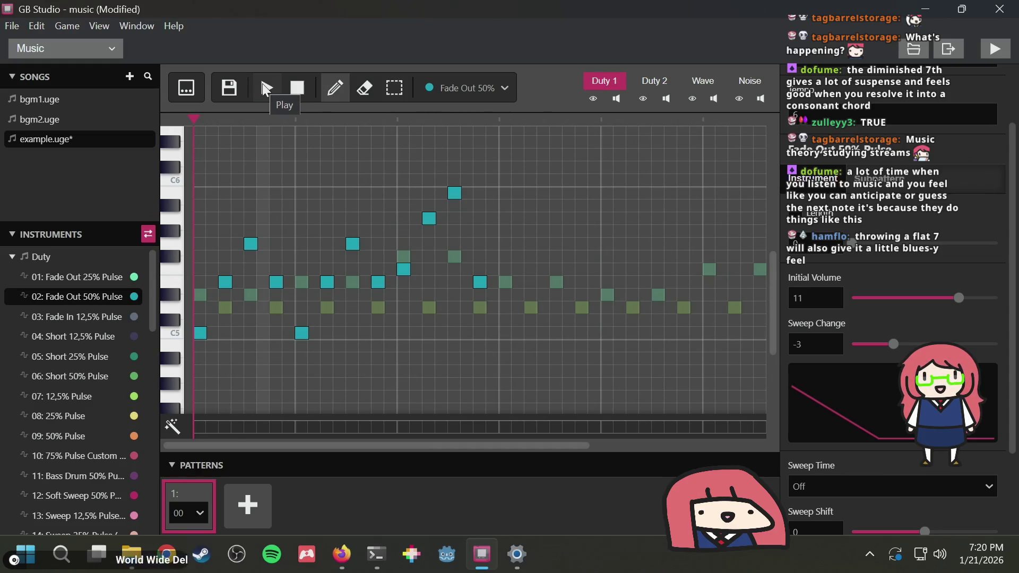
{"action": "left_click", "coordinate": [266, 89]}
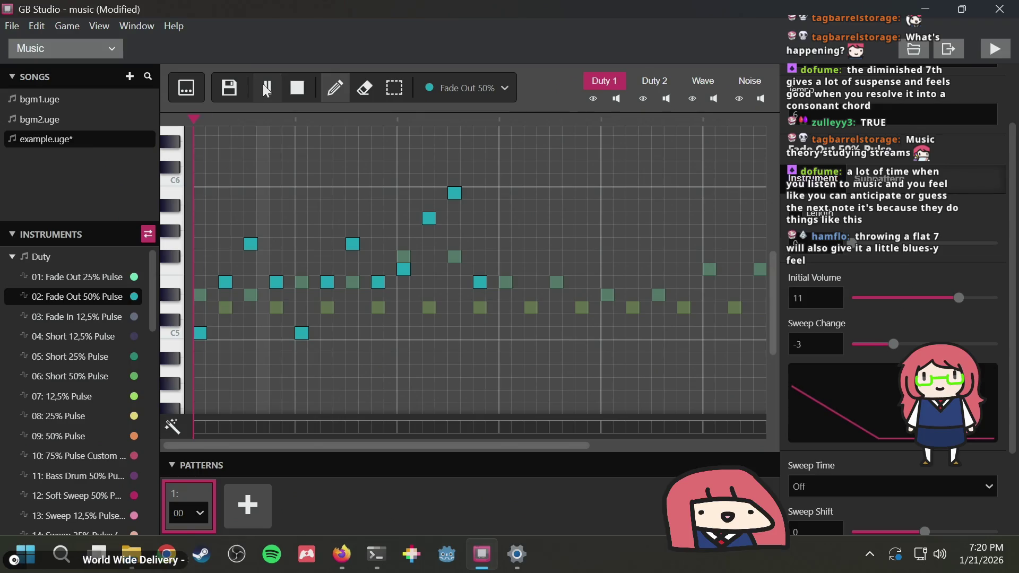
{"action": "left_click", "coordinate": [297, 90]}
Set the high peak note, remove the note after it, and return to the article
{"action": "left_click", "coordinate": [367, 192]}
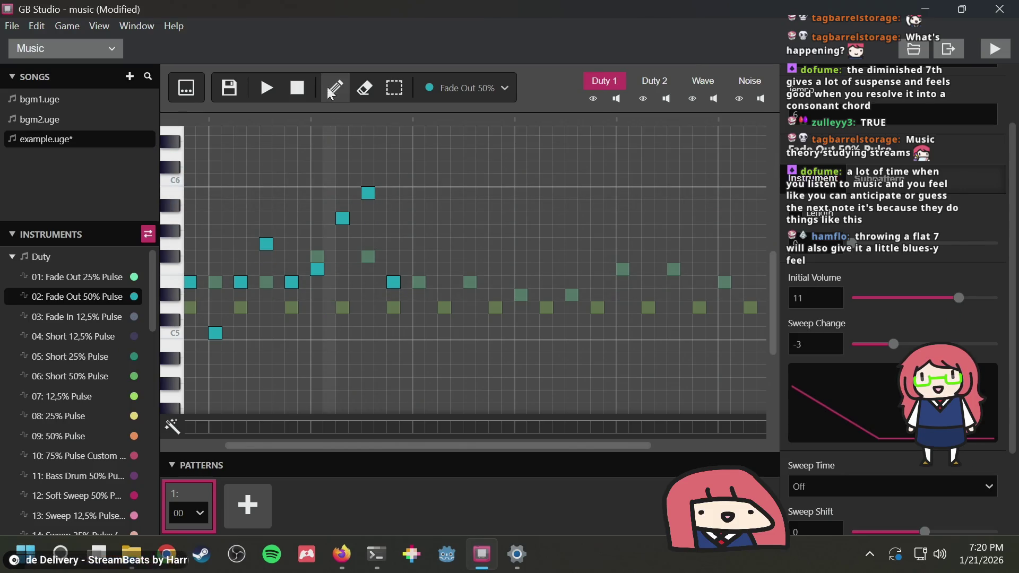
{"action": "left_click", "coordinate": [267, 89]}
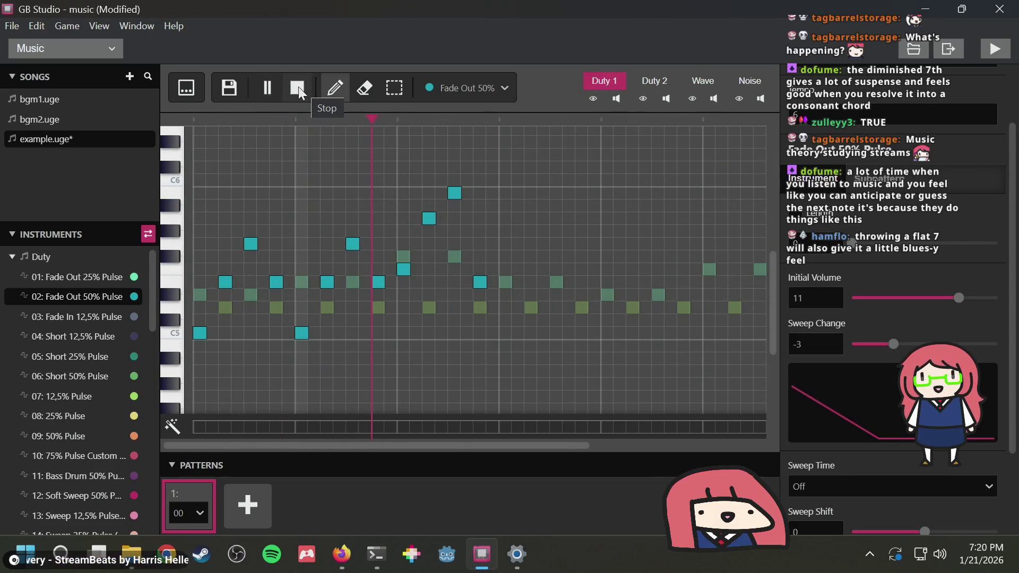
{"action": "left_click", "coordinate": [298, 88]}
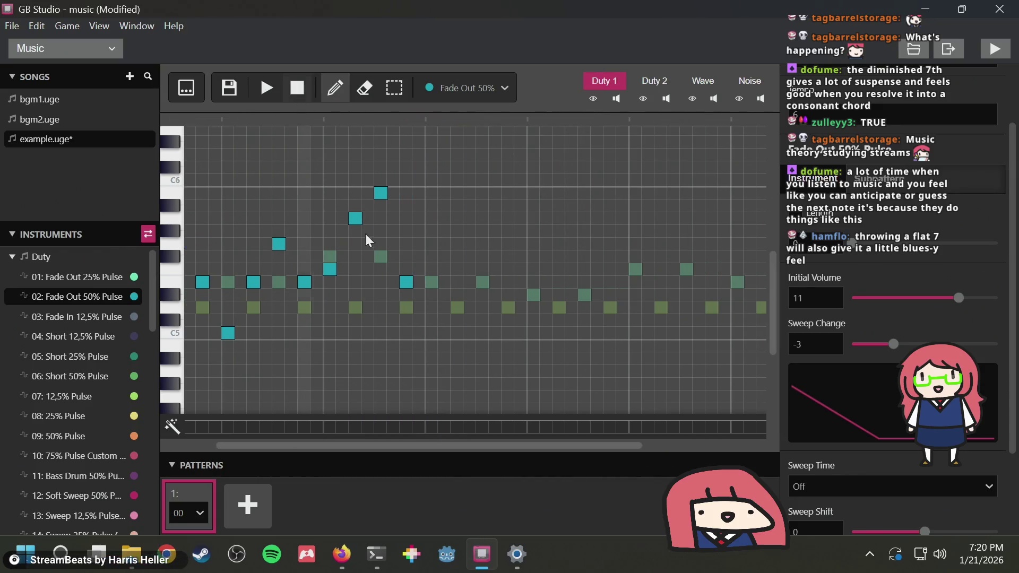
{"action": "left_click", "coordinate": [409, 285]}
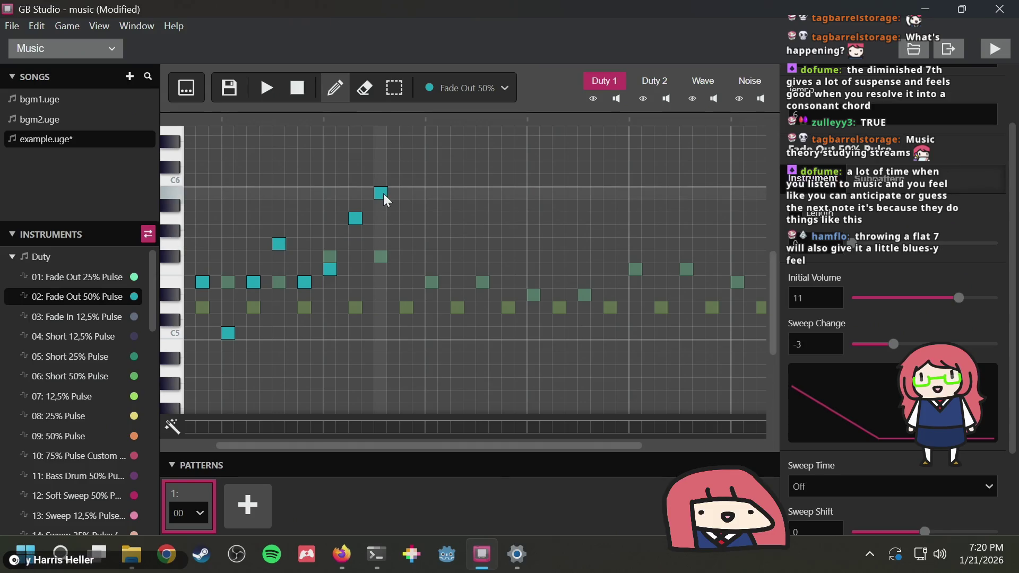
{"action": "key", "text": "alt+Tab"}
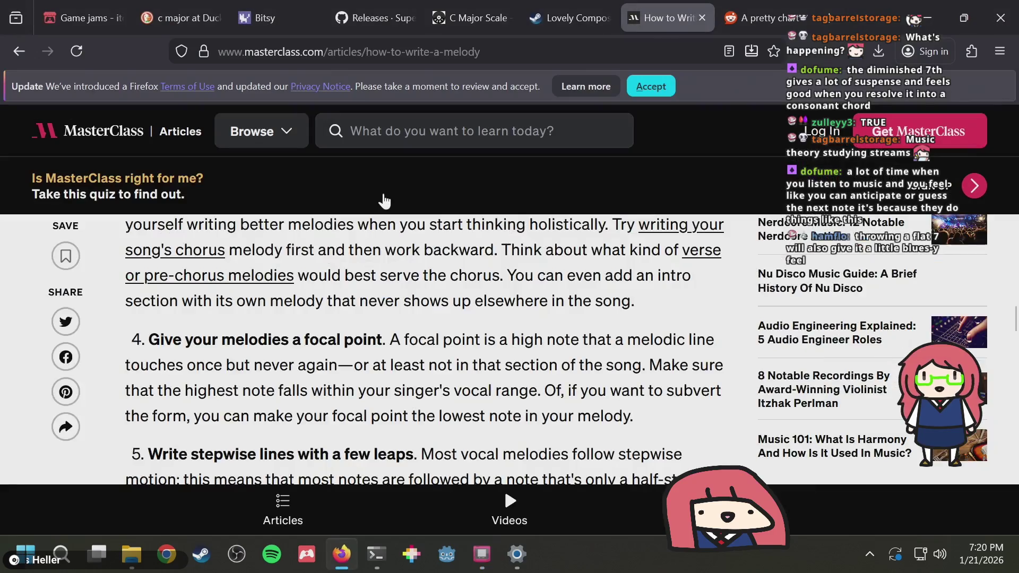
Look at the Music Intervals 101 chart tab, then return to the GB Studio piano roll
{"action": "key", "text": "ctrl+Tab"}
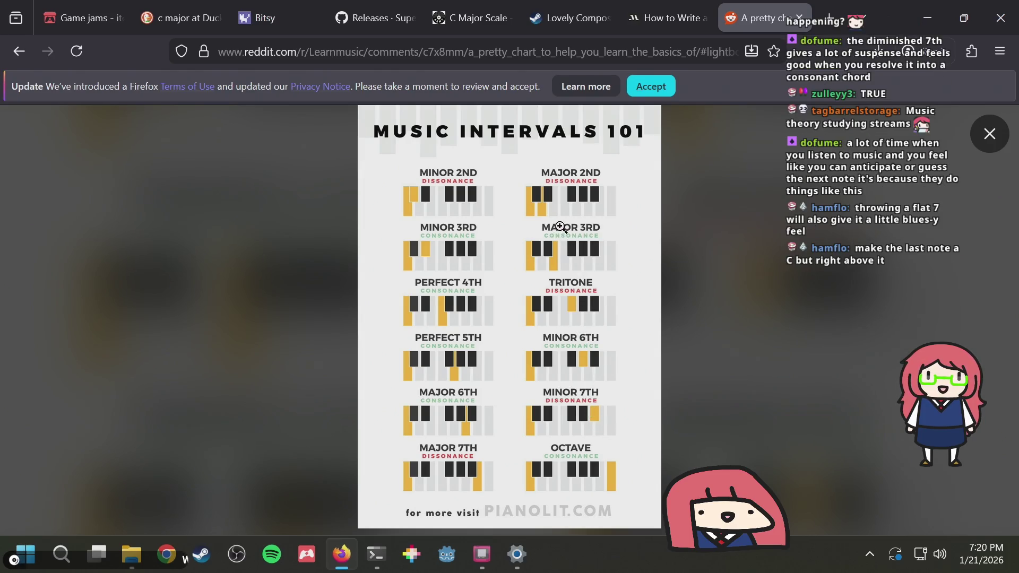
{"action": "key", "text": "alt+Tab"}
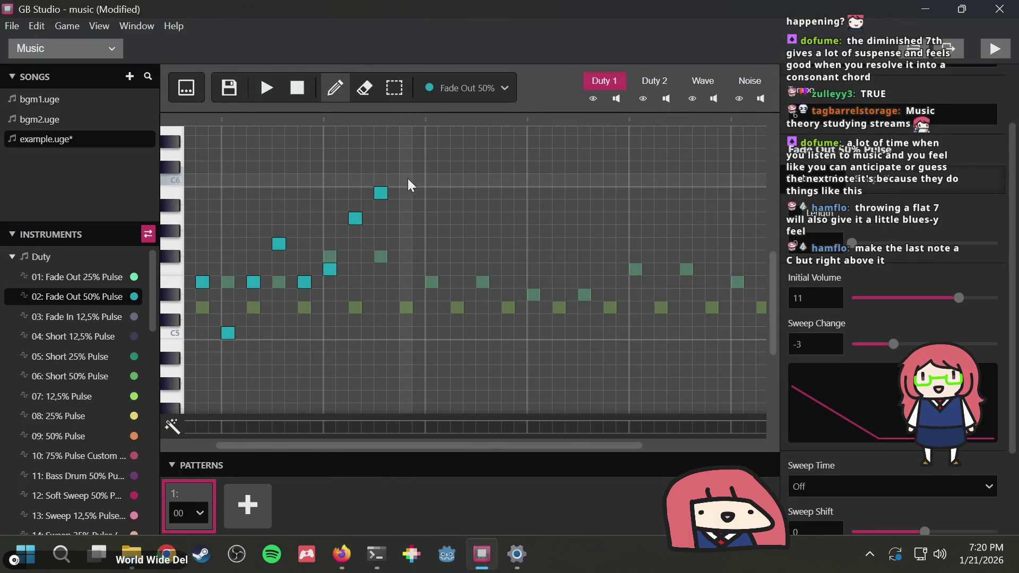
Add four notes after the peak, starting on C5 and alternating two pitches, and play them
{"action": "left_click", "coordinate": [269, 89]}
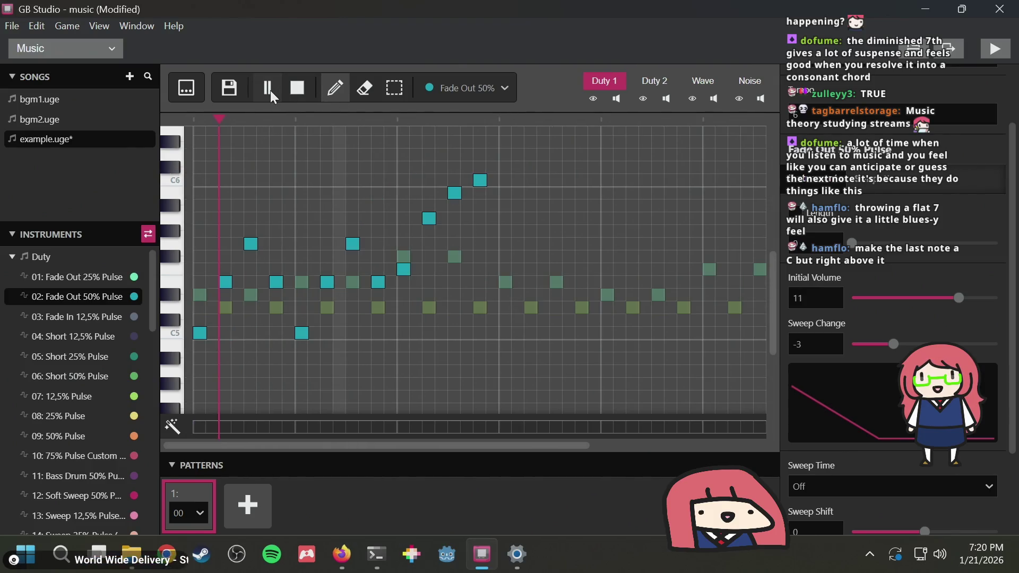
{"action": "left_click", "coordinate": [302, 88]}
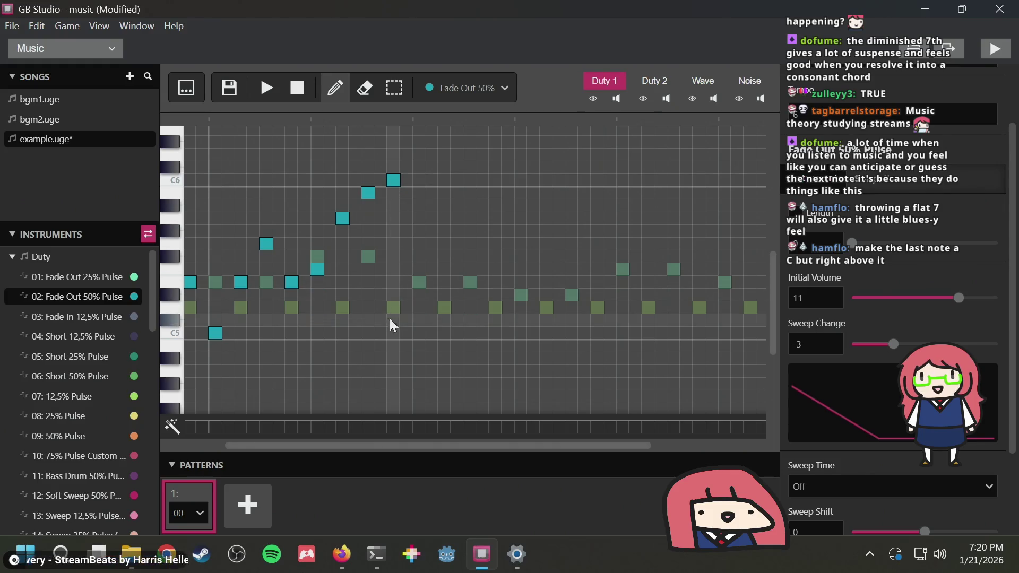
{"action": "left_click", "coordinate": [424, 246]}
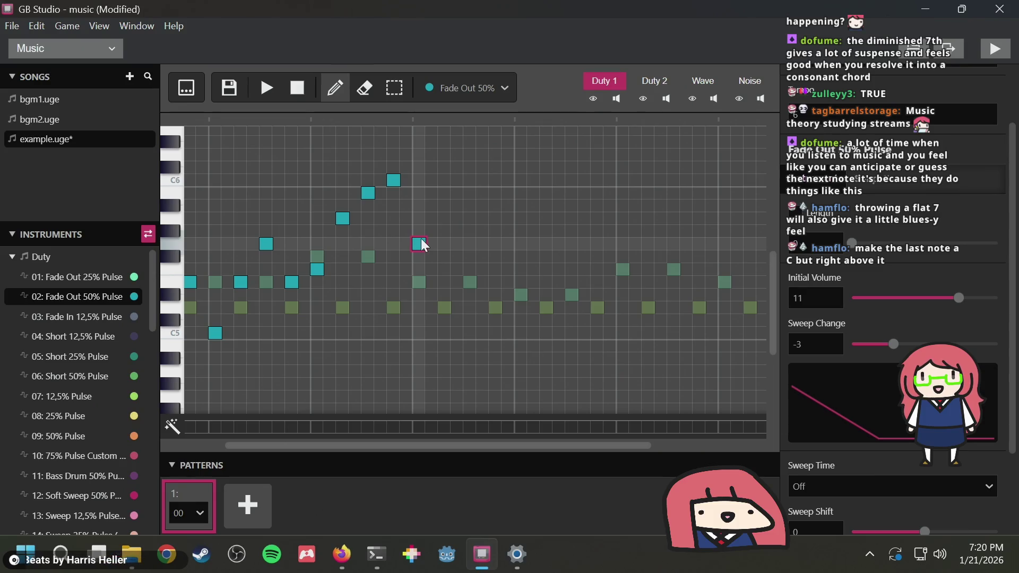
{"action": "scroll", "coordinate": [432, 283], "scroll_direction": "left", "scroll_amount": 3}
{"action": "left_click", "coordinate": [503, 334]}
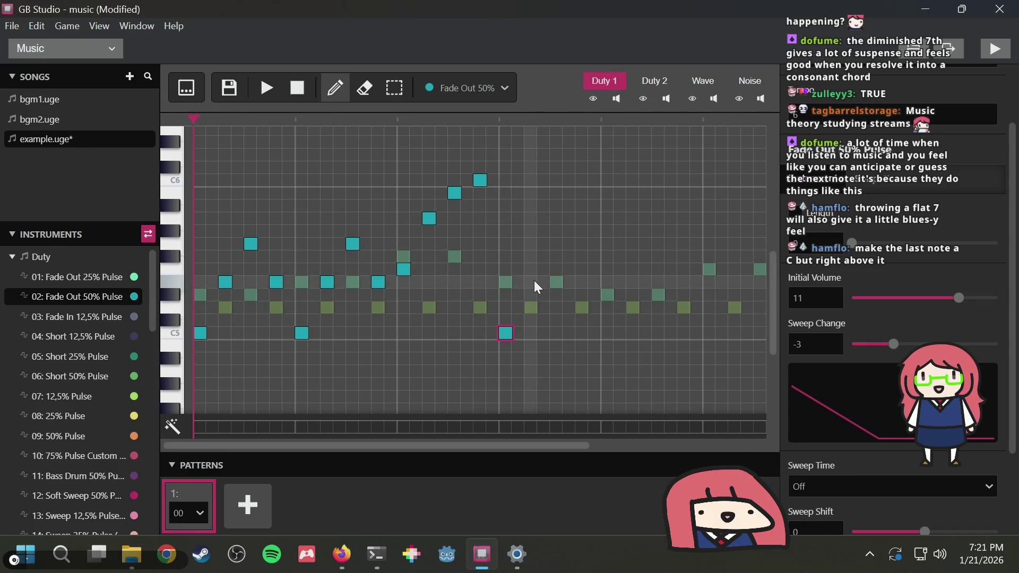
{"action": "left_click", "coordinate": [534, 282]}
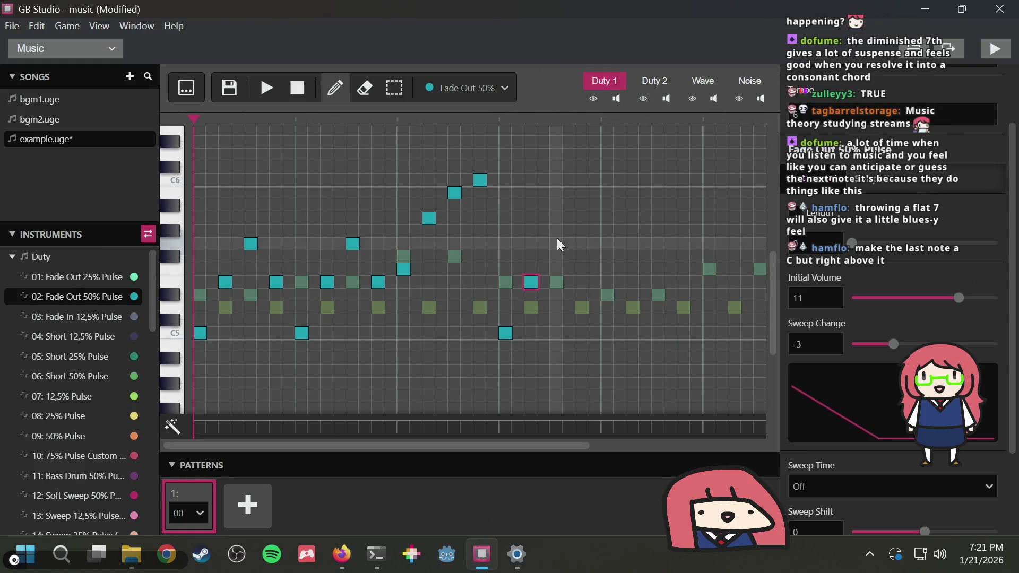
{"action": "left_click", "coordinate": [557, 242]}
{"action": "left_click", "coordinate": [581, 281]}
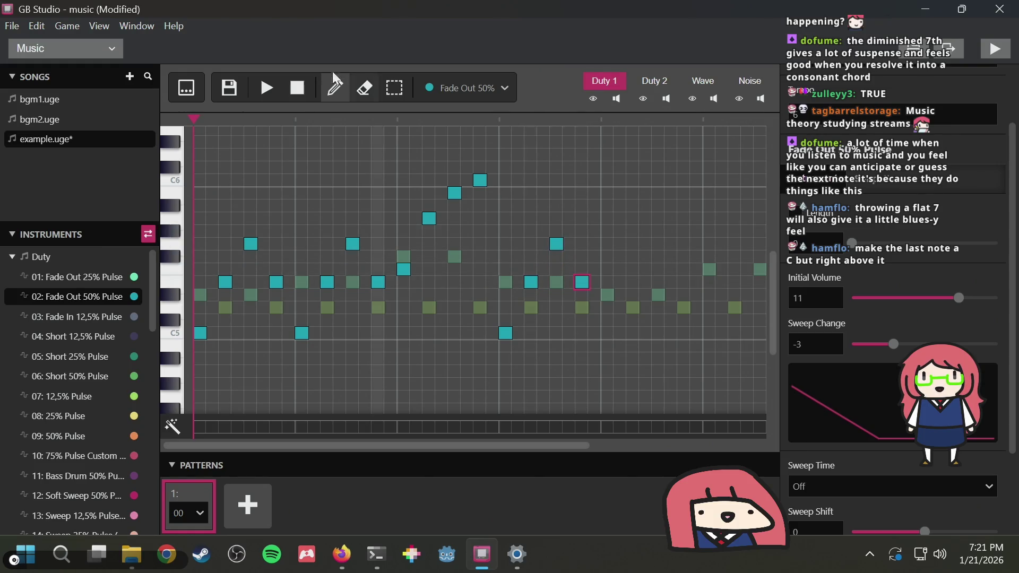
{"action": "left_click", "coordinate": [273, 87]}
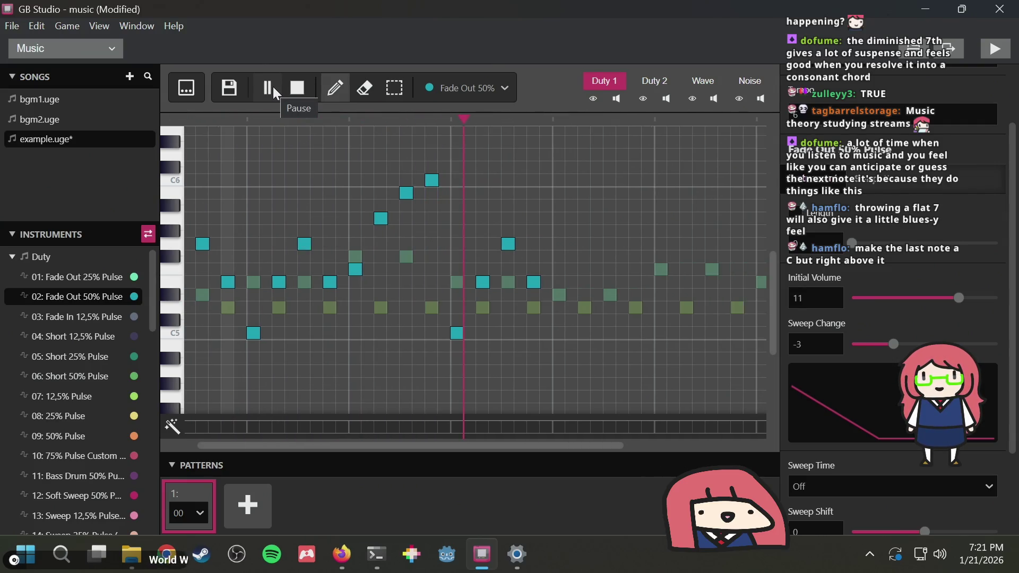
{"action": "left_click", "coordinate": [273, 87]}
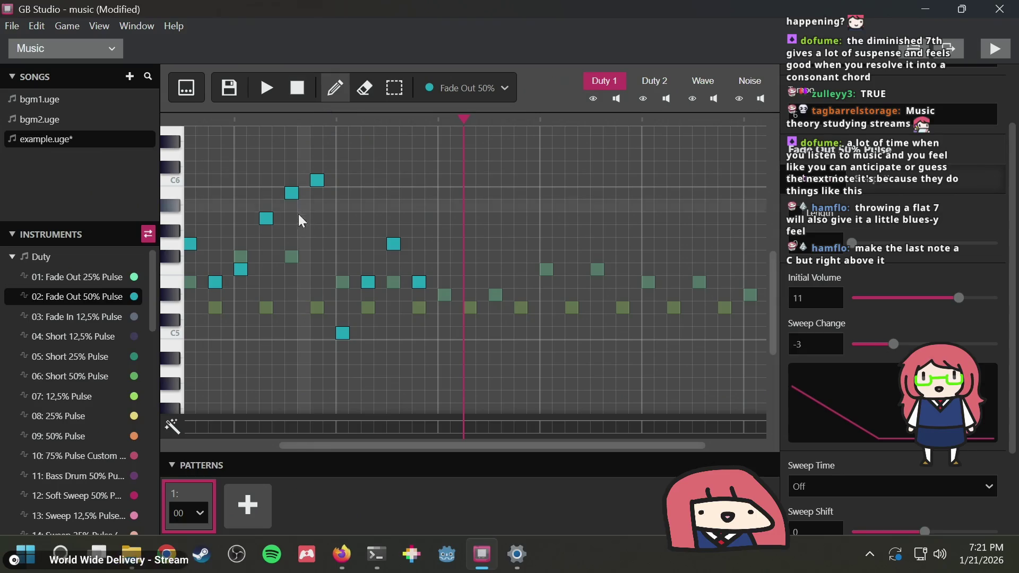
Replace the stray C5 with a higher note, replay the melody, and switch to Firefox
{"action": "left_click", "coordinate": [344, 332]}
{"action": "key", "text": "3"}
{"action": "scroll", "coordinate": [348, 258], "scroll_direction": "left", "scroll_amount": 3}
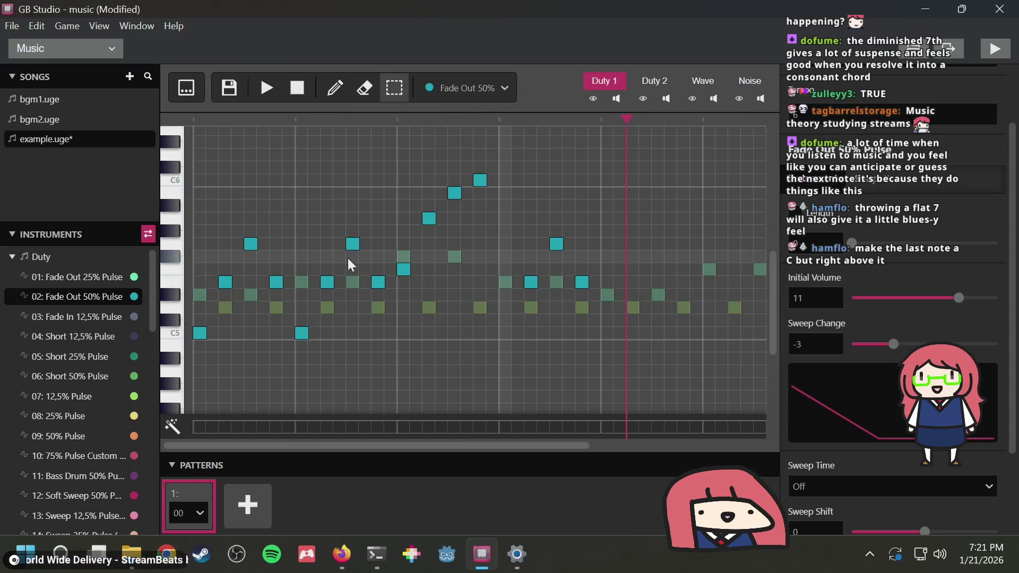
{"action": "key", "text": "1"}
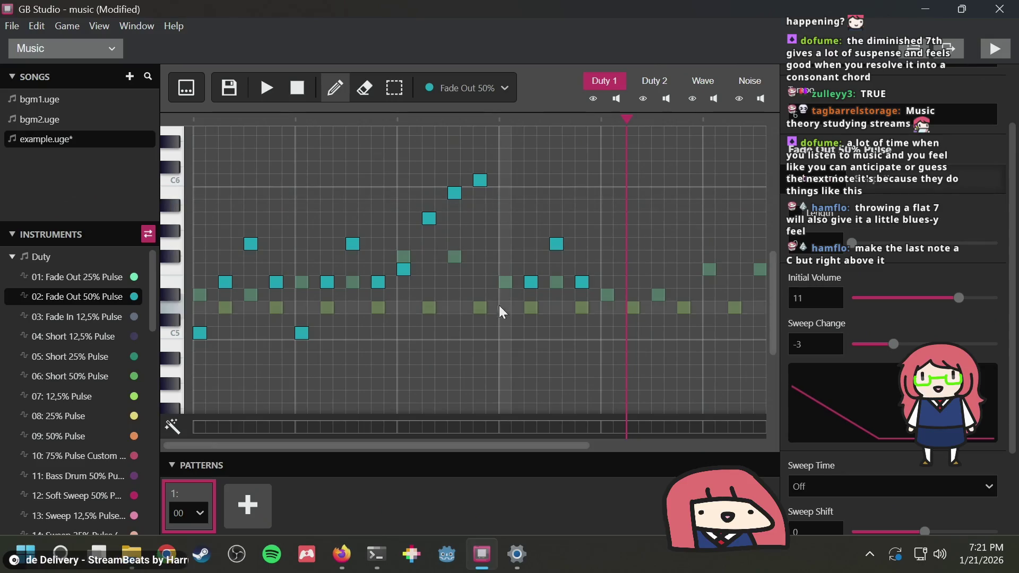
{"action": "left_click", "coordinate": [505, 268]}
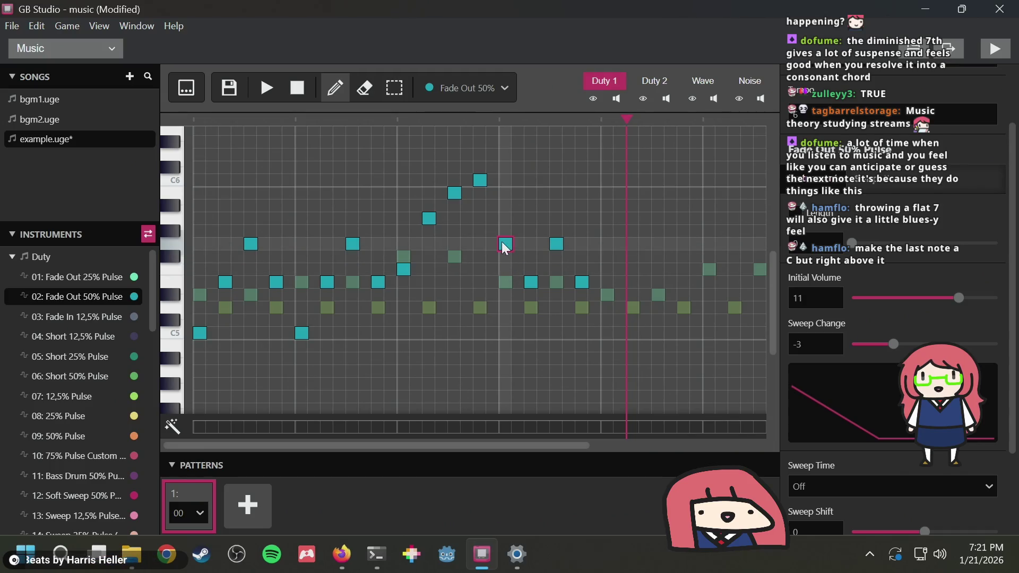
{"action": "key", "text": "space"}
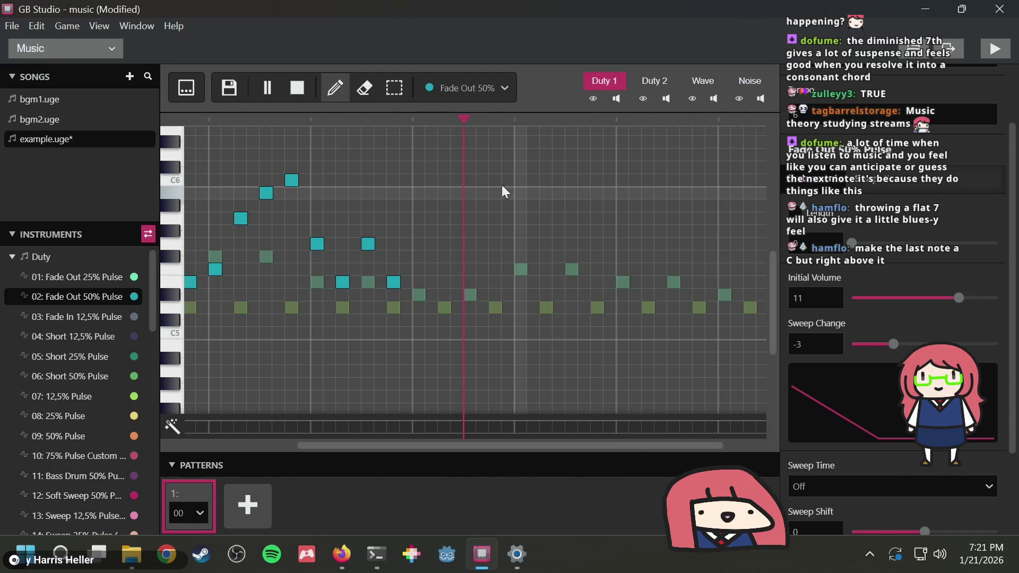
{"action": "left_click", "coordinate": [267, 87]}
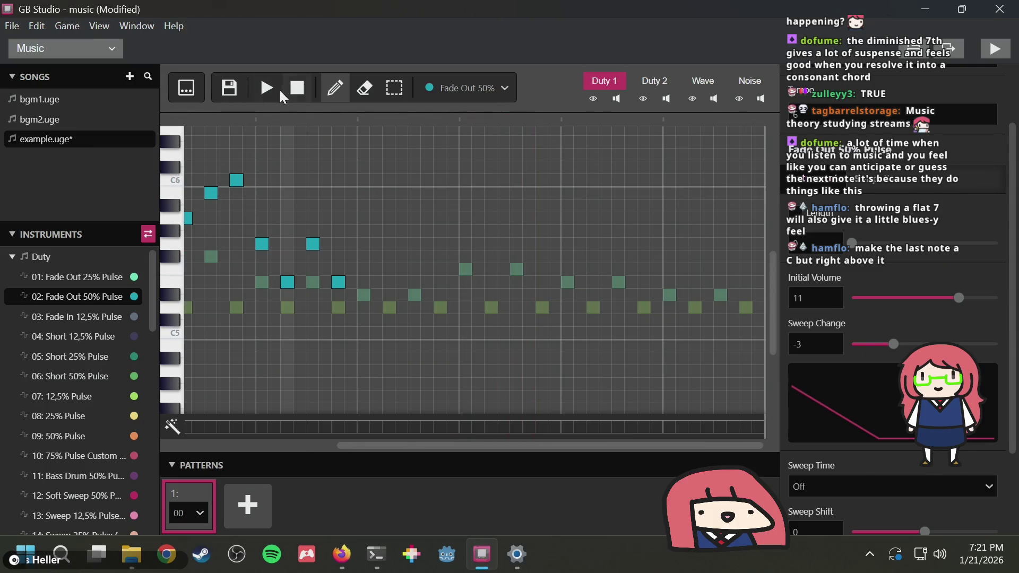
{"action": "left_click", "coordinate": [269, 92]}
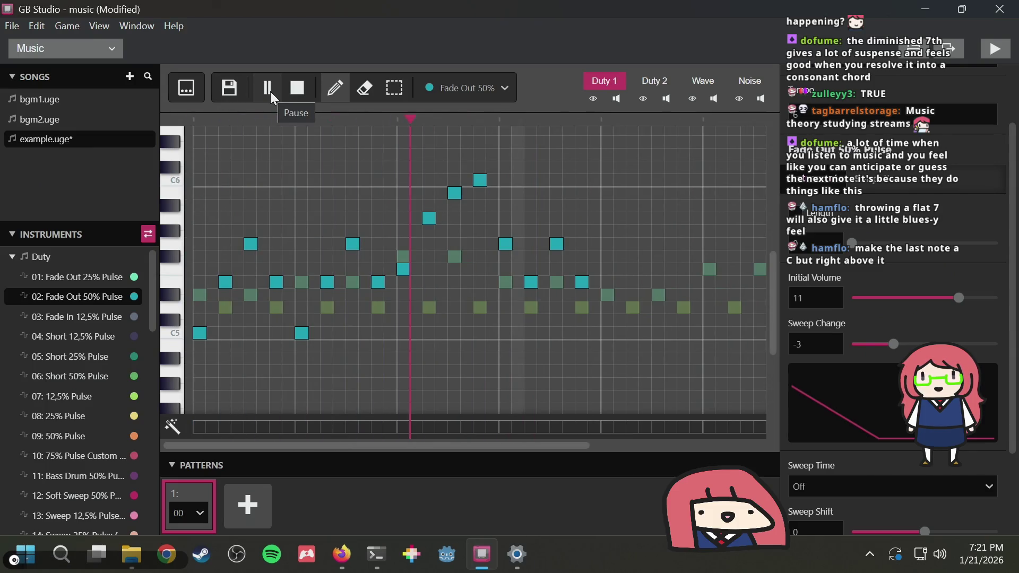
{"action": "left_click", "coordinate": [269, 91]}
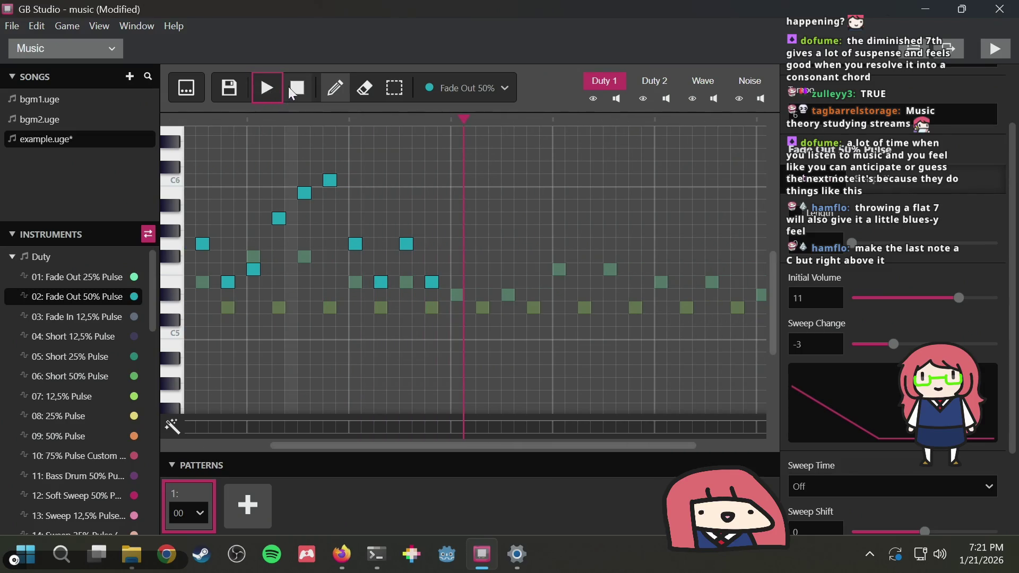
{"action": "scroll", "coordinate": [460, 209], "scroll_direction": "left", "scroll_amount": 3}
{"action": "key", "text": "alt+Tab"}
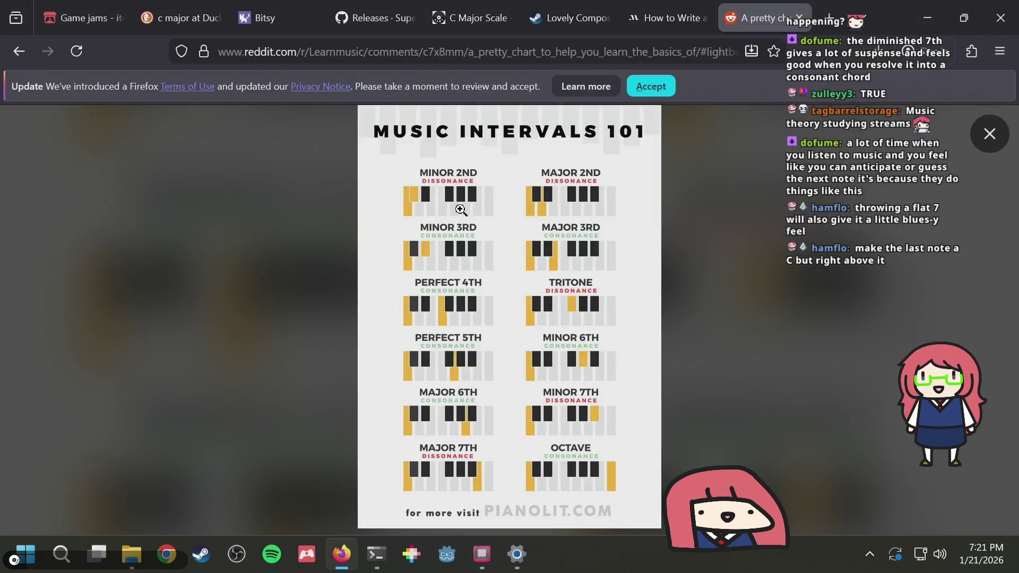
Scroll through MasterClass tips 4–6 on stepwise lines and repeating phrases, then return to GB Studio
{"action": "left_click", "coordinate": [653, 20]}
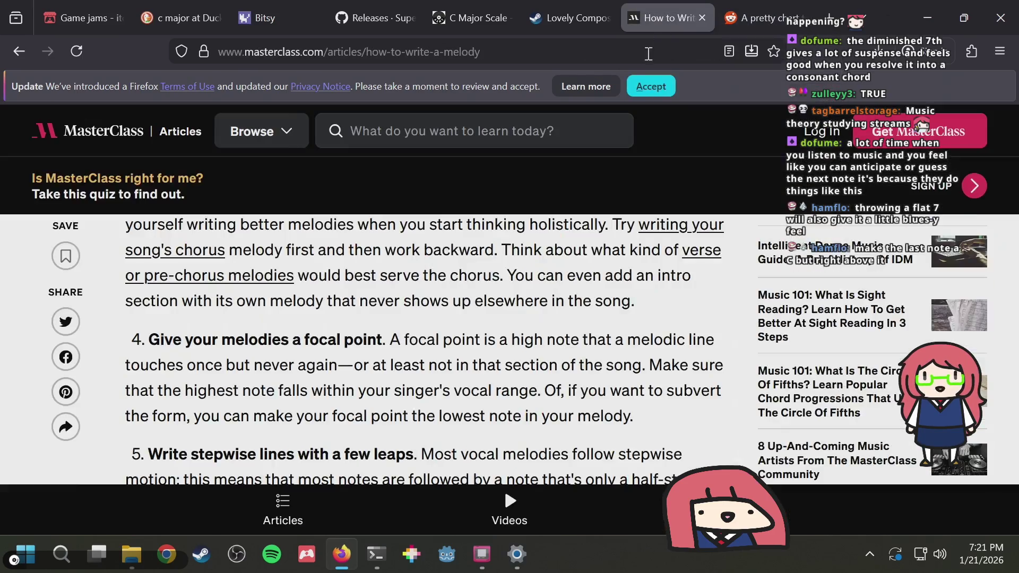
{"action": "scroll", "coordinate": [514, 297], "scroll_direction": "down", "scroll_amount": 3}
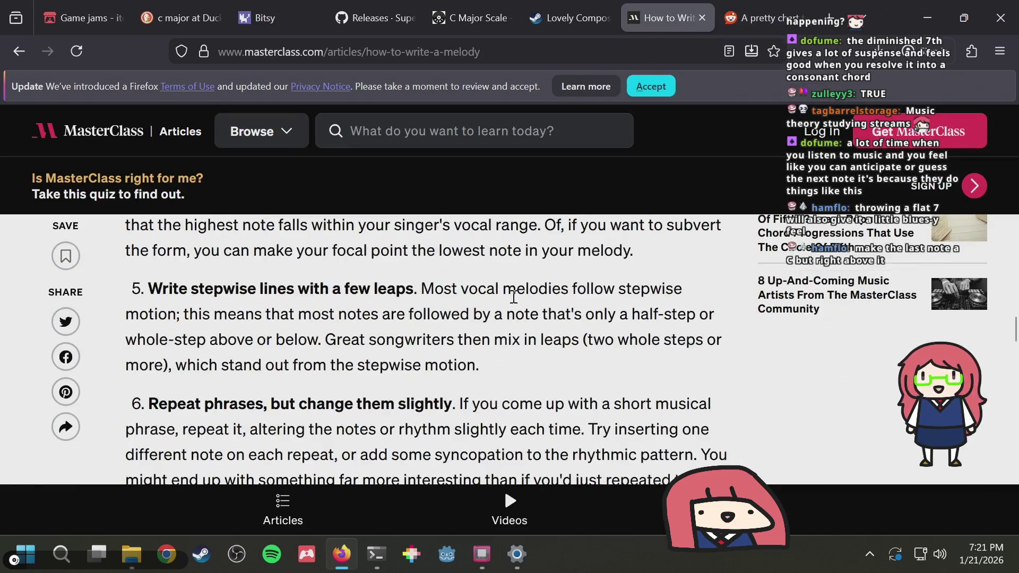
{"action": "scroll", "coordinate": [510, 296], "scroll_direction": "up", "scroll_amount": 2}
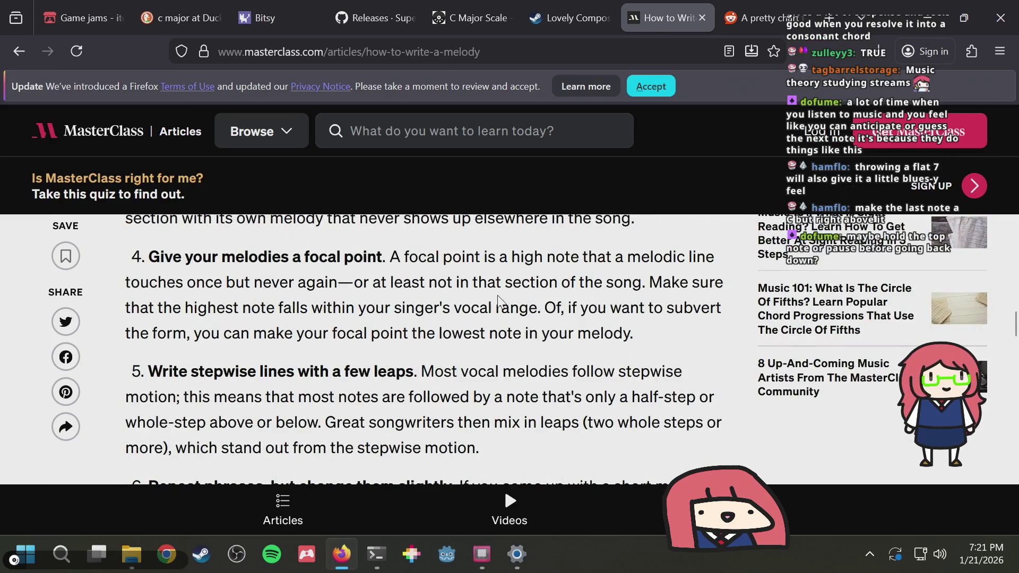
{"action": "key", "text": "alt+Tab"}
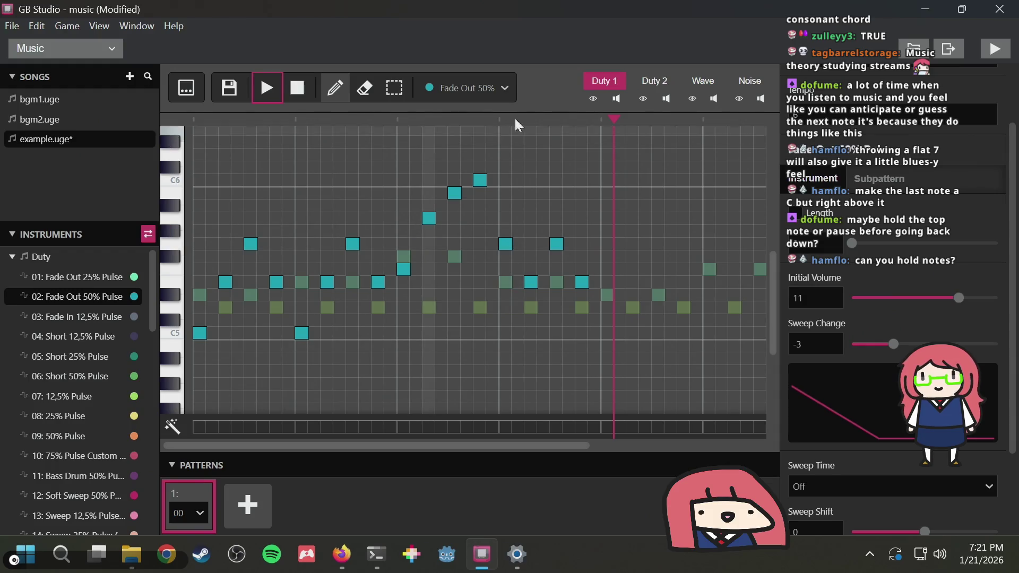
On the Wave channel, add a 50% Pulse note at the melody's peak
{"action": "scroll", "coordinate": [97, 318], "scroll_direction": "down", "scroll_amount": 10}
{"action": "scroll", "coordinate": [62, 355], "scroll_direction": "up", "scroll_amount": 5}
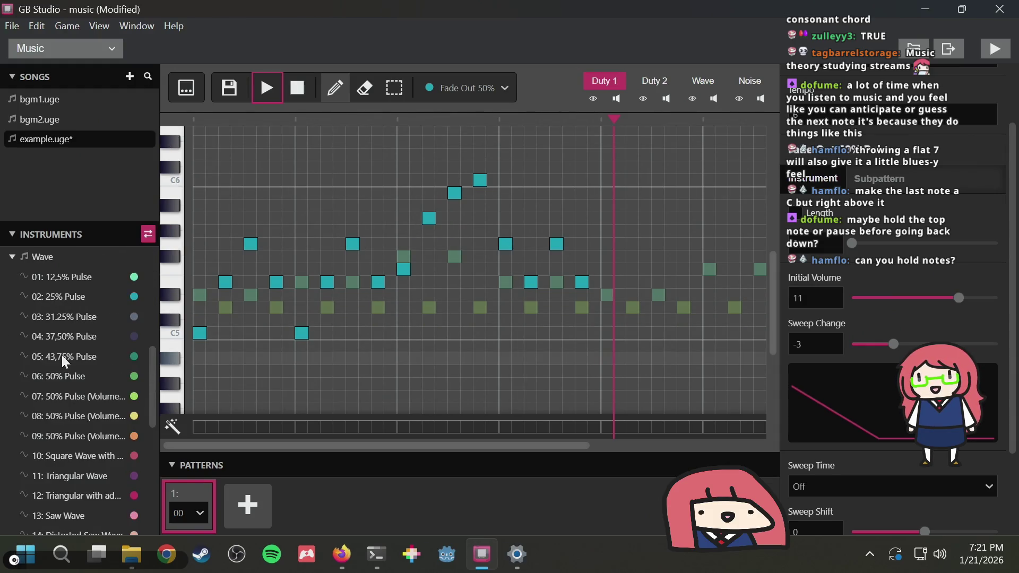
{"action": "left_click", "coordinate": [695, 79]}
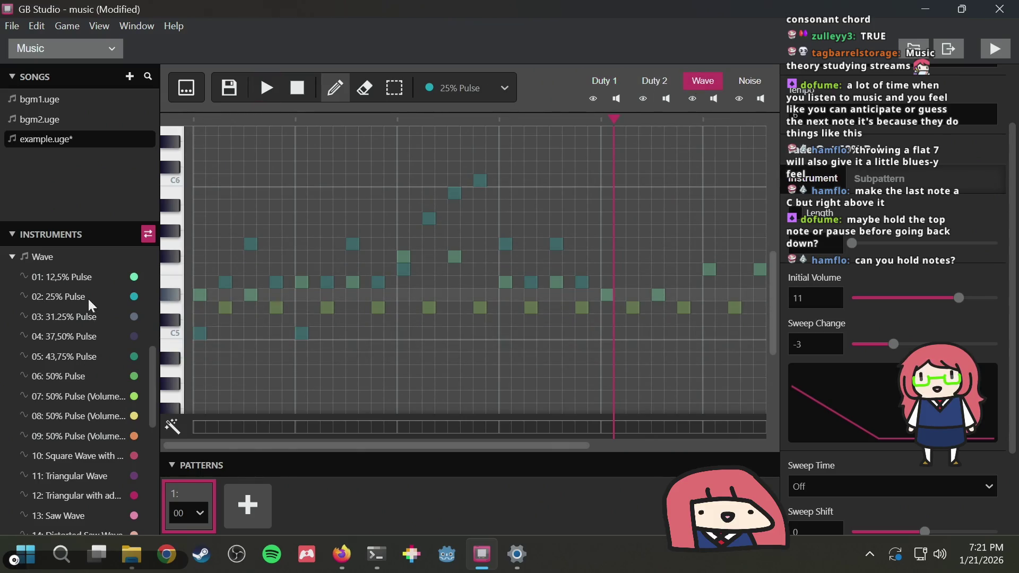
{"action": "scroll", "coordinate": [85, 287], "scroll_direction": "down", "scroll_amount": 6}
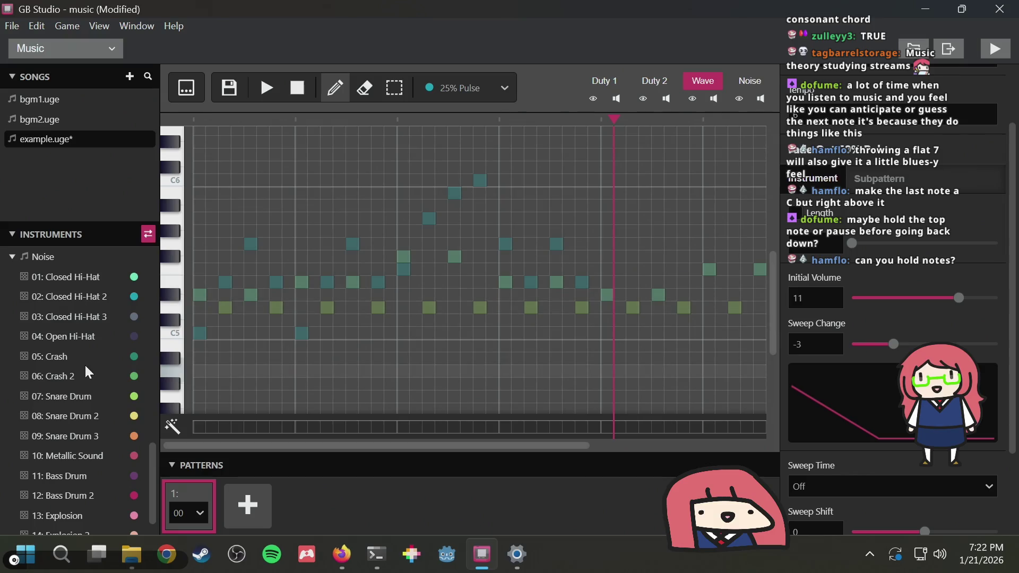
{"action": "scroll", "coordinate": [84, 365], "scroll_direction": "up", "scroll_amount": 3}
{"action": "scroll", "coordinate": [85, 365], "scroll_direction": "up", "scroll_amount": 4}
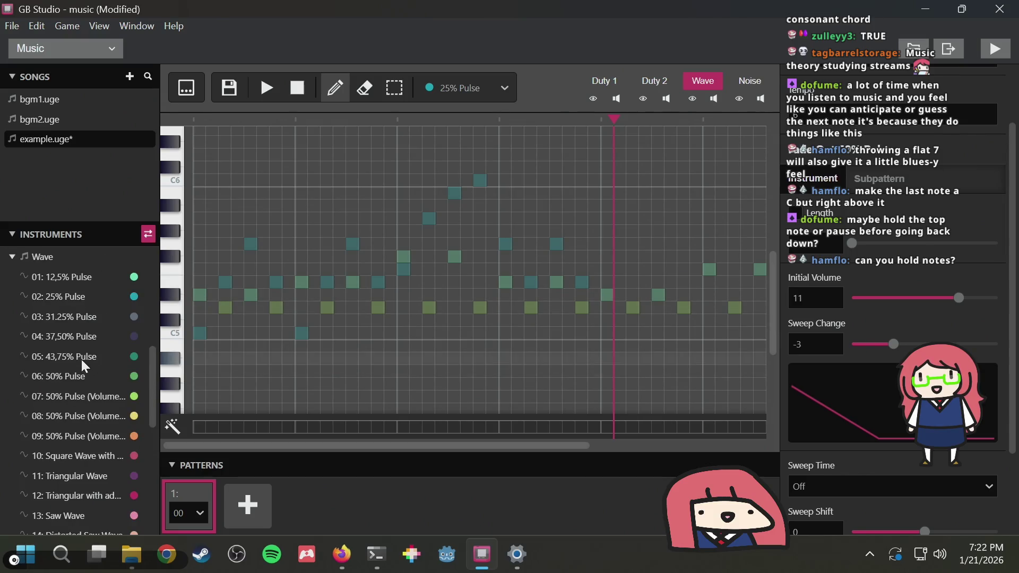
{"action": "scroll", "coordinate": [76, 278], "scroll_direction": "down", "scroll_amount": 6}
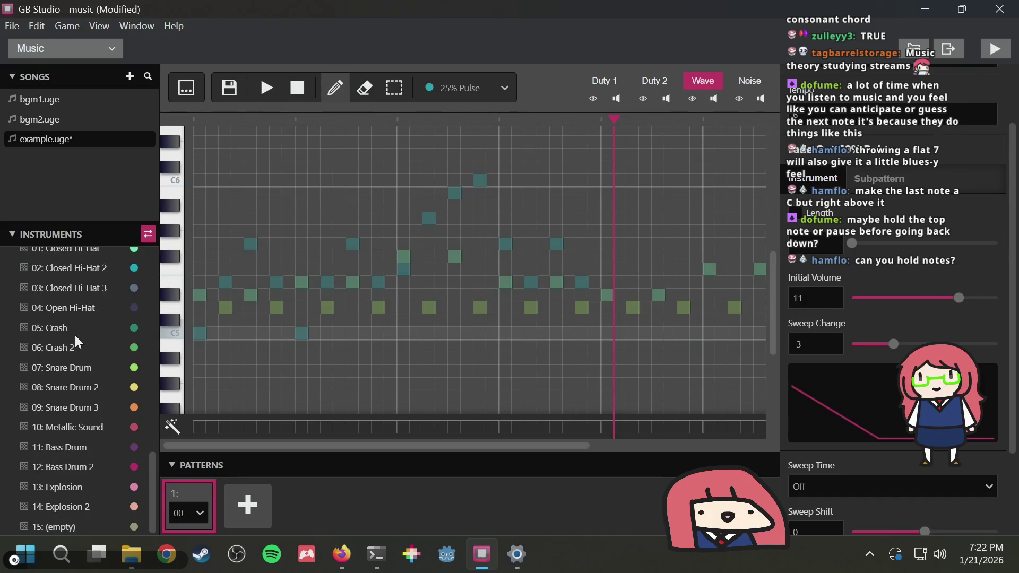
{"action": "scroll", "coordinate": [75, 355], "scroll_direction": "up", "scroll_amount": 8}
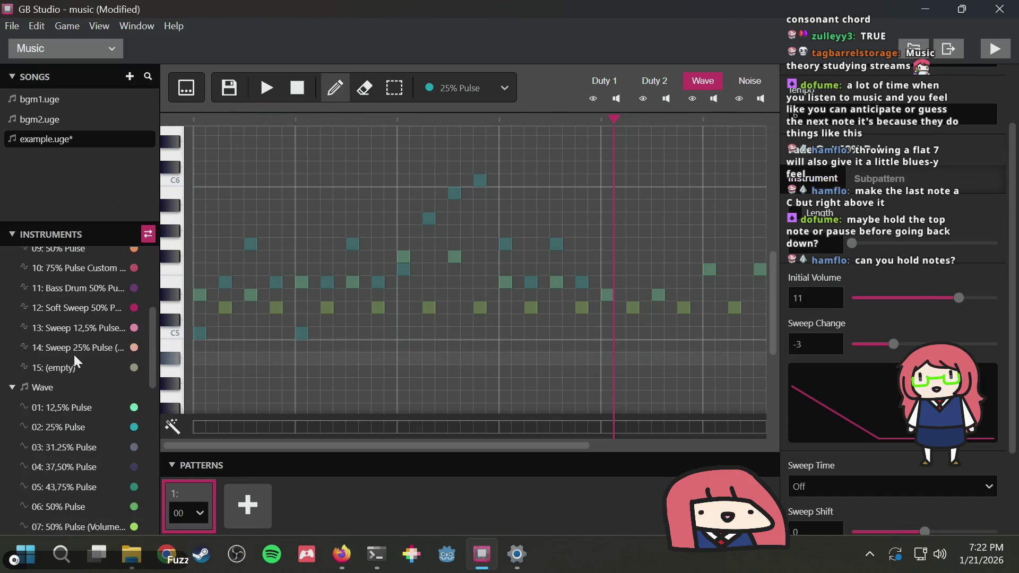
{"action": "scroll", "coordinate": [75, 355], "scroll_direction": "down", "scroll_amount": 3}
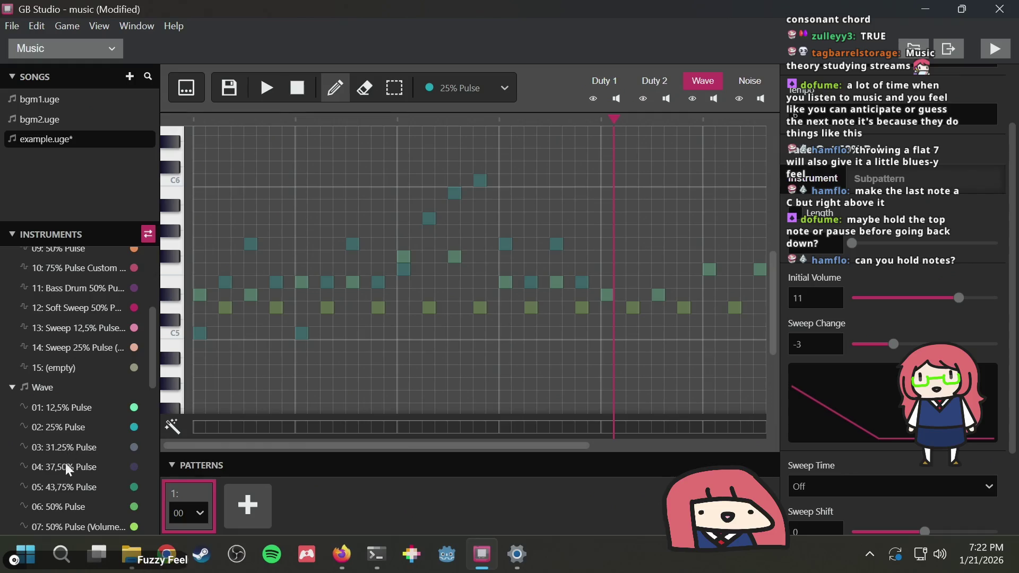
{"action": "left_click", "coordinate": [58, 507]}
{"action": "left_click", "coordinate": [480, 181]}
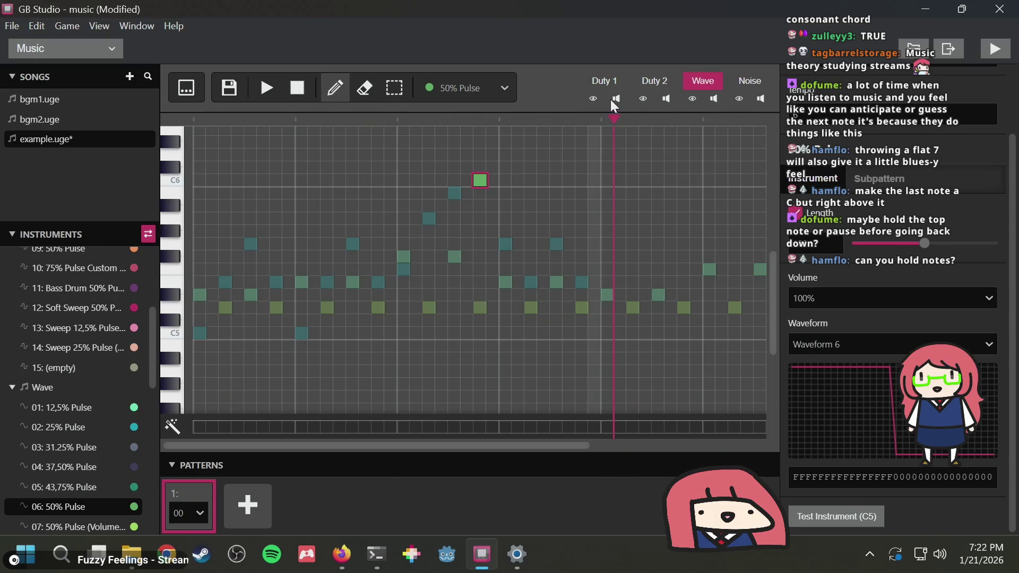
Delete the Duty 1 note right after the peak and play the song to listen
{"action": "left_click", "coordinate": [608, 81]}
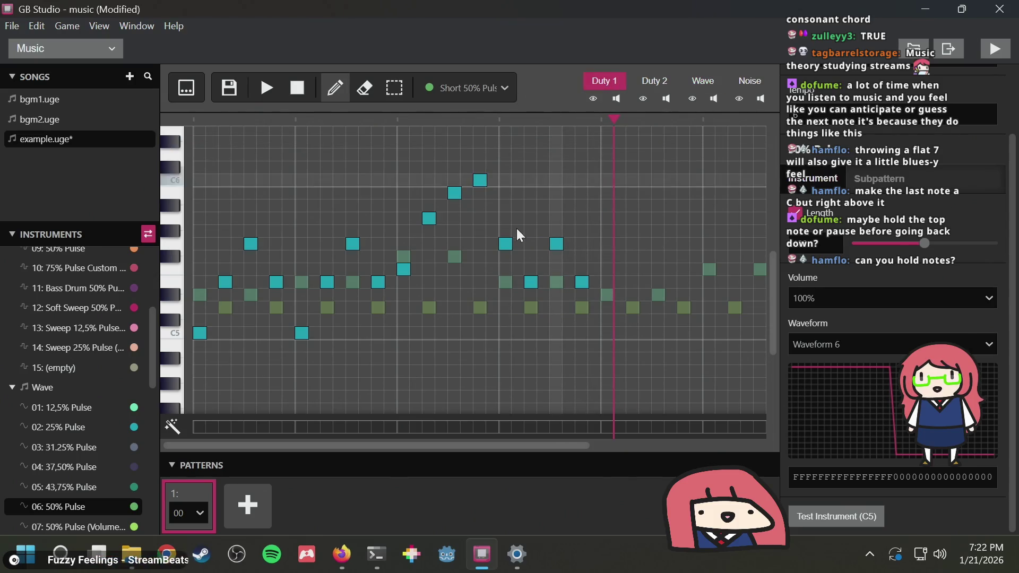
{"action": "left_click", "coordinate": [505, 244]}
{"action": "left_click", "coordinate": [264, 89]}
{"action": "left_click", "coordinate": [264, 87]}
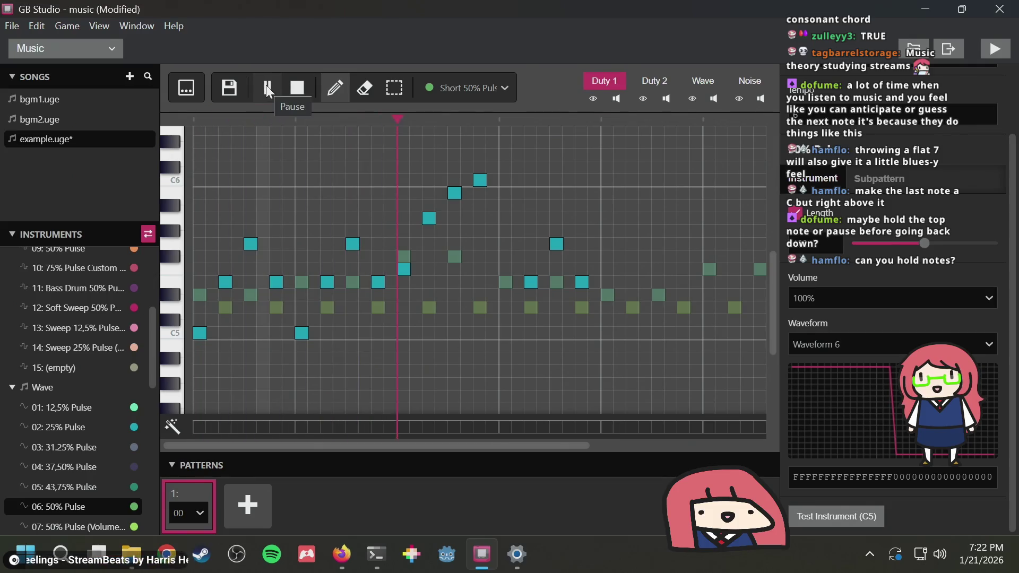
{"action": "left_click", "coordinate": [266, 85]}
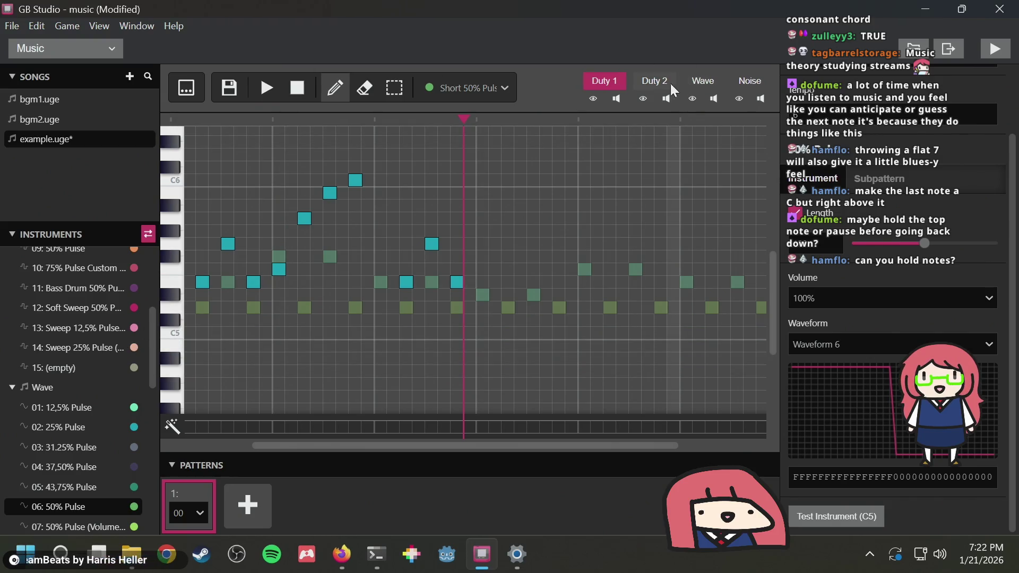
Give the top Wave note instrument 08: 50% Pulse (Volume 3) and play it back
{"action": "left_click", "coordinate": [699, 85]}
{"action": "scroll", "coordinate": [32, 393], "scroll_direction": "down", "scroll_amount": 3}
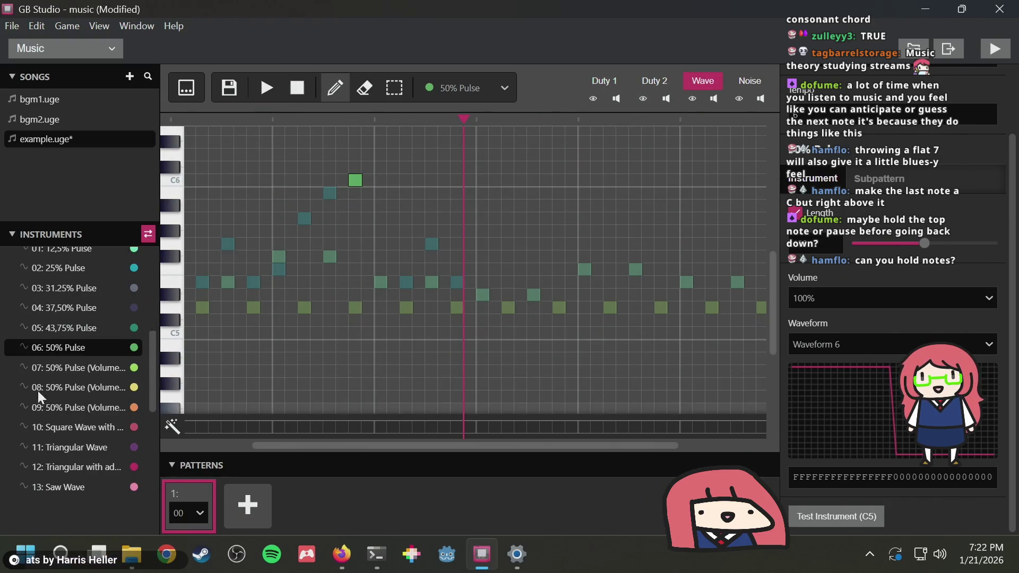
{"action": "left_click", "coordinate": [72, 386]}
{"action": "left_click", "coordinate": [355, 181]}
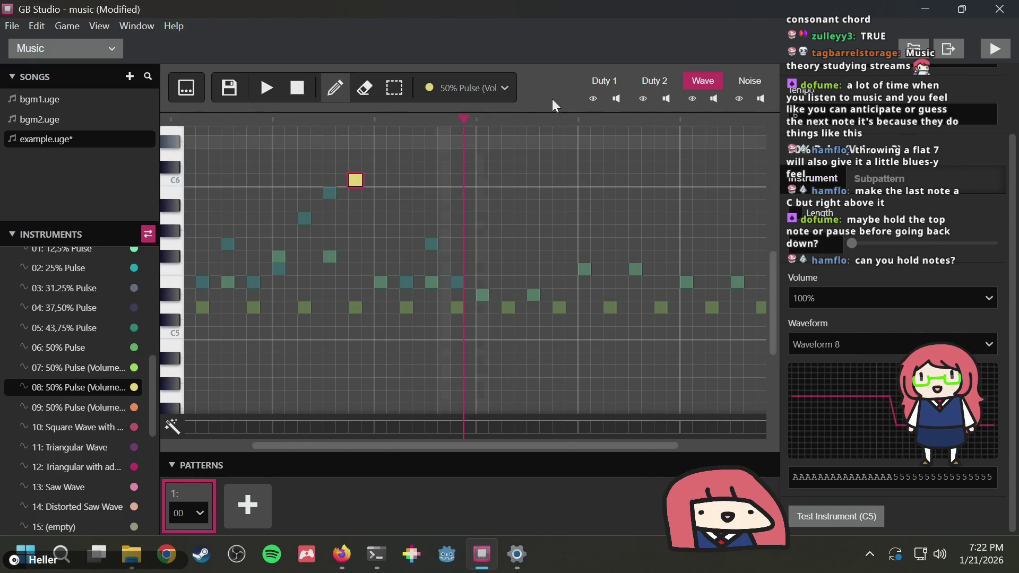
{"action": "left_click", "coordinate": [271, 82]}
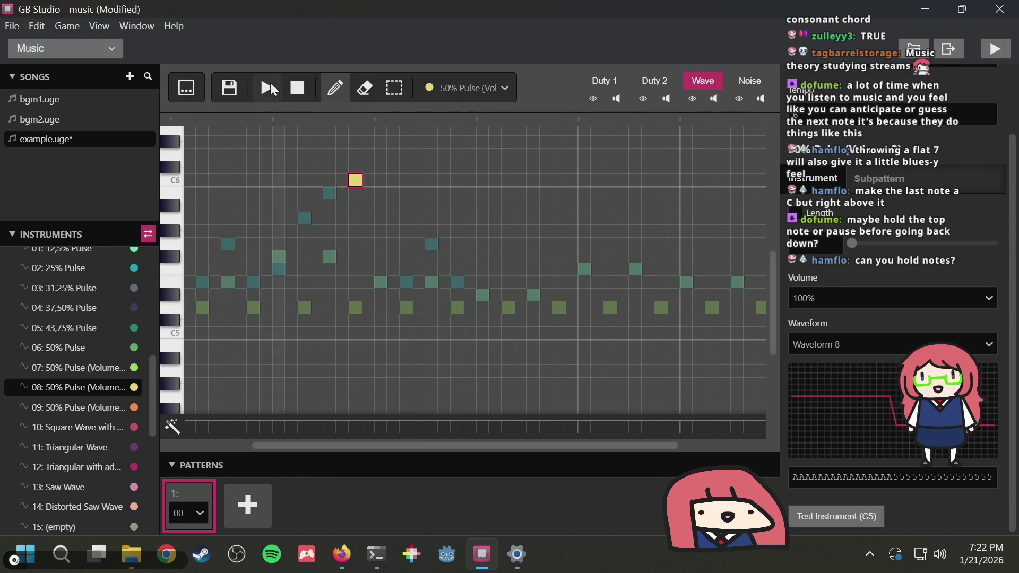
{"action": "left_click", "coordinate": [305, 81]}
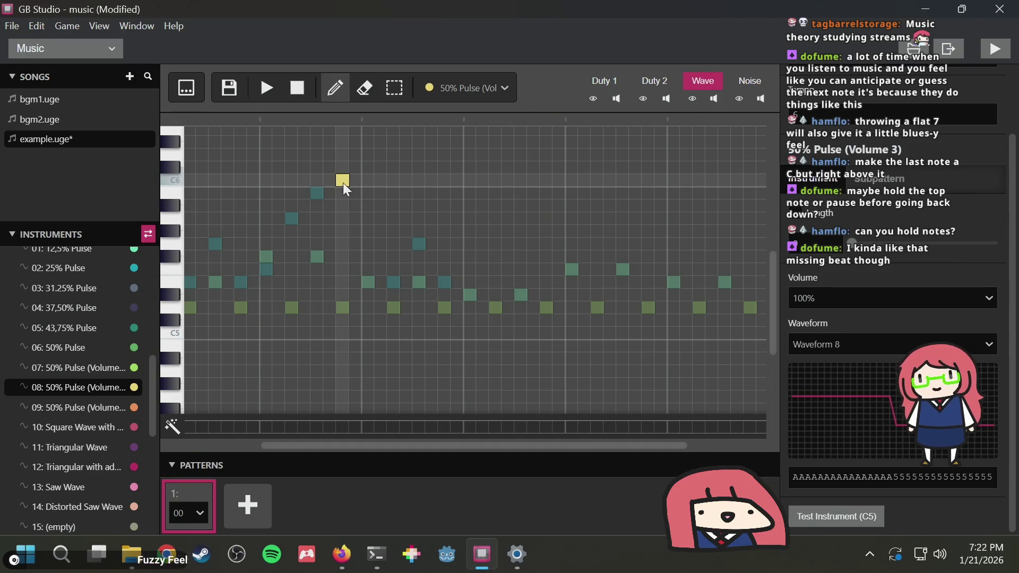
Try instruments 06 and 08, then add a trial C6 Wave note with instrument 15 and play it
{"action": "scroll", "coordinate": [122, 332], "scroll_direction": "up", "scroll_amount": 3}
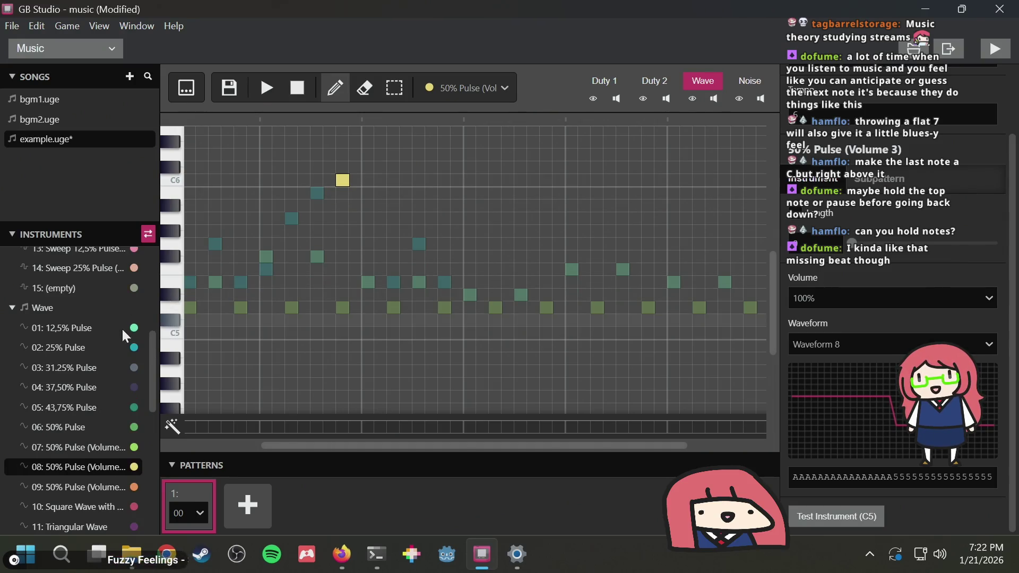
{"action": "mouse_move", "coordinate": [152, 342]}
{"action": "left_mouse_down"}
{"action": "mouse_move", "coordinate": [153, 257]}
{"action": "mouse_move", "coordinate": [147, 343]}
{"action": "left_mouse_up"}
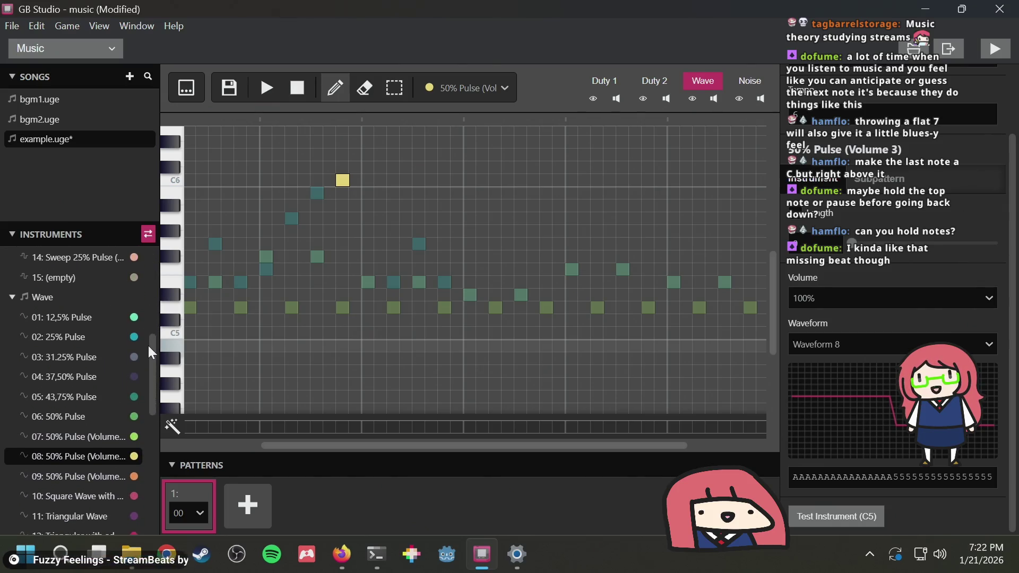
{"action": "left_click", "coordinate": [62, 413]}
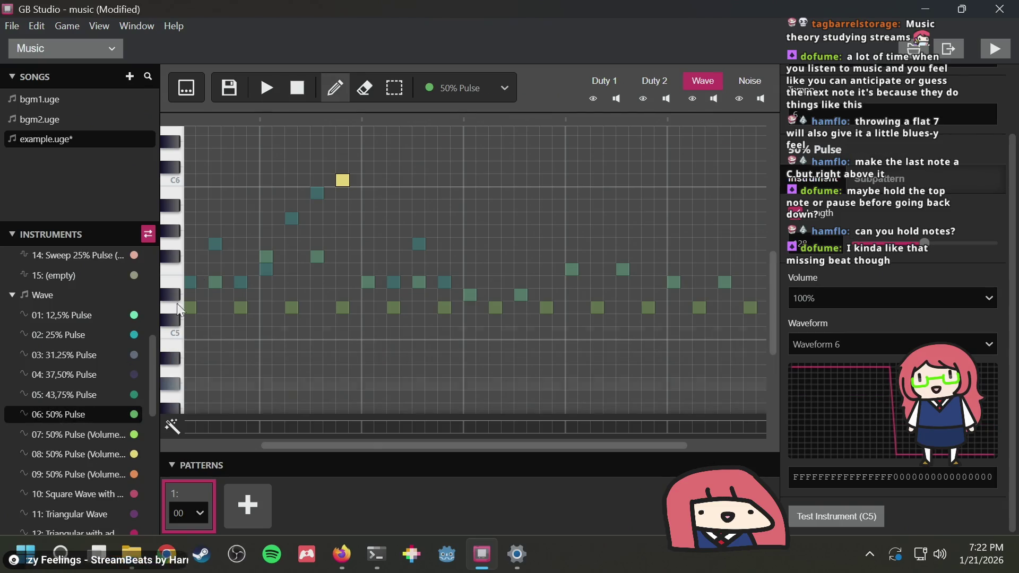
{"action": "left_click", "coordinate": [76, 453]}
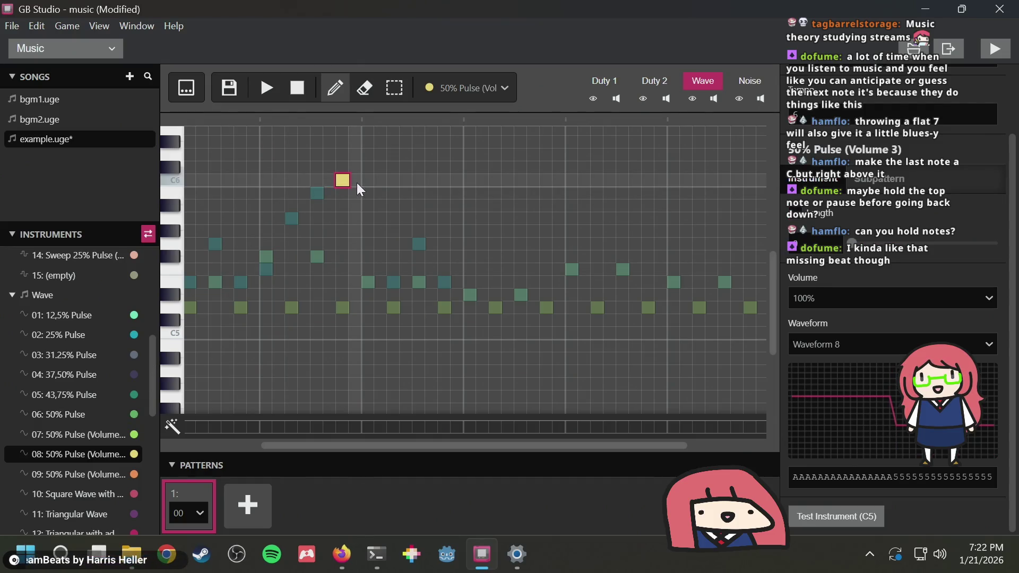
{"action": "scroll", "coordinate": [123, 367], "scroll_direction": "down", "scroll_amount": 5}
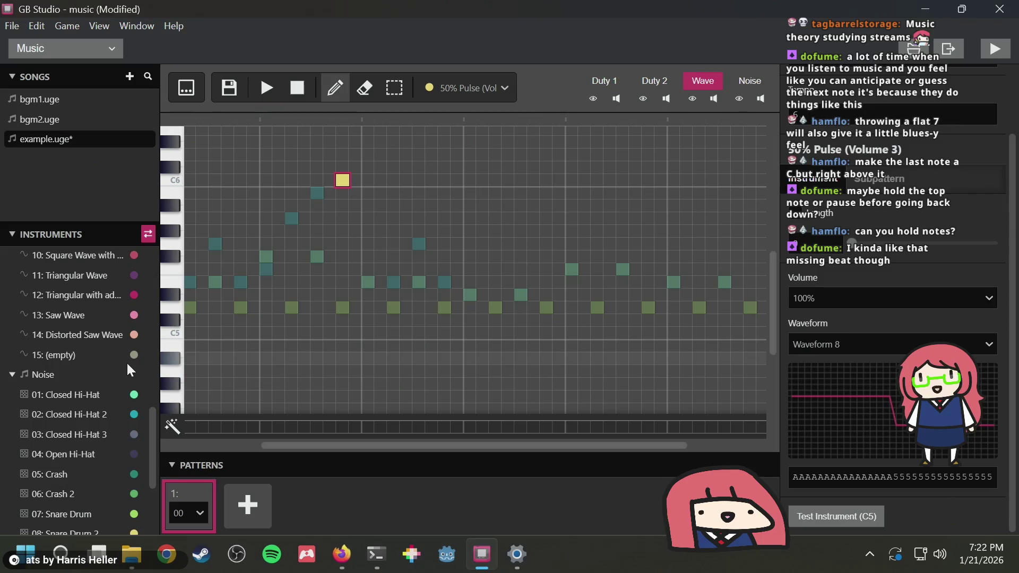
{"action": "left_click", "coordinate": [104, 354]}
{"action": "left_click", "coordinate": [420, 180]}
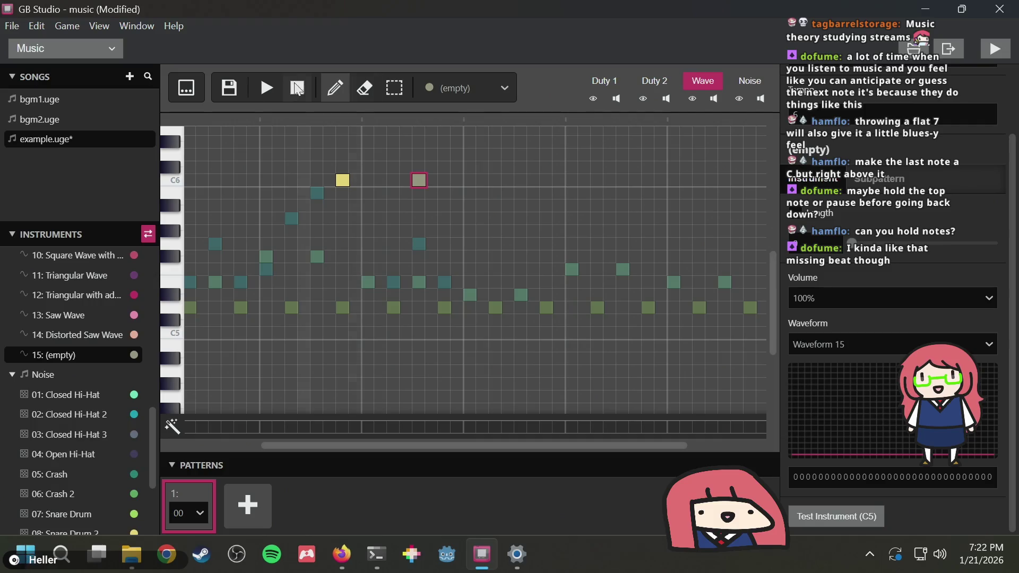
{"action": "left_click", "coordinate": [281, 89]}
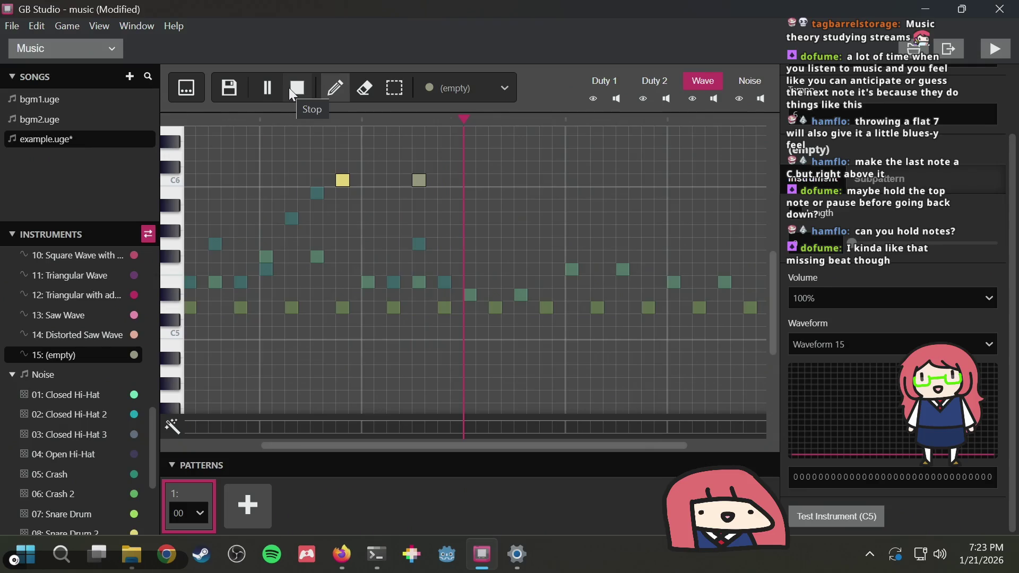
{"action": "left_click", "coordinate": [288, 88]}
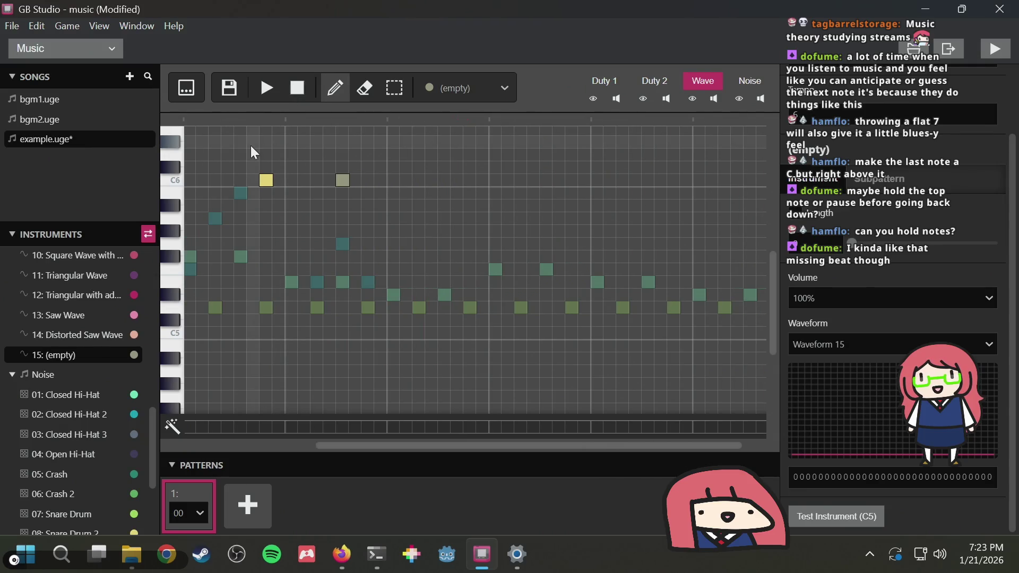
Delete the trial grey C6 note, replay the song, and return to the Duty 1 channel
{"action": "right_click", "coordinate": [345, 177]}
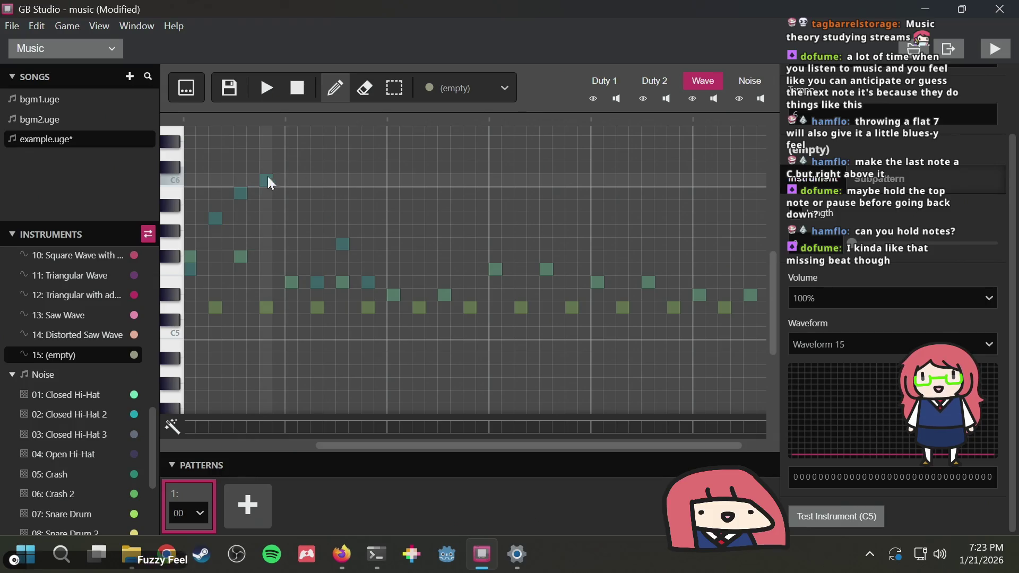
{"action": "left_click", "coordinate": [267, 90]}
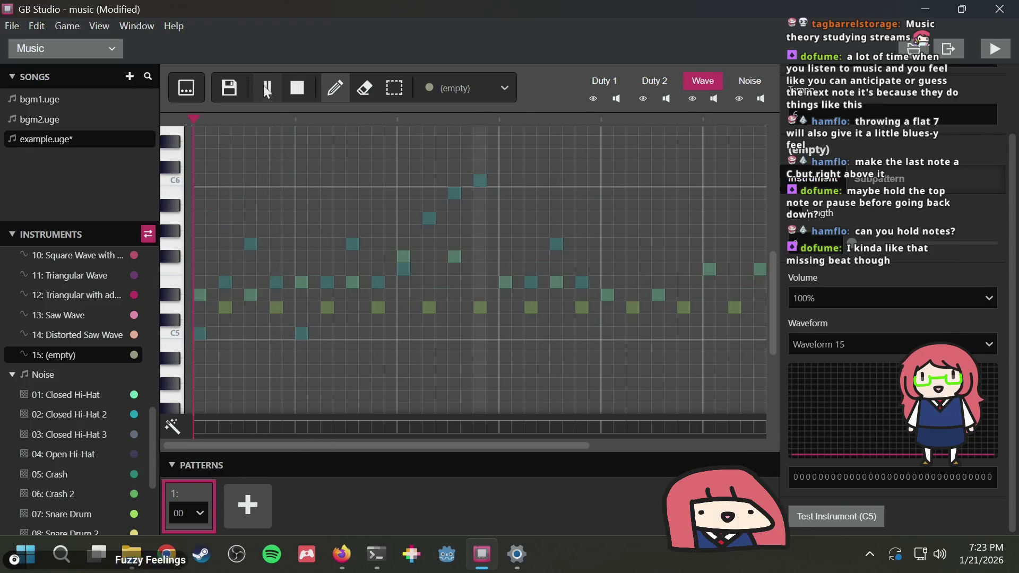
{"action": "left_click", "coordinate": [300, 90]}
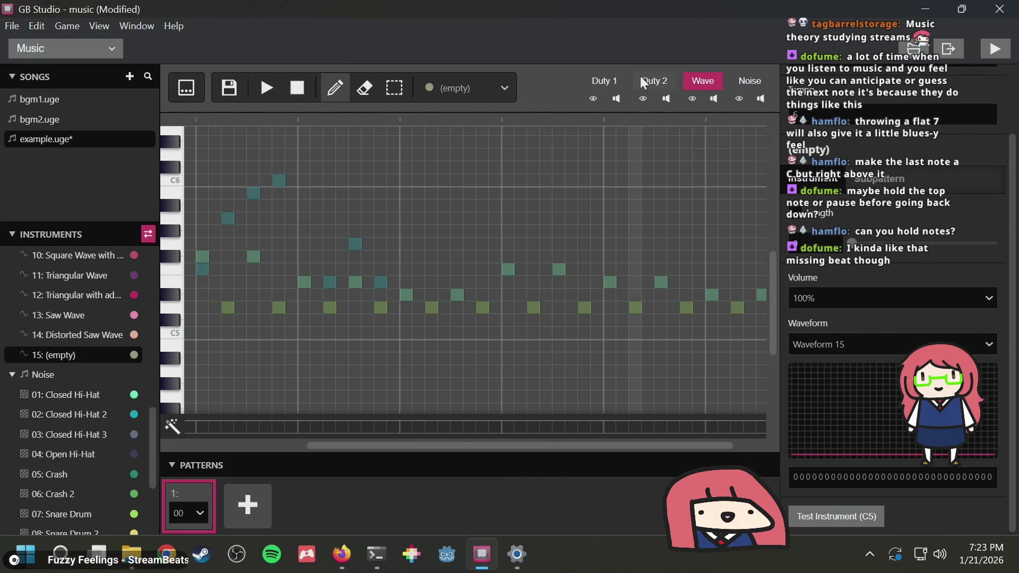
{"action": "left_click", "coordinate": [612, 82]}
Erase the three Duty 1 notes following the melody's peak
{"action": "key", "text": "3"}
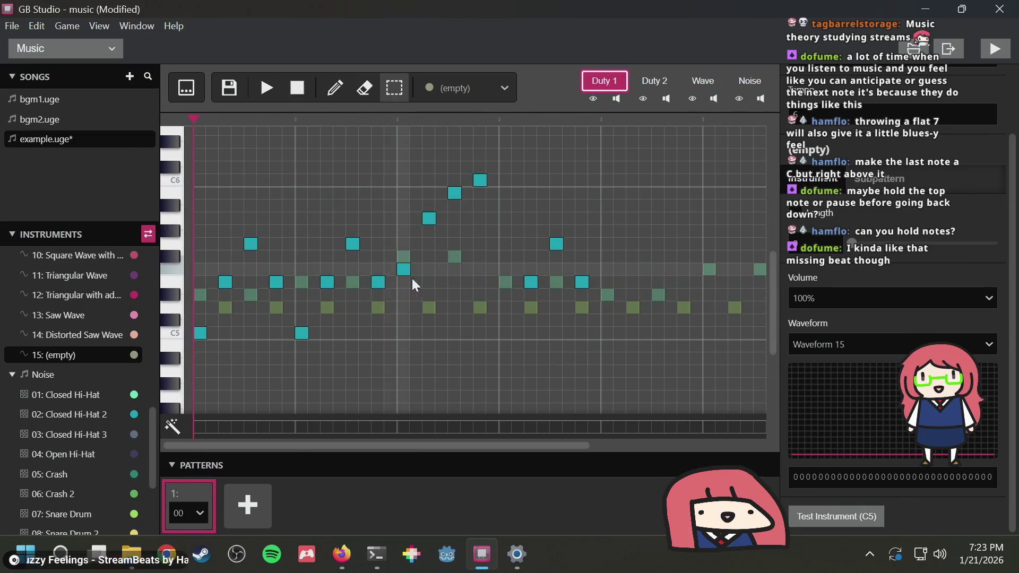
{"action": "key", "text": "1"}
{"action": "left_click", "coordinate": [533, 280]}
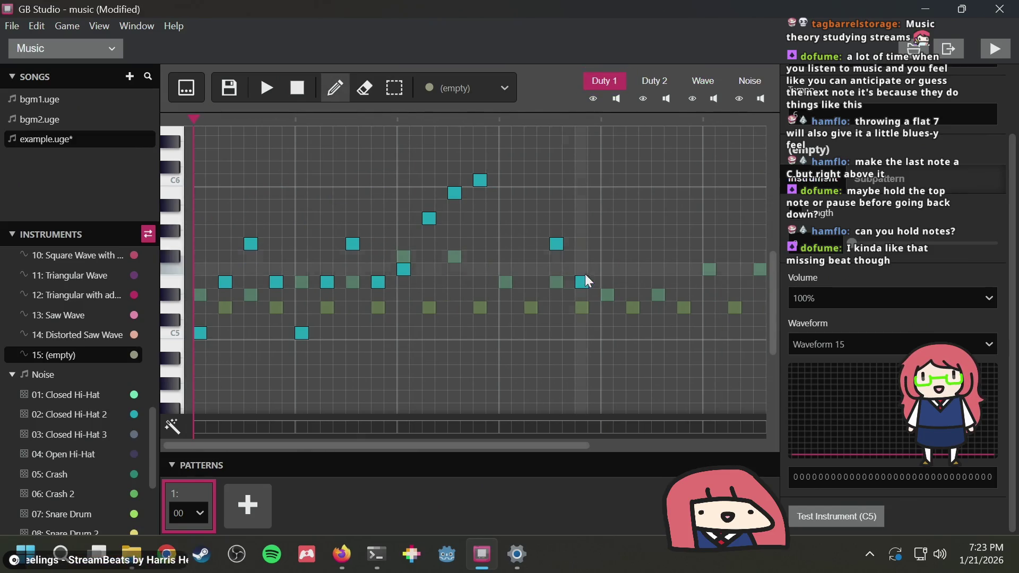
{"action": "left_click", "coordinate": [557, 245]}
{"action": "left_click", "coordinate": [582, 281]}
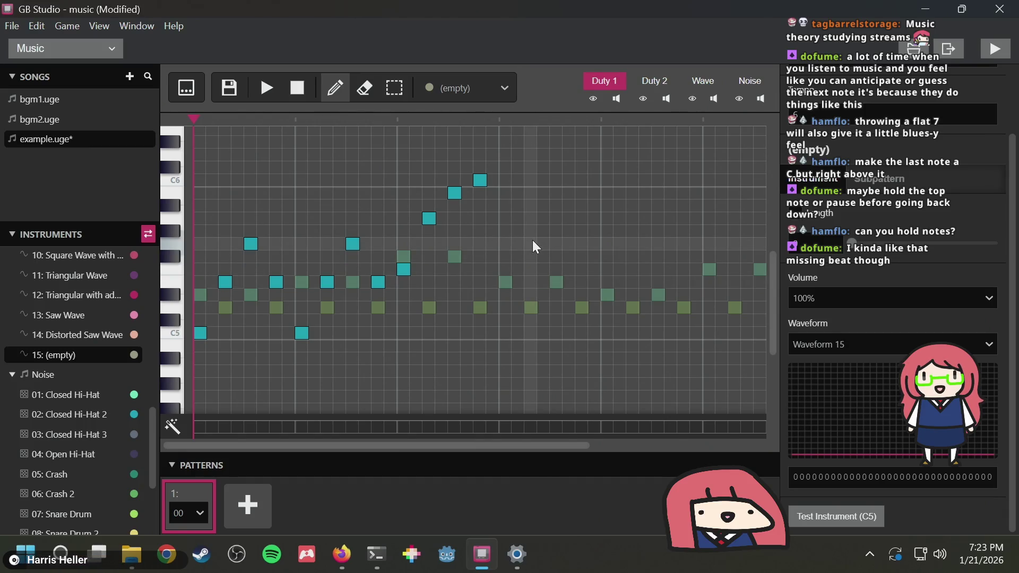
Redraw the low and high notes after the peak with instrument 02: Fade Out 50% Pulse
{"action": "scroll", "coordinate": [65, 314], "scroll_direction": "up", "scroll_amount": 5}
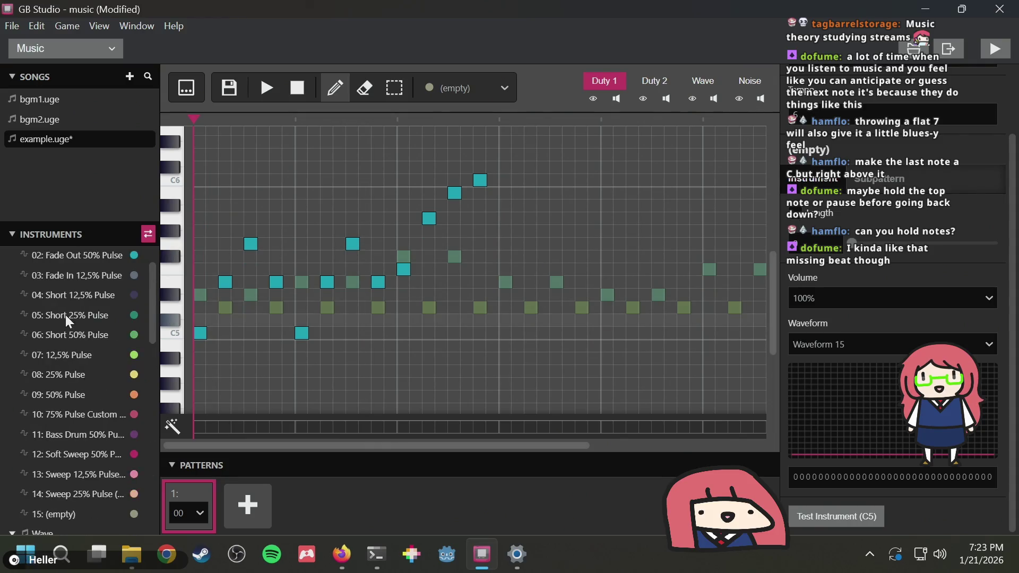
{"action": "left_click", "coordinate": [81, 292]}
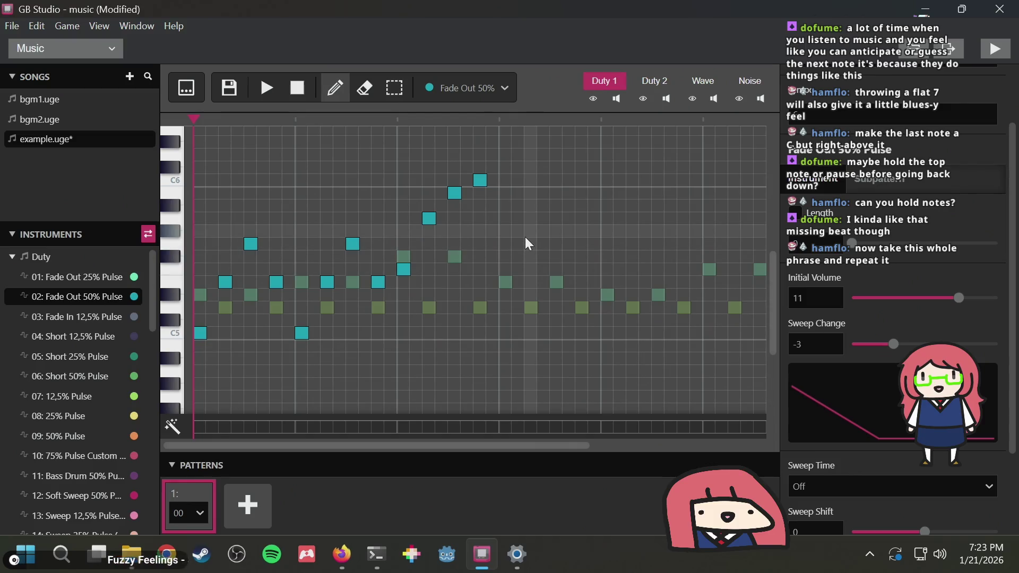
{"action": "left_click", "coordinate": [529, 280]}
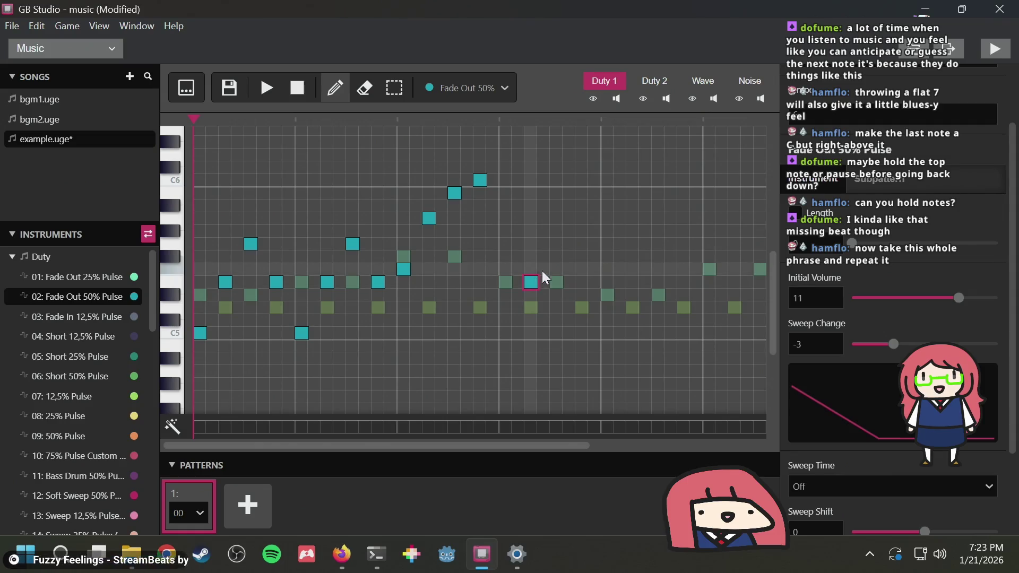
{"action": "left_click", "coordinate": [558, 245]}
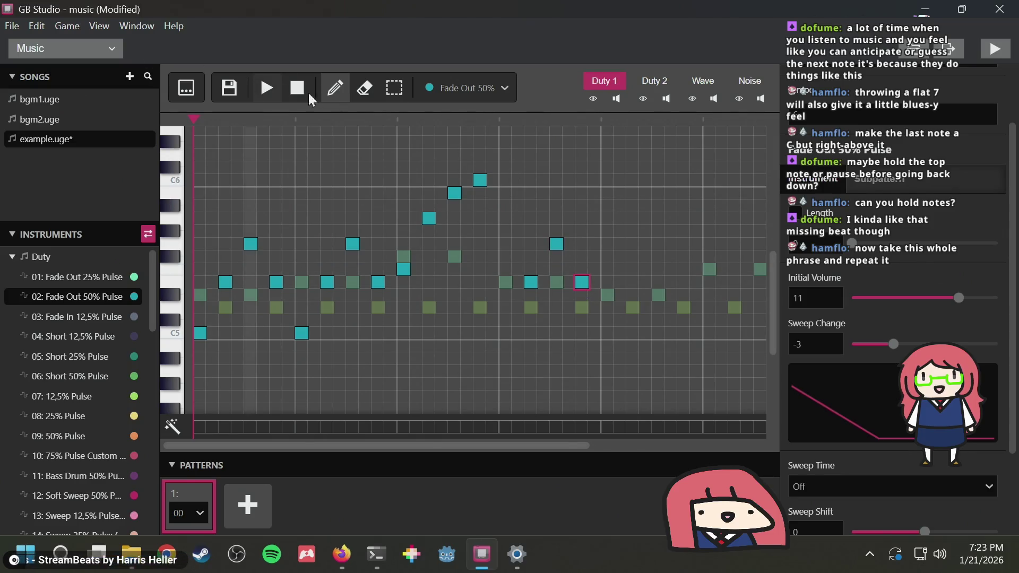
{"action": "left_click", "coordinate": [393, 86]}
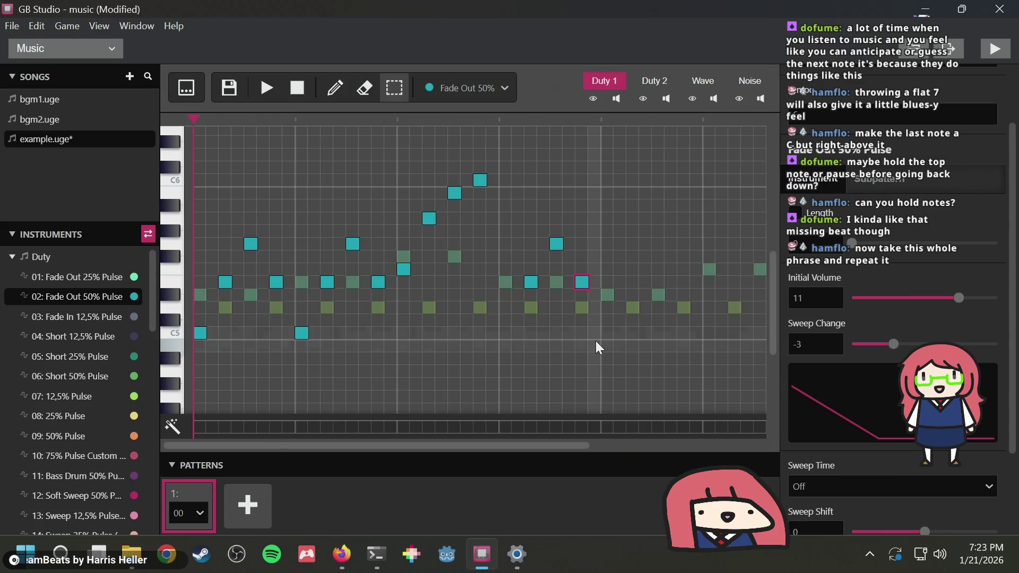
Copy the melody phrase, paste the repeat after the original, and play it
{"action": "left_click_drag", "start_coordinate": [589, 339], "coordinate": [434, 237]}
{"action": "left_click_drag", "start_coordinate": [307, 173], "coordinate": [165, 147]}
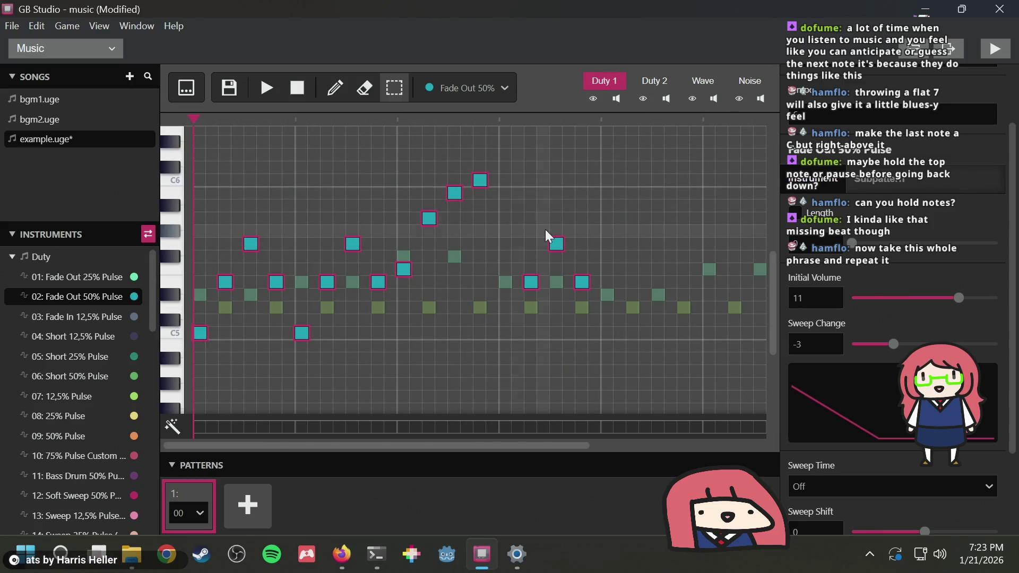
{"action": "key", "text": "ctrl+c"}
{"action": "key", "text": "ctrl+v"}
{"action": "left_click", "coordinate": [610, 330]}
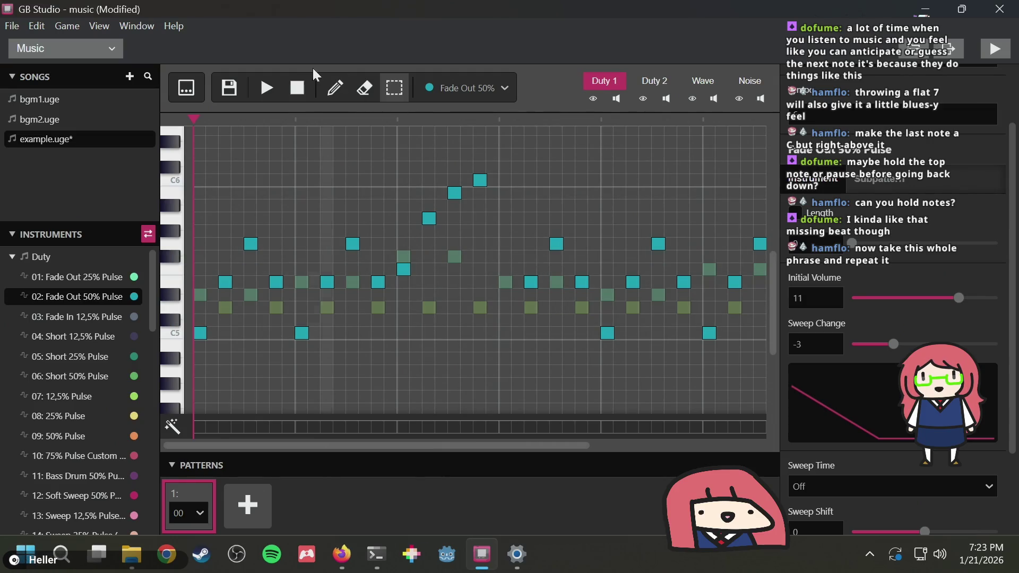
{"action": "left_click", "coordinate": [262, 88]}
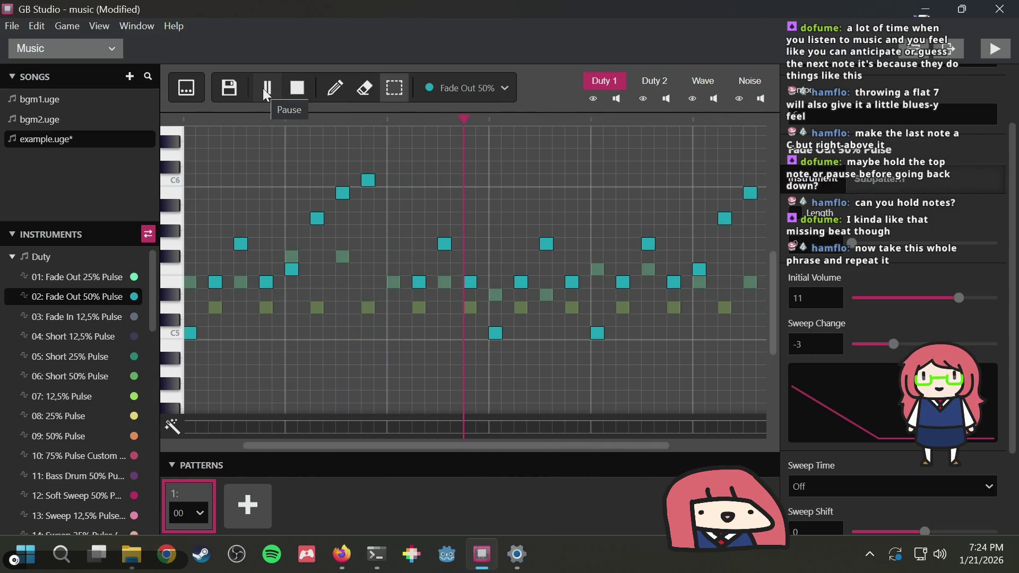
{"action": "left_click", "coordinate": [305, 83]}
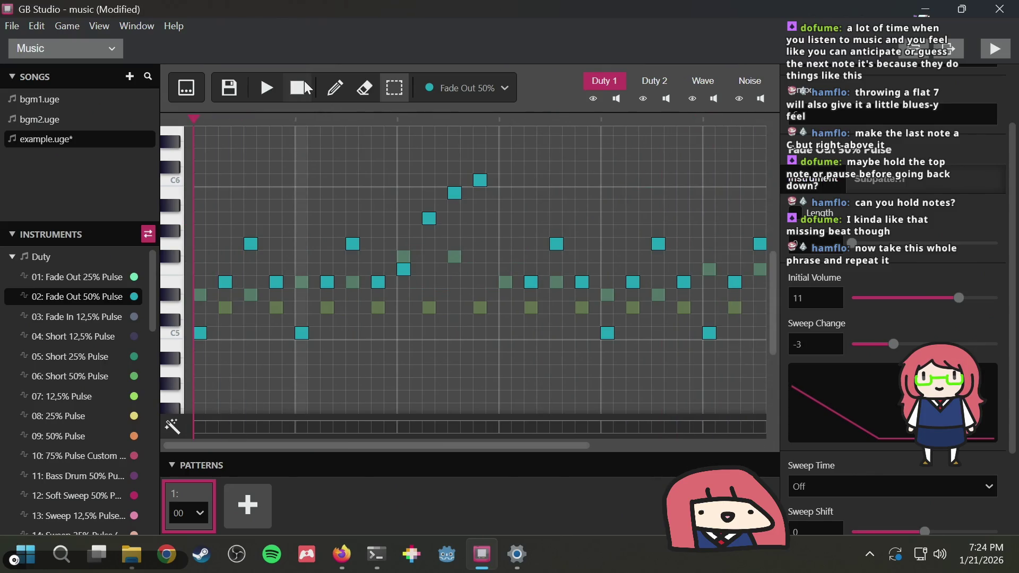
{"action": "left_click", "coordinate": [267, 89]}
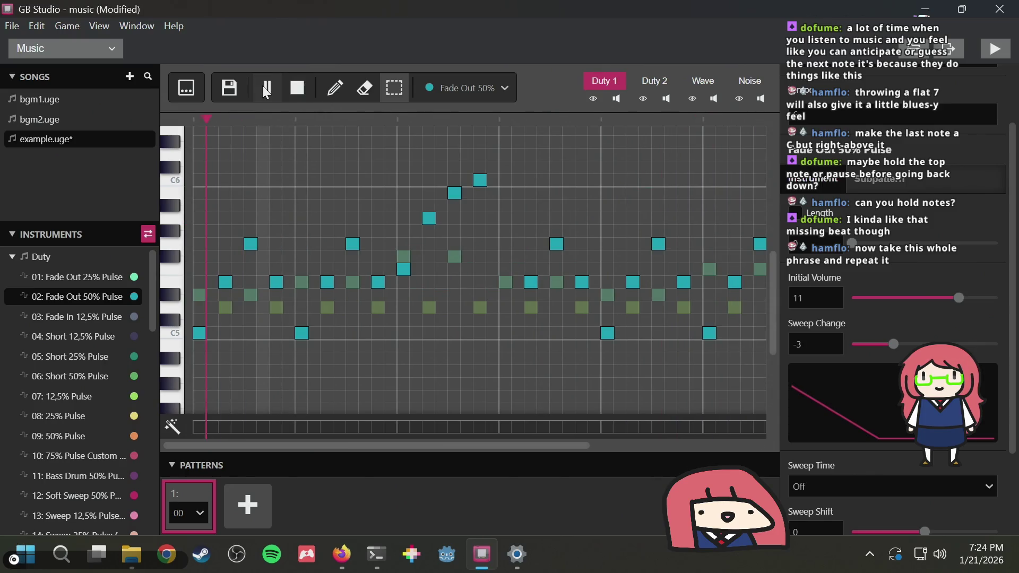
{"action": "left_click", "coordinate": [294, 89]}
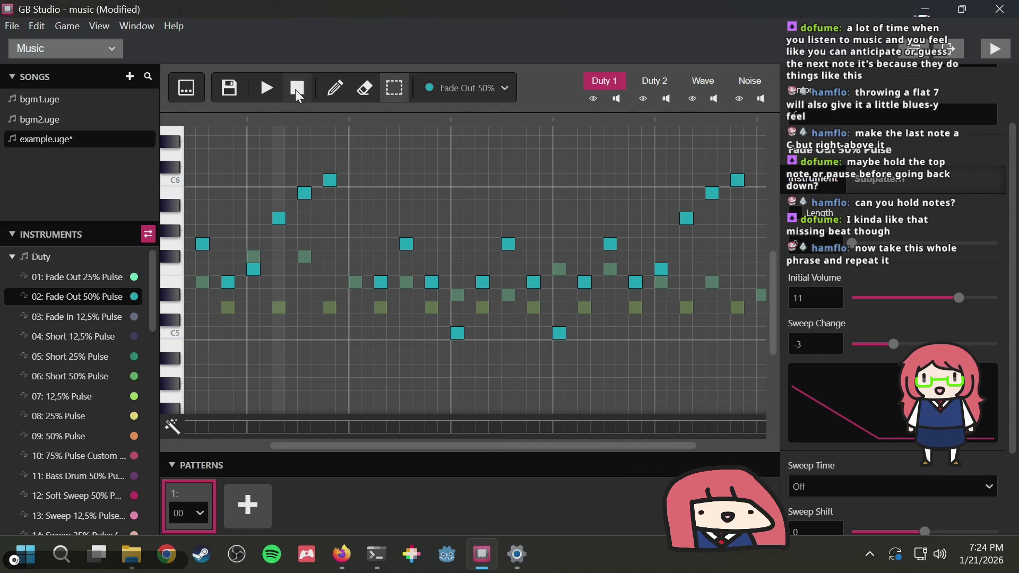
In the first phrase, raise a low note three steps and replace the next note with a lower one
{"action": "left_click", "coordinate": [405, 244]}
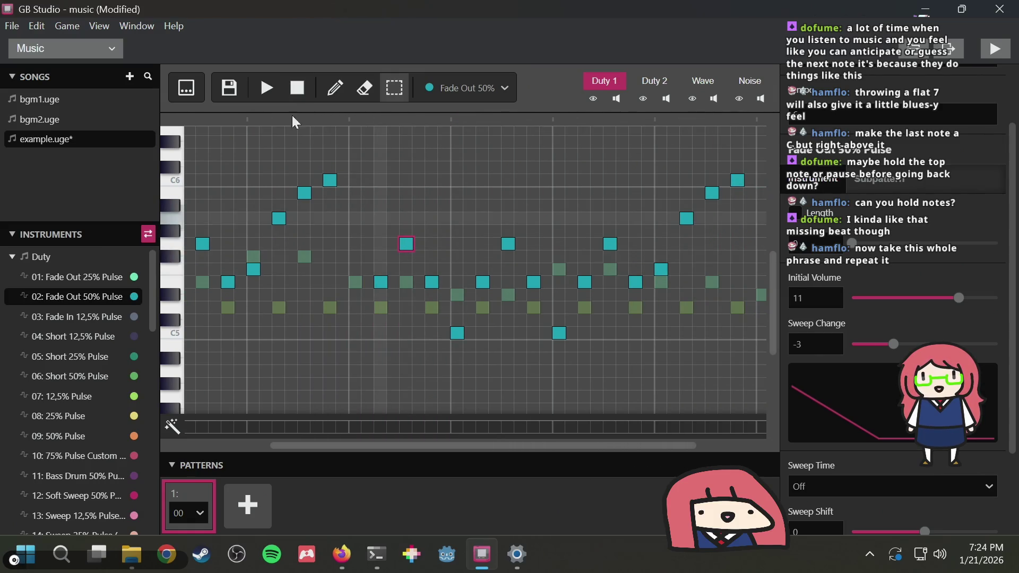
{"action": "left_click", "coordinate": [328, 87]}
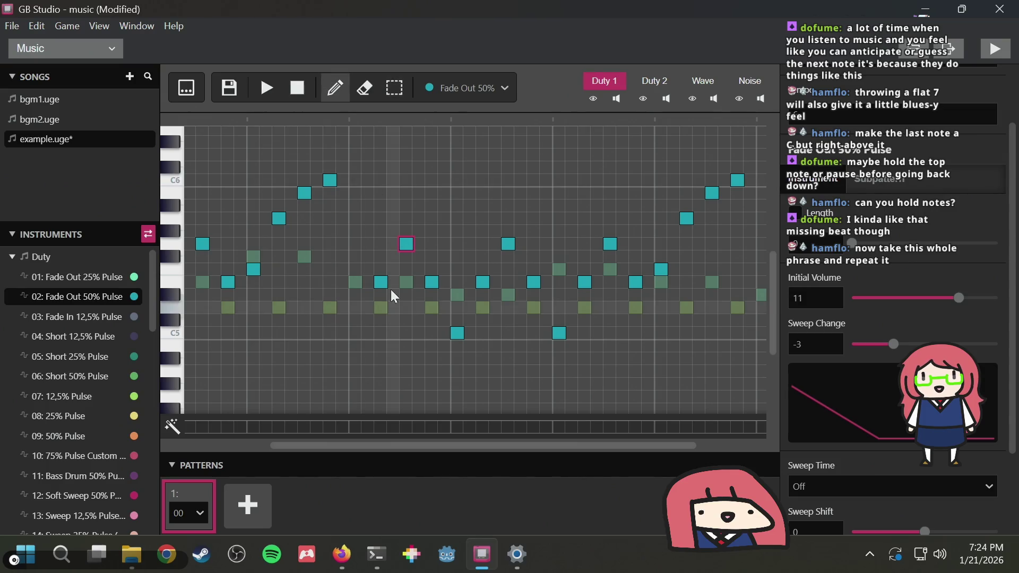
{"action": "left_click_drag", "start_coordinate": [383, 278], "coordinate": [378, 243]}
{"action": "left_click", "coordinate": [406, 243]}
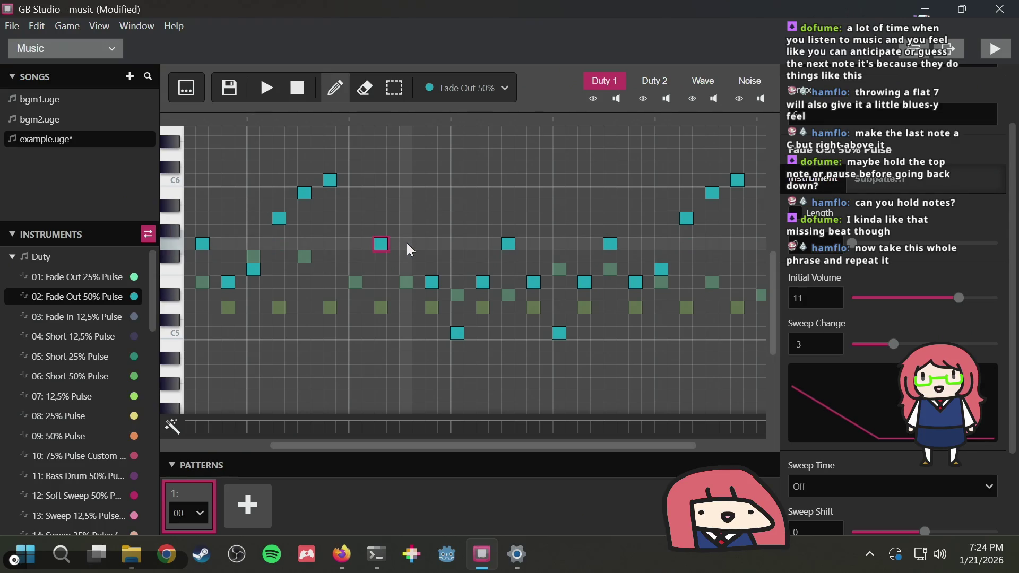
{"action": "left_click", "coordinate": [404, 307]}
{"action": "left_click", "coordinate": [262, 92]}
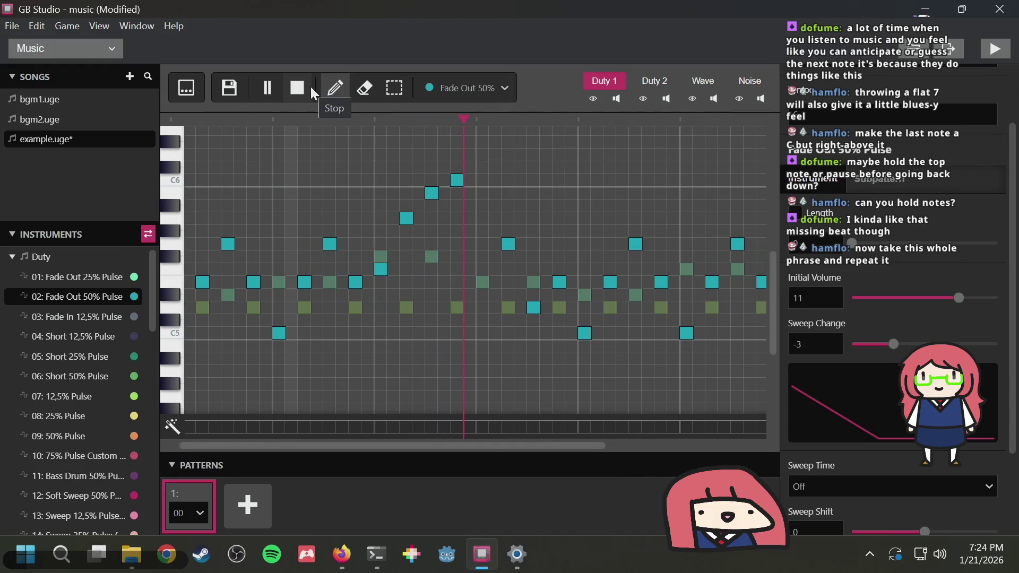
{"action": "left_click", "coordinate": [310, 87]}
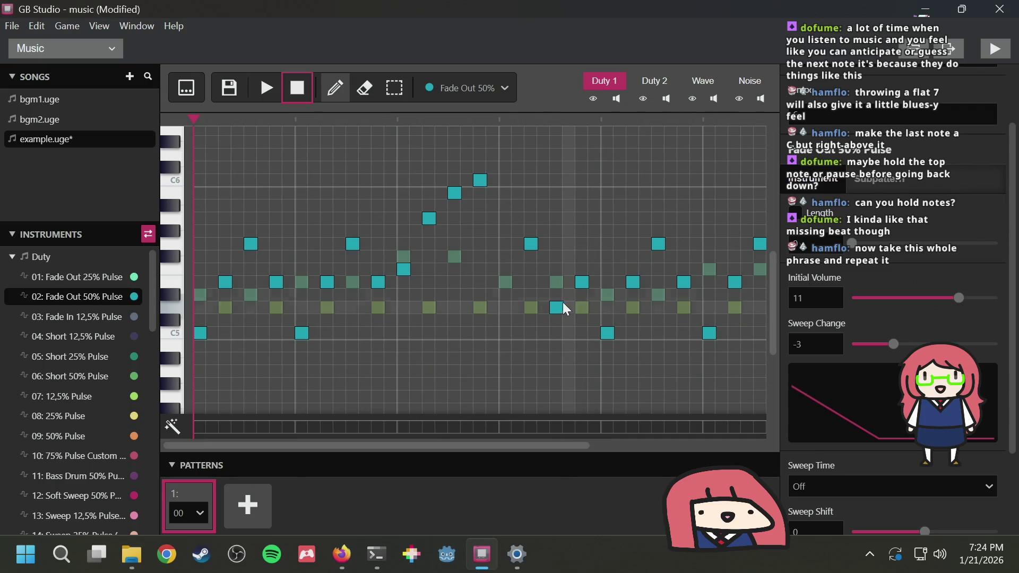
Make the same change in the repeat: raise the matching note and lower the one after
{"action": "left_click_drag", "start_coordinate": [555, 307], "coordinate": [558, 282]}
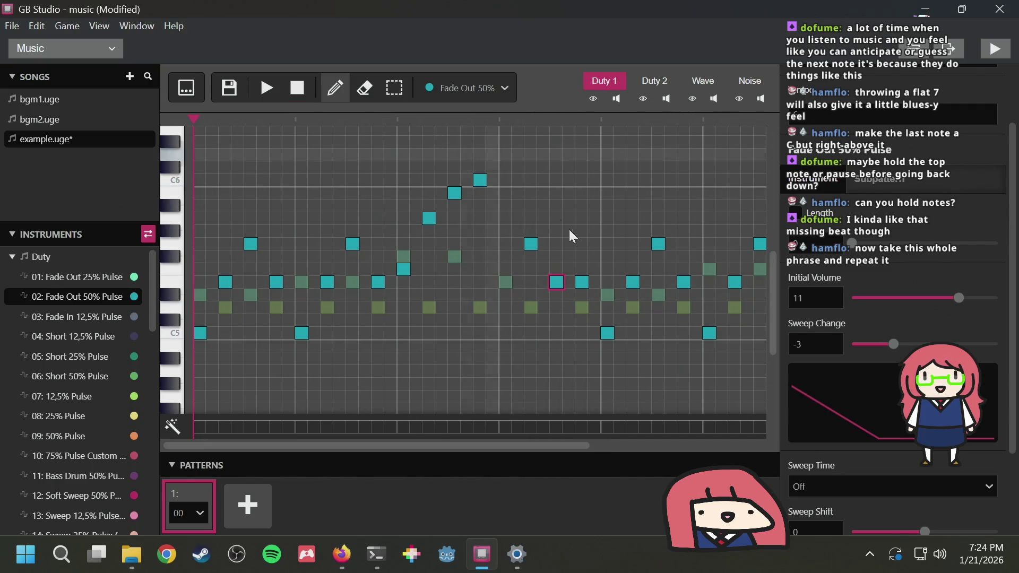
{"action": "right_click", "coordinate": [583, 281]}
{"action": "left_click", "coordinate": [583, 307]}
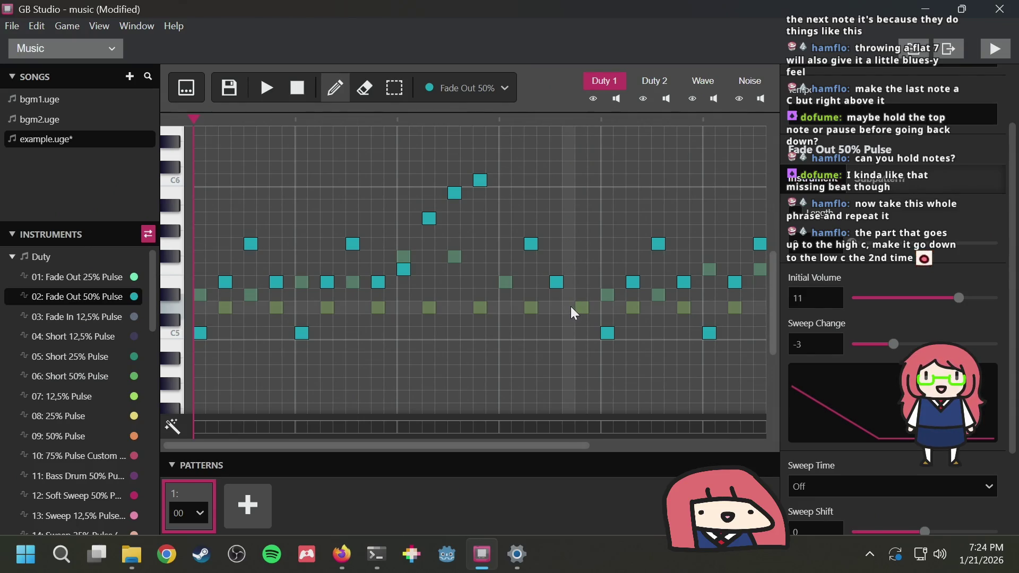
Remove the high C topping the repeat's climb and raise the final note to low C
{"action": "key", "text": "3"}
{"action": "key", "text": "1"}
{"action": "left_click", "coordinate": [577, 308]}
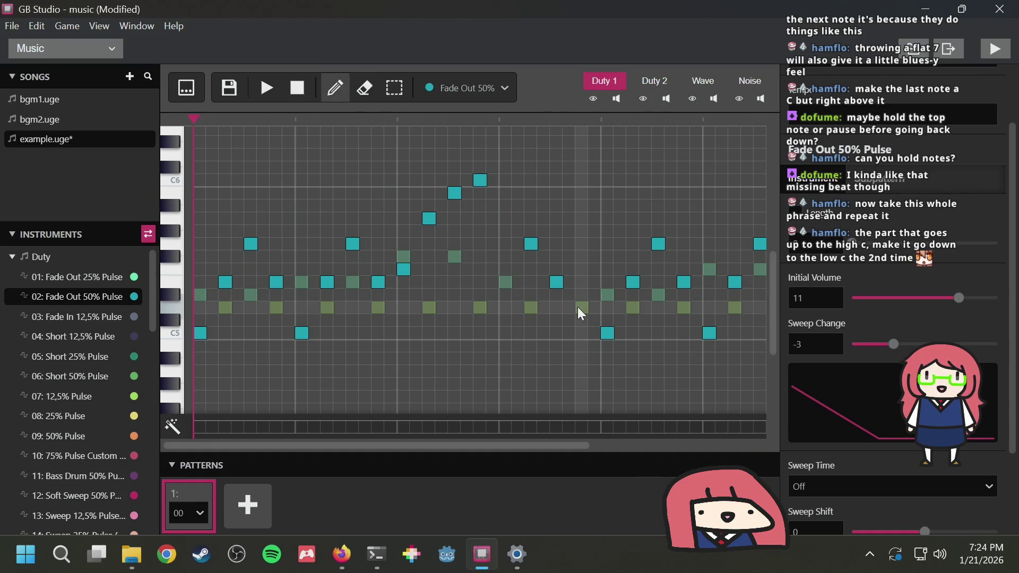
{"action": "key", "text": "3"}
{"action": "scroll", "coordinate": [656, 301], "scroll_direction": "right", "scroll_amount": 5}
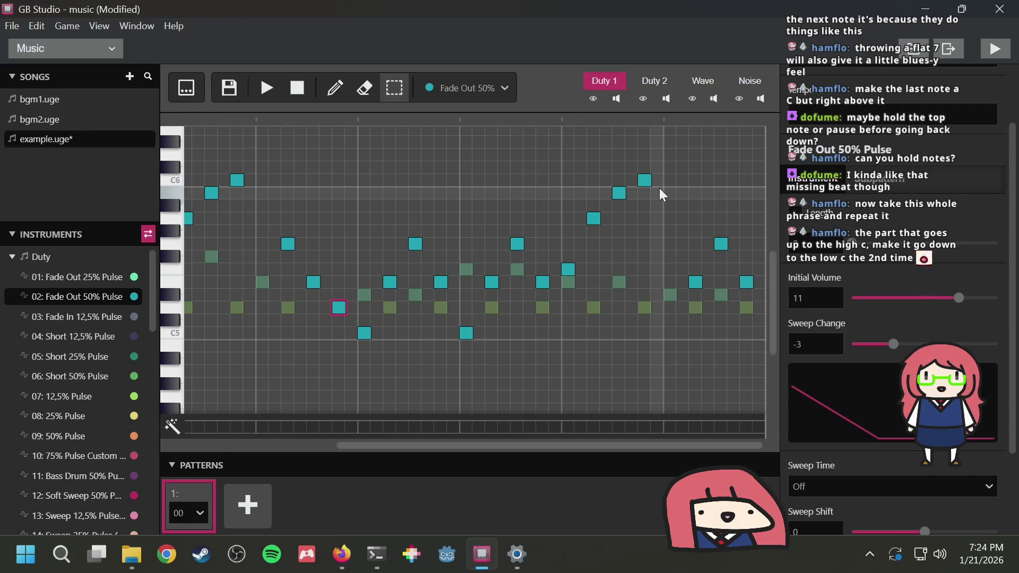
{"action": "key", "text": "1"}
{"action": "left_click", "coordinate": [645, 183]}
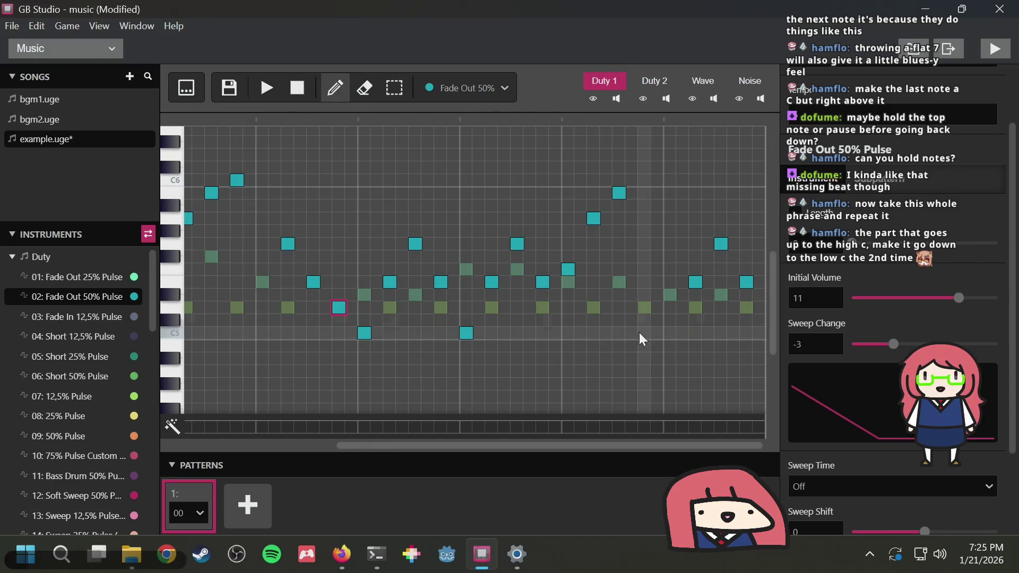
{"action": "left_click_drag", "start_coordinate": [645, 345], "coordinate": [642, 336]}
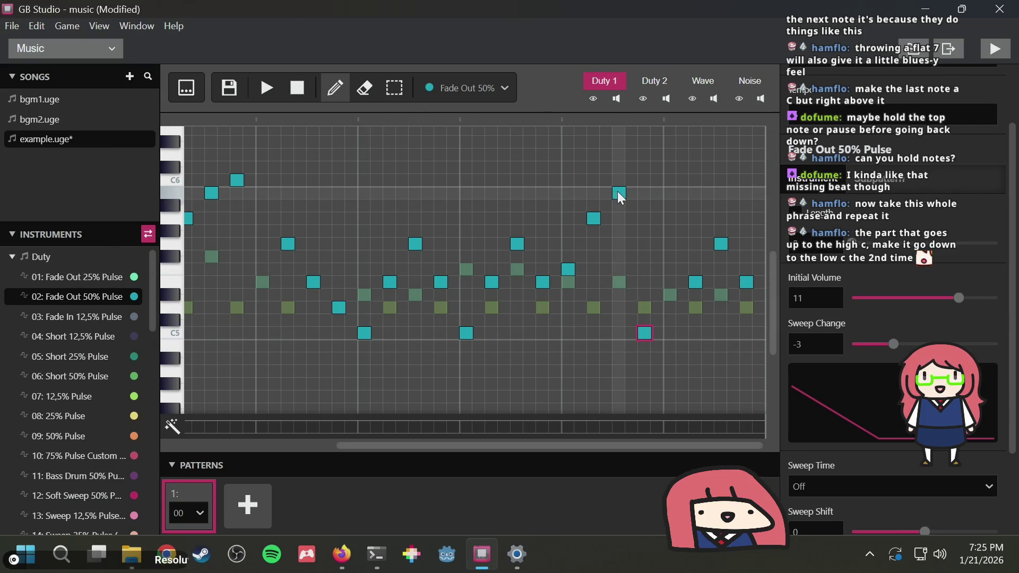
Rearrange the notes near the repeat's start, raising the later ones, and replay the song
{"action": "key", "text": "3"}
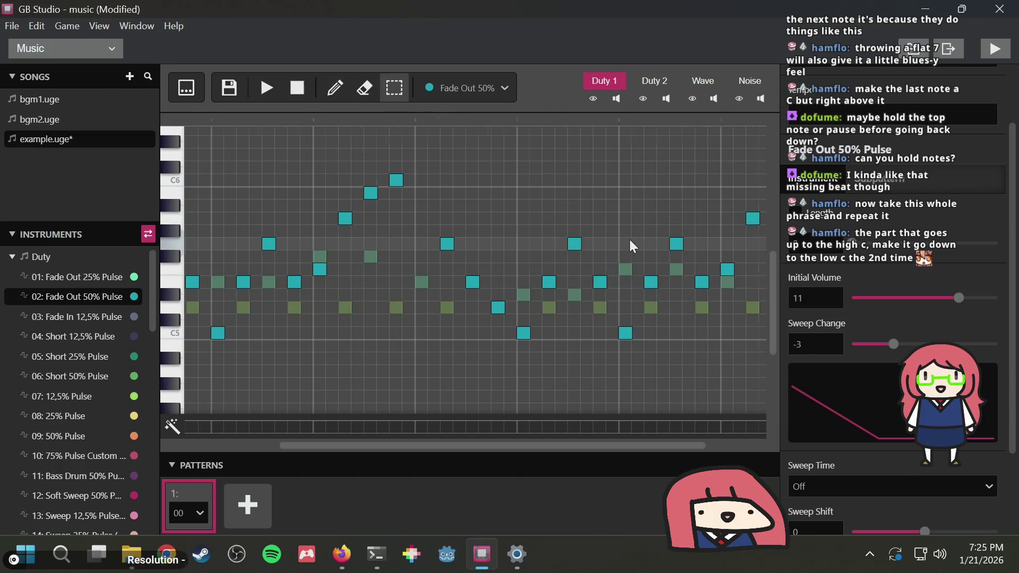
{"action": "key", "text": "1"}
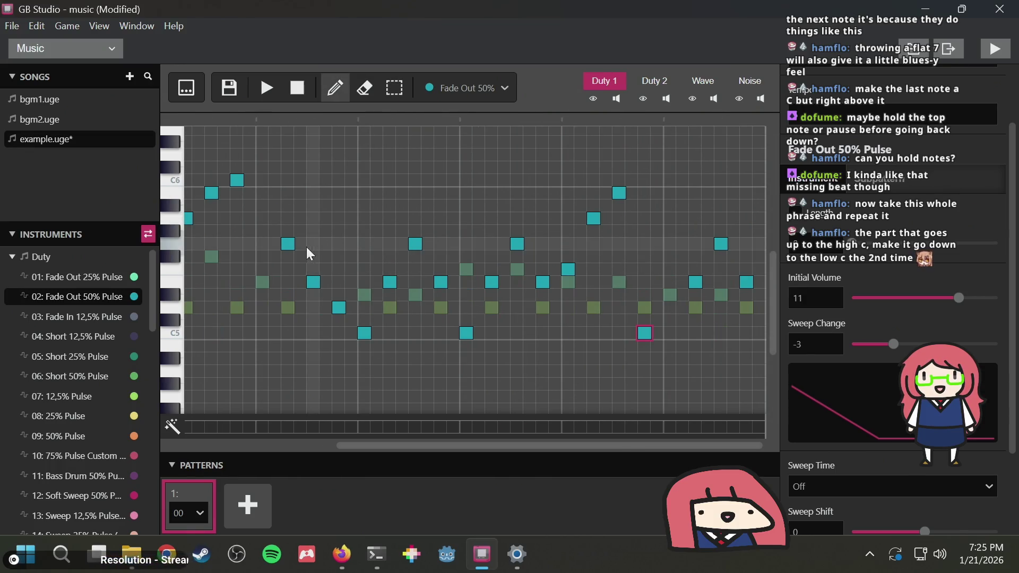
{"action": "left_click", "coordinate": [290, 245]}
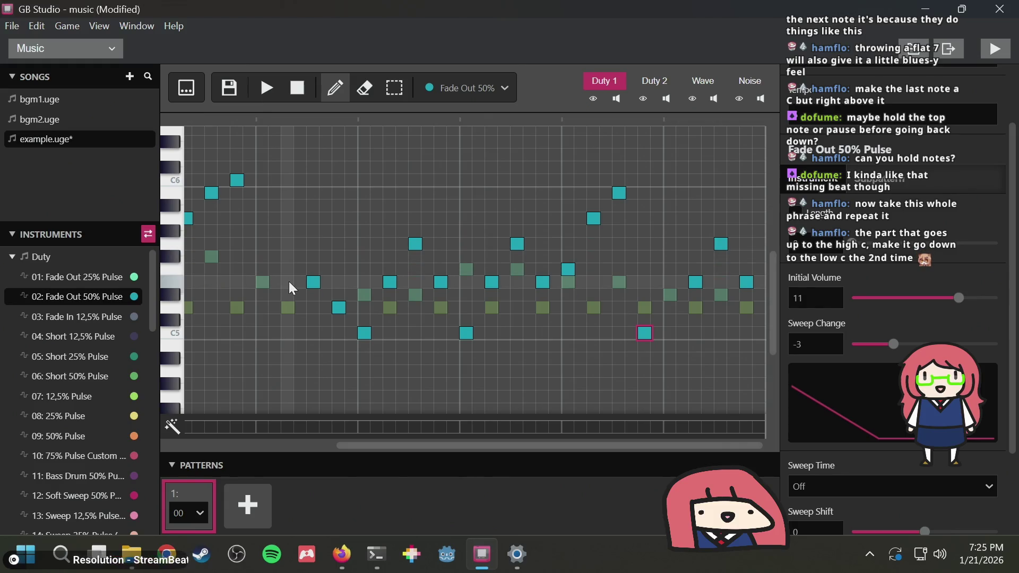
{"action": "left_click", "coordinate": [290, 284]}
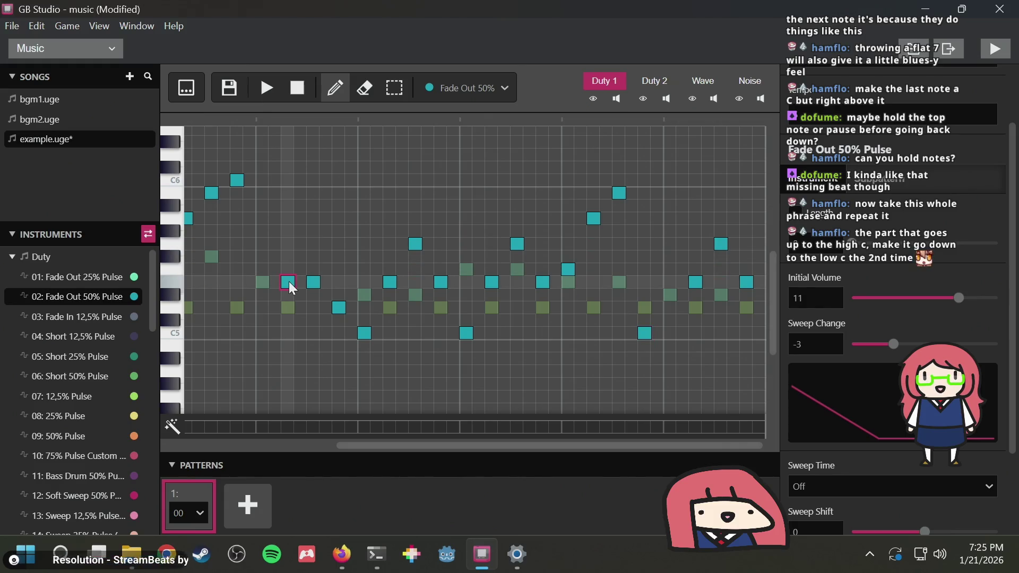
{"action": "left_click", "coordinate": [312, 245]}
{"action": "left_click", "coordinate": [338, 283]}
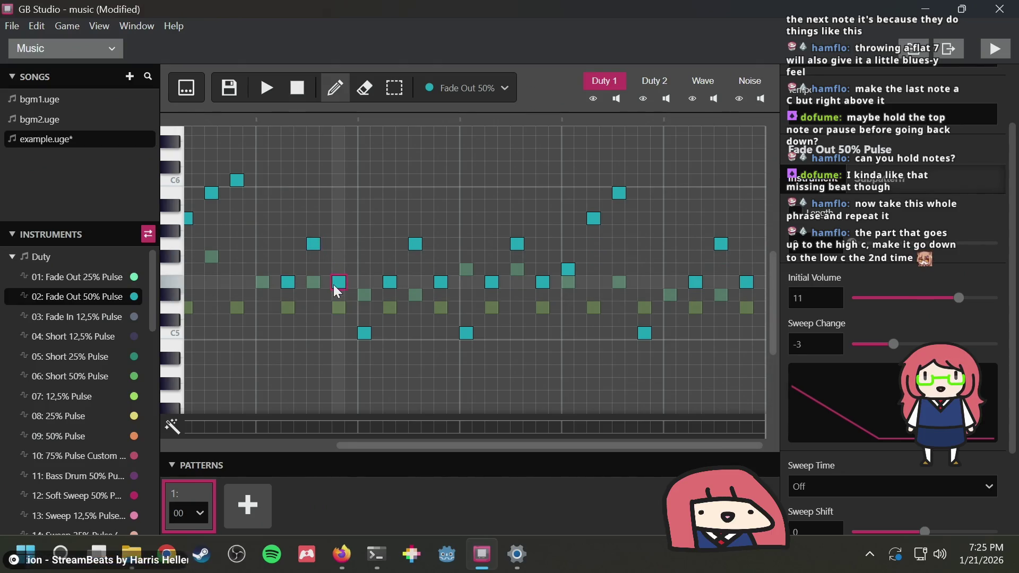
{"action": "left_click", "coordinate": [270, 89]}
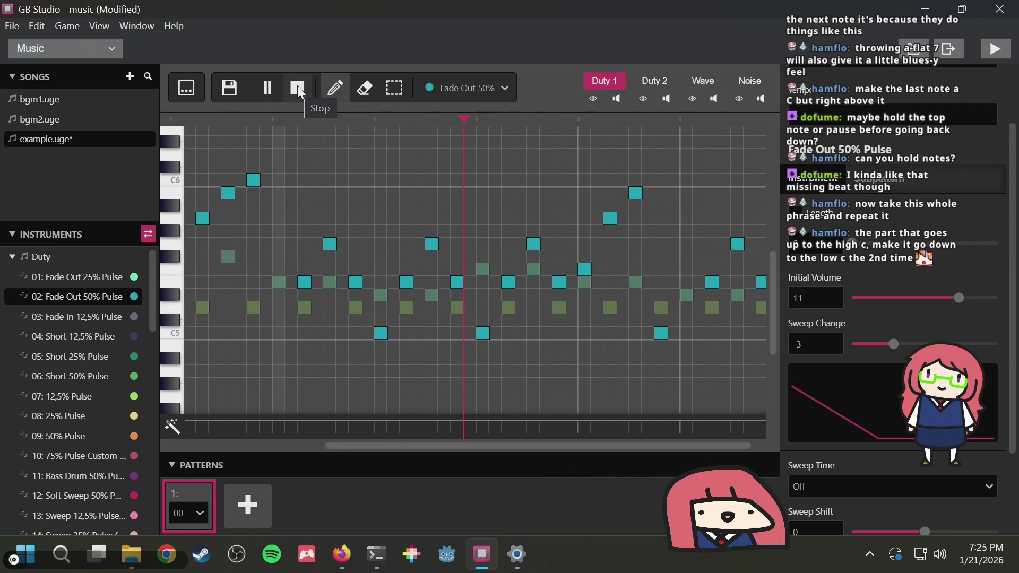
{"action": "left_click", "coordinate": [298, 84]}
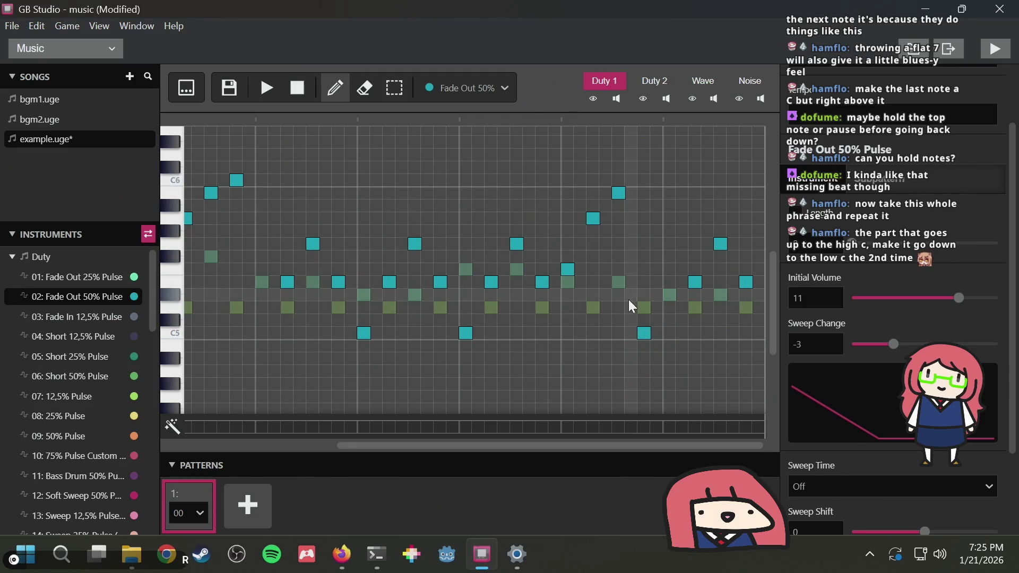
{"action": "key", "text": "space"}
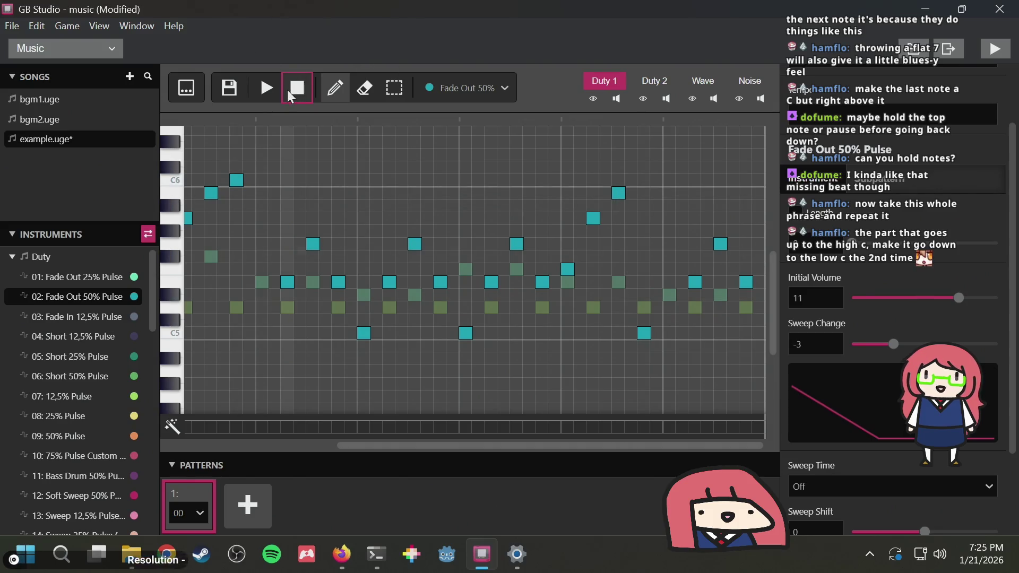
{"action": "left_click", "coordinate": [266, 87]}
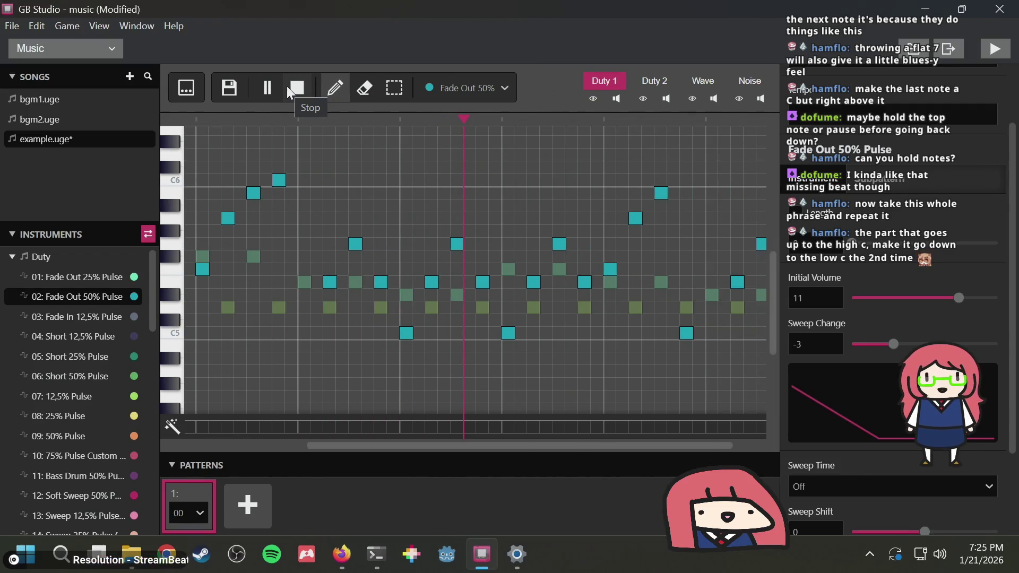
After listening, drag the two notes before the closing C5 downward so the ending descends
{"action": "left_click", "coordinate": [297, 87]}
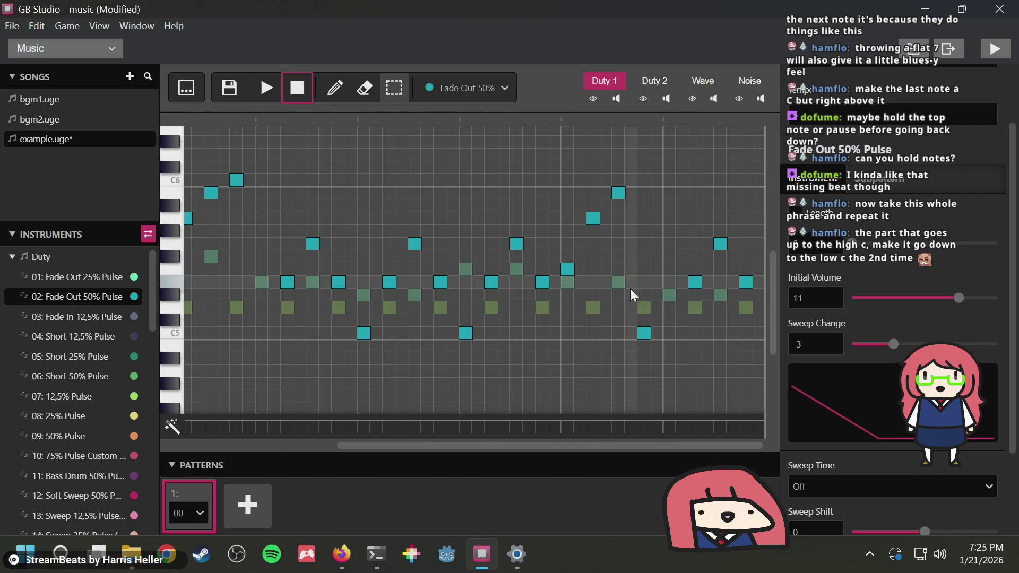
{"action": "scroll", "coordinate": [629, 288], "scroll_direction": "left", "scroll_amount": 5}
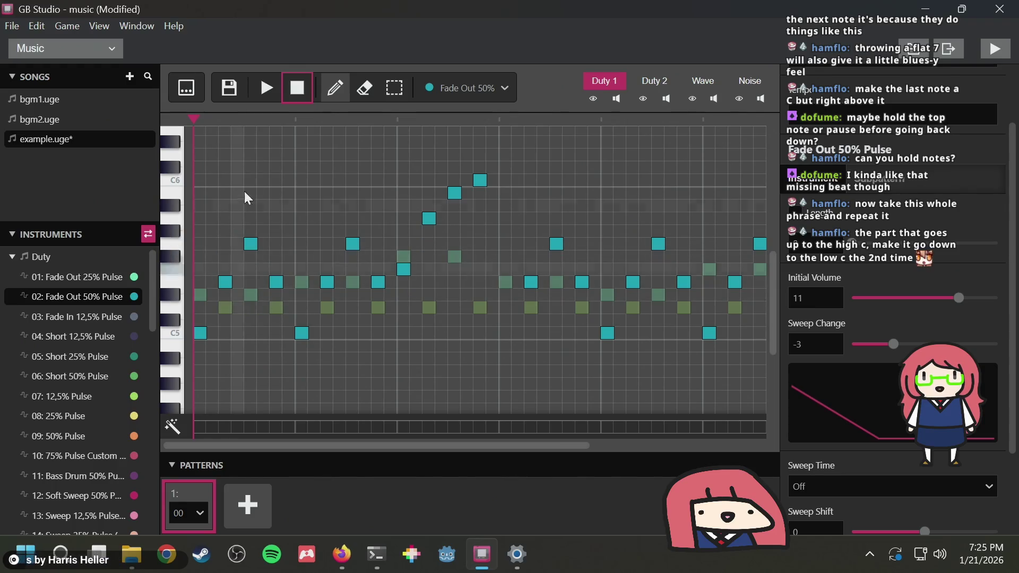
{"action": "left_click", "coordinate": [268, 89]}
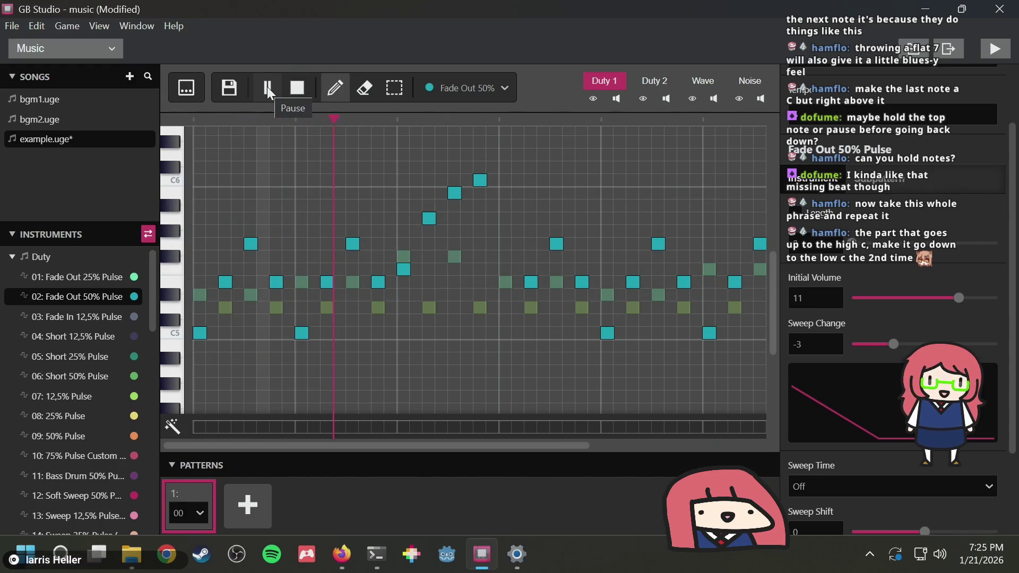
{"action": "left_click", "coordinate": [266, 87]}
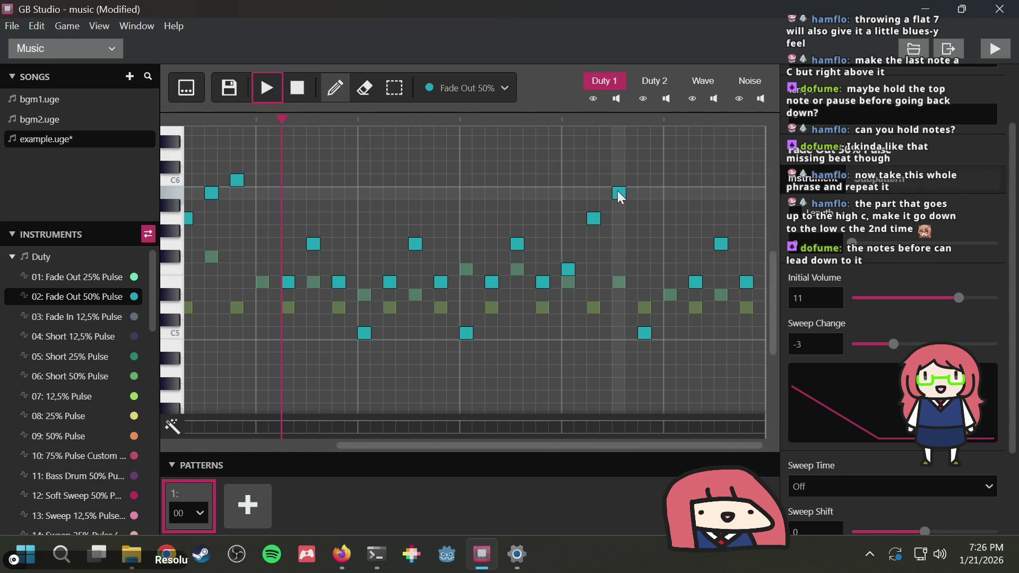
{"action": "mouse_move", "coordinate": [617, 192]}
{"action": "left_mouse_down"}
{"action": "mouse_move", "coordinate": [610, 317]}
{"action": "mouse_move", "coordinate": [612, 307]}
{"action": "left_mouse_up"}
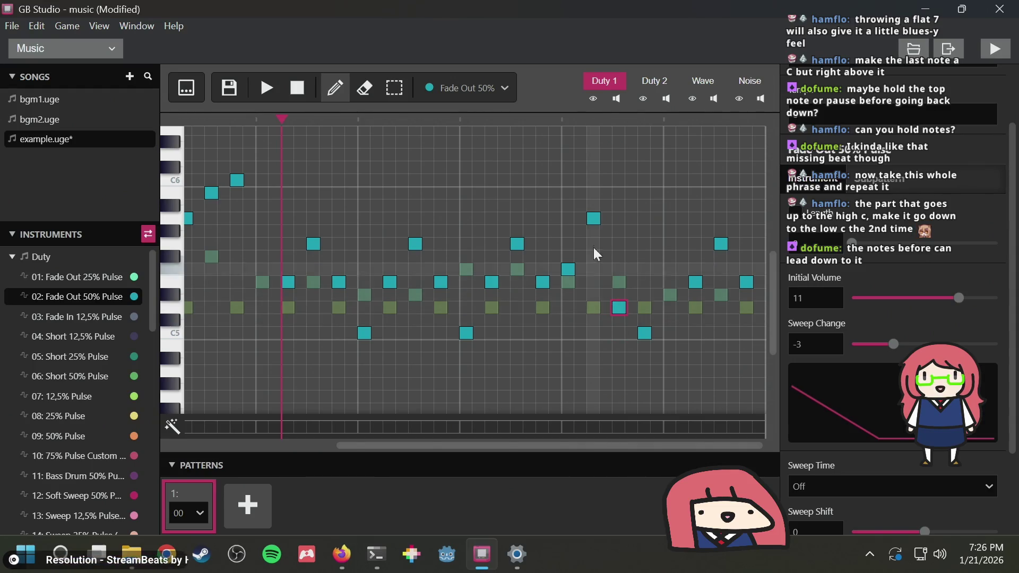
{"action": "left_click_drag", "start_coordinate": [593, 214], "coordinate": [593, 248]}
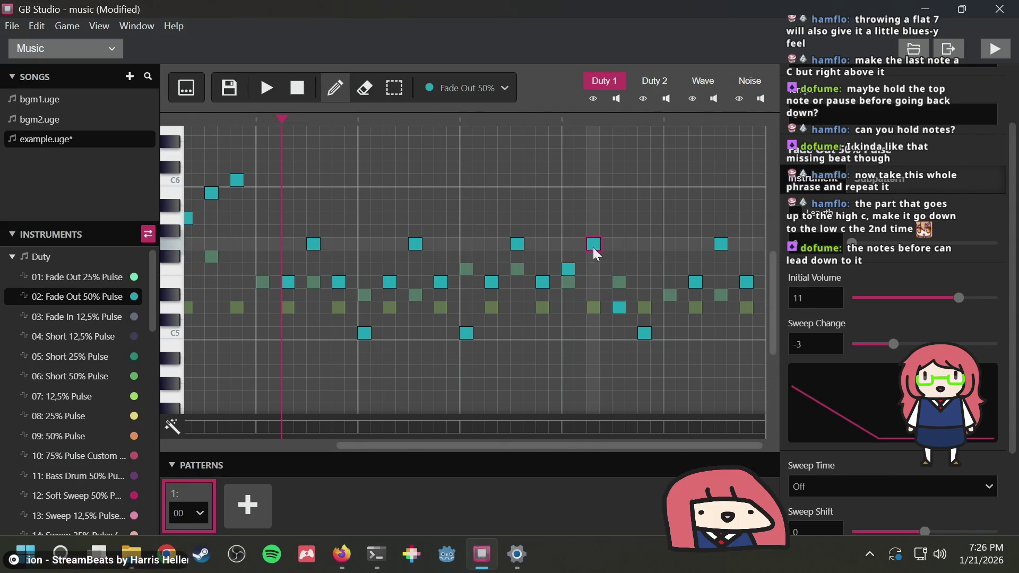
{"action": "left_click", "coordinate": [267, 89]}
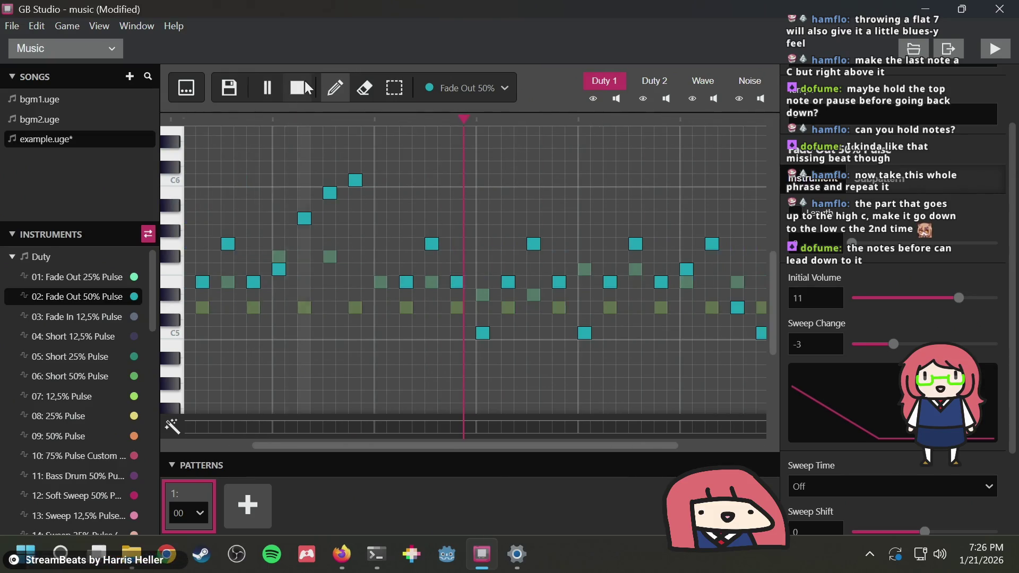
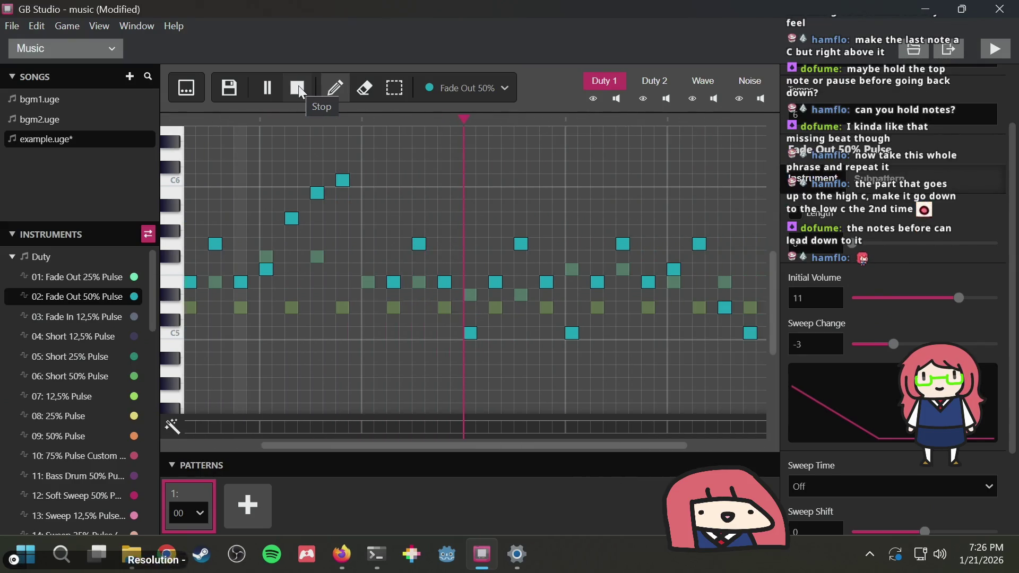
Stop playback and select 01: Fade Out 25% Pulse as the note instrument
{"action": "left_click", "coordinate": [299, 88]}
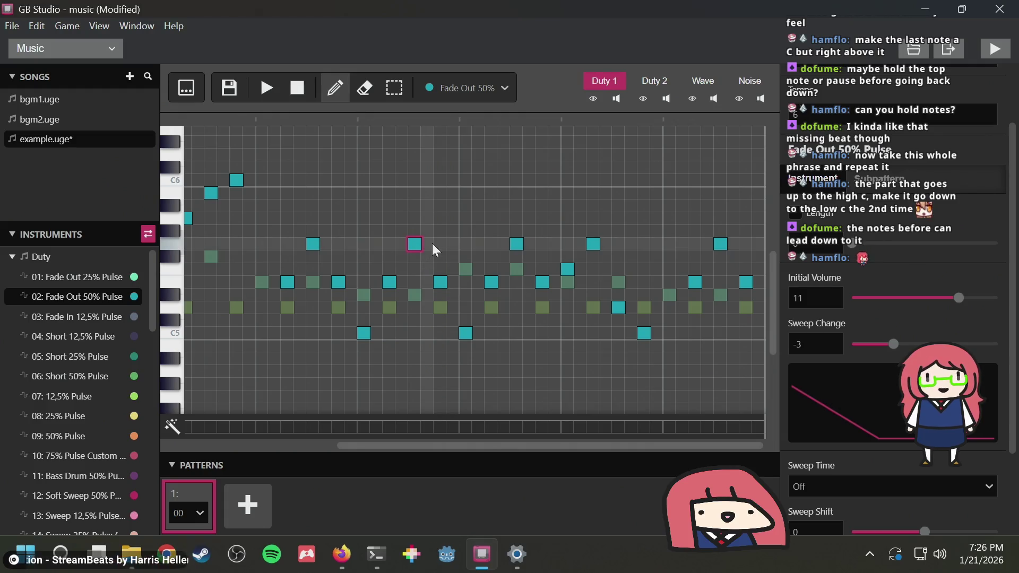
{"action": "left_click", "coordinate": [89, 277]}
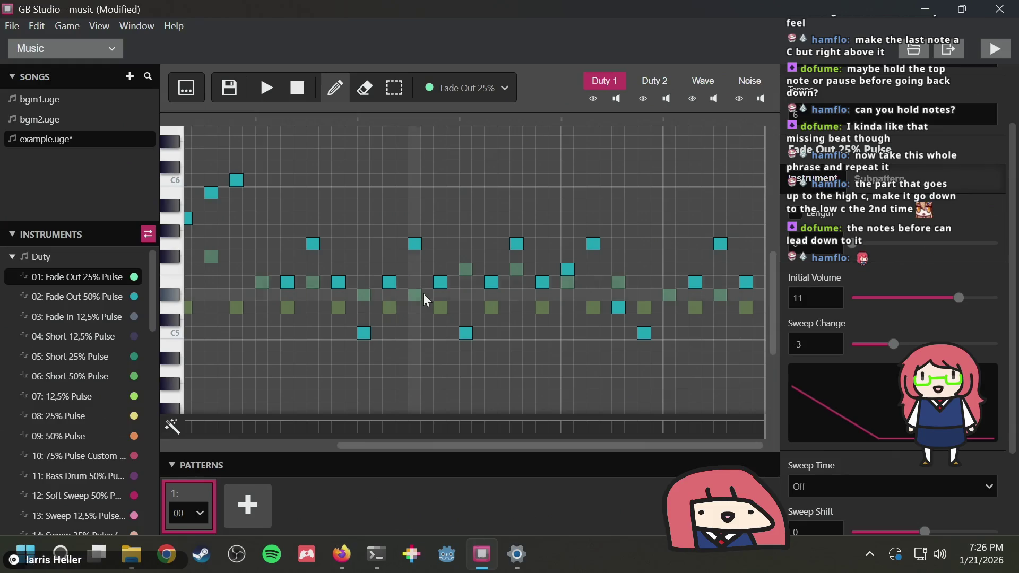
Audition the song and set the first melody note to Fade Out 50% Pulse
{"action": "scroll", "coordinate": [422, 292], "scroll_direction": "left", "scroll_amount": 5}
{"action": "left_click", "coordinate": [228, 283]}
{"action": "left_click", "coordinate": [268, 80]}
{"action": "left_click", "coordinate": [299, 85]}
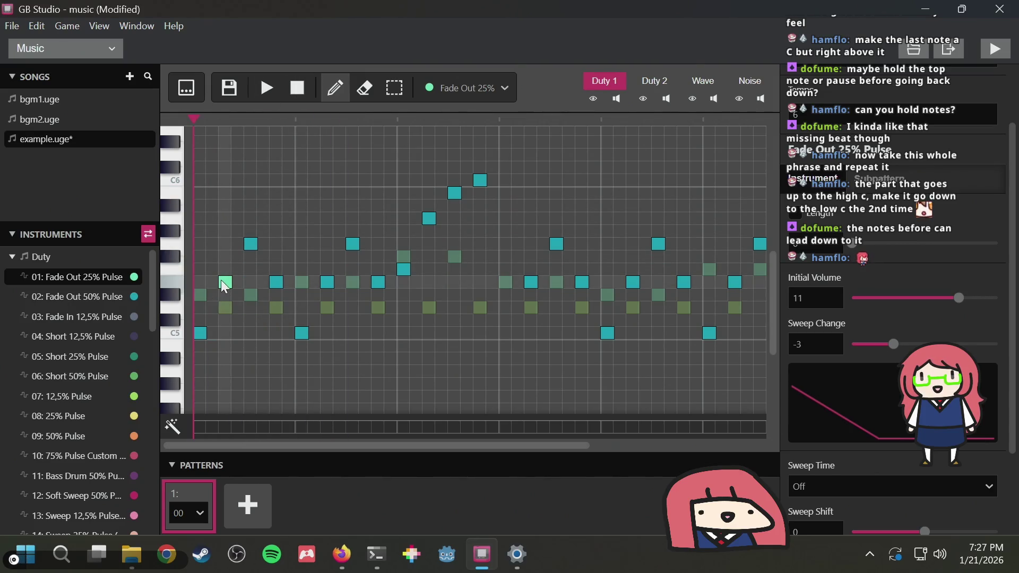
{"action": "left_click", "coordinate": [78, 295]}
{"action": "left_click", "coordinate": [228, 281]}
{"action": "left_click", "coordinate": [84, 278]}
{"action": "key", "text": "s"}
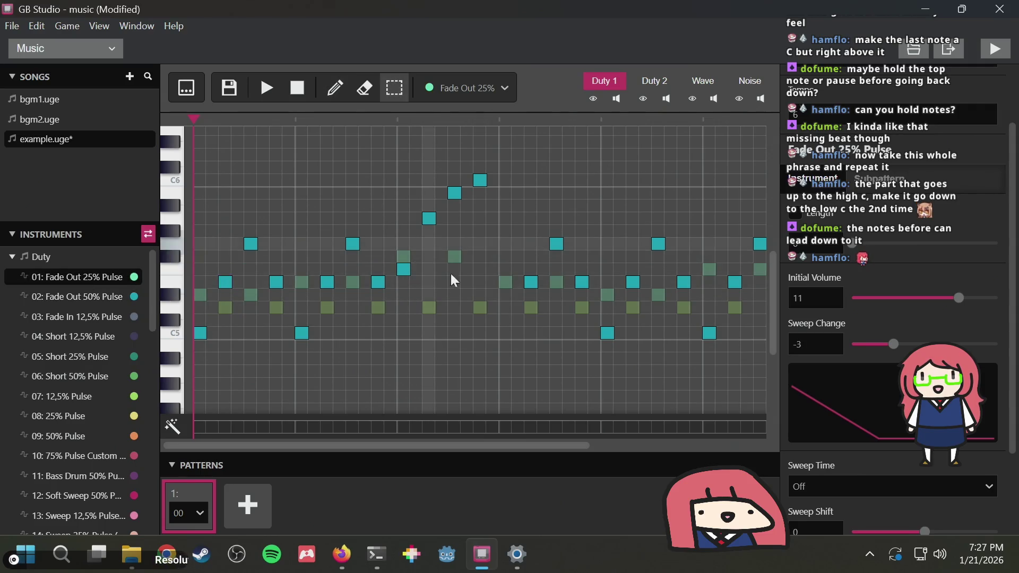
{"action": "key", "text": "d"}
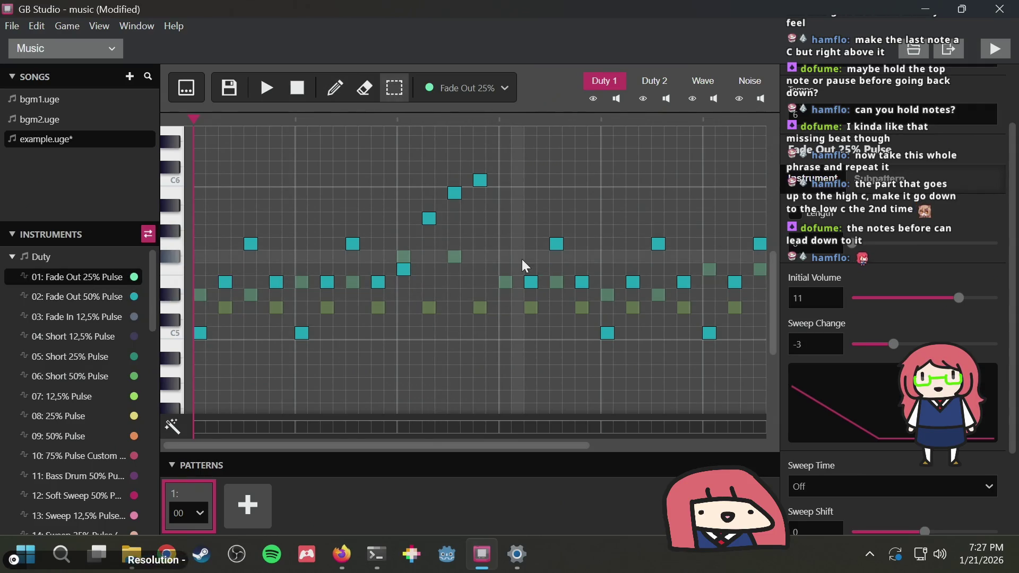
Reassign seven later melody notes to Fade Out 25% Pulse and play them back
{"action": "scroll", "coordinate": [523, 260], "scroll_direction": "right", "scroll_amount": 2}
{"action": "left_click", "coordinate": [450, 283]}
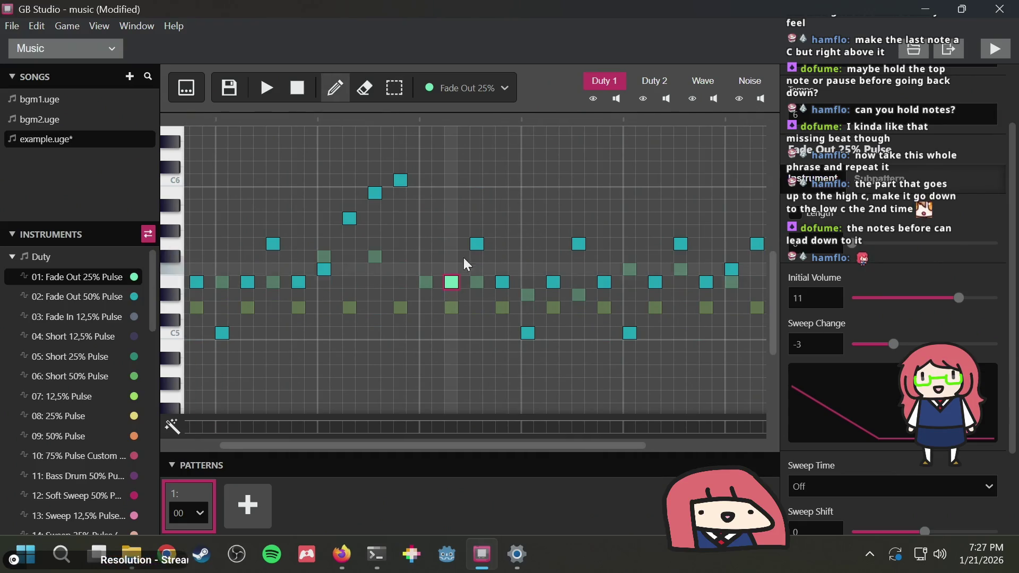
{"action": "left_click", "coordinate": [476, 244]}
{"action": "left_click", "coordinate": [502, 283]}
{"action": "left_click", "coordinate": [527, 332]}
{"action": "left_click", "coordinate": [554, 282]}
{"action": "left_click", "coordinate": [576, 242]}
{"action": "left_click", "coordinate": [602, 283]}
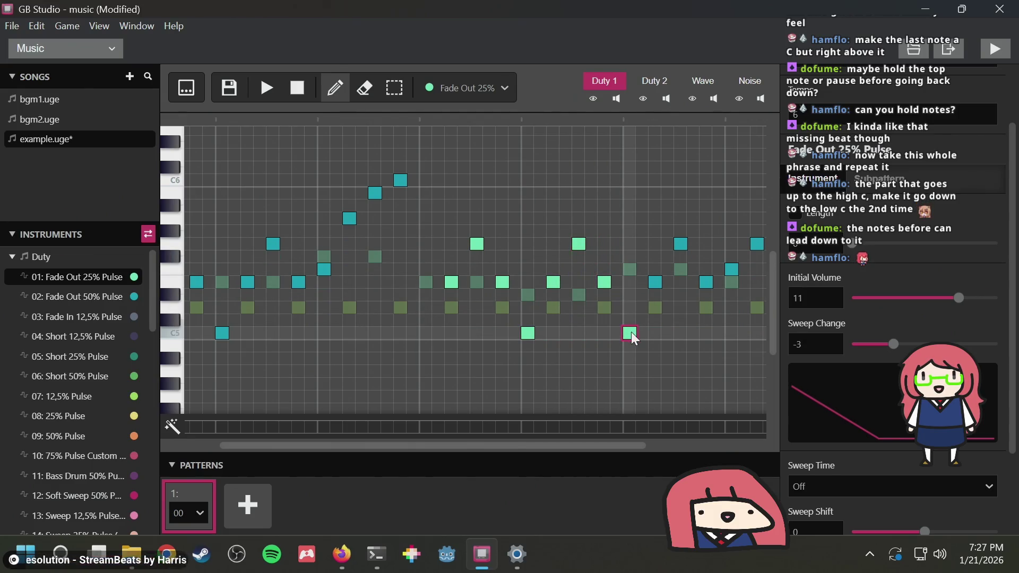
{"action": "left_click", "coordinate": [267, 87]}
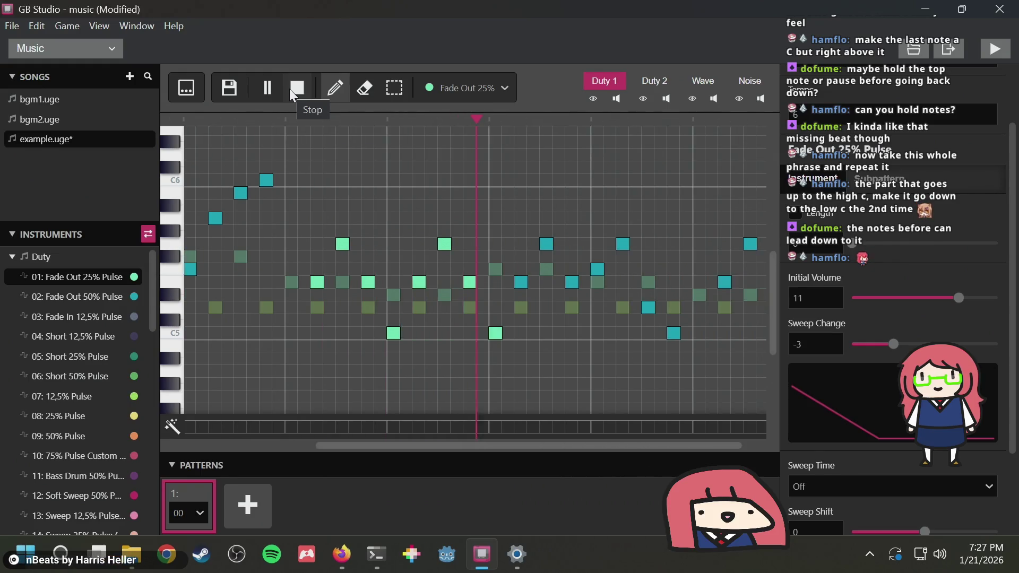
{"action": "left_click", "coordinate": [291, 88]}
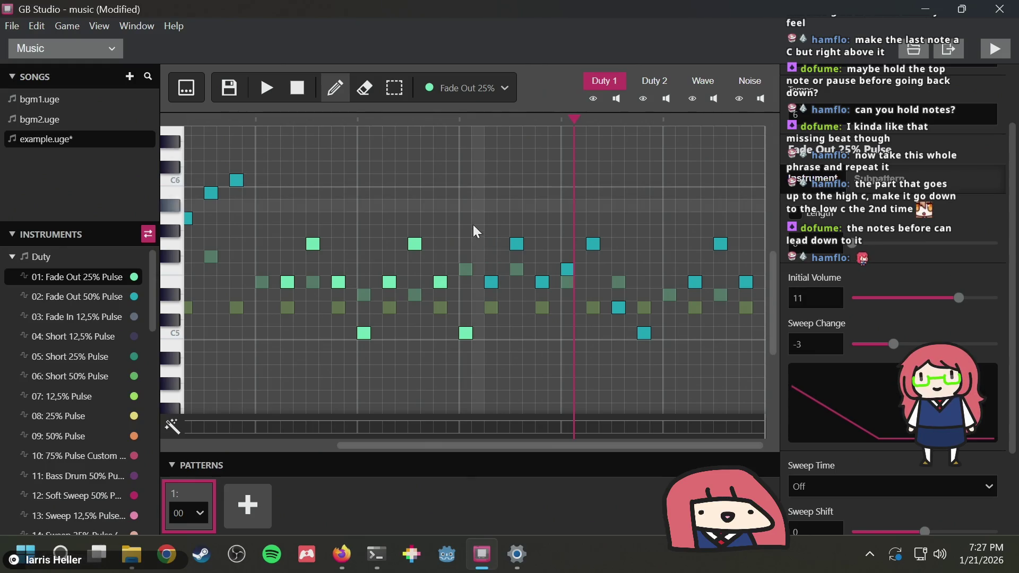
Reassign the next seven melody notes, through the low C, to Fade Out 25% Pulse
{"action": "left_click", "coordinate": [491, 281]}
{"action": "left_click", "coordinate": [514, 242]}
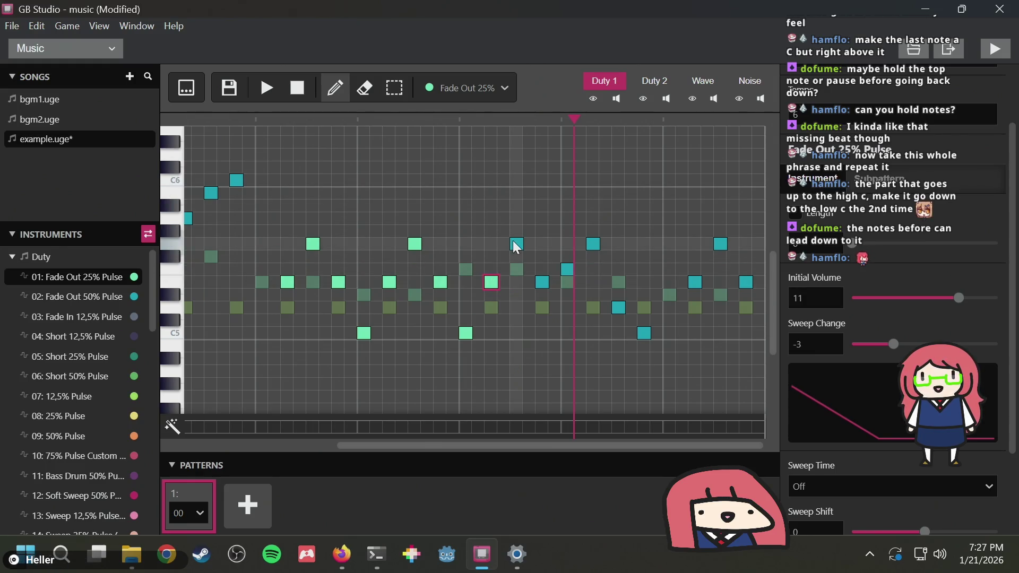
{"action": "left_click", "coordinate": [540, 282]}
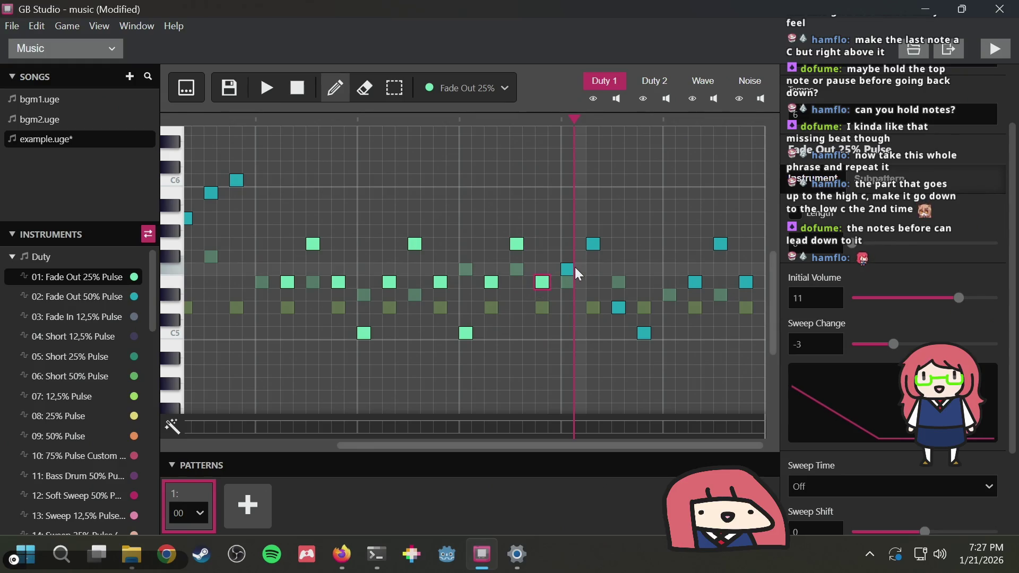
{"action": "left_click", "coordinate": [566, 269]}
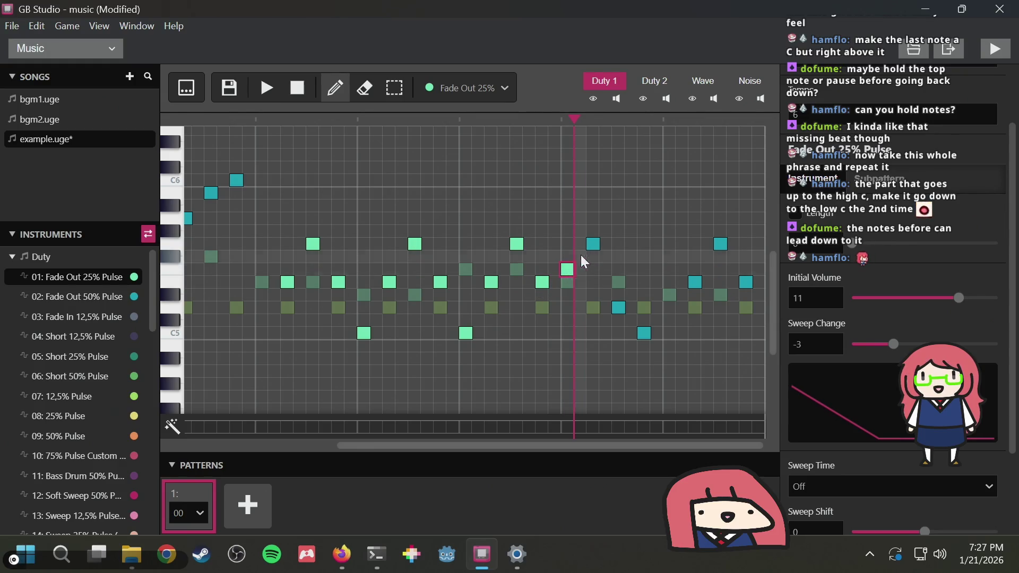
{"action": "left_click", "coordinate": [593, 243]}
{"action": "left_click", "coordinate": [618, 308]}
{"action": "left_click", "coordinate": [643, 333]}
Switch the final three notes to Fade Out 25% Pulse and audition the song
{"action": "left_click", "coordinate": [695, 281]}
{"action": "left_click", "coordinate": [720, 243]}
{"action": "left_click", "coordinate": [746, 282]}
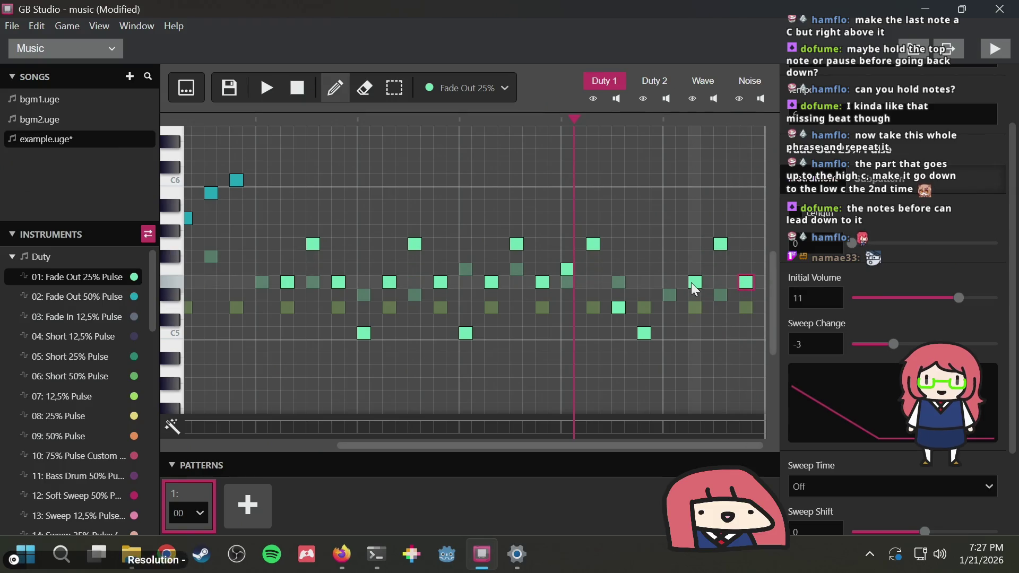
{"action": "key", "text": "space"}
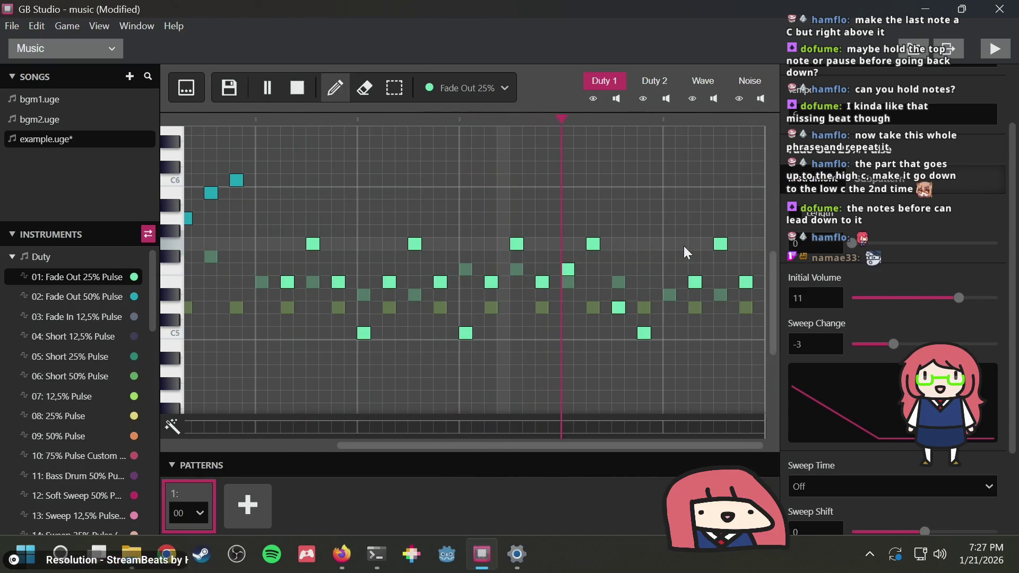
{"action": "key", "text": "space"}
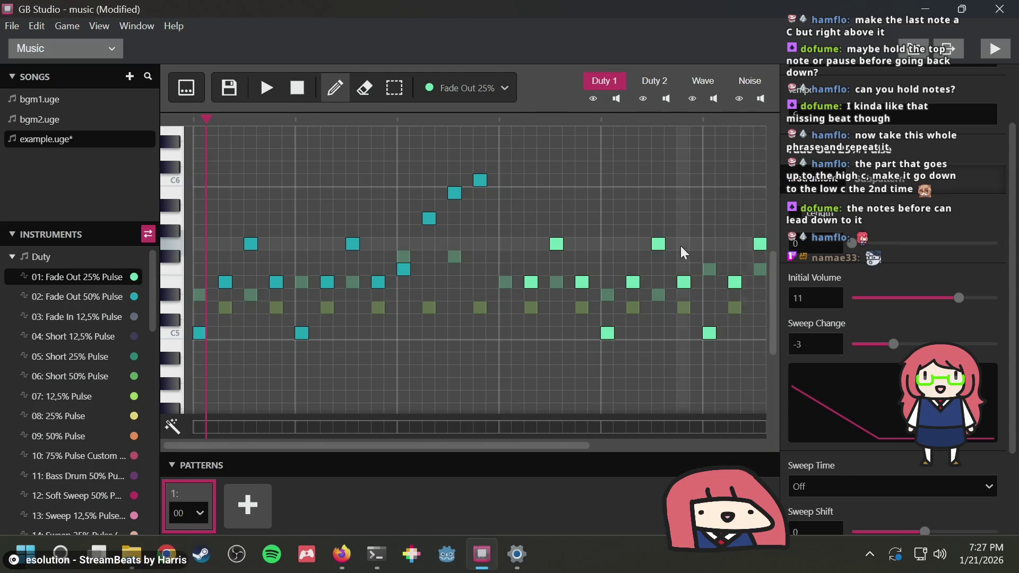
{"action": "scroll", "coordinate": [682, 246], "scroll_direction": "right", "scroll_amount": 3}
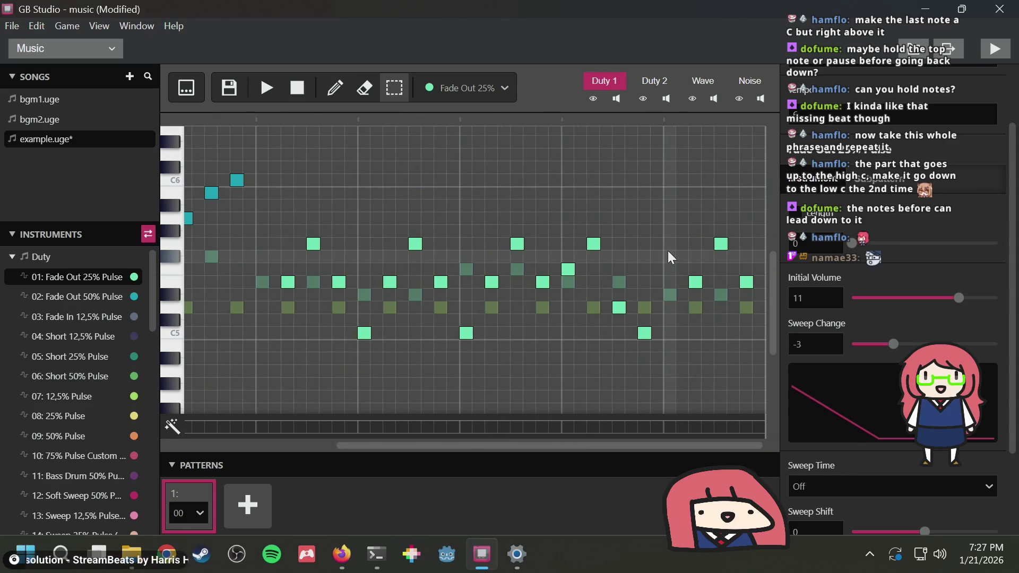
Set the final three notes back to Fade Out 50% Pulse and listen to the result
{"action": "left_click", "coordinate": [61, 296]}
{"action": "left_click", "coordinate": [695, 282]}
{"action": "left_click", "coordinate": [721, 243]}
{"action": "left_click", "coordinate": [744, 282]}
{"action": "key", "text": "space"}
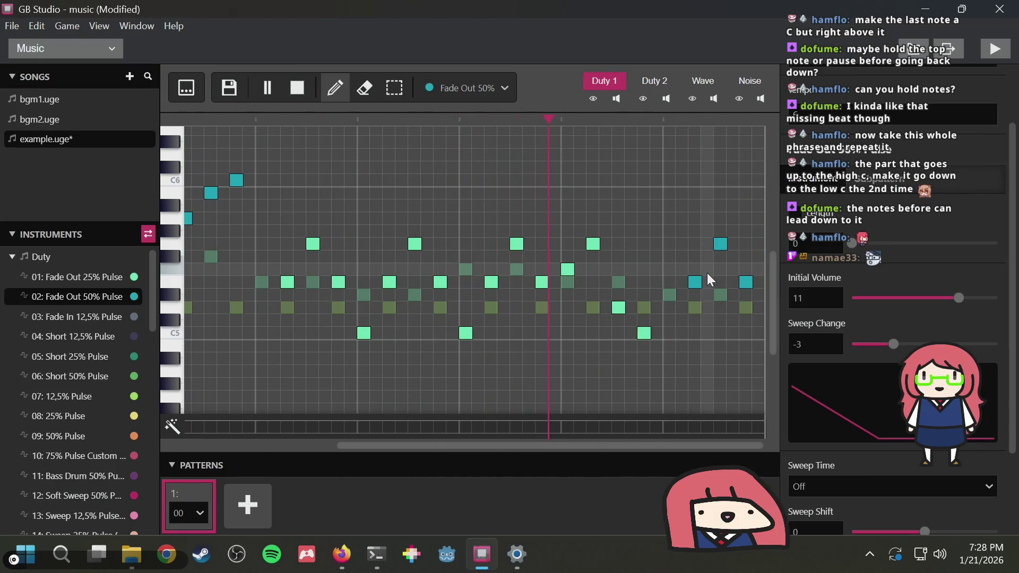
{"action": "key", "text": "space"}
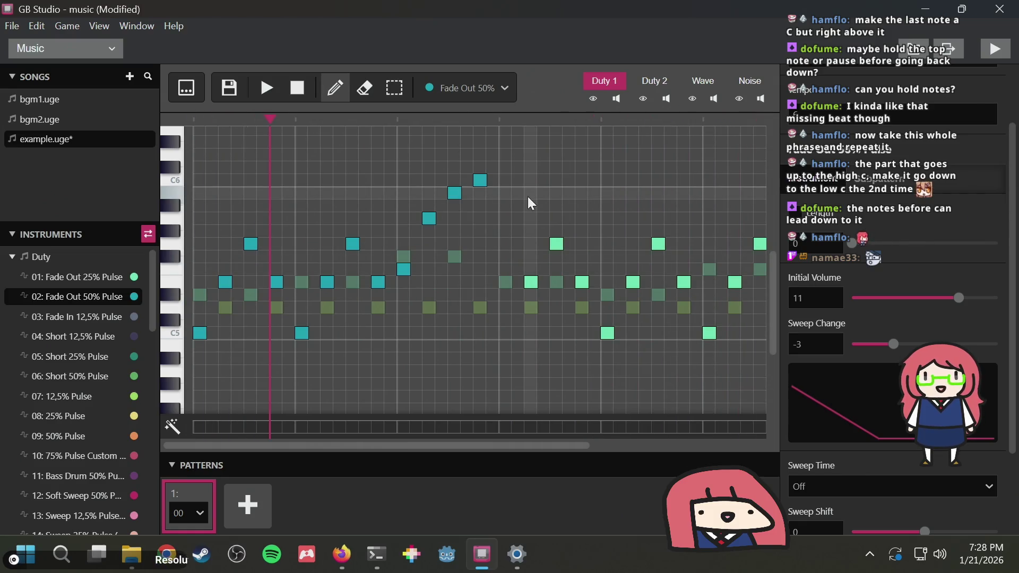
Reassign two melody notes to Fade In 12,5% Pulse, reselect Fade Out 25%, and switch to Duty 2
{"action": "left_click", "coordinate": [91, 317]}
{"action": "key", "text": "3"}
{"action": "scroll", "coordinate": [556, 295], "scroll_direction": "right", "scroll_amount": 5}
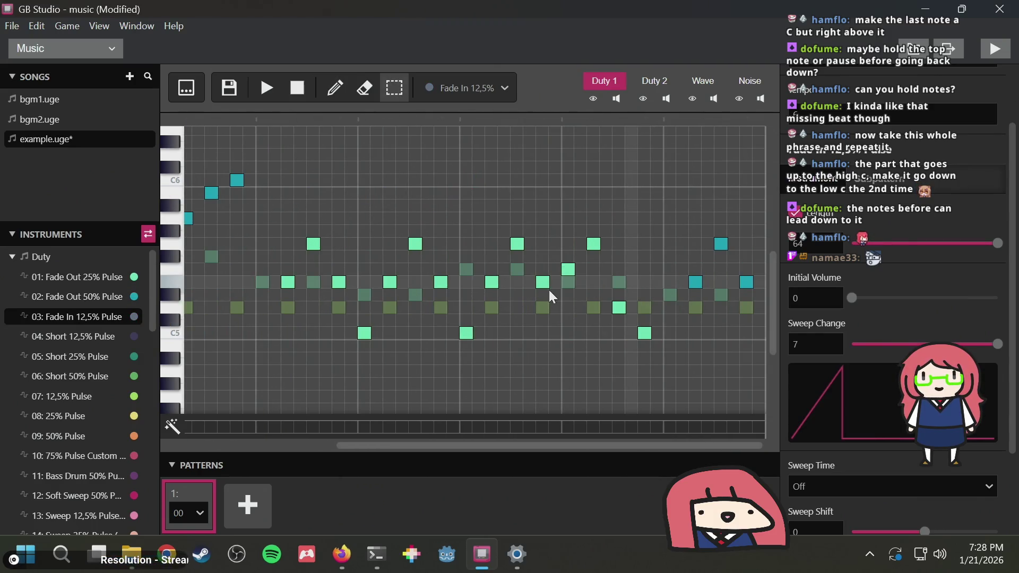
{"action": "scroll", "coordinate": [261, 272], "scroll_direction": "left", "scroll_amount": 5}
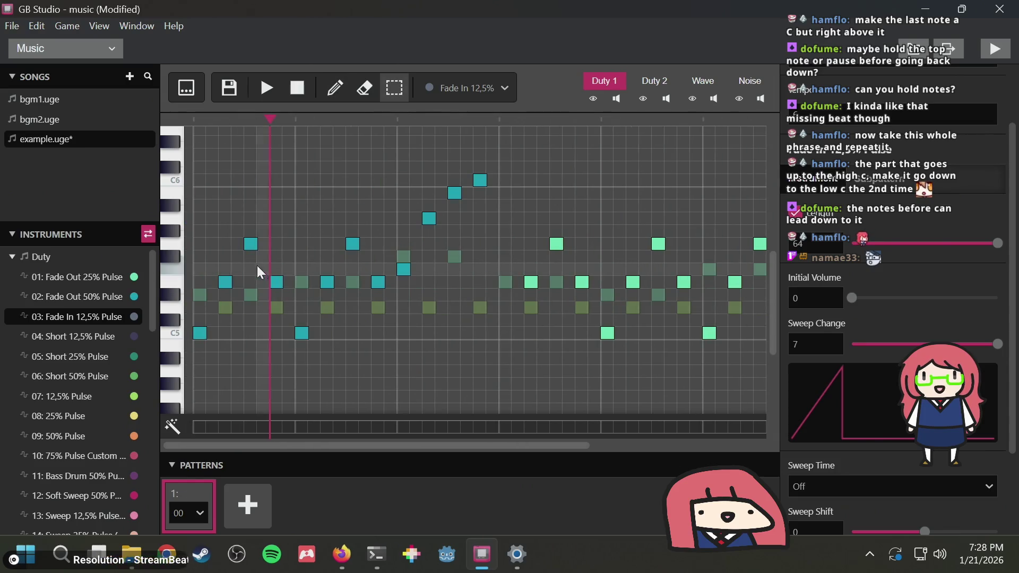
{"action": "scroll", "coordinate": [610, 228], "scroll_direction": "right", "scroll_amount": 5}
{"action": "key", "text": "1"}
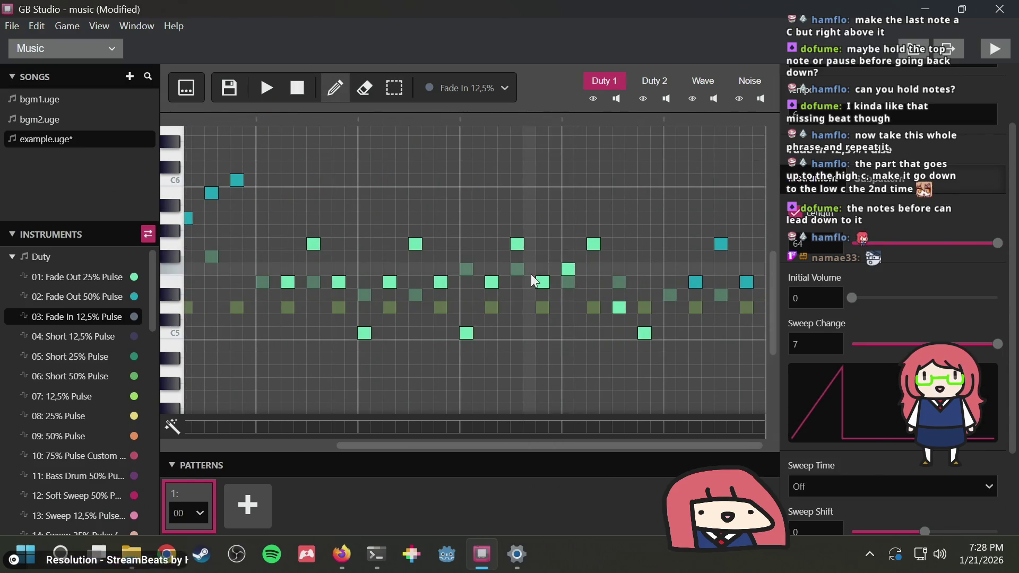
{"action": "left_click", "coordinate": [567, 270]}
{"action": "left_click", "coordinate": [595, 244]}
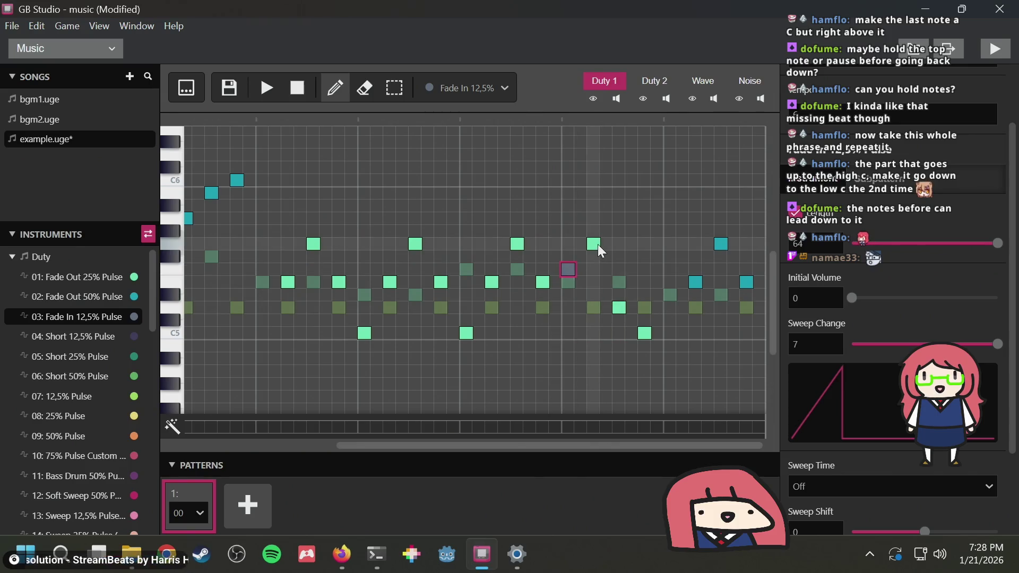
{"action": "left_click", "coordinate": [81, 281]}
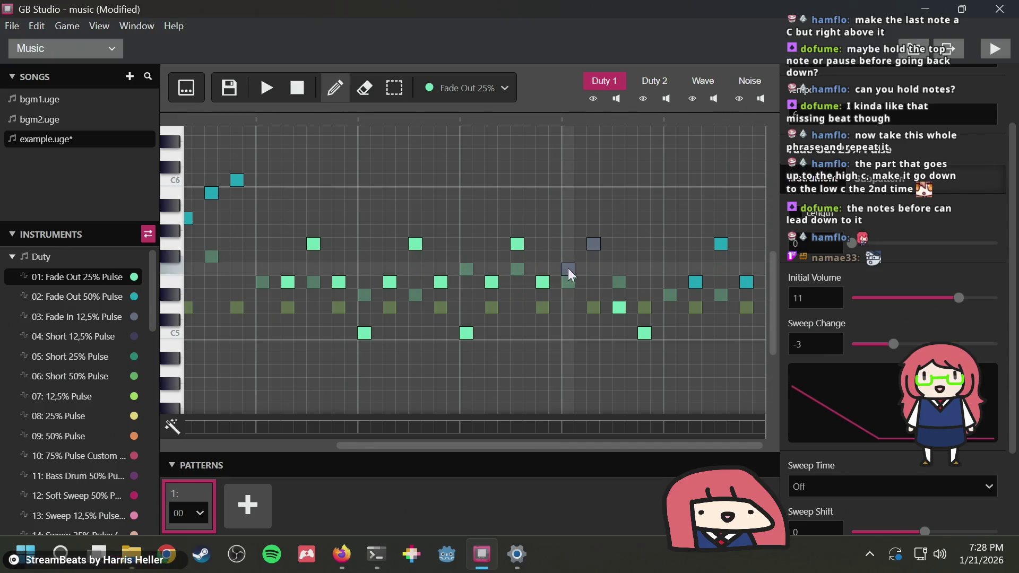
{"action": "left_click", "coordinate": [655, 79]}
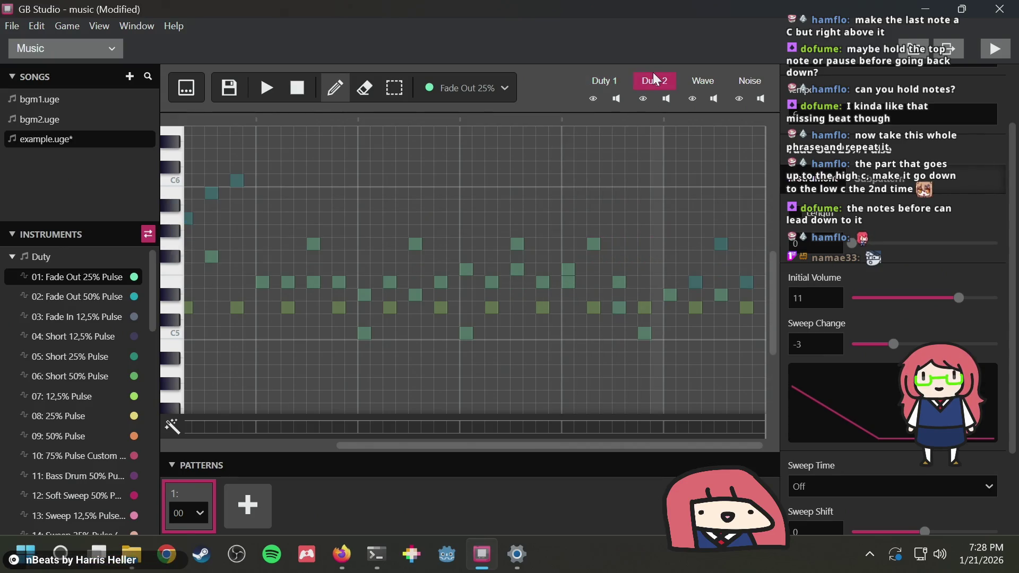
Add a trial C5 note to the Duty 2 melody
{"action": "scroll", "coordinate": [320, 289], "scroll_direction": "left", "scroll_amount": 5}
{"action": "left_click", "coordinate": [65, 275]}
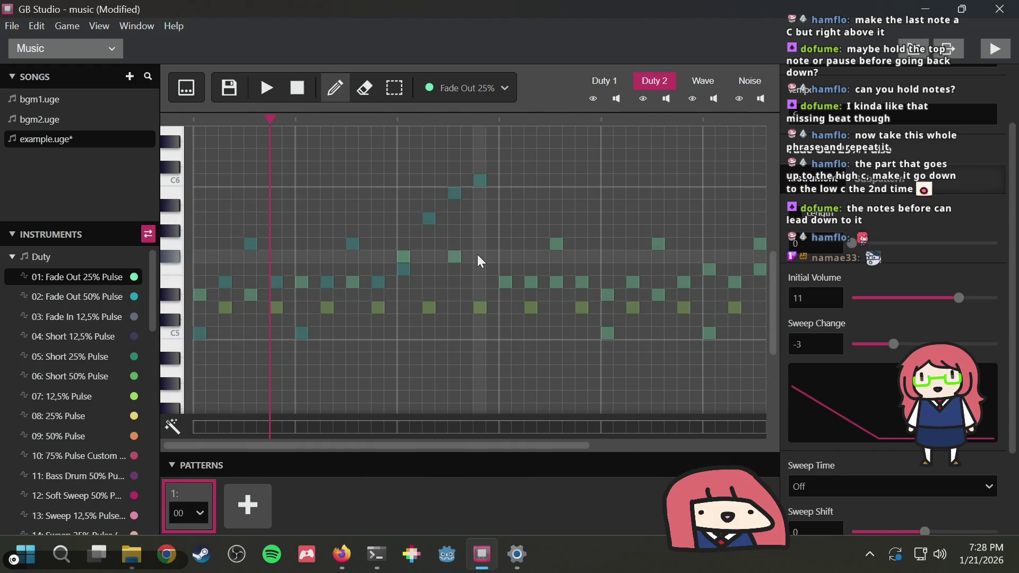
{"action": "key", "text": "s"}
{"action": "scroll", "coordinate": [495, 231], "scroll_direction": "right", "scroll_amount": 3}
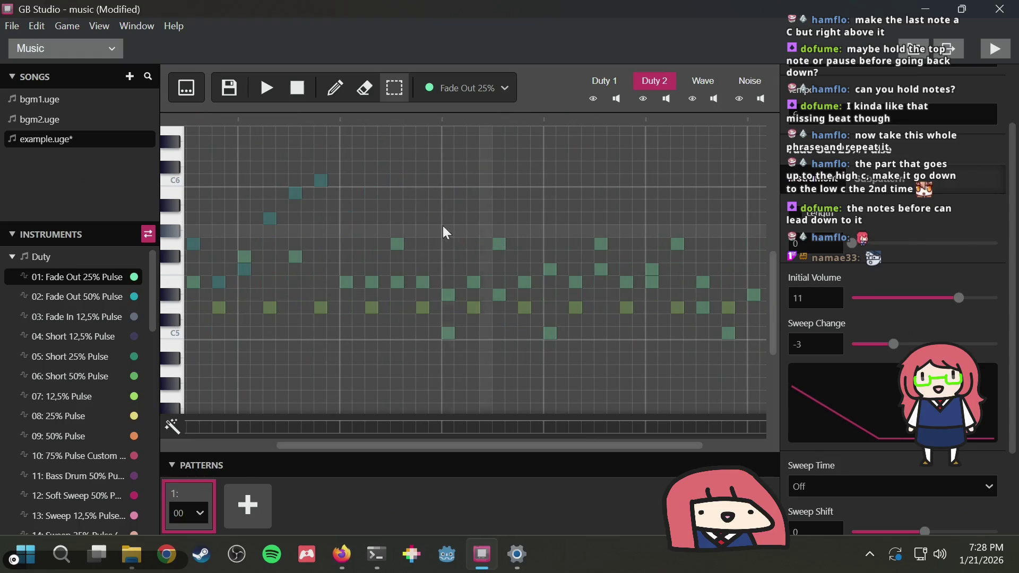
{"action": "key", "text": "d"}
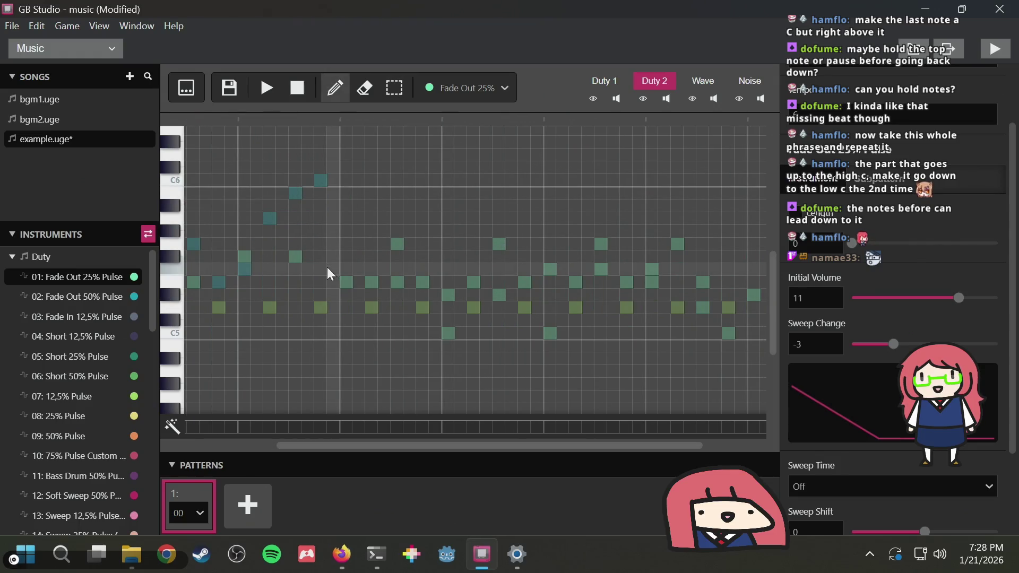
{"action": "key", "text": "s"}
{"action": "scroll", "coordinate": [321, 256], "scroll_direction": "left", "scroll_amount": 3}
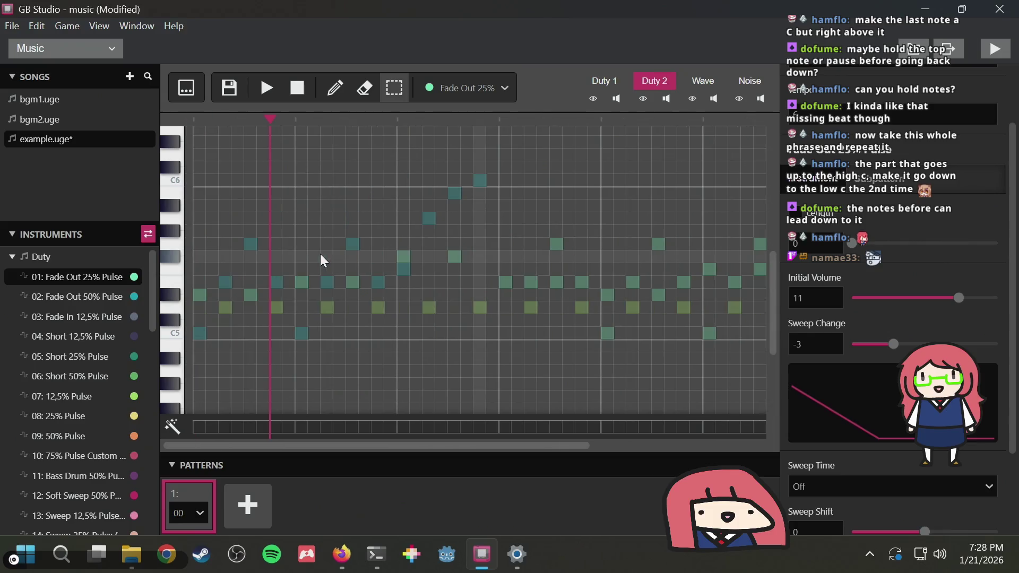
{"action": "scroll", "coordinate": [419, 268], "scroll_direction": "right", "scroll_amount": 2}
{"action": "key", "text": "d"}
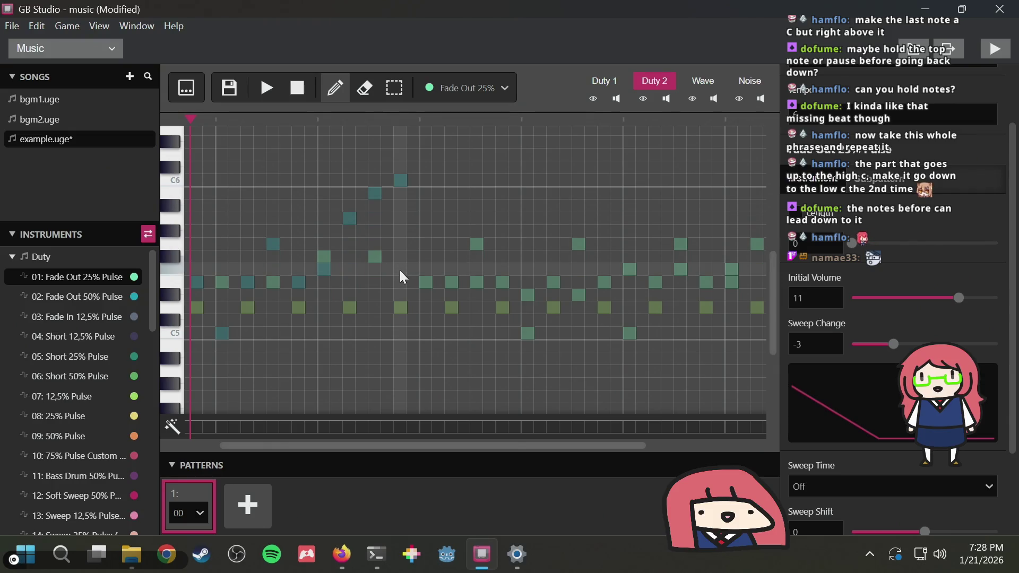
{"action": "left_click", "coordinate": [399, 332]}
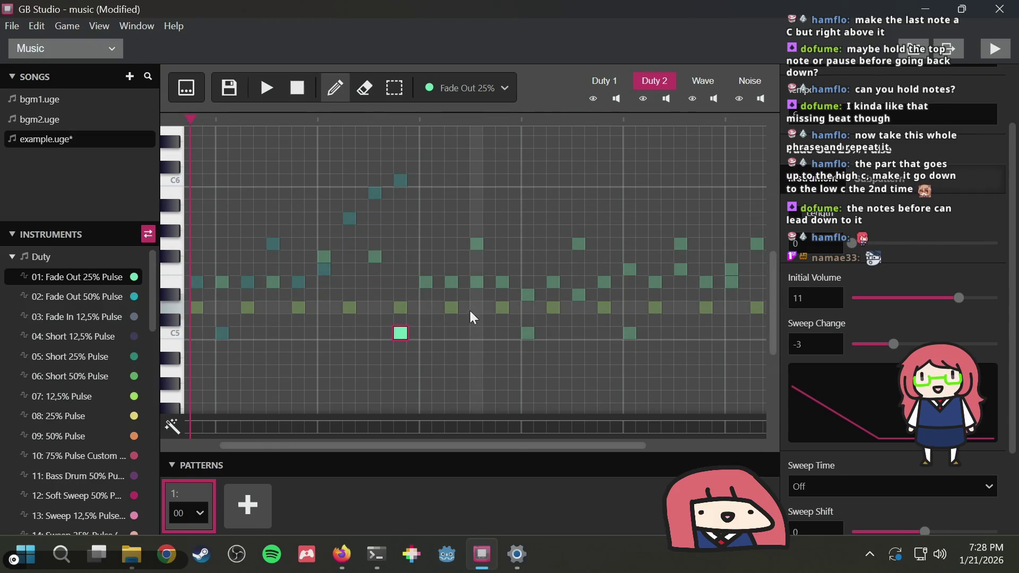
Audition the Duty 2 melody several times, then delete the trial C5 note
{"action": "key", "text": "space"}
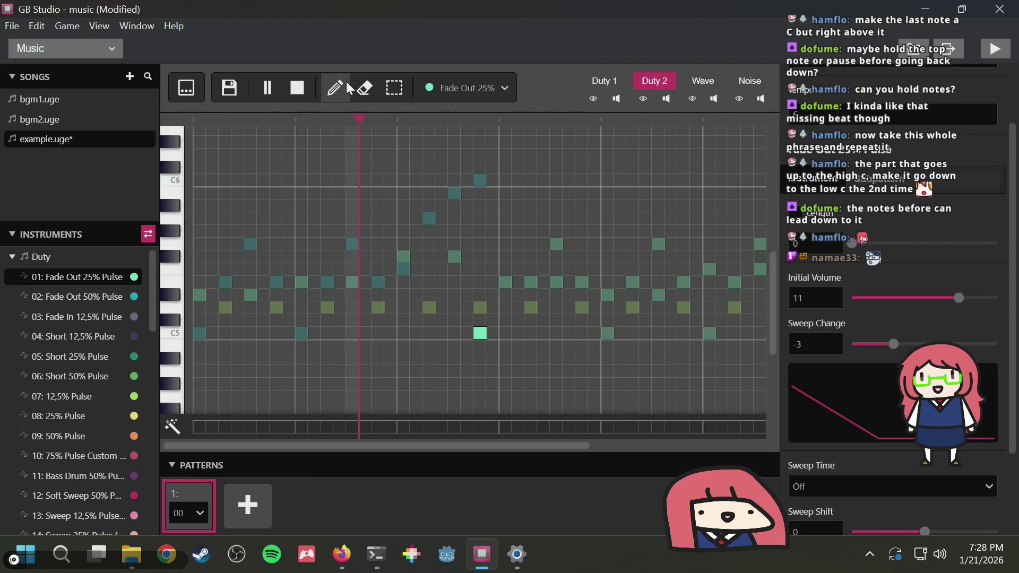
{"action": "left_click", "coordinate": [297, 87]}
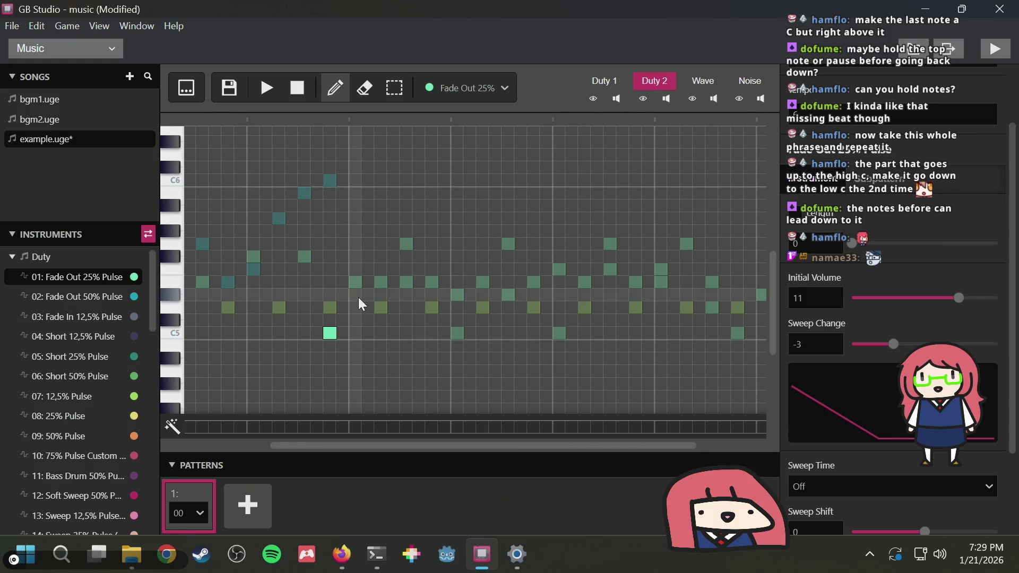
{"action": "key", "text": "space"}
{"action": "key", "text": "1"}
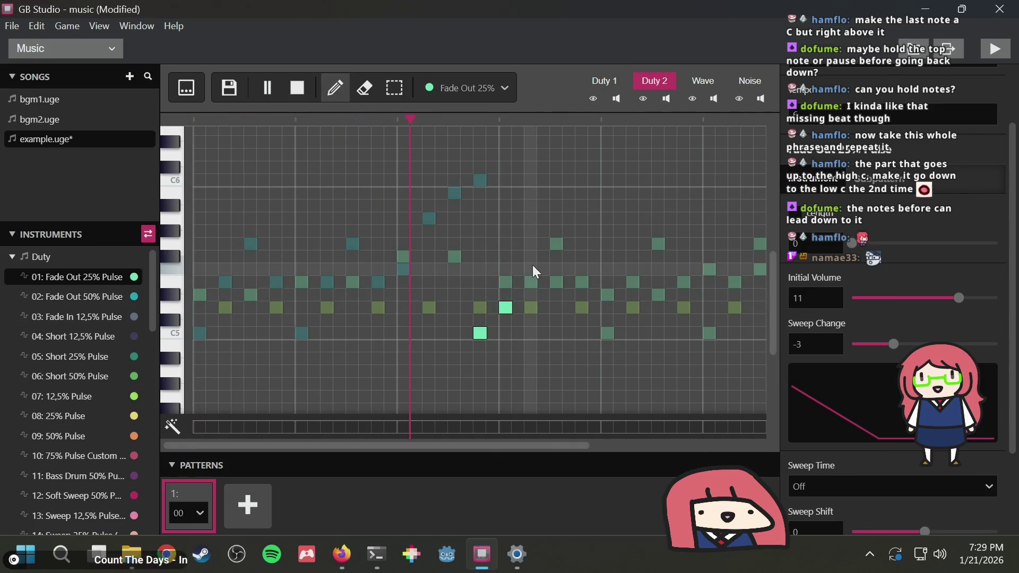
{"action": "key", "text": "space"}
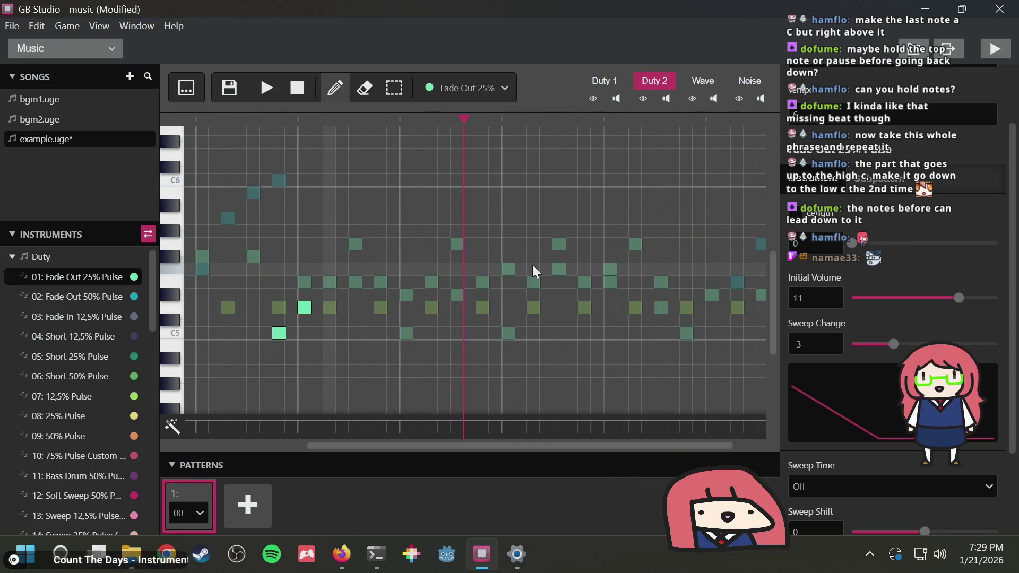
{"action": "key", "text": "space"}
{"action": "key", "text": "space"}
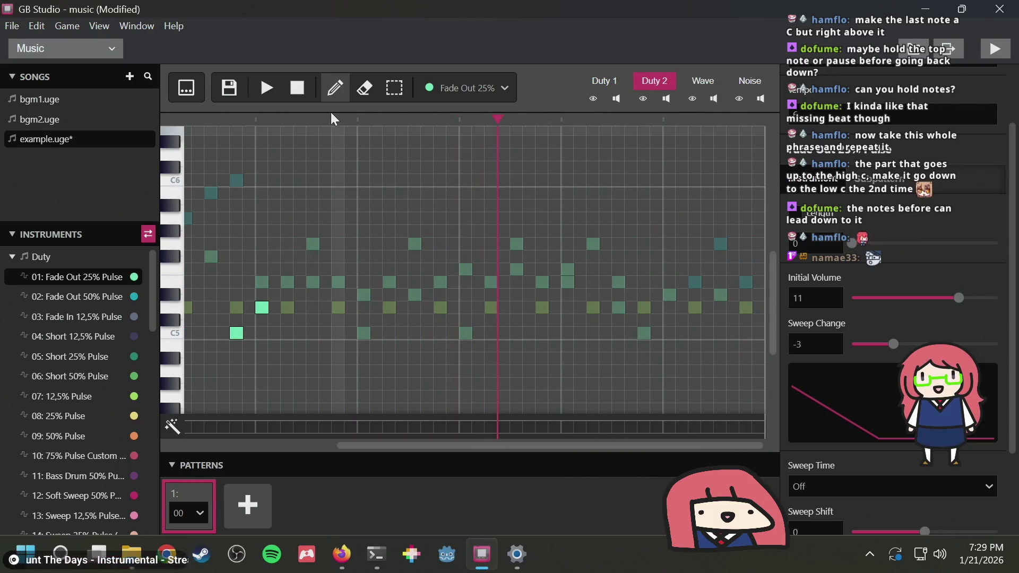
{"action": "key", "text": "space"}
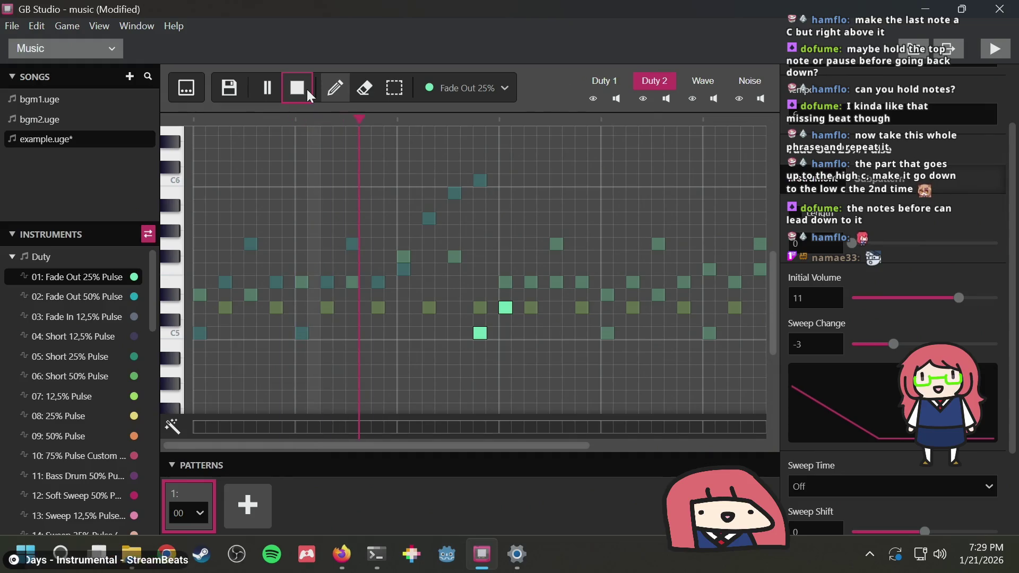
{"action": "key", "text": "space"}
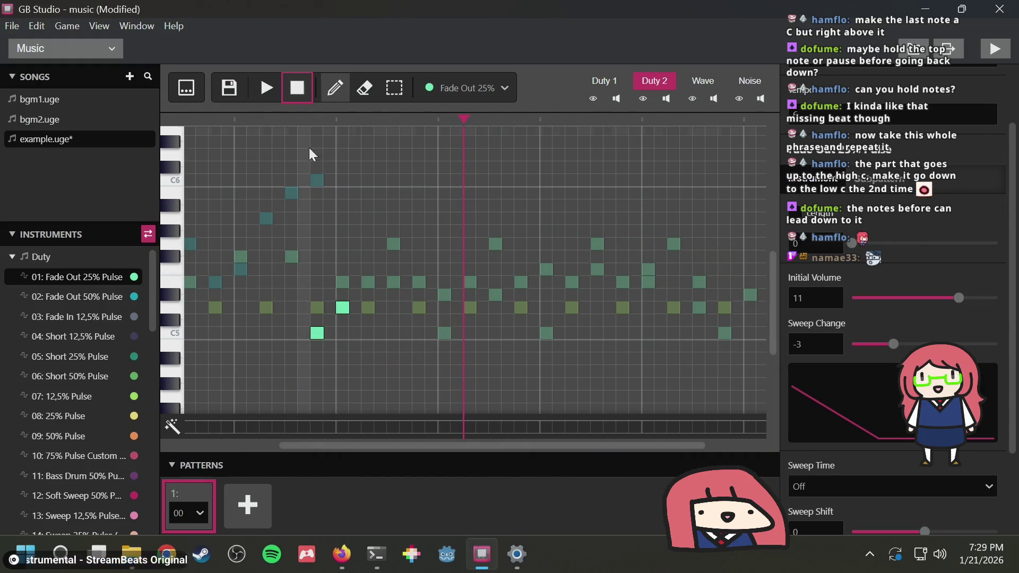
{"action": "key", "text": "space"}
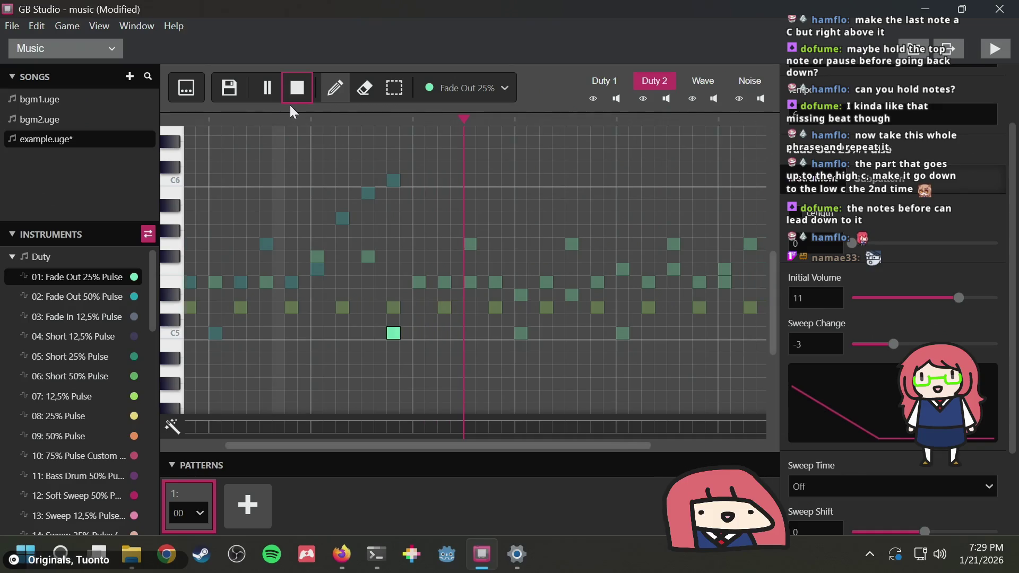
{"action": "key", "text": "space"}
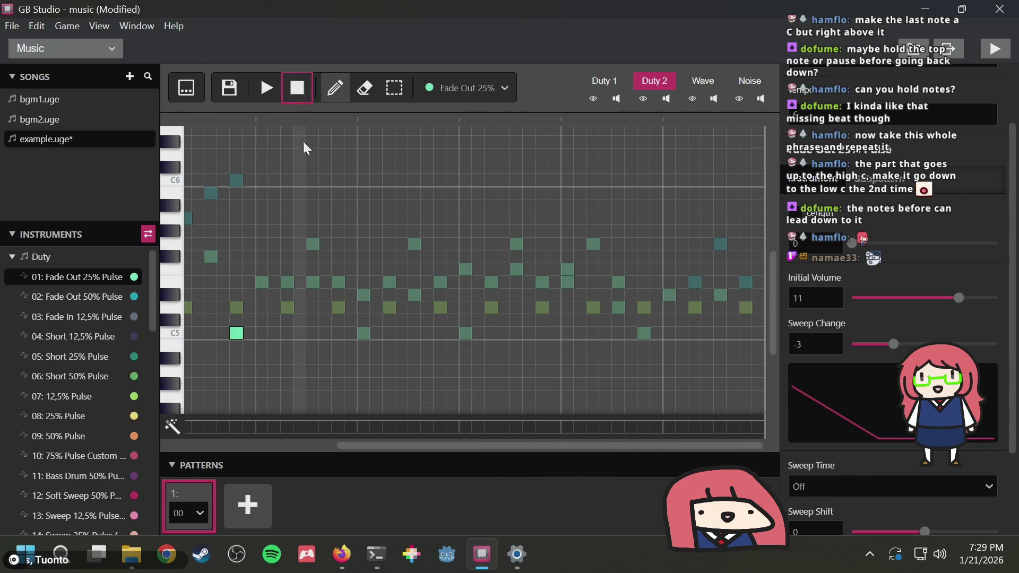
{"action": "right_click", "coordinate": [236, 332]}
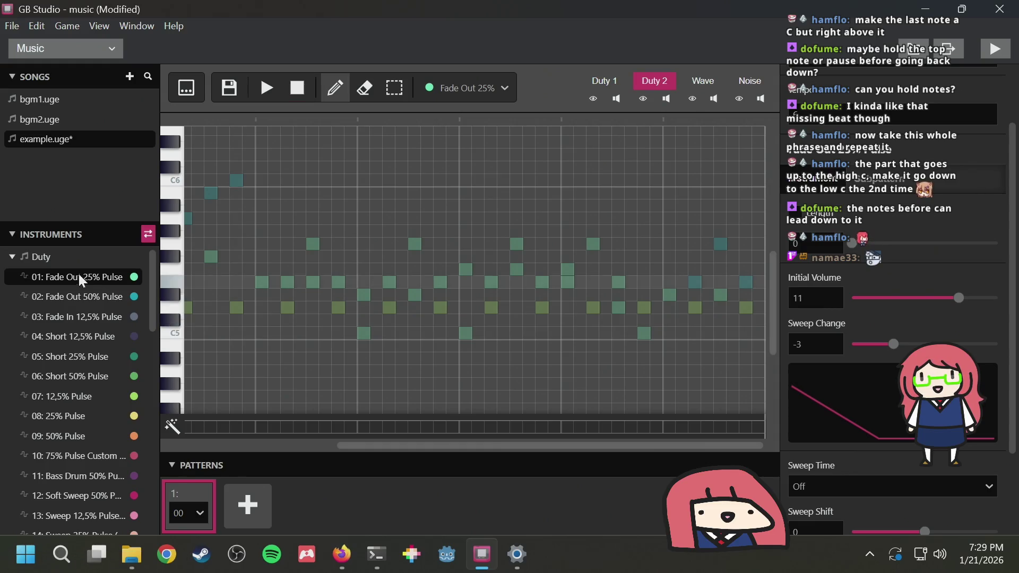
Show Duty 1 and enable Length on Fade Out 25% Pulse, raising it near maximum
{"action": "scroll", "coordinate": [262, 289], "scroll_direction": "left", "scroll_amount": 5}
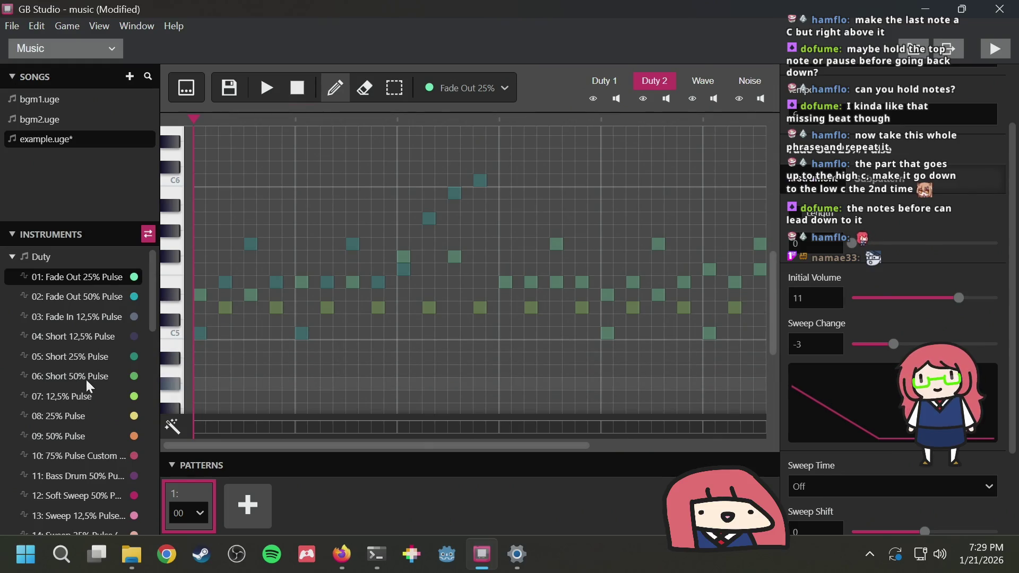
{"action": "scroll", "coordinate": [69, 399], "scroll_direction": "down", "scroll_amount": 6}
{"action": "scroll", "coordinate": [69, 399], "scroll_direction": "up", "scroll_amount": 2}
{"action": "key", "text": "space"}
{"action": "key", "text": "space"}
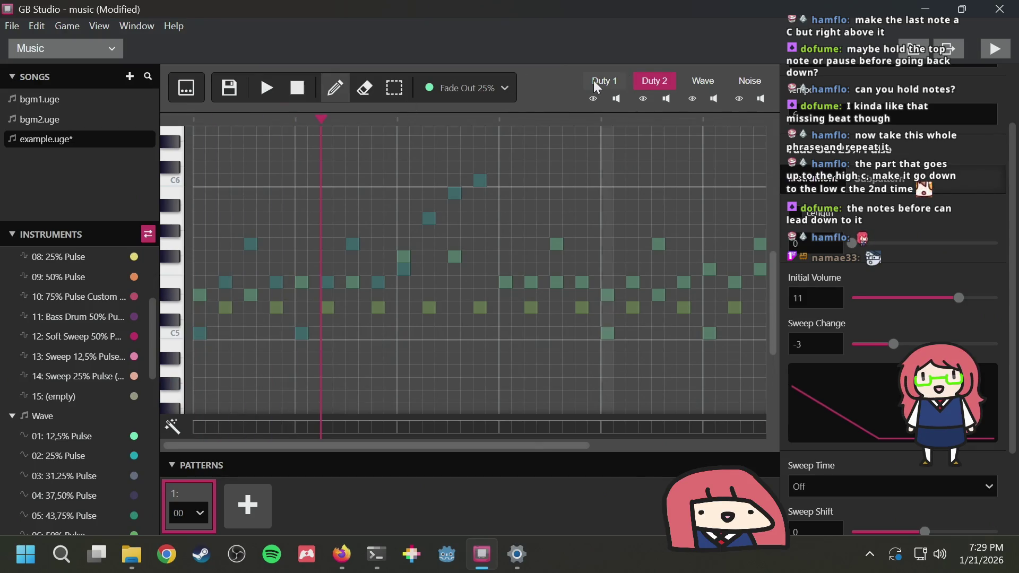
{"action": "left_click", "coordinate": [596, 85]}
{"action": "key", "text": "space"}
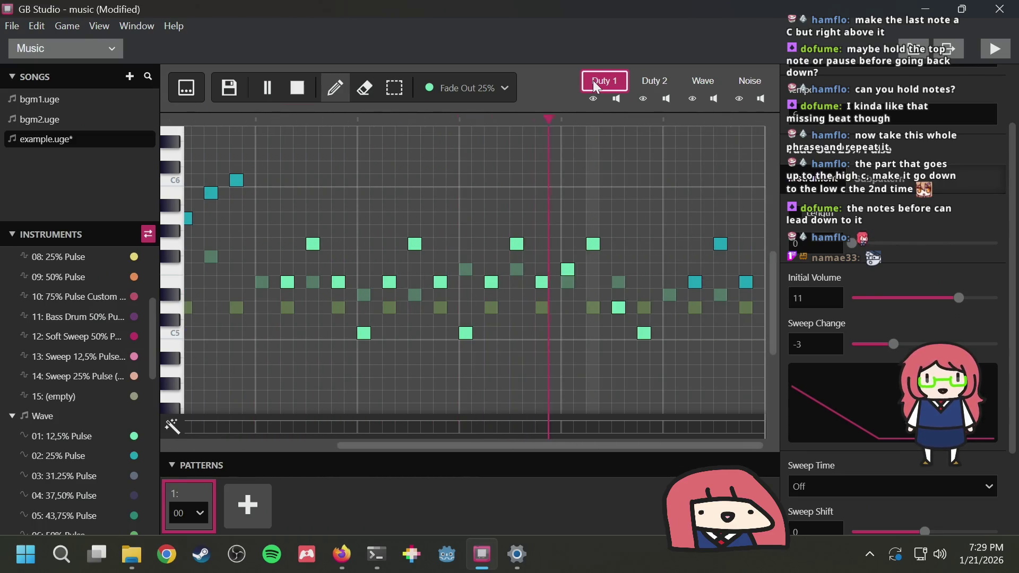
{"action": "key", "text": "space"}
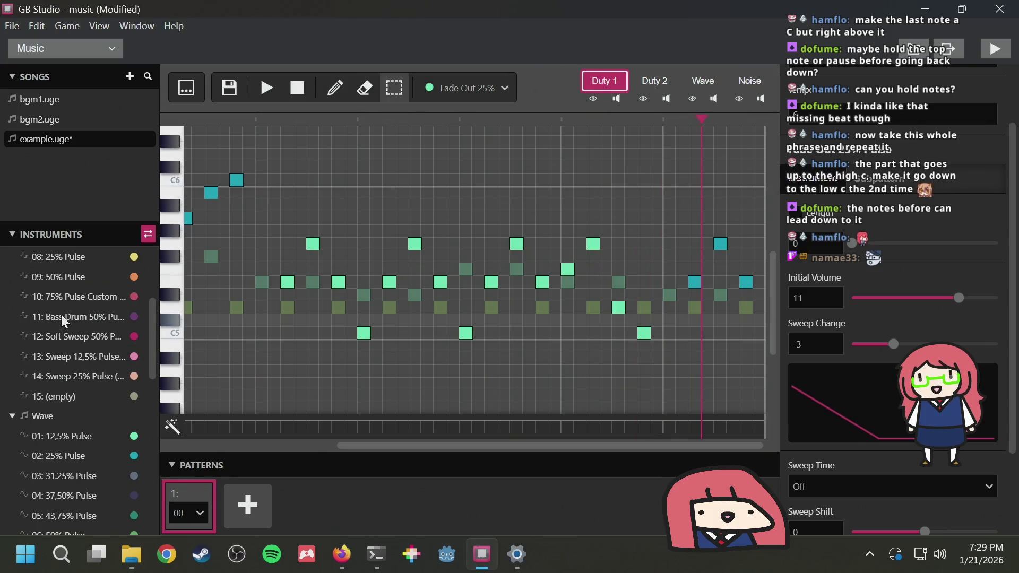
{"action": "scroll", "coordinate": [85, 338], "scroll_direction": "up", "scroll_amount": 3}
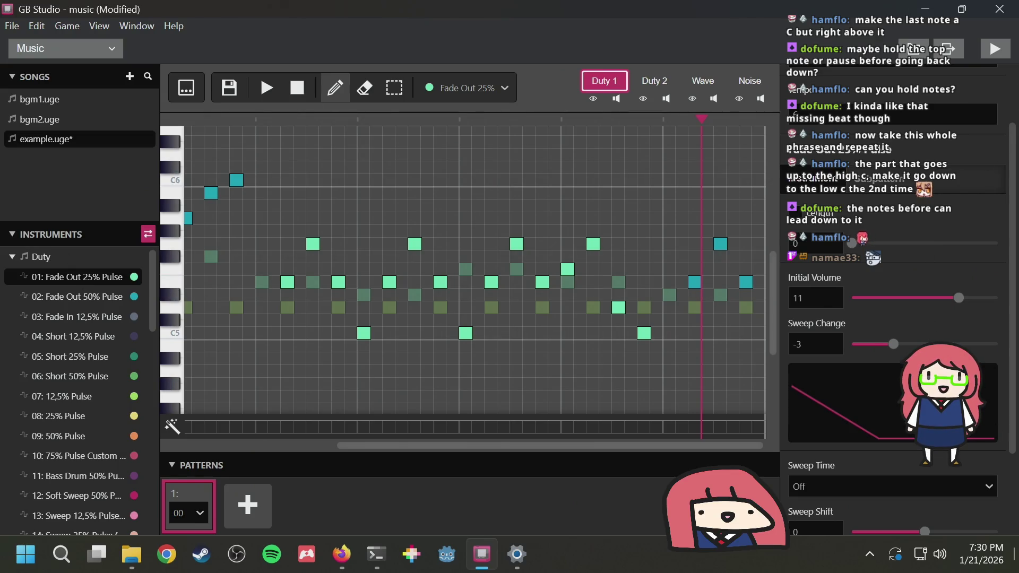
{"action": "left_click", "coordinate": [795, 212]}
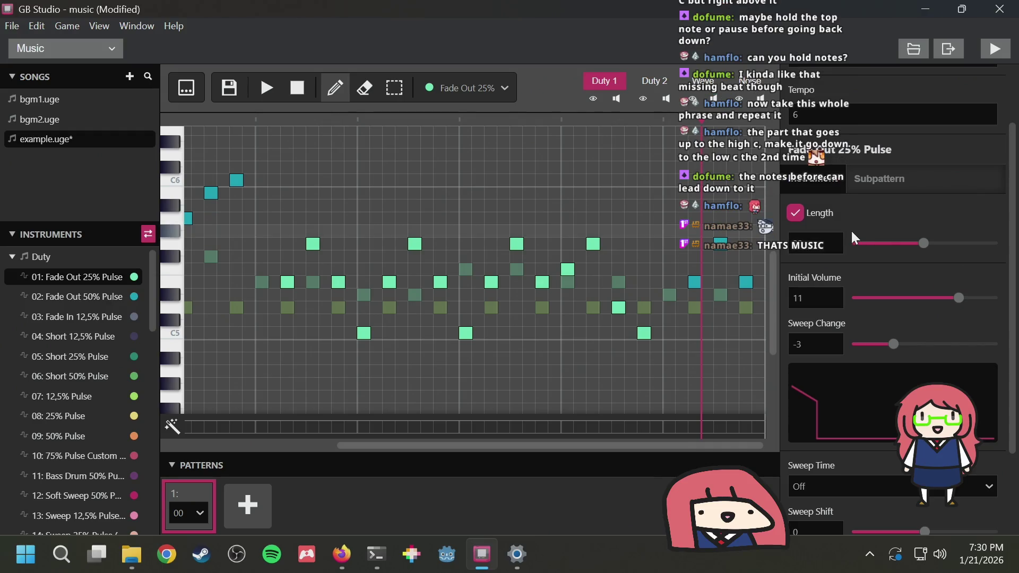
{"action": "mouse_move", "coordinate": [923, 243]}
{"action": "left_mouse_down"}
{"action": "mouse_move", "coordinate": [944, 242]}
{"action": "mouse_move", "coordinate": [867, 245]}
{"action": "left_mouse_up"}
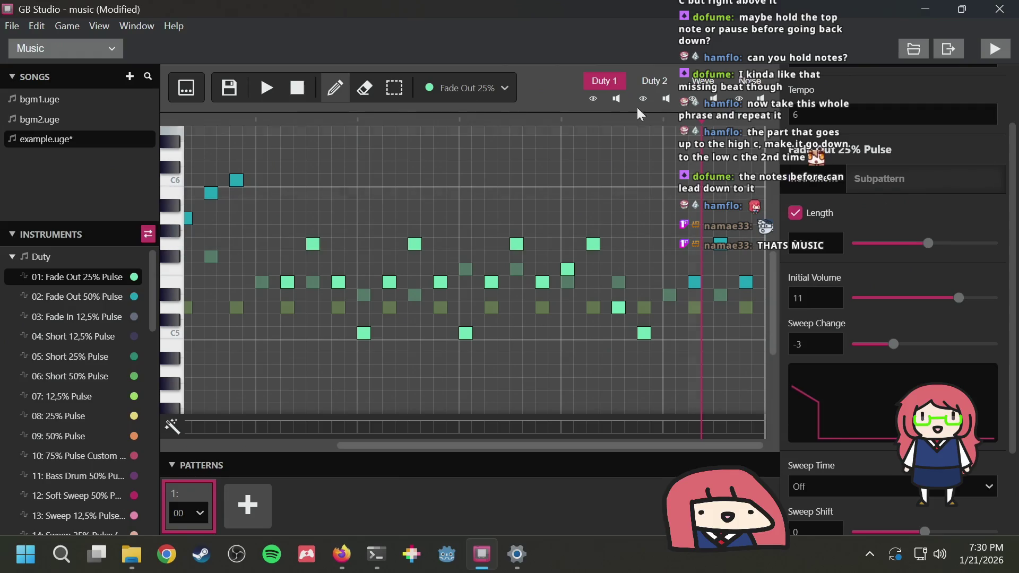
Play the song while switching Fade Out 25% Pulse's Length back off, then stop
{"action": "left_click", "coordinate": [266, 87]}
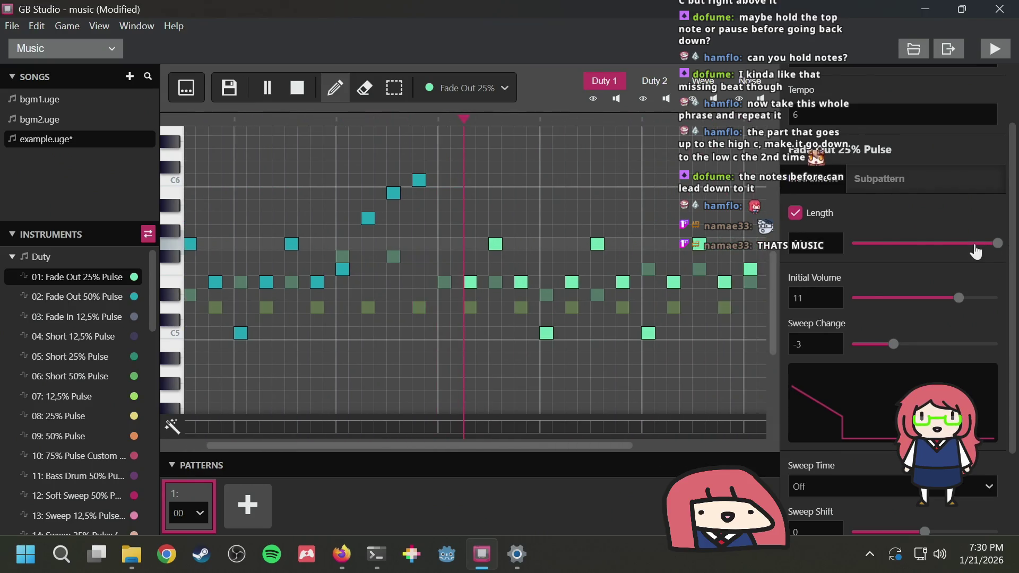
{"action": "left_click", "coordinate": [794, 214]}
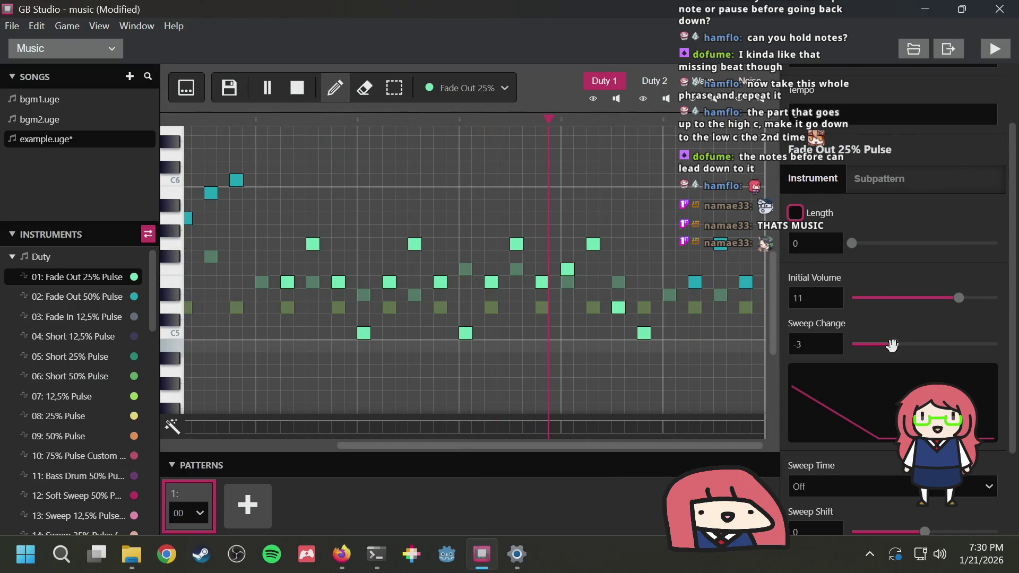
{"action": "scroll", "coordinate": [891, 346], "scroll_direction": "down", "scroll_amount": 2}
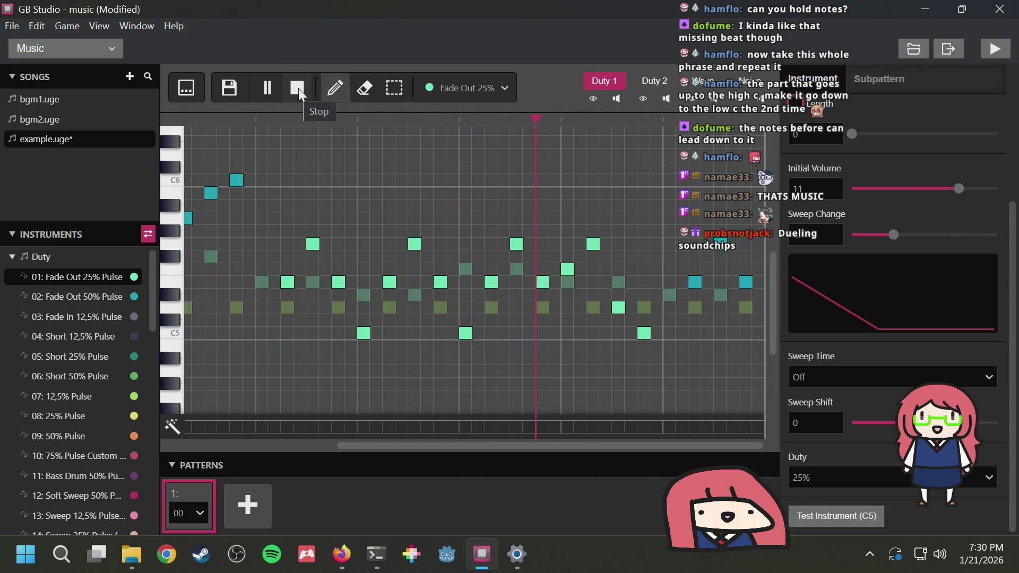
{"action": "left_click", "coordinate": [301, 95]}
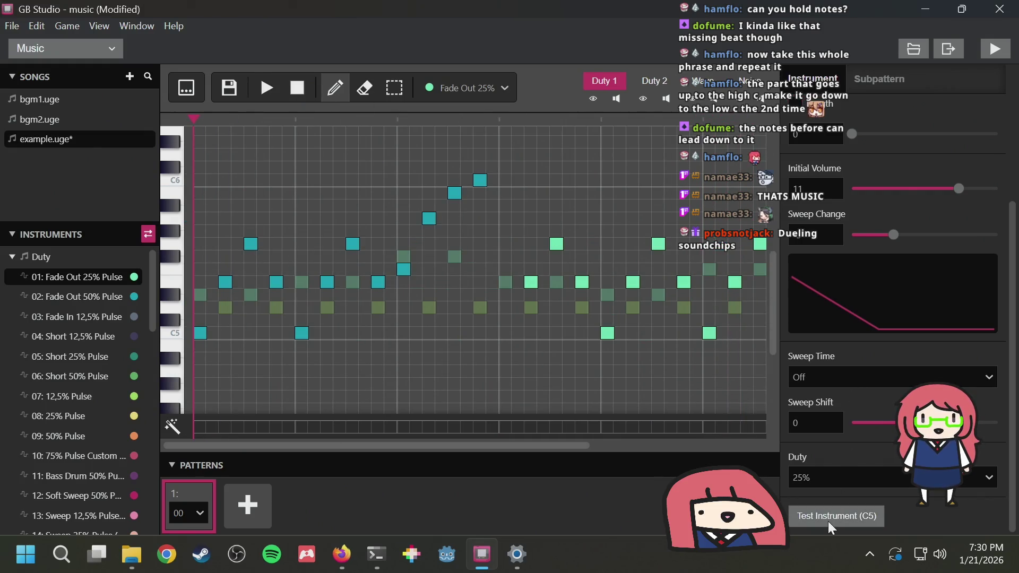
Choose 08: 25% Pulse for new notes and open a step's effect settings
{"action": "left_click", "coordinate": [60, 457]}
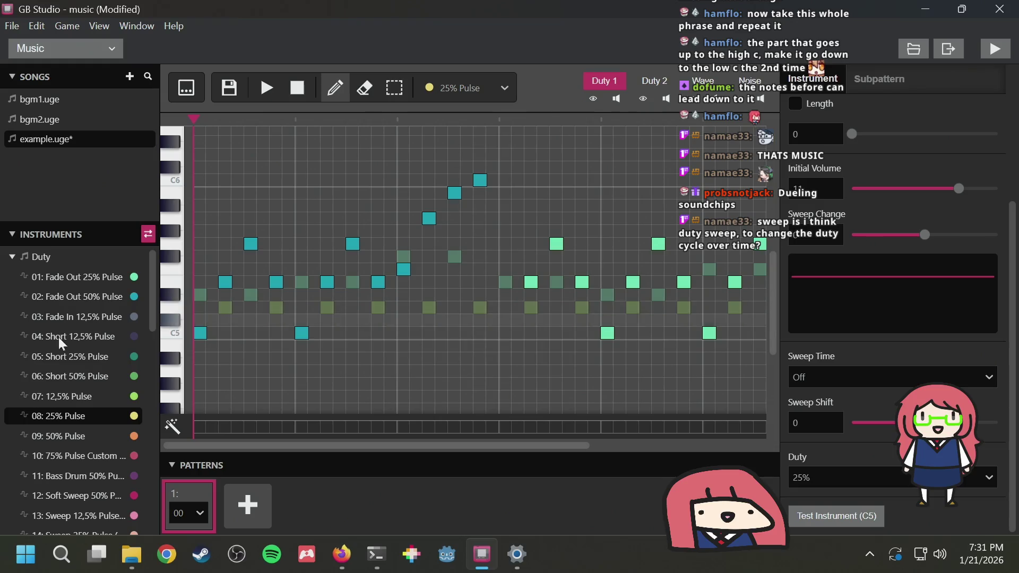
{"action": "scroll", "coordinate": [93, 393], "scroll_direction": "down", "scroll_amount": 2}
{"action": "scroll", "coordinate": [94, 393], "scroll_direction": "down", "scroll_amount": 2}
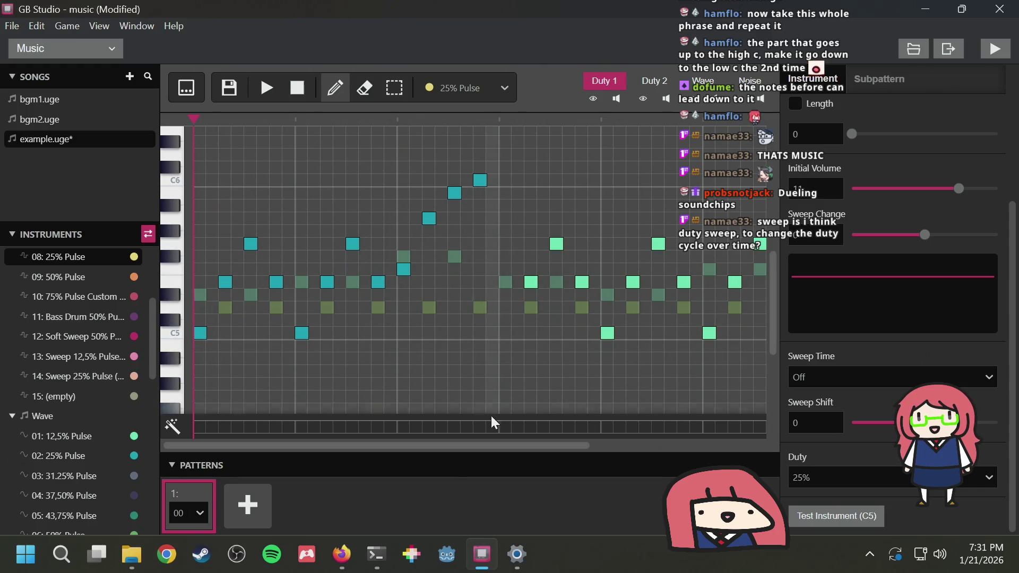
{"action": "left_click", "coordinate": [479, 426]}
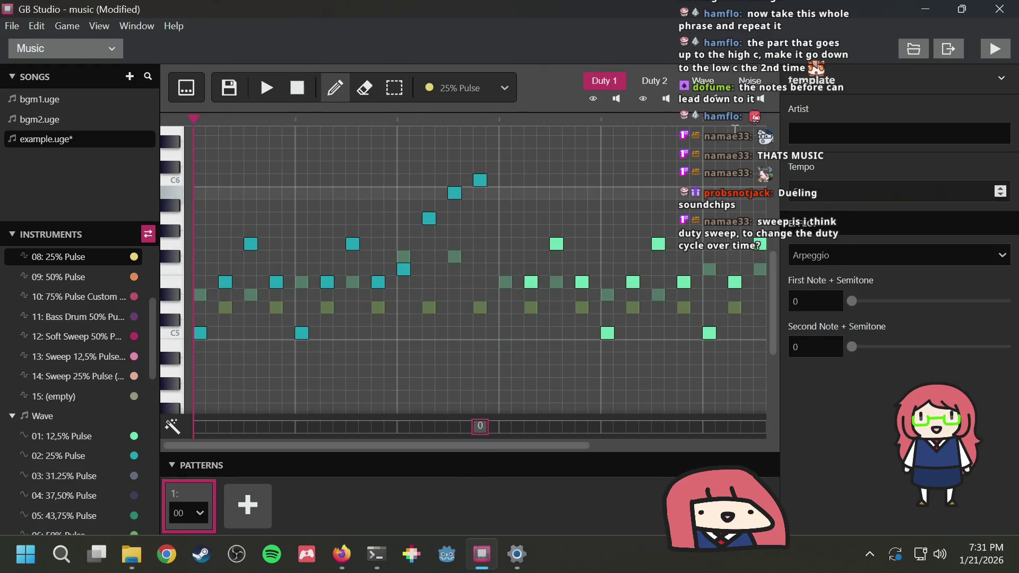
Raise the step's arpeggio first offset to 2 semitones and audition it
{"action": "left_click_drag", "start_coordinate": [855, 301], "coordinate": [873, 298]}
{"action": "key", "text": "space"}
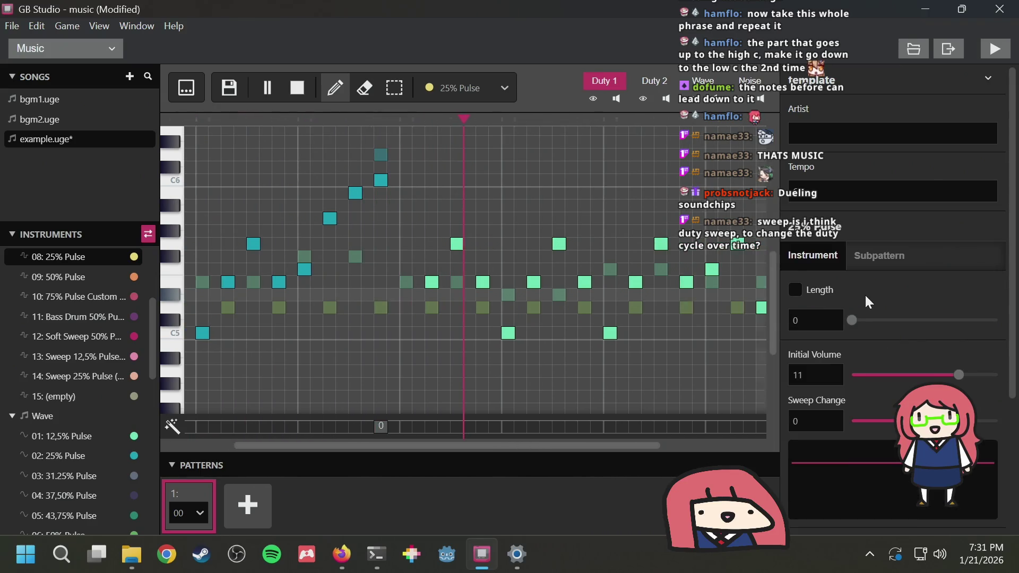
{"action": "key", "text": "space"}
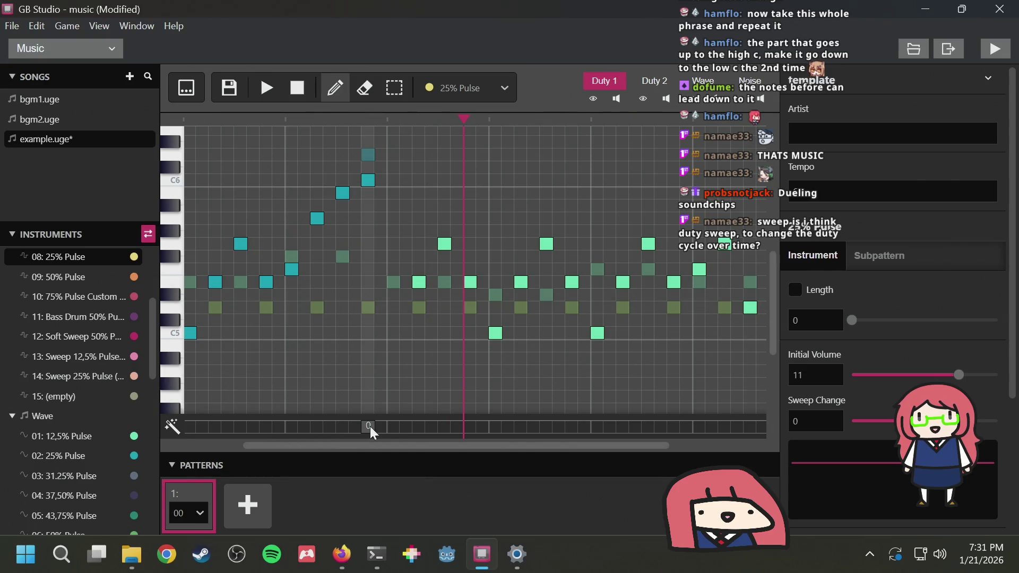
{"action": "left_click", "coordinate": [367, 427]}
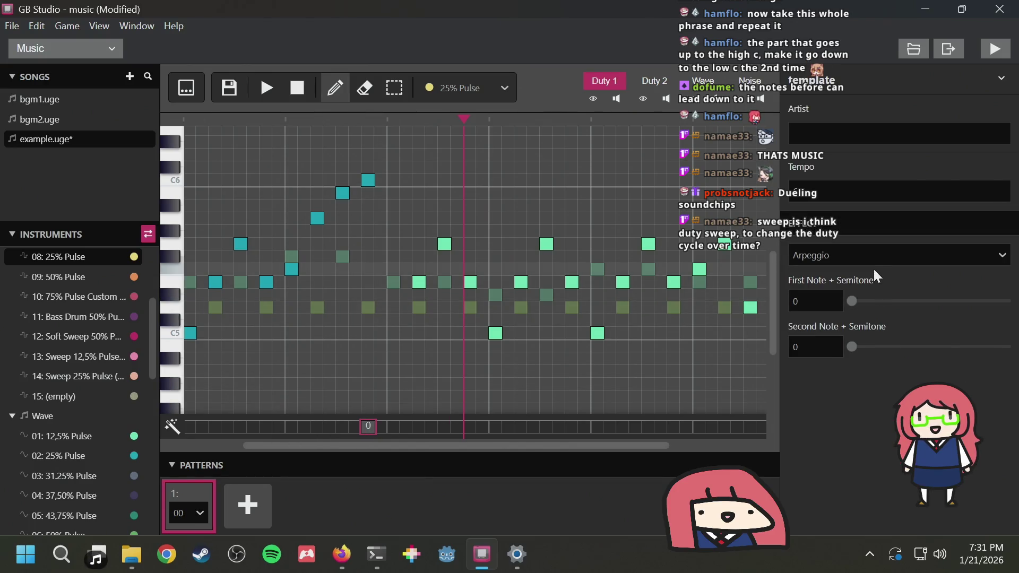
Place a Portamento Up effect on an empty pattern row
{"action": "left_click", "coordinate": [367, 428]}
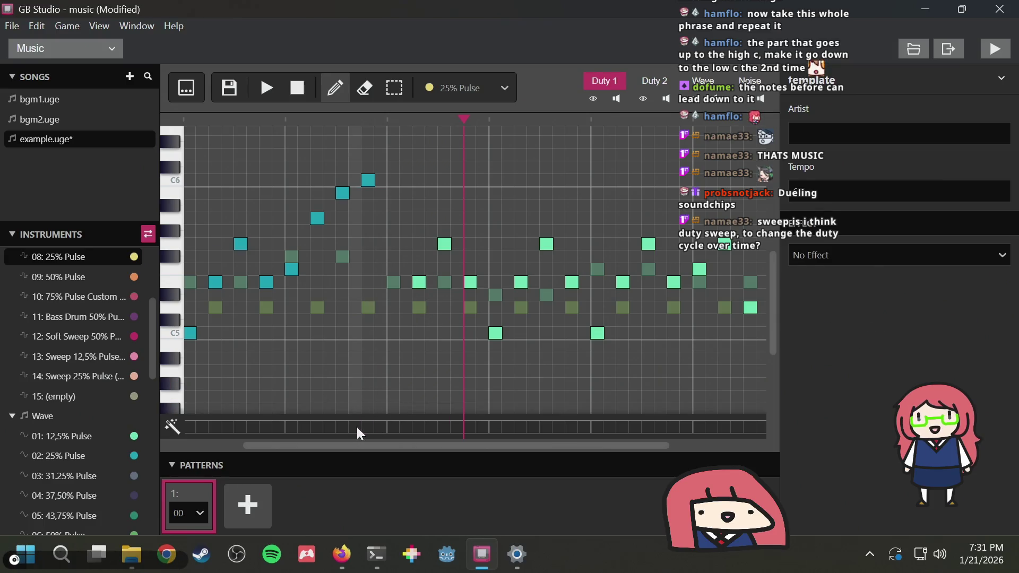
{"action": "left_click", "coordinate": [343, 427]}
{"action": "left_click", "coordinate": [890, 256]}
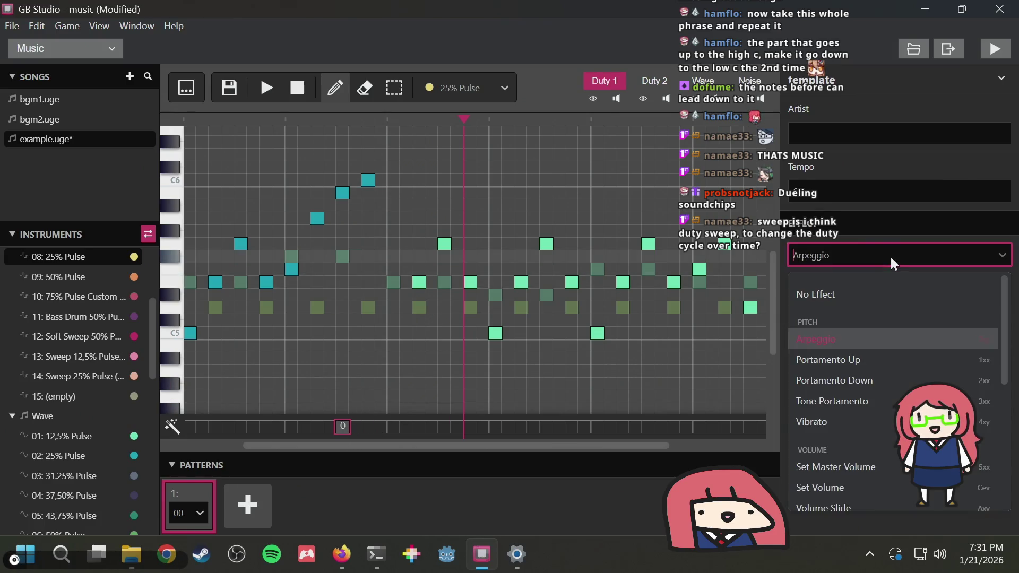
{"action": "left_click", "coordinate": [843, 361]}
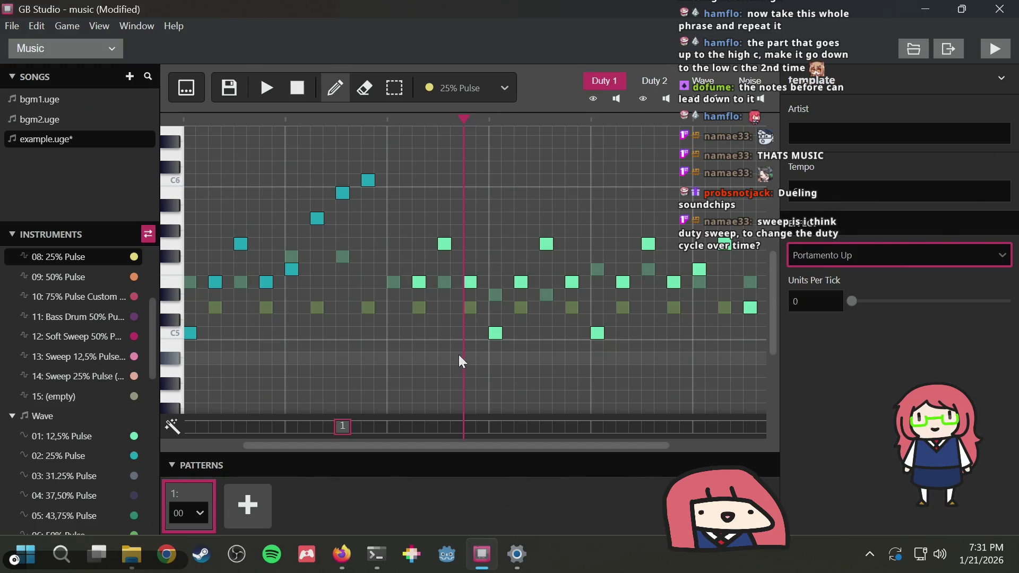
Move the playhead back along the ruler and play the song from there
{"action": "left_click", "coordinate": [465, 115]}
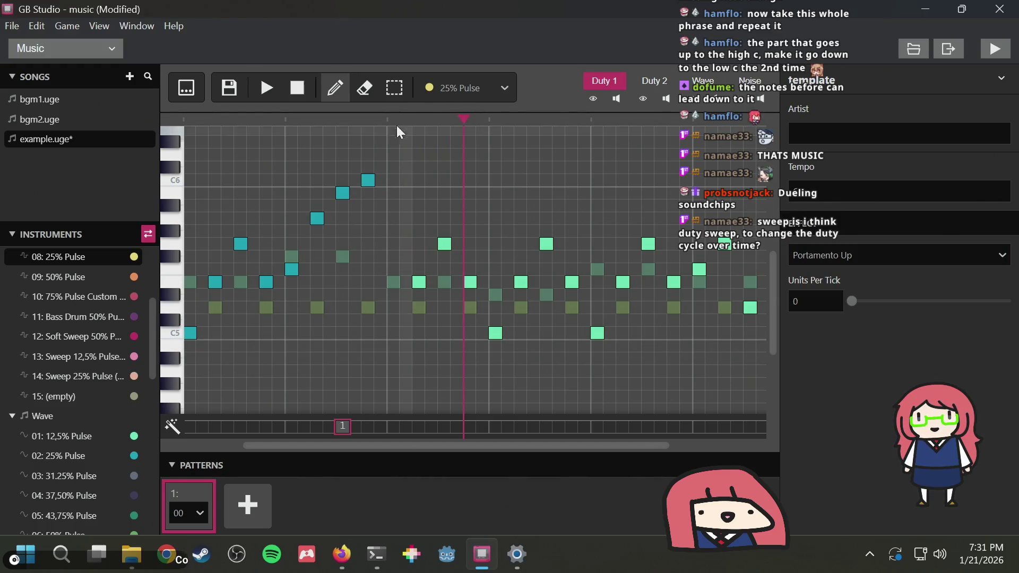
{"action": "left_click", "coordinate": [412, 119]}
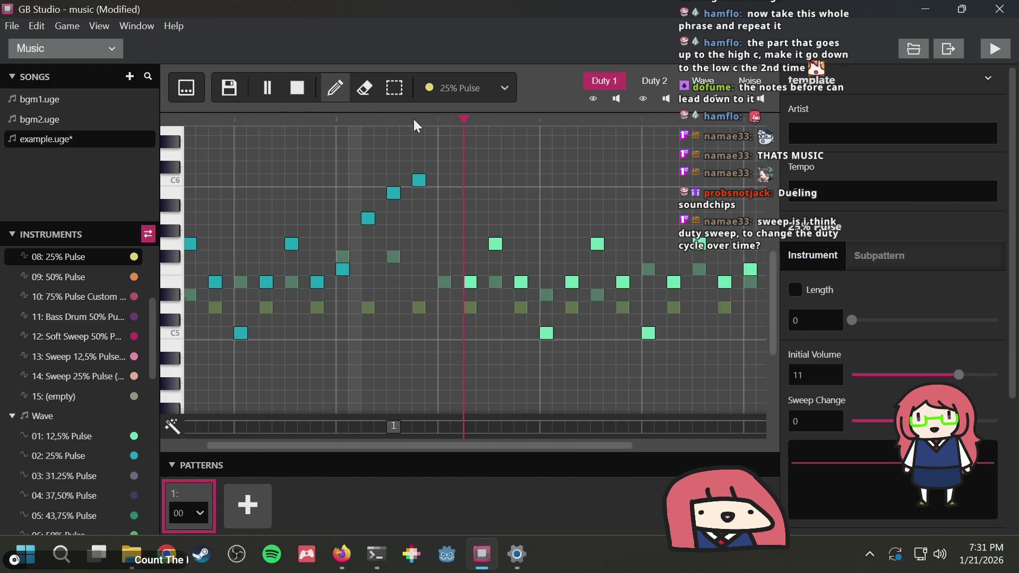
{"action": "left_click", "coordinate": [395, 117]}
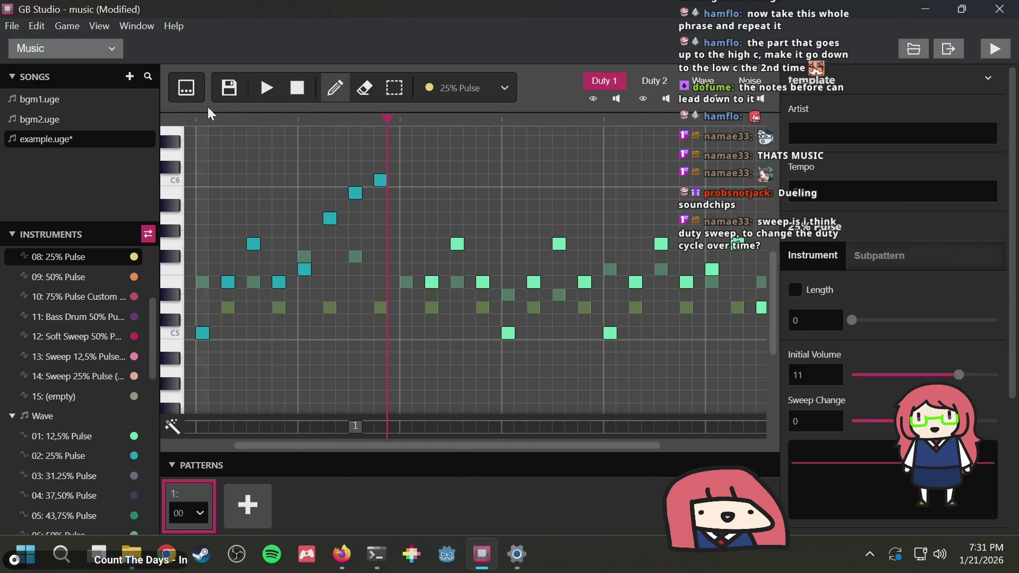
{"action": "left_click", "coordinate": [263, 87]}
{"action": "left_click", "coordinate": [296, 91]}
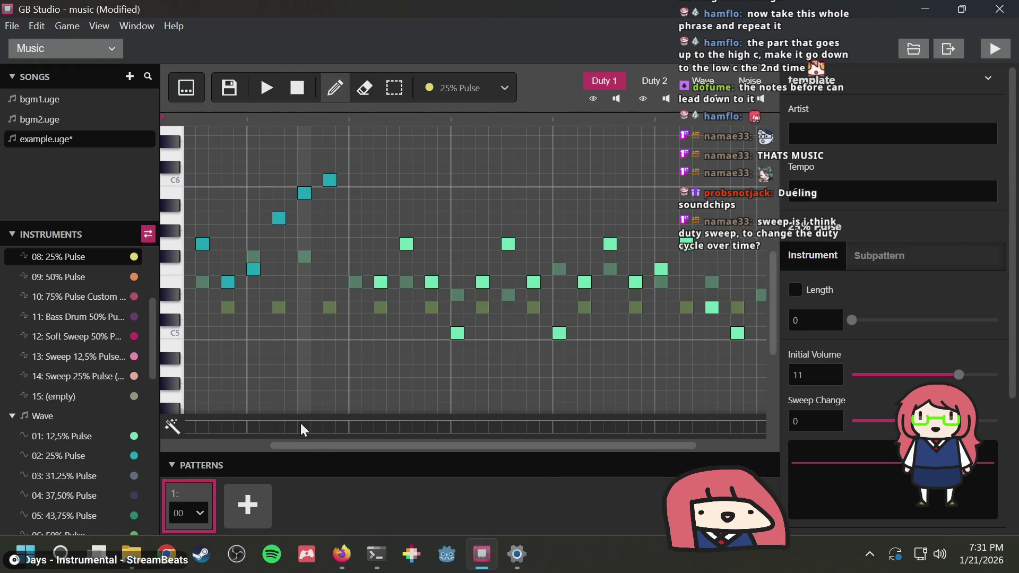
{"action": "key", "text": "space"}
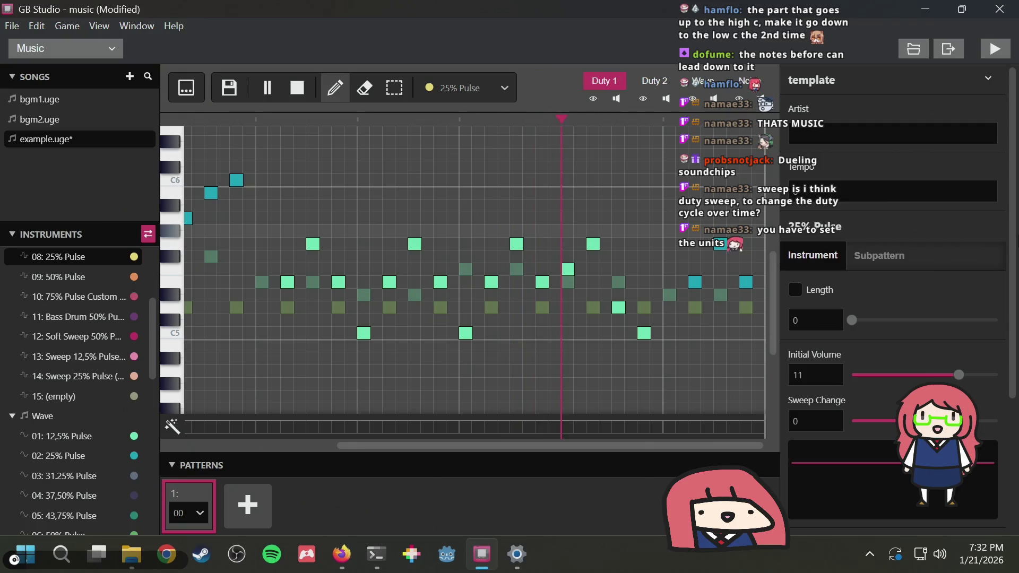
Pause playback and reselect 01: Fade Out 25% Pulse, checking its Subpattern and Instrument views
{"action": "scroll", "coordinate": [1016, 327], "scroll_direction": "down", "scroll_amount": 2}
{"action": "scroll", "coordinate": [1016, 327], "scroll_direction": "down", "scroll_amount": 2}
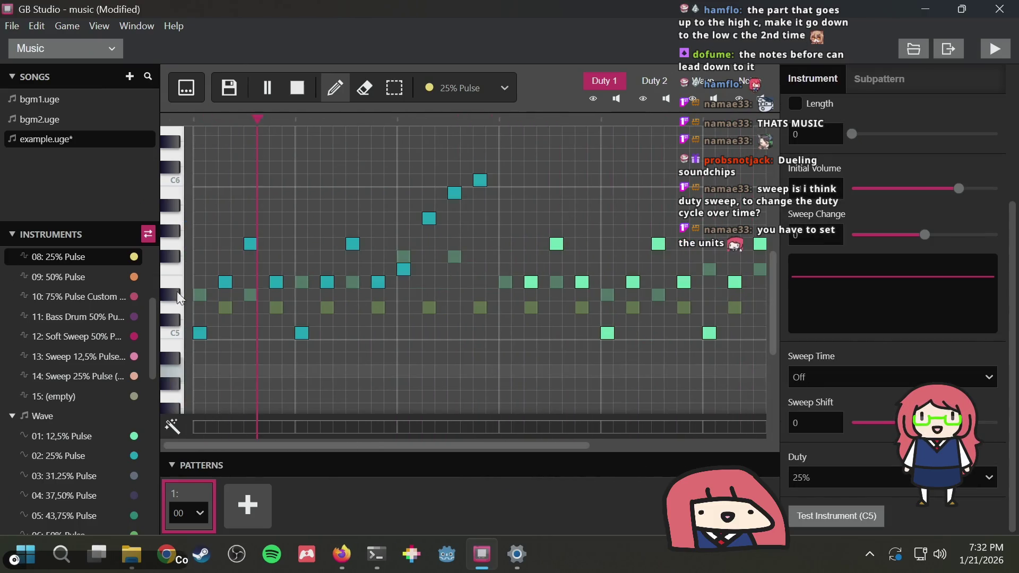
{"action": "scroll", "coordinate": [61, 310], "scroll_direction": "up", "scroll_amount": 3}
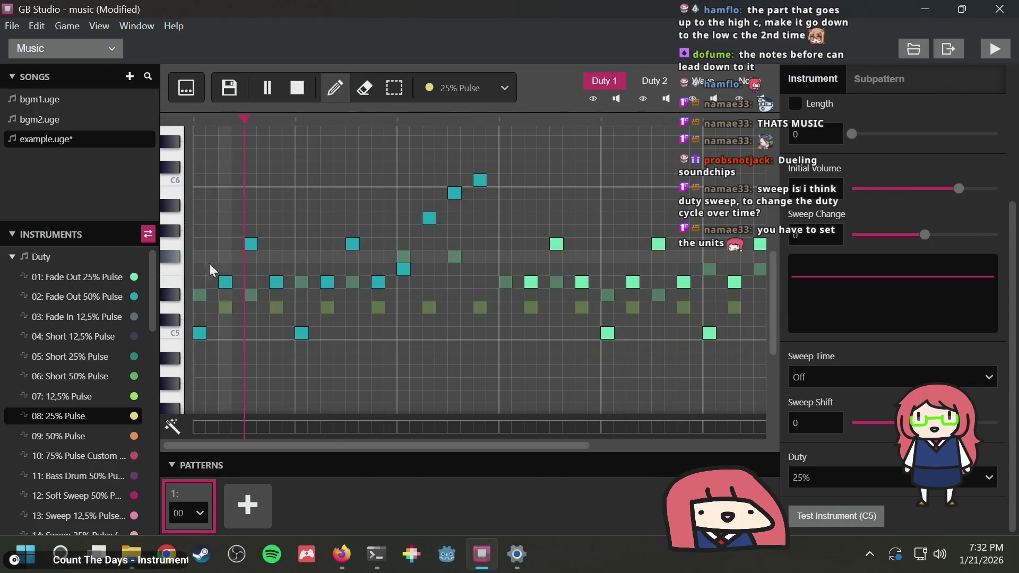
{"action": "key", "text": "space"}
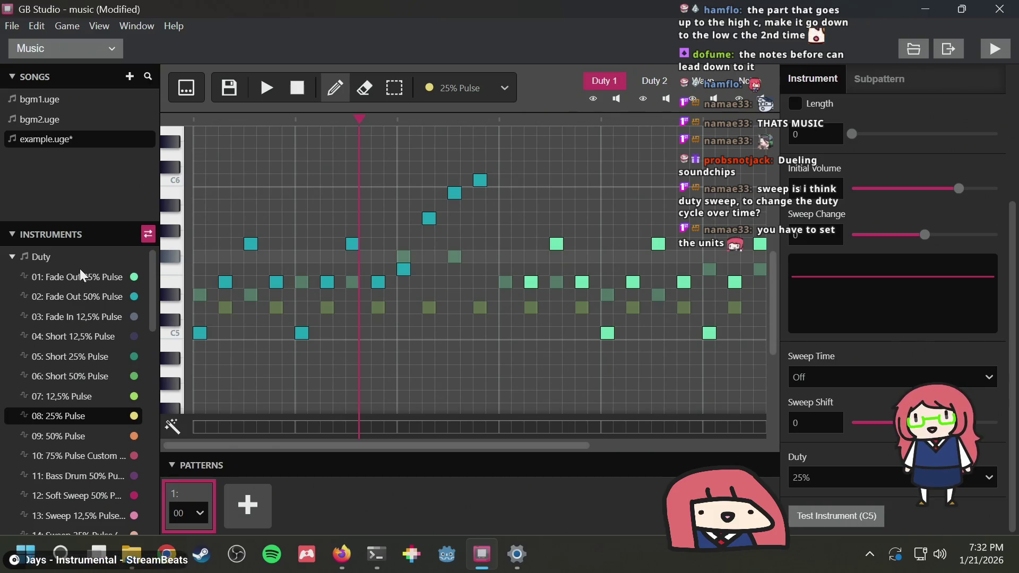
{"action": "left_click", "coordinate": [82, 275]}
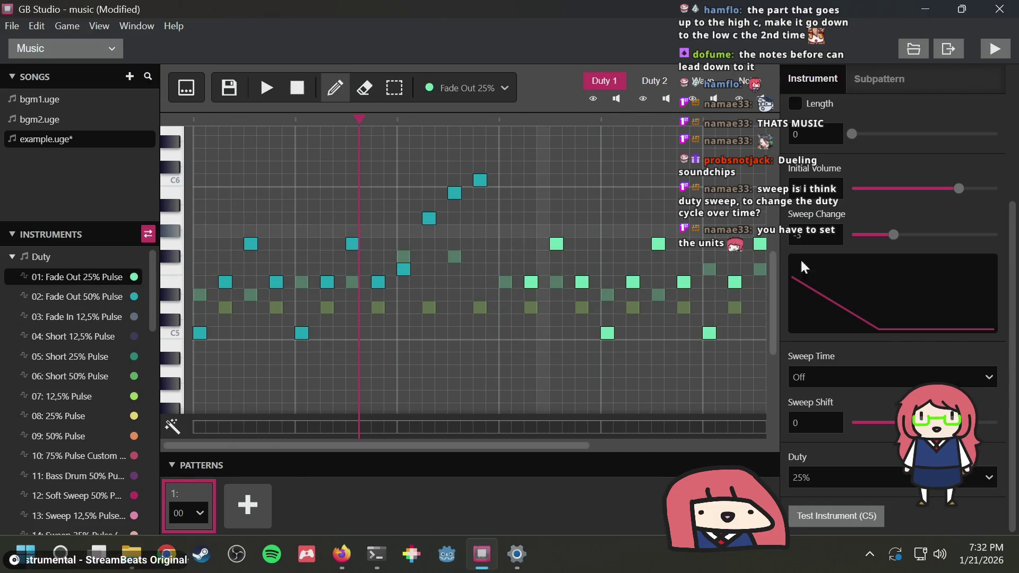
{"action": "scroll", "coordinate": [985, 330], "scroll_direction": "up", "scroll_amount": 3}
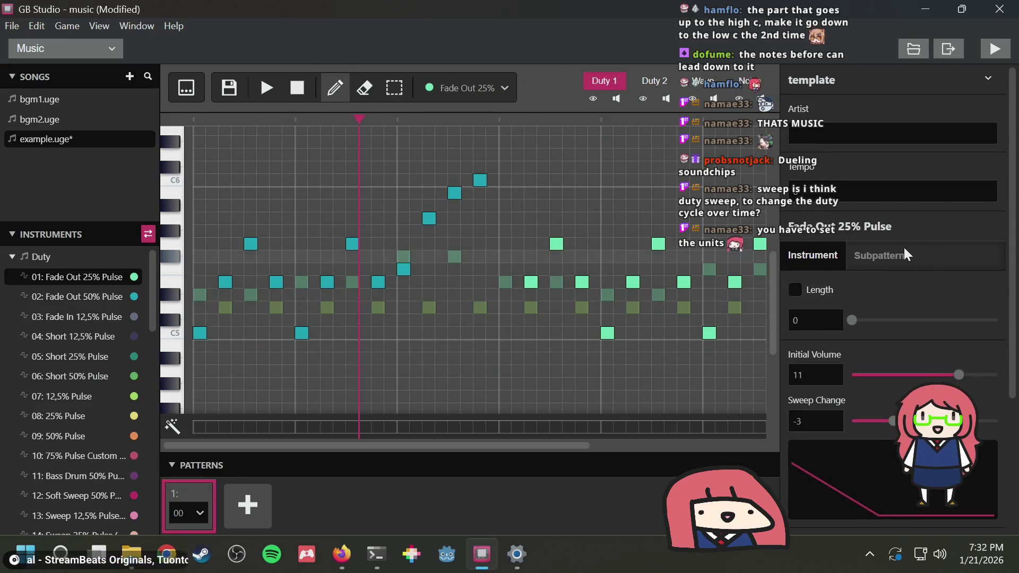
{"action": "left_click", "coordinate": [880, 254]}
{"action": "left_click", "coordinate": [821, 257]}
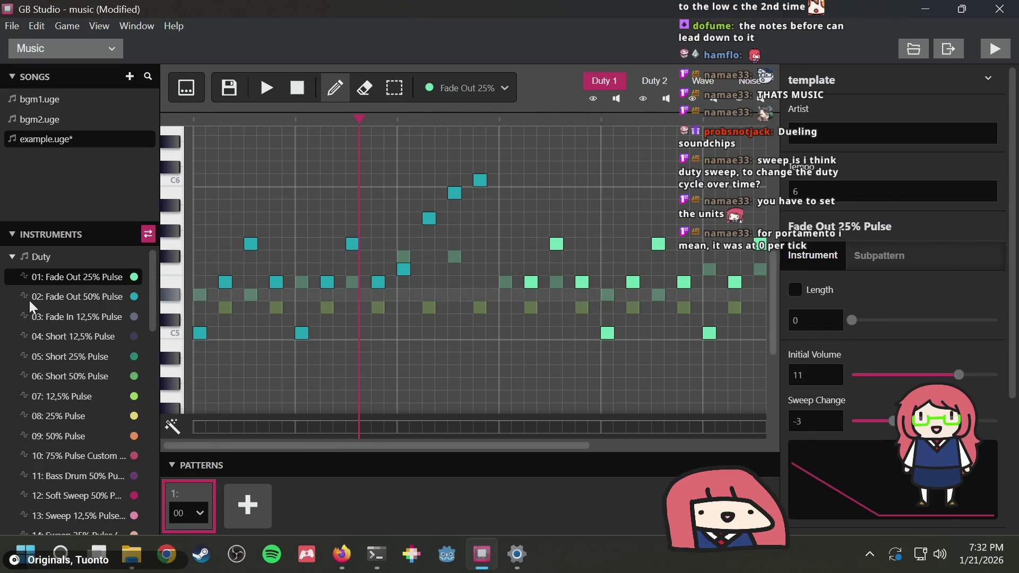
Add Portamento Up to a row and test it at 22 and maximum units per tick
{"action": "left_click", "coordinate": [455, 427]}
{"action": "left_click", "coordinate": [849, 259]}
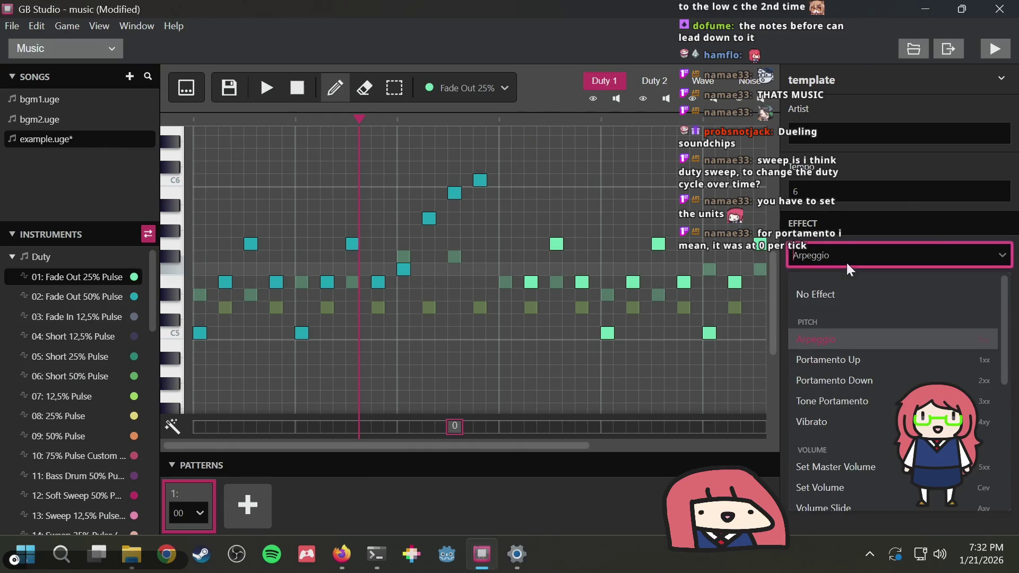
{"action": "left_click", "coordinate": [825, 350]}
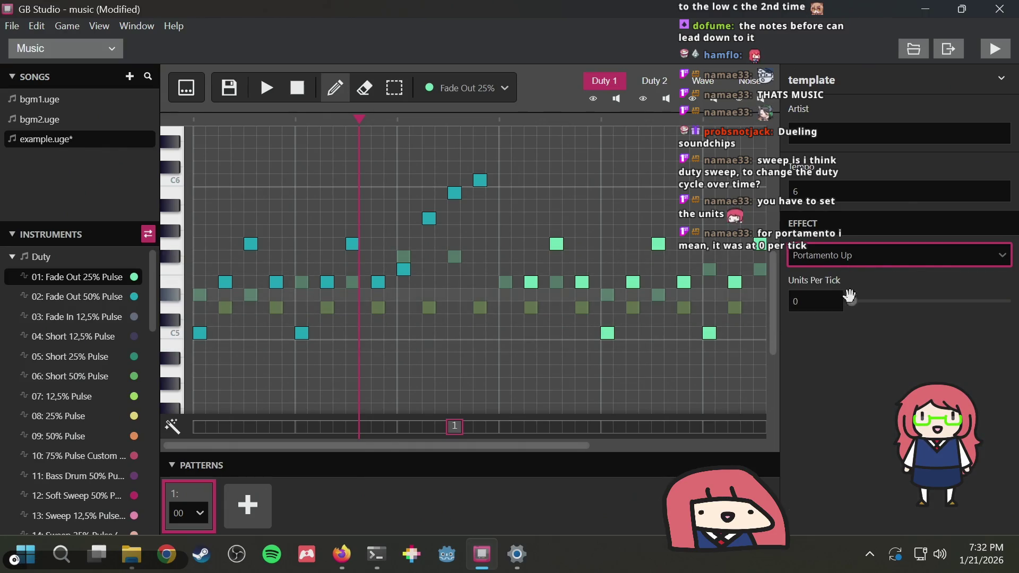
{"action": "left_click_drag", "start_coordinate": [852, 298], "coordinate": [866, 300]}
{"action": "key", "text": "space"}
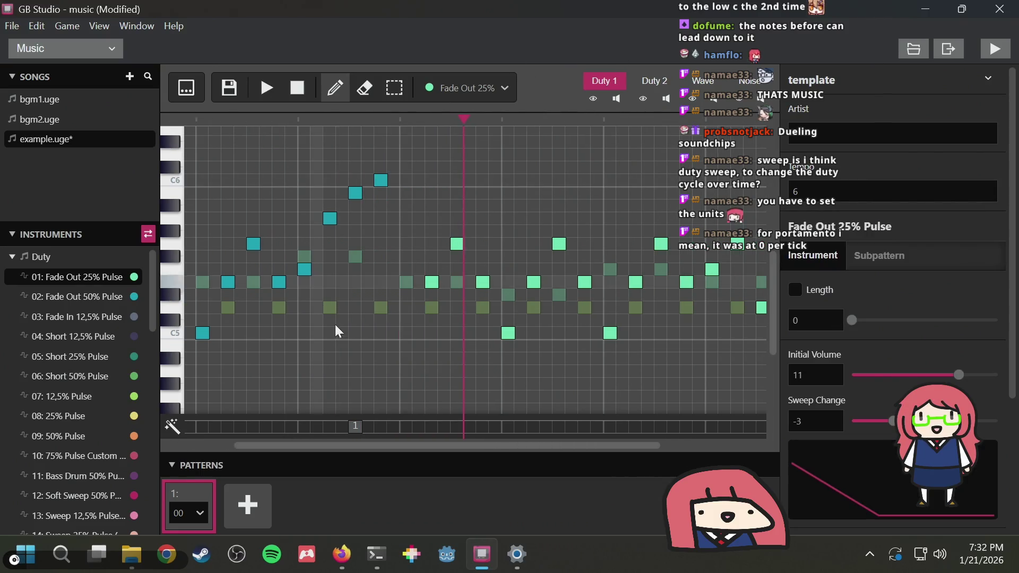
{"action": "key", "text": "space"}
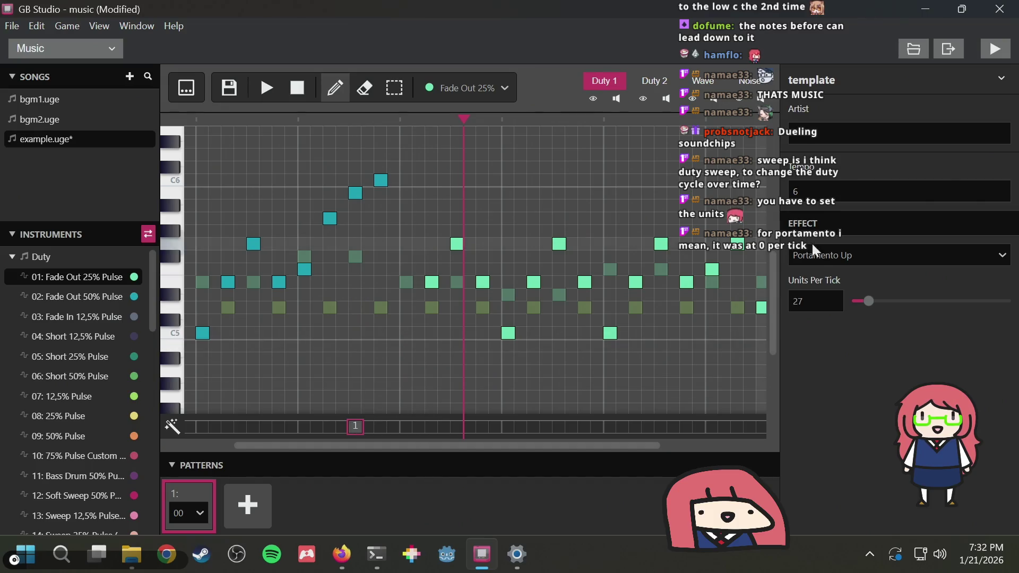
{"action": "left_click_drag", "start_coordinate": [861, 301], "coordinate": [1011, 301]}
{"action": "key", "text": "space"}
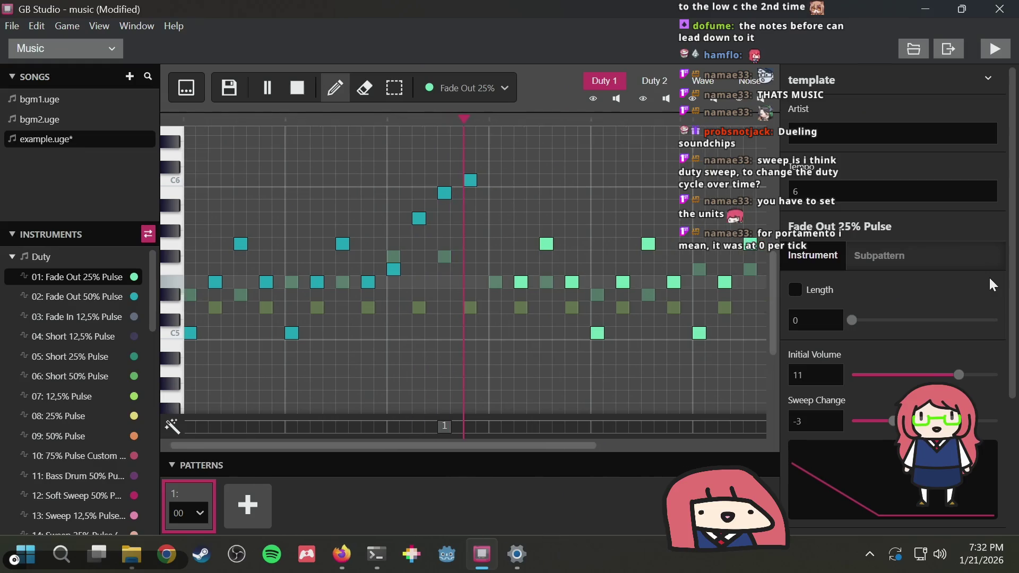
{"action": "key", "text": "space"}
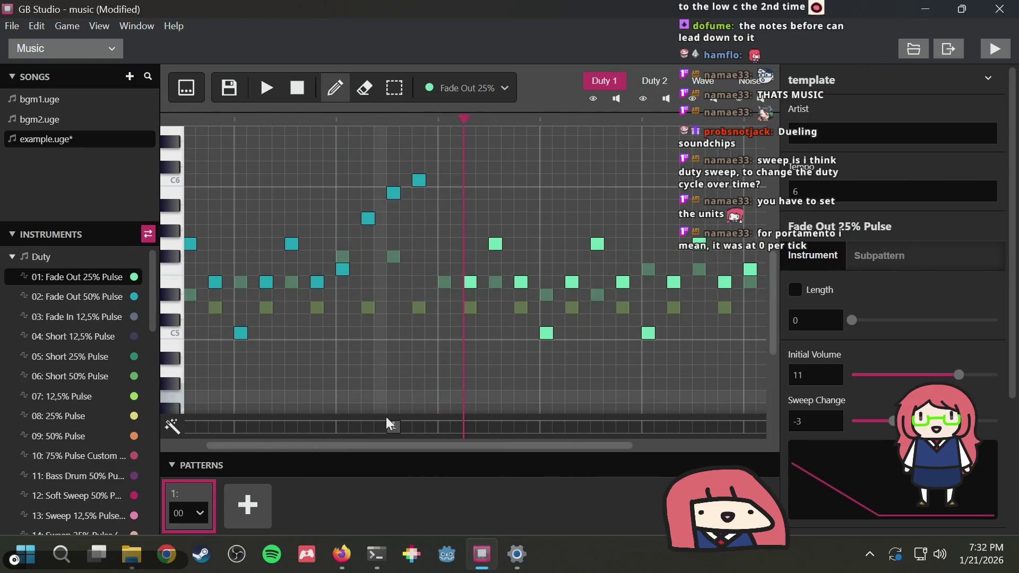
Reset the portamento speed to 0, delete the effect, and rewind the playhead
{"action": "left_click", "coordinate": [394, 425]}
{"action": "left_click_drag", "start_coordinate": [877, 300], "coordinate": [848, 301]}
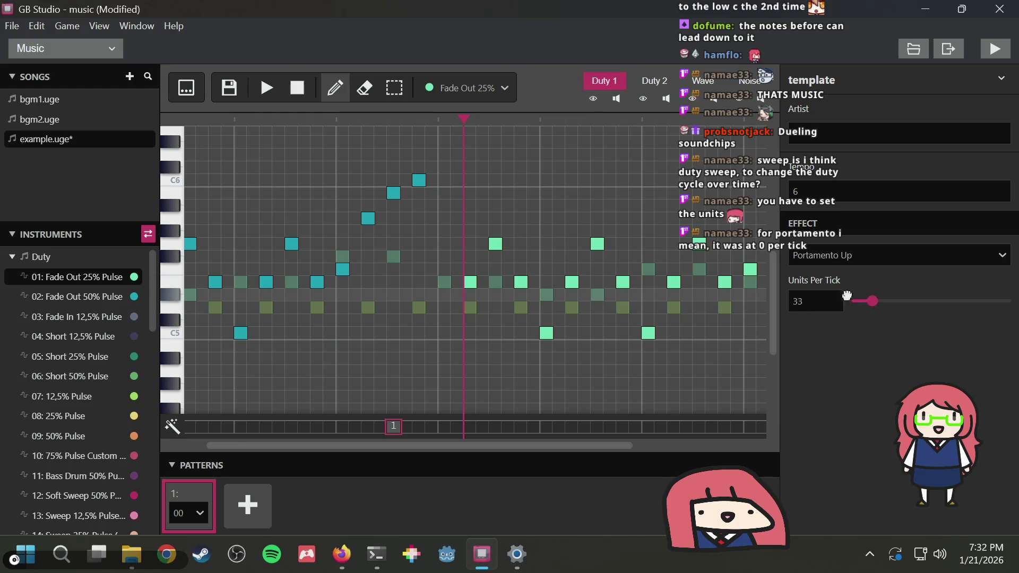
{"action": "key", "text": "Delete"}
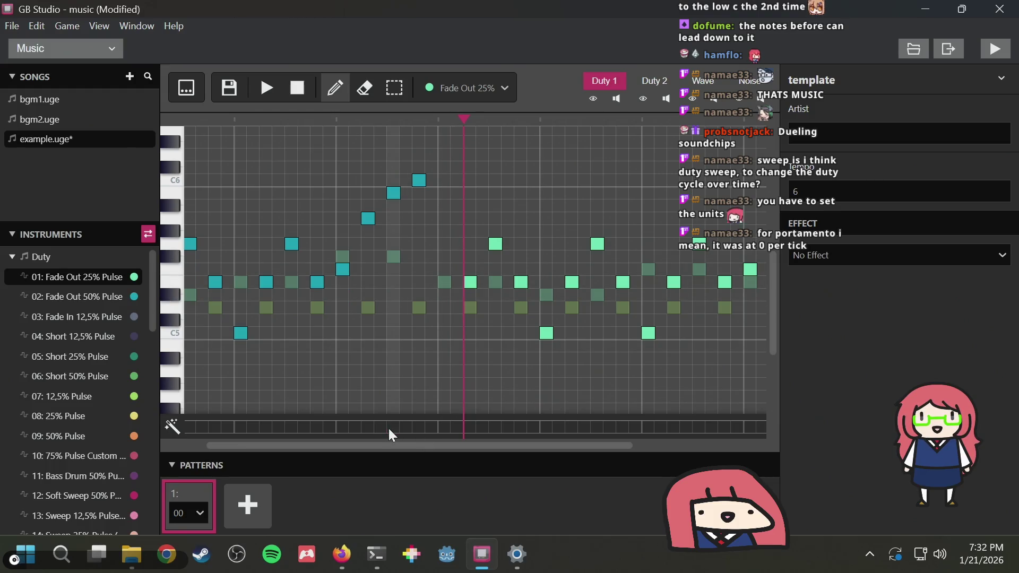
{"action": "scroll", "coordinate": [415, 414], "scroll_direction": "left", "scroll_amount": 2}
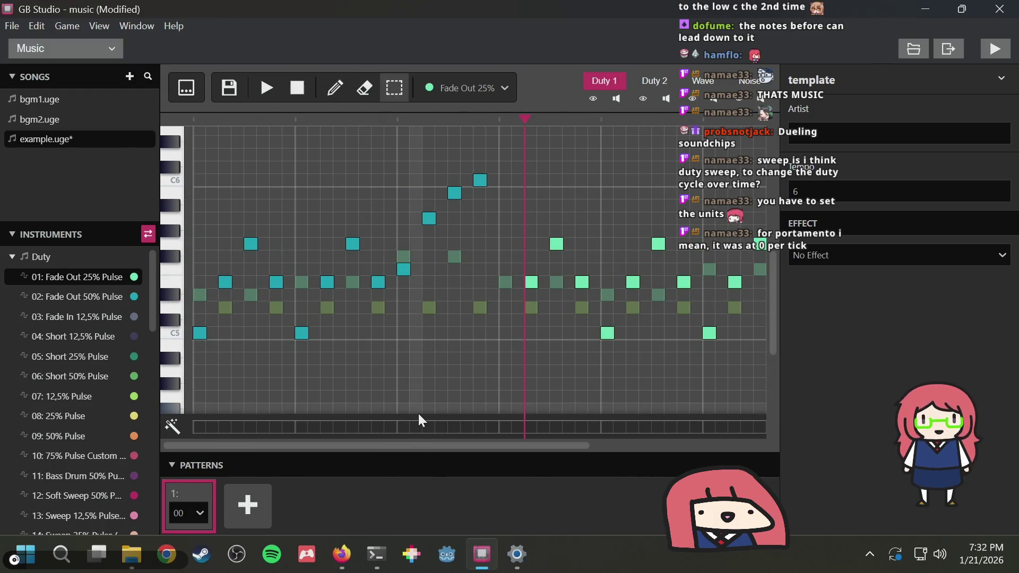
{"action": "left_click", "coordinate": [268, 88]}
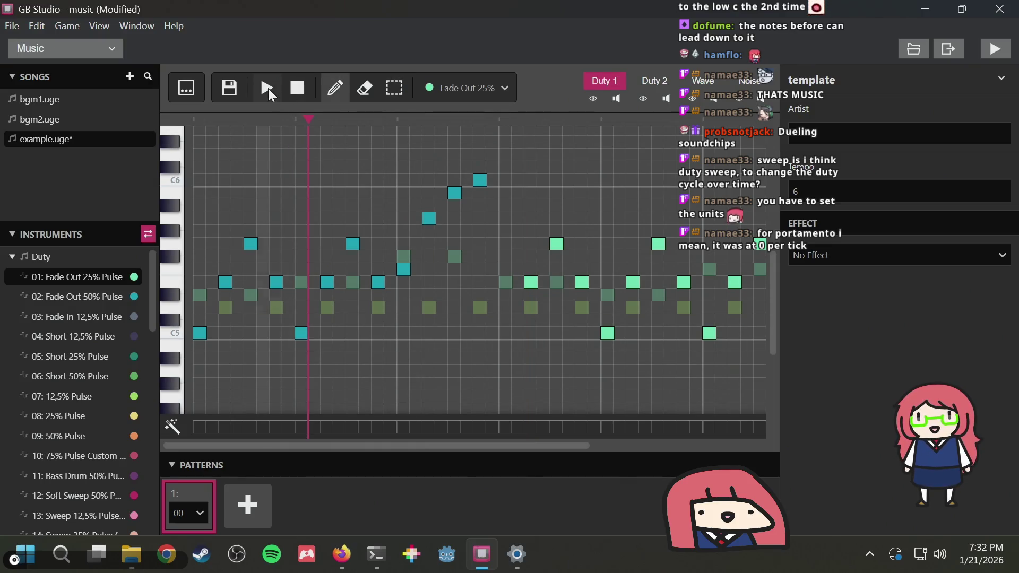
Play the Duty 1 melody, stopping and resuming it, and leave it paused mid-pattern 00
{"action": "left_click", "coordinate": [268, 88]}
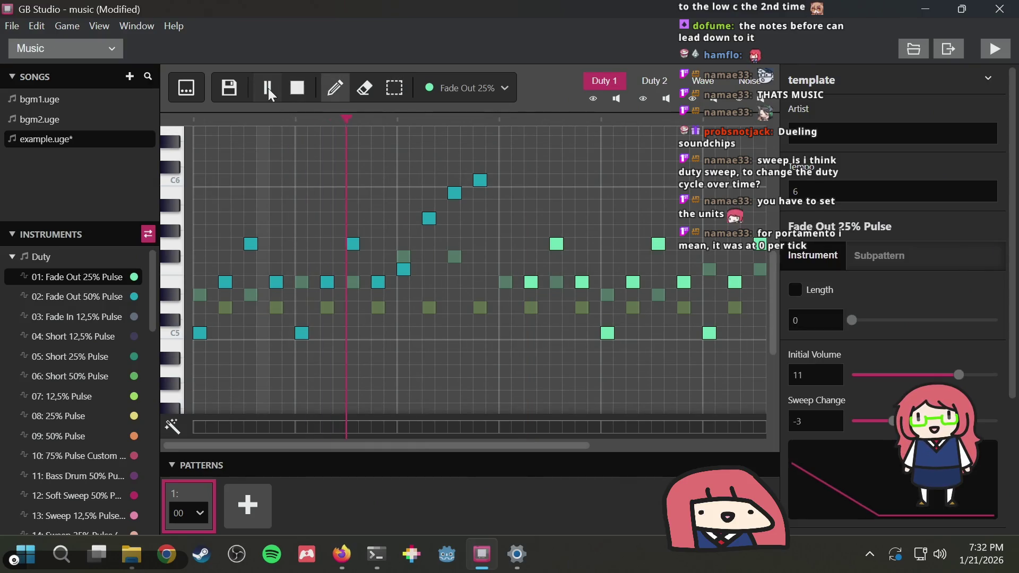
{"action": "left_click", "coordinate": [299, 90]}
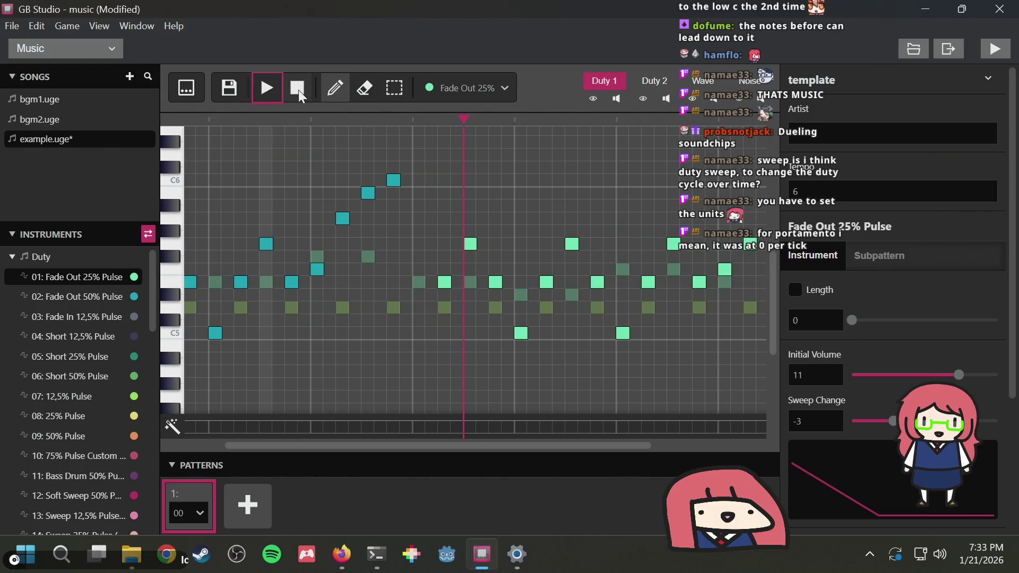
{"action": "key", "text": "space"}
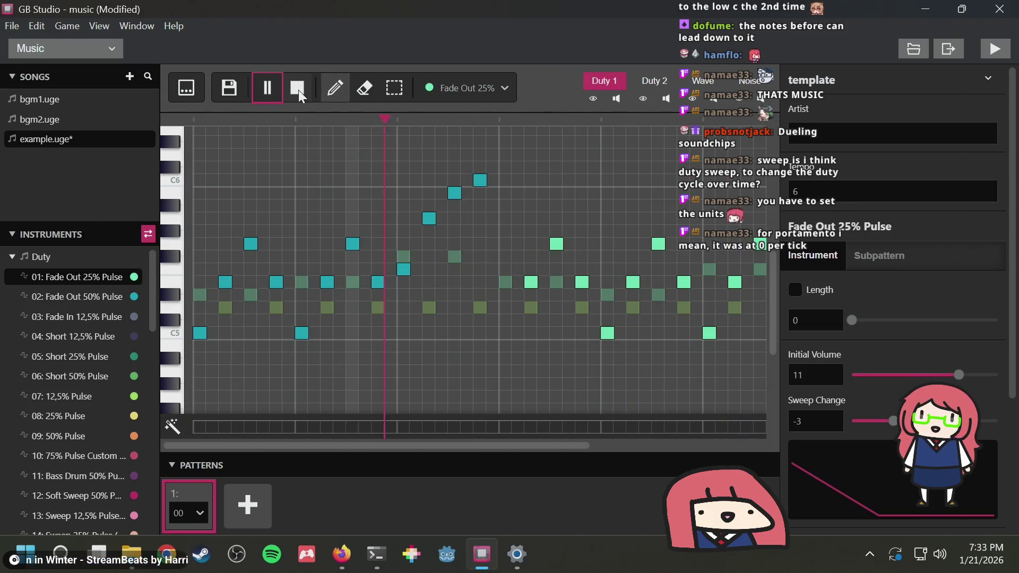
{"action": "left_click", "coordinate": [260, 71]}
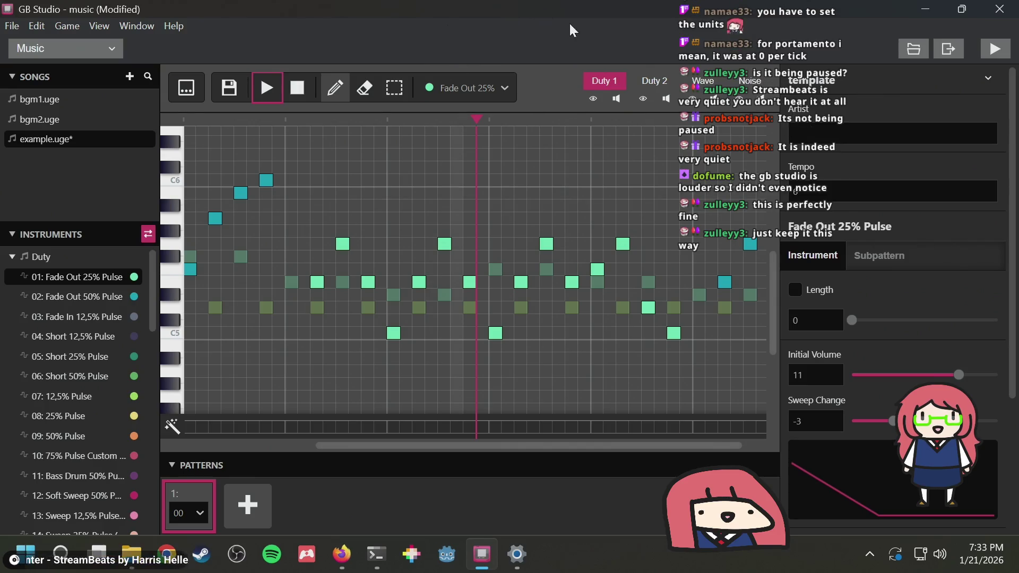
{"action": "left_click", "coordinate": [280, 90]}
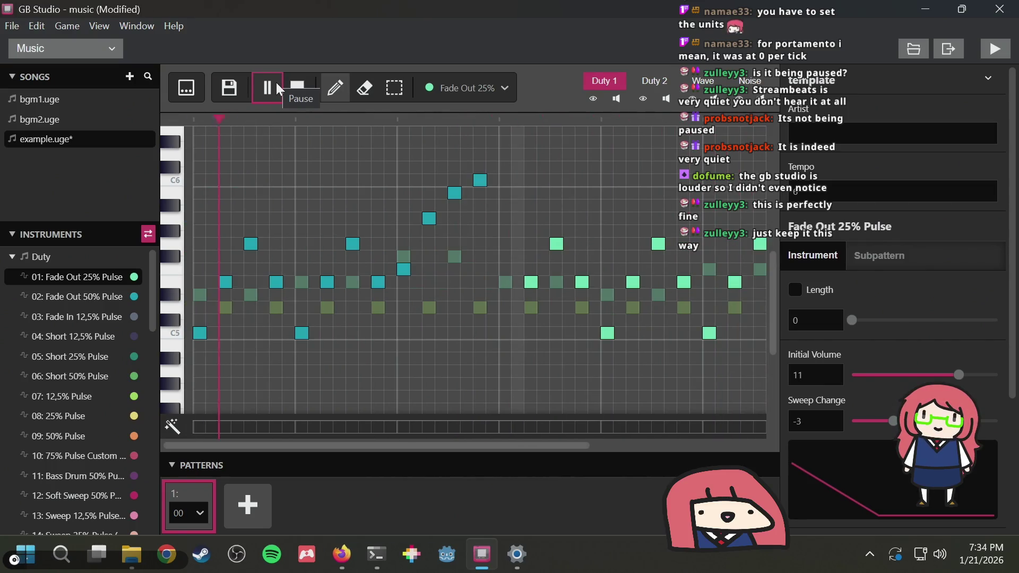
{"action": "left_click", "coordinate": [275, 82]}
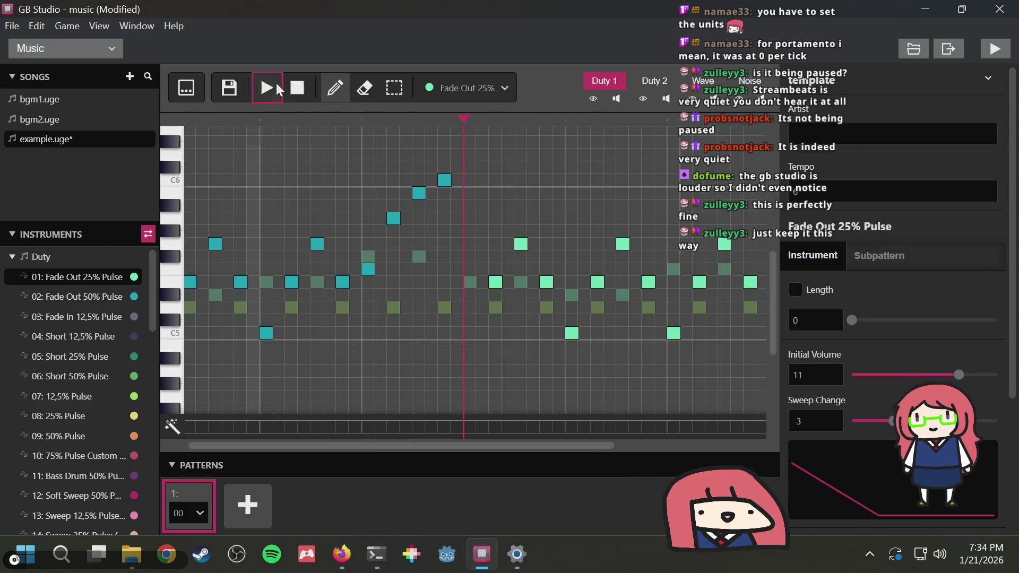
Save the song and switch to the pencil tool for drawing notes
{"action": "key", "text": "ctrl+s"}
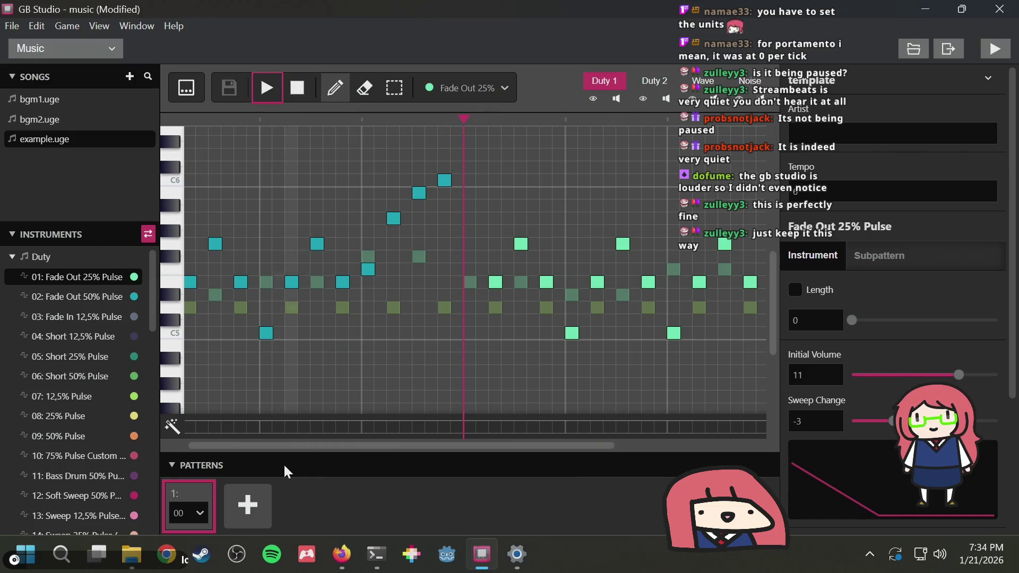
{"action": "scroll", "coordinate": [330, 387], "scroll_direction": "left", "scroll_amount": 1}
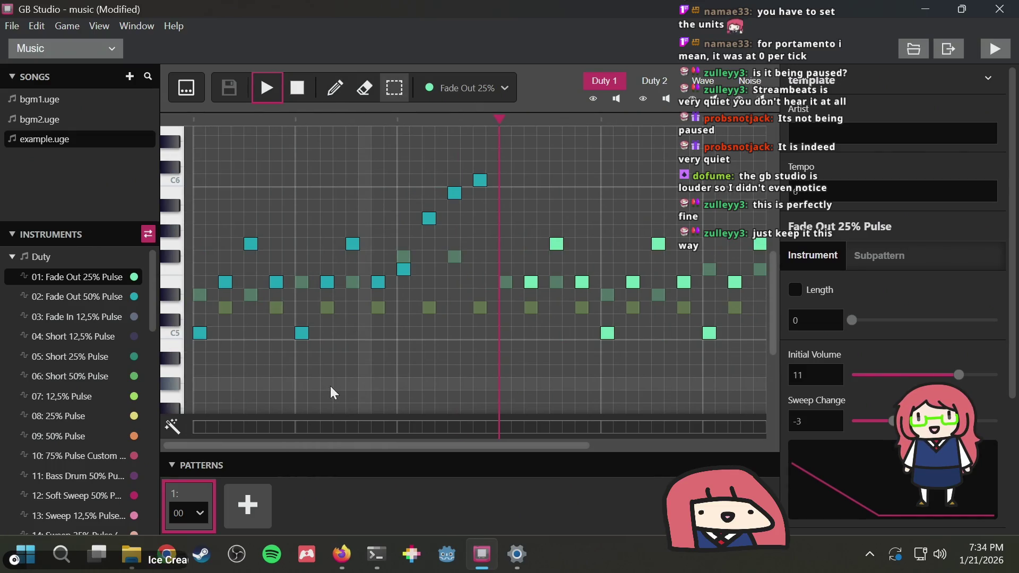
{"action": "key", "text": "1"}
{"action": "scroll", "coordinate": [77, 412], "scroll_direction": "down", "scroll_amount": 10}
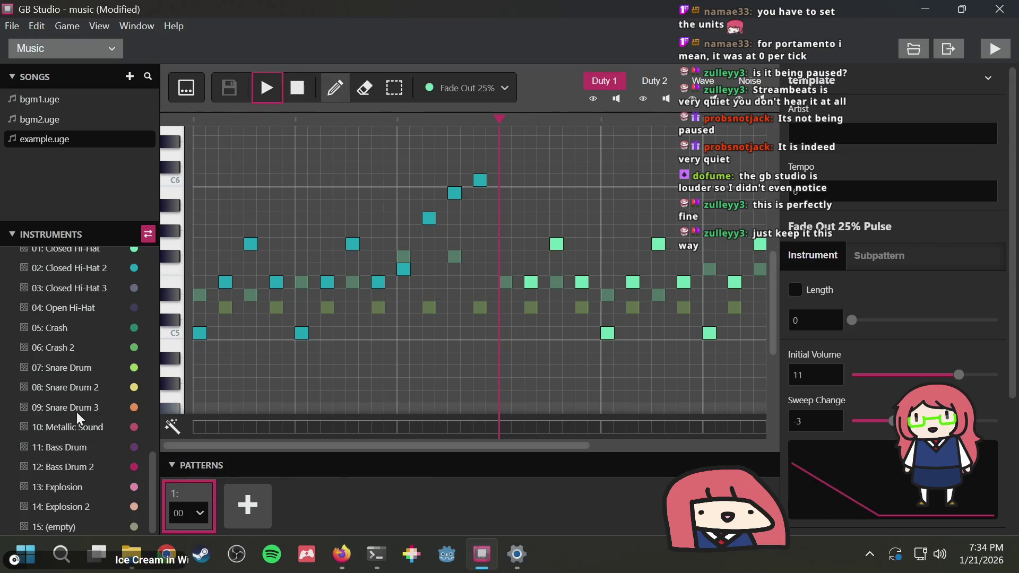
On the Duty 2 channel, choose Fade Out 50% Pulse and add a note at the start
{"action": "left_click", "coordinate": [654, 81]}
{"action": "scroll", "coordinate": [76, 362], "scroll_direction": "up", "scroll_amount": 15}
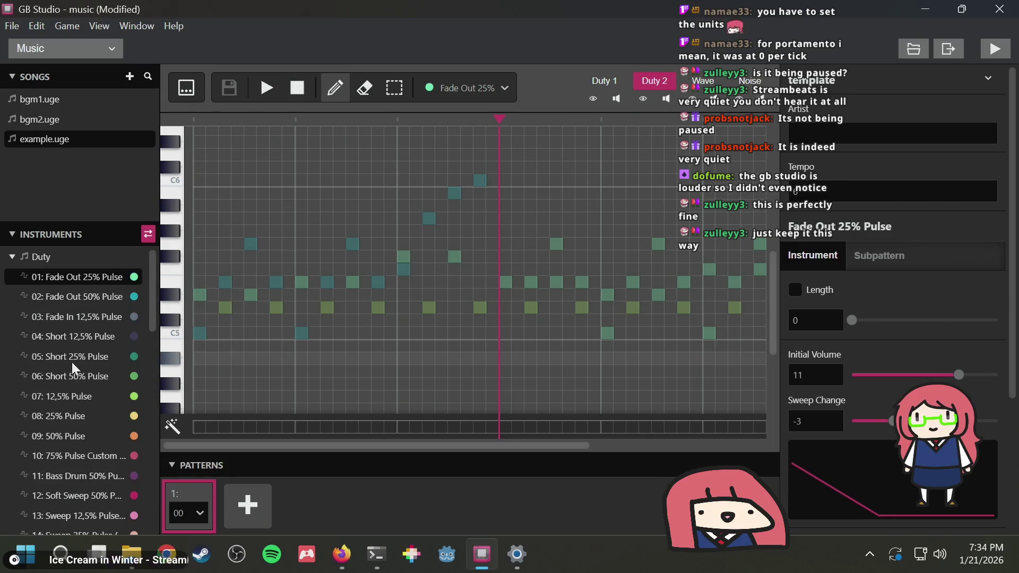
{"action": "left_click", "coordinate": [67, 296]}
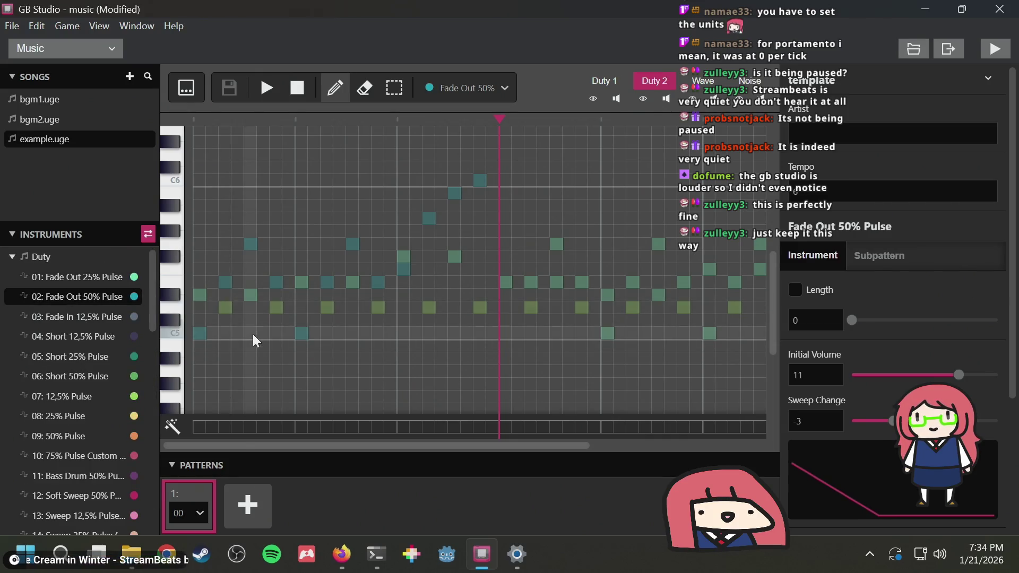
{"action": "left_click", "coordinate": [199, 295]}
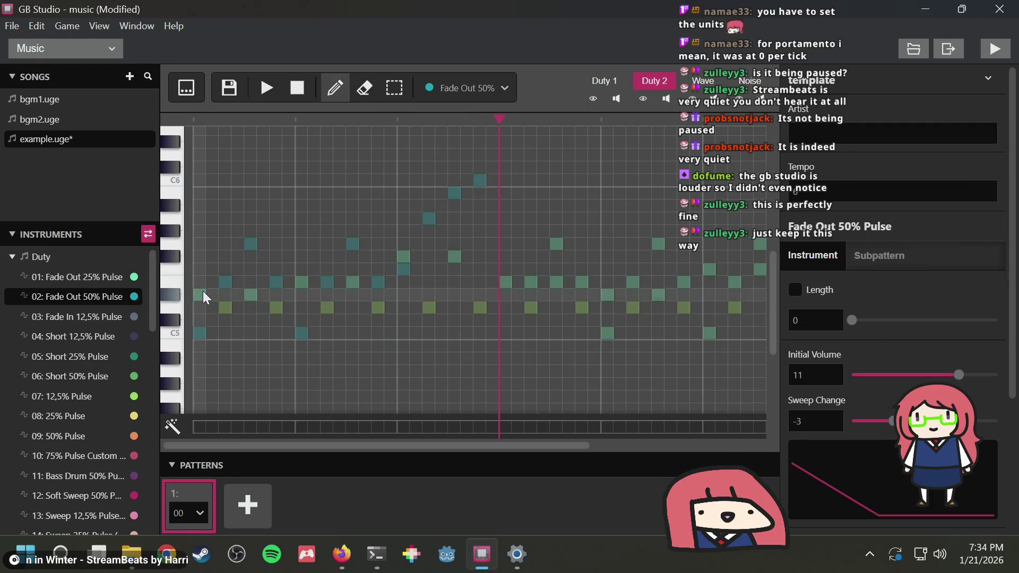
{"action": "scroll", "coordinate": [249, 298], "scroll_direction": "up", "scroll_amount": 3}
{"action": "scroll", "coordinate": [268, 295], "scroll_direction": "down", "scroll_amount": 3}
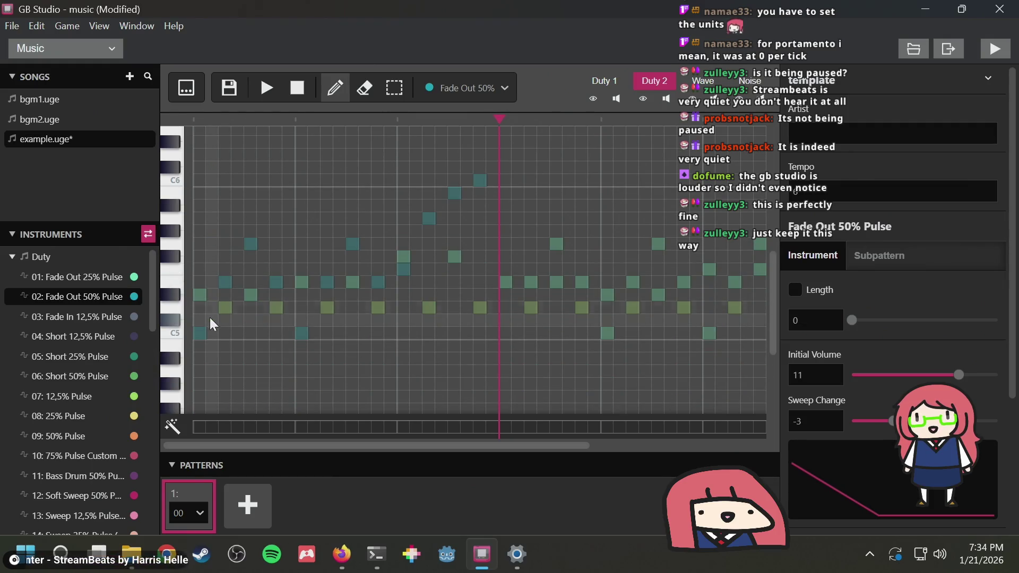
Box-select the opening phrase of the Duty 1 melody, then return to the Duty 2 channel
{"action": "scroll", "coordinate": [207, 350], "scroll_direction": "down", "scroll_amount": 6}
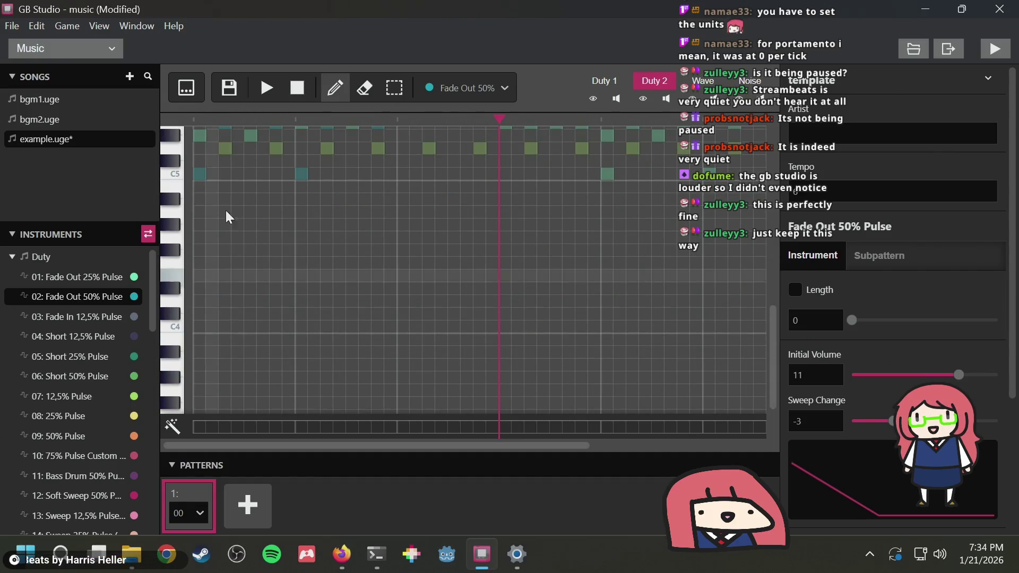
{"action": "left_click", "coordinate": [605, 80]}
{"action": "scroll", "coordinate": [492, 301], "scroll_direction": "up", "scroll_amount": 5}
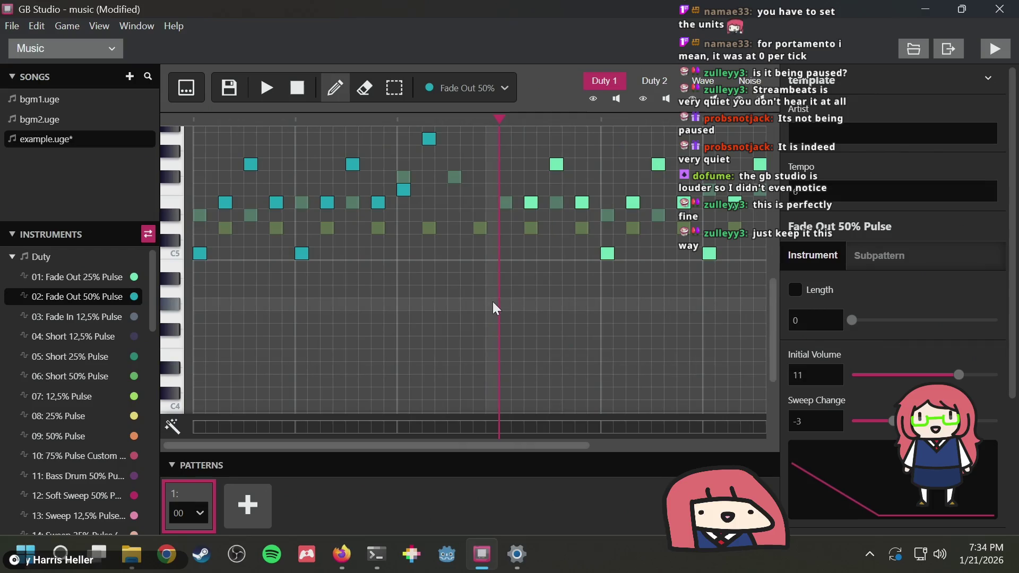
{"action": "left_click", "coordinate": [389, 96]}
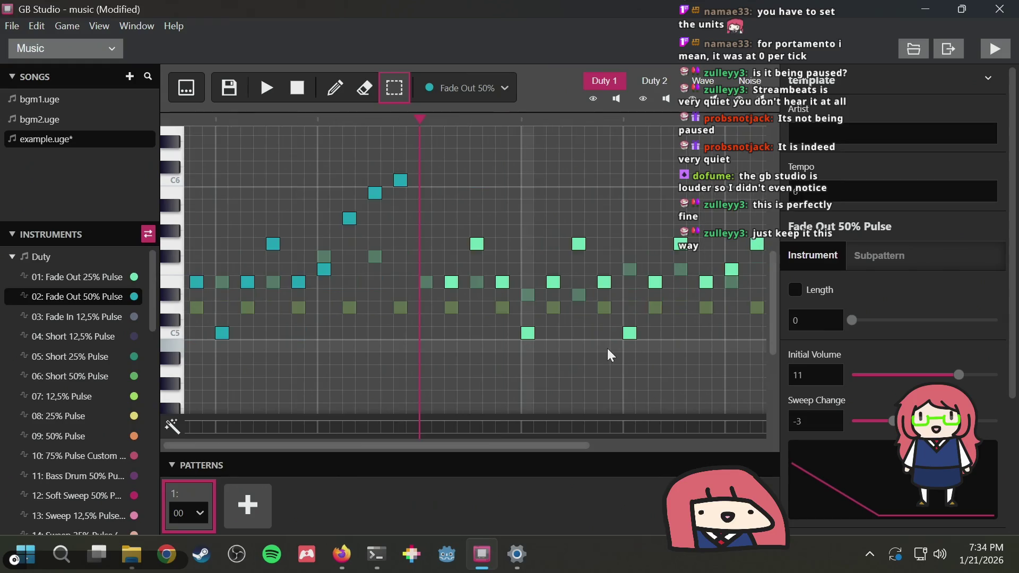
{"action": "mouse_move", "coordinate": [475, 356]}
{"action": "left_mouse_down"}
{"action": "mouse_move", "coordinate": [399, 305]}
{"action": "mouse_move", "coordinate": [304, 166]}
{"action": "mouse_move", "coordinate": [146, 164]}
{"action": "left_mouse_up"}
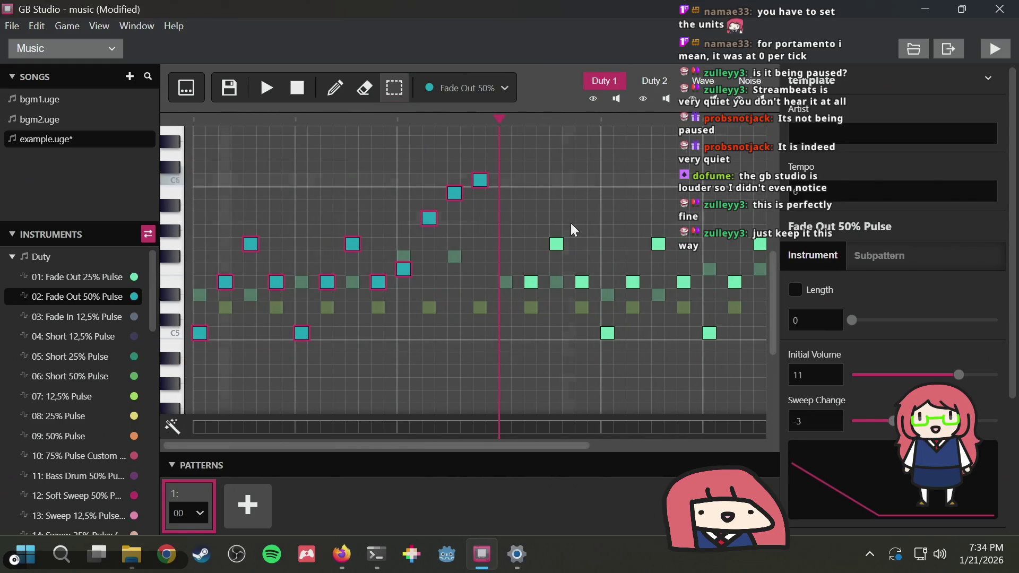
{"action": "left_click", "coordinate": [656, 81]}
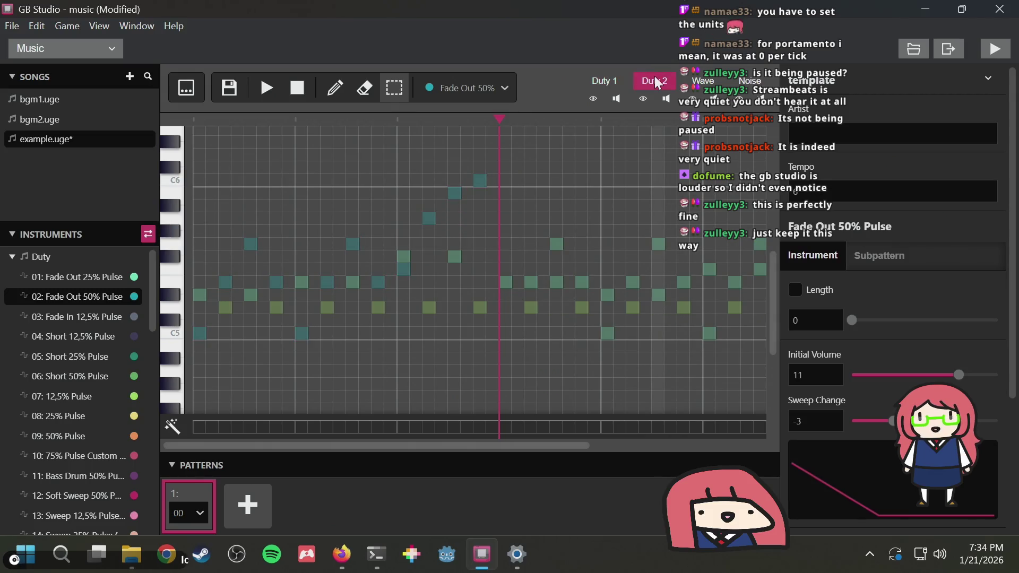
Paste the copied melody phrase into Duty 2, starting on C4
{"action": "scroll", "coordinate": [499, 292], "scroll_direction": "down", "scroll_amount": 2}
{"action": "scroll", "coordinate": [495, 294], "scroll_direction": "down", "scroll_amount": 1}
{"action": "key", "text": "ctrl+v"}
{"action": "left_click", "coordinate": [199, 326]}
Play the song from the beginning to hear the harmony, then select all Duty 2 notes
{"action": "left_click", "coordinate": [297, 88]}
{"action": "left_click", "coordinate": [269, 90]}
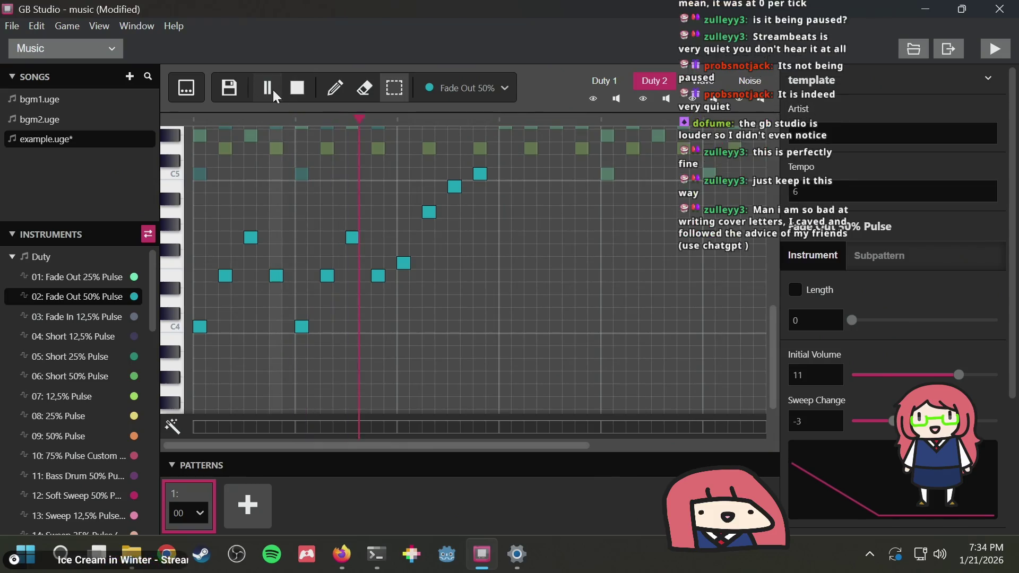
{"action": "left_click", "coordinate": [301, 87]}
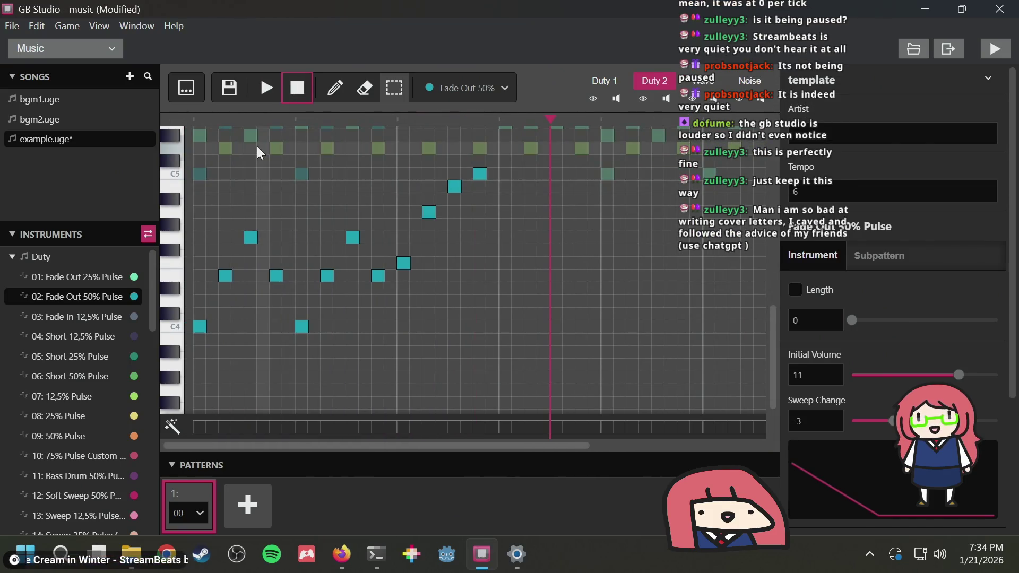
{"action": "left_click", "coordinate": [537, 119]}
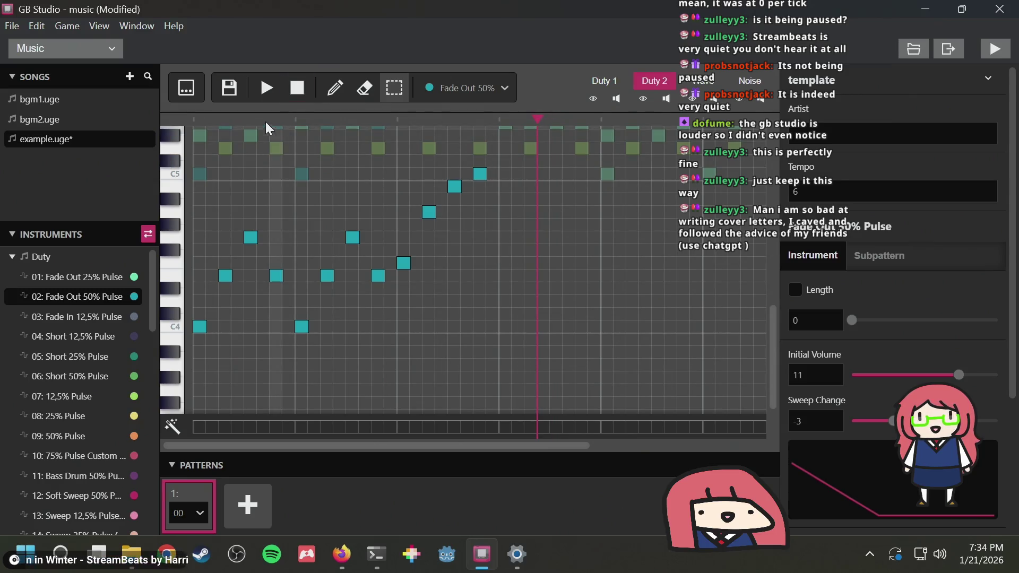
{"action": "left_click", "coordinate": [301, 86]}
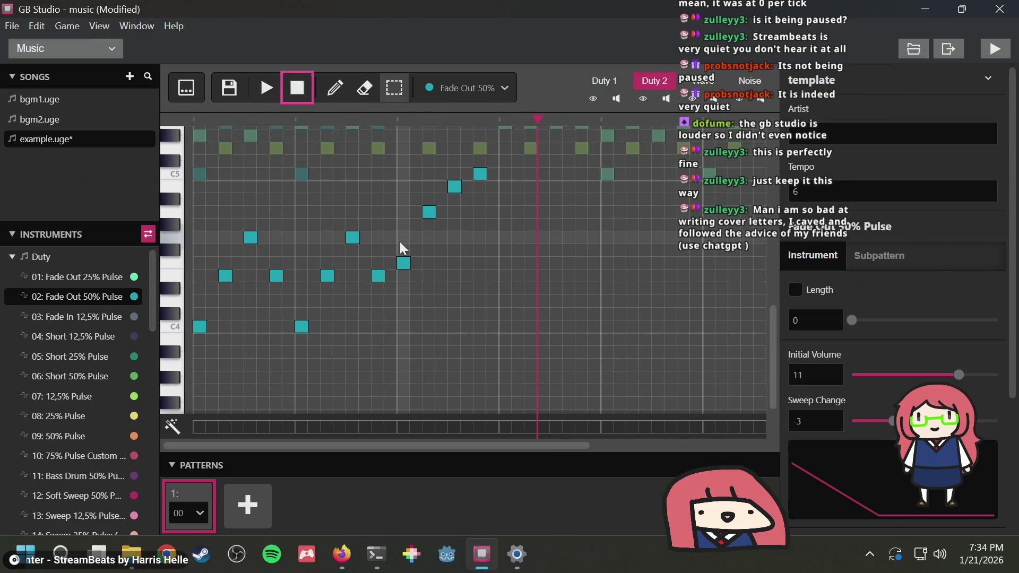
{"action": "left_click_drag", "start_coordinate": [539, 117], "coordinate": [512, 117]}
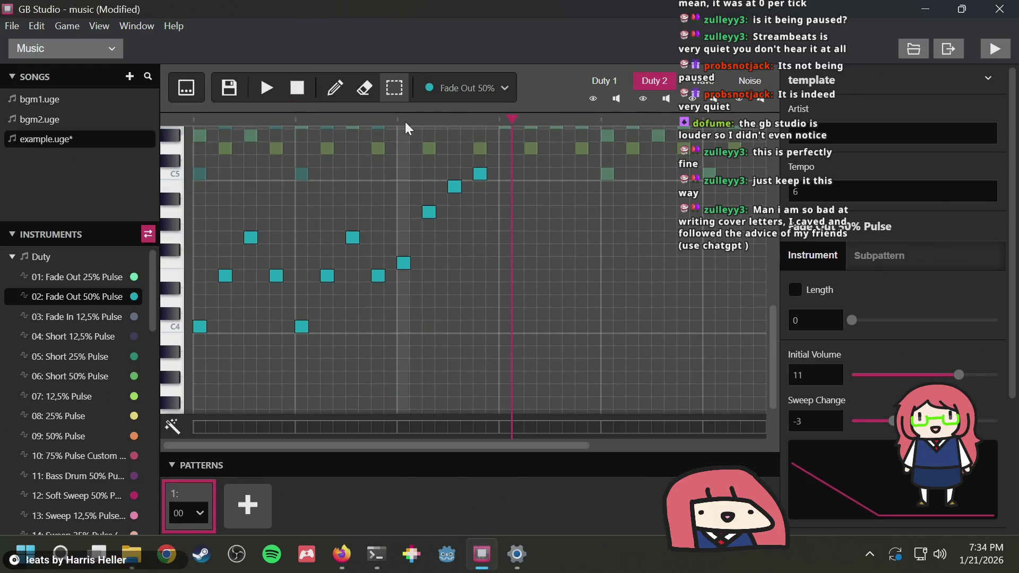
{"action": "left_click", "coordinate": [197, 119]}
{"action": "left_click", "coordinate": [271, 89]}
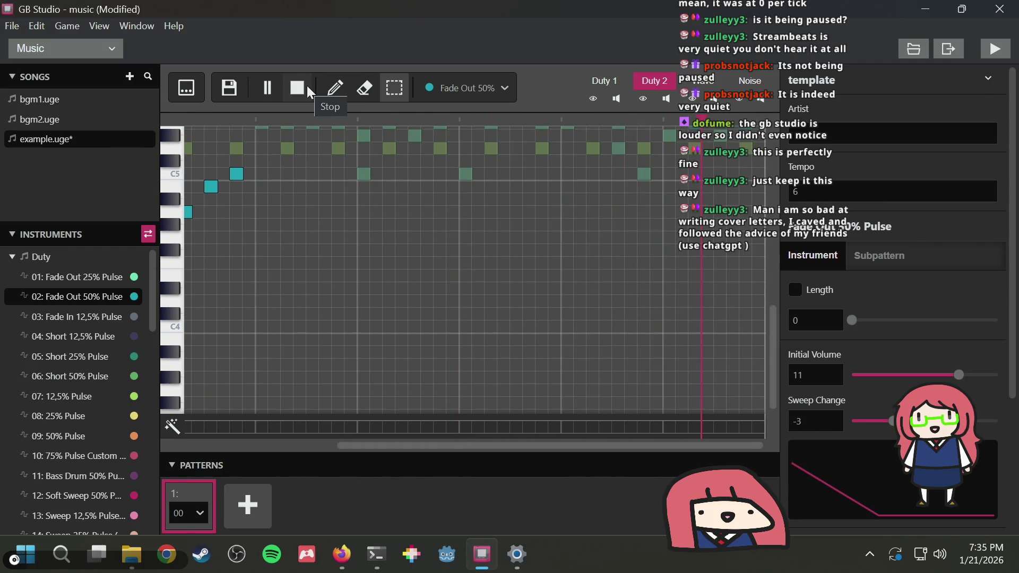
{"action": "left_click", "coordinate": [300, 86]}
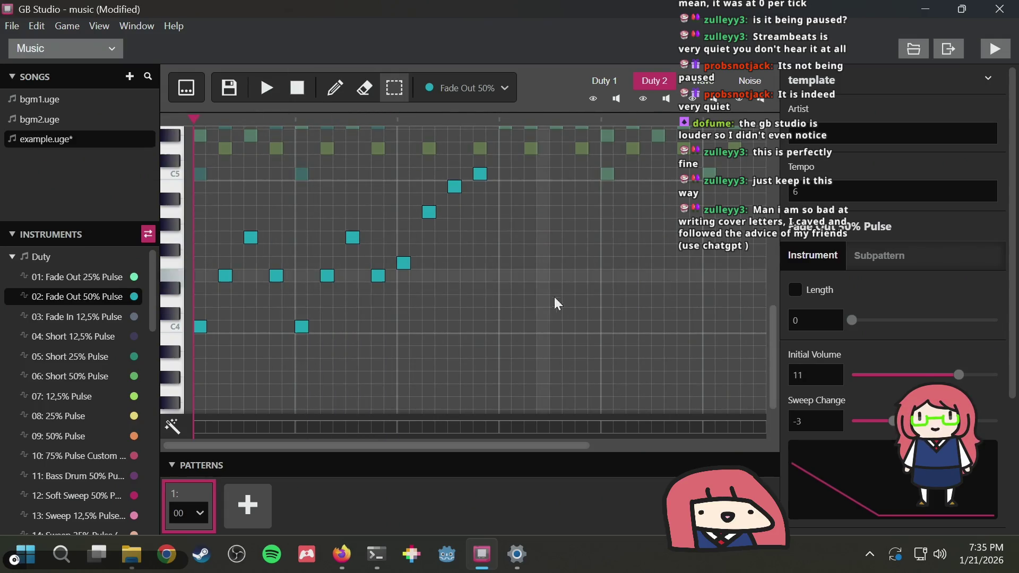
{"action": "left_click_drag", "start_coordinate": [508, 349], "coordinate": [45, 113]}
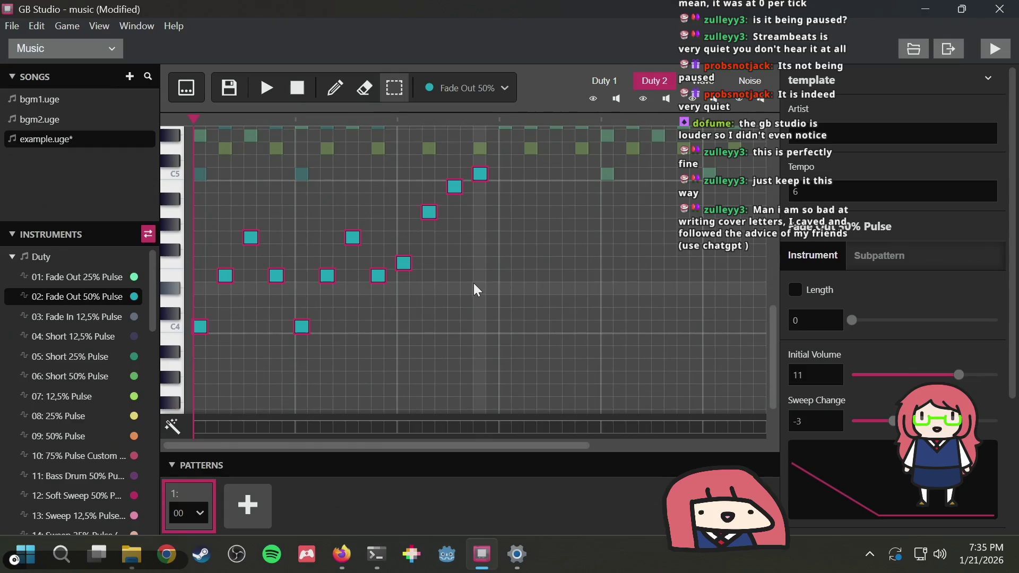
Raise the harmony notes two rows and audition, deleting then restoring them with undo
{"action": "left_click_drag", "start_coordinate": [405, 262], "coordinate": [405, 239]}
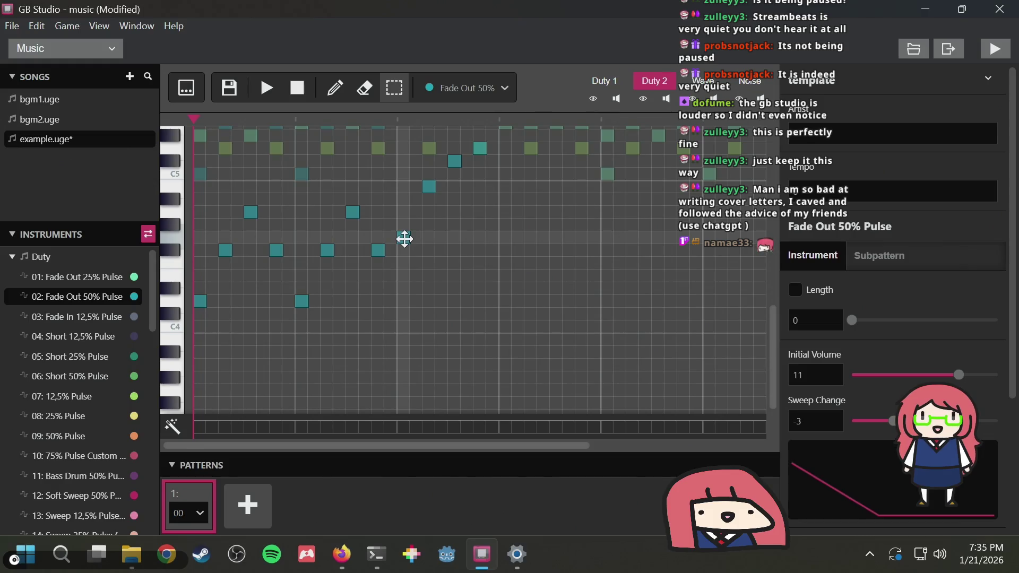
{"action": "left_click", "coordinate": [276, 89]}
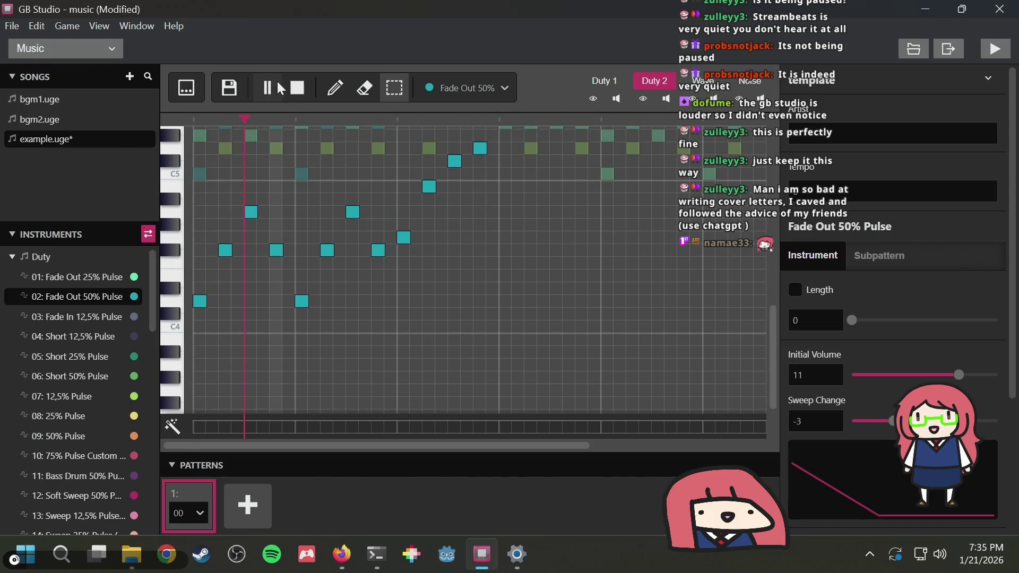
{"action": "left_click", "coordinate": [294, 88]}
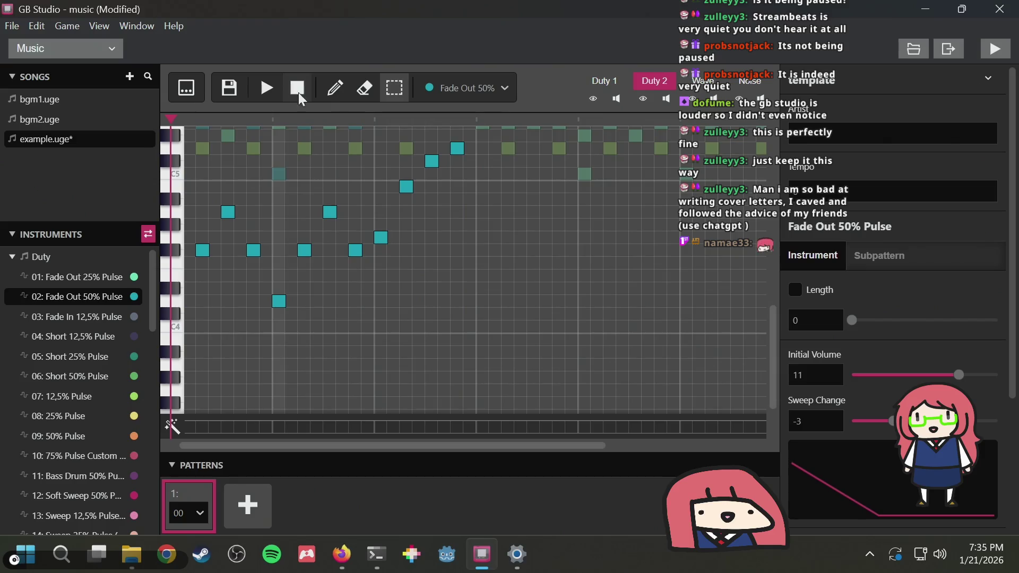
{"action": "key", "text": "ctrl+a"}
{"action": "key", "text": "Delete"}
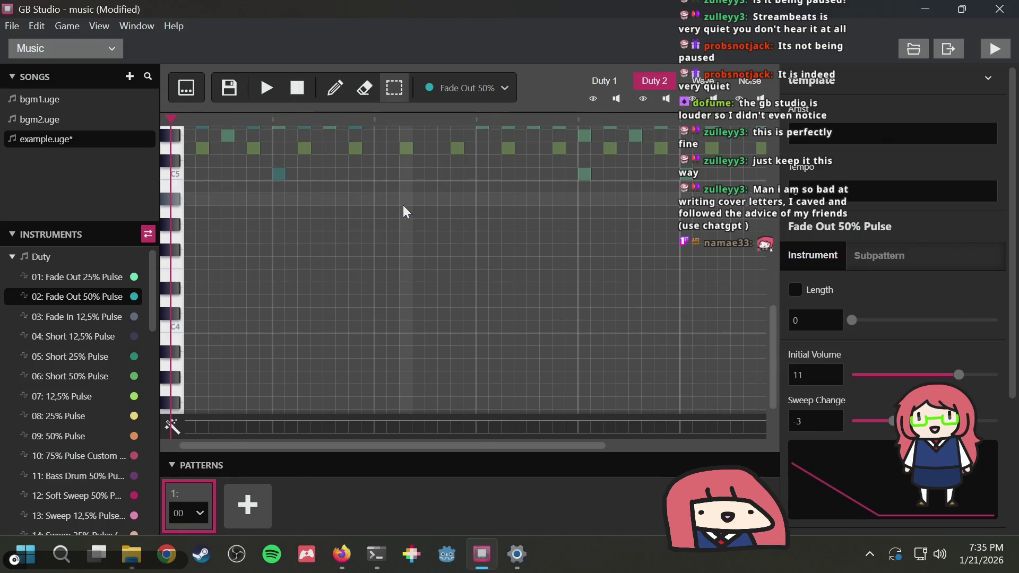
{"action": "key", "text": "ctrl+z"}
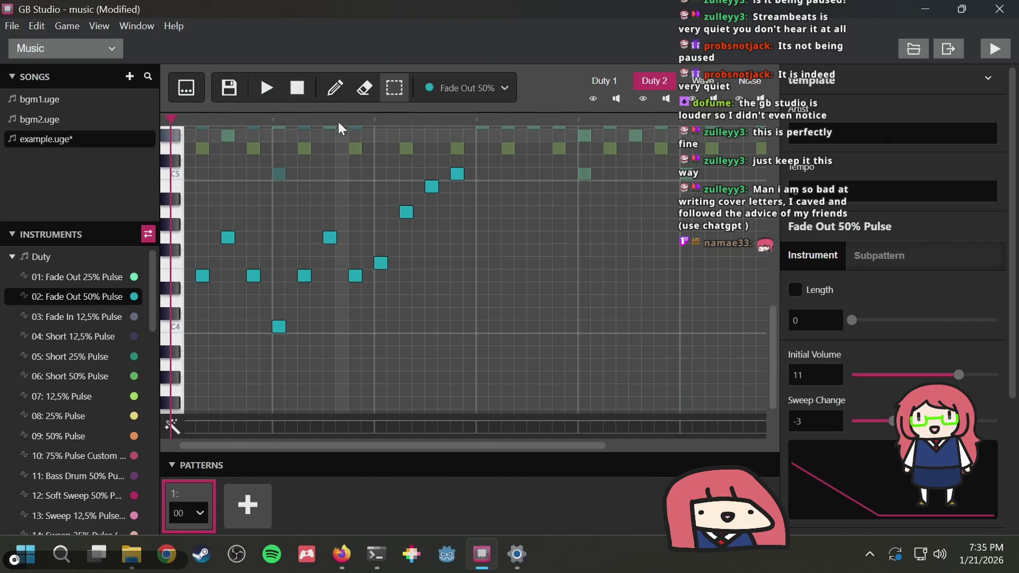
{"action": "left_click", "coordinate": [273, 91]}
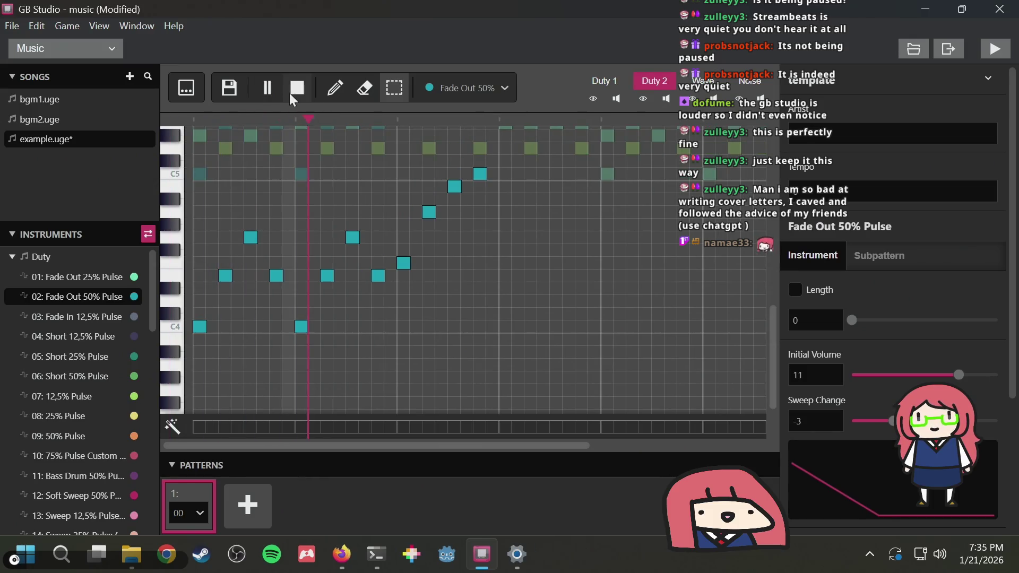
{"action": "left_click", "coordinate": [295, 94]}
Box-select the pasted notes in the lower rows and pick out a single harmony note
{"action": "scroll", "coordinate": [583, 268], "scroll_direction": "up", "scroll_amount": 3}
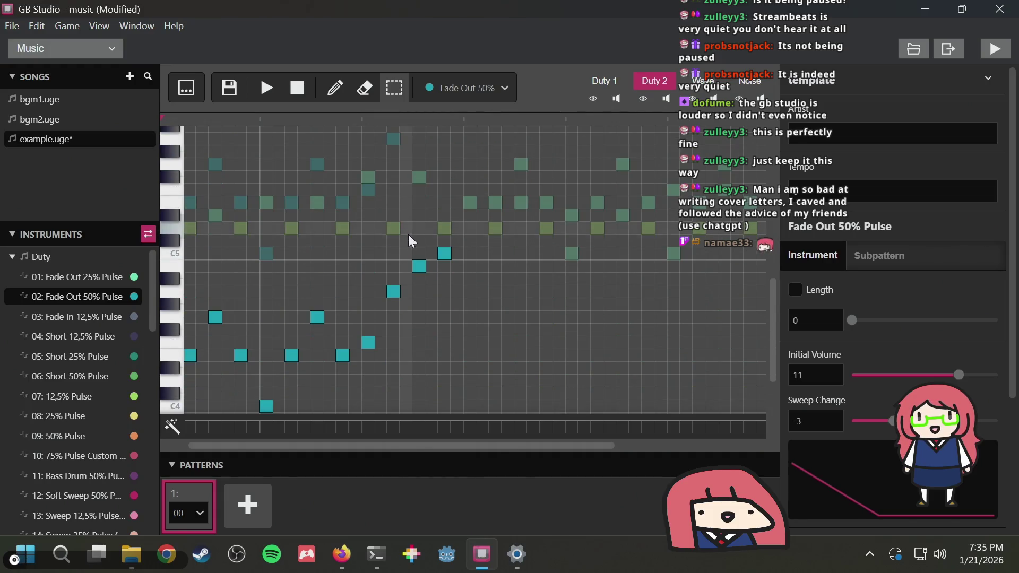
{"action": "scroll", "coordinate": [405, 247], "scroll_direction": "right", "scroll_amount": 5}
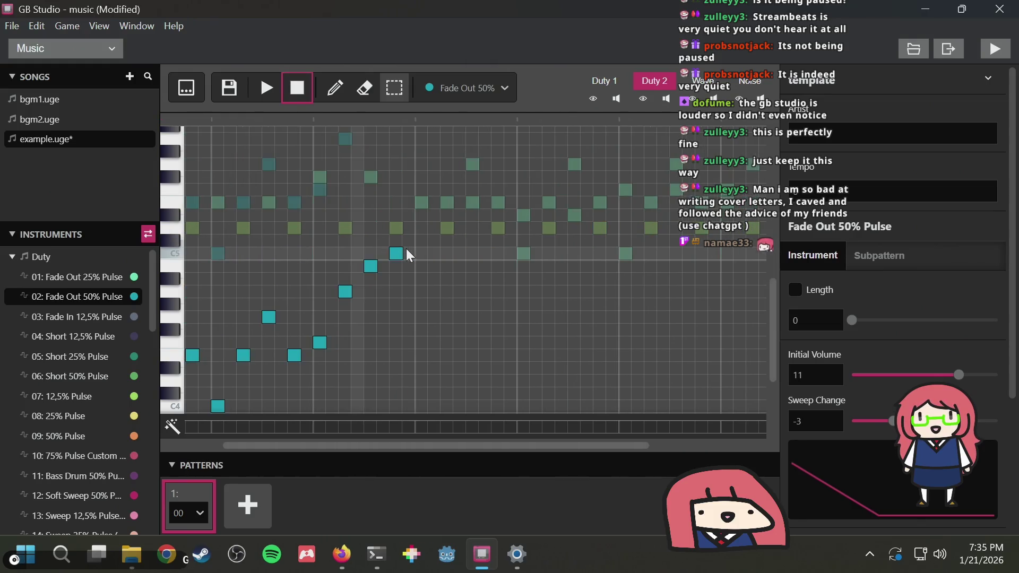
{"action": "left_click_drag", "start_coordinate": [415, 237], "coordinate": [474, 274]}
{"action": "left_click", "coordinate": [454, 266]}
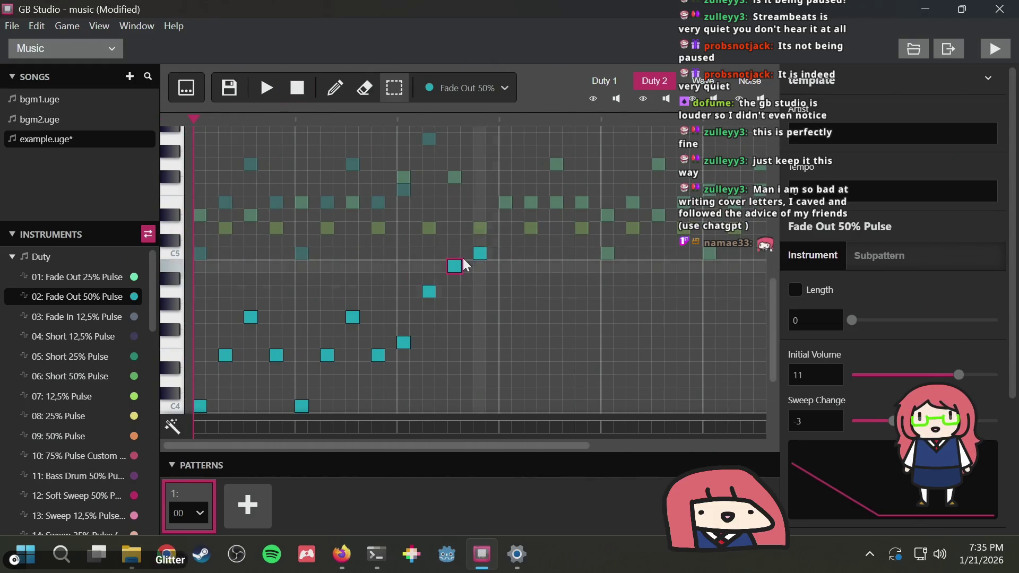
{"action": "scroll", "coordinate": [477, 197], "scroll_direction": "down", "scroll_amount": 3}
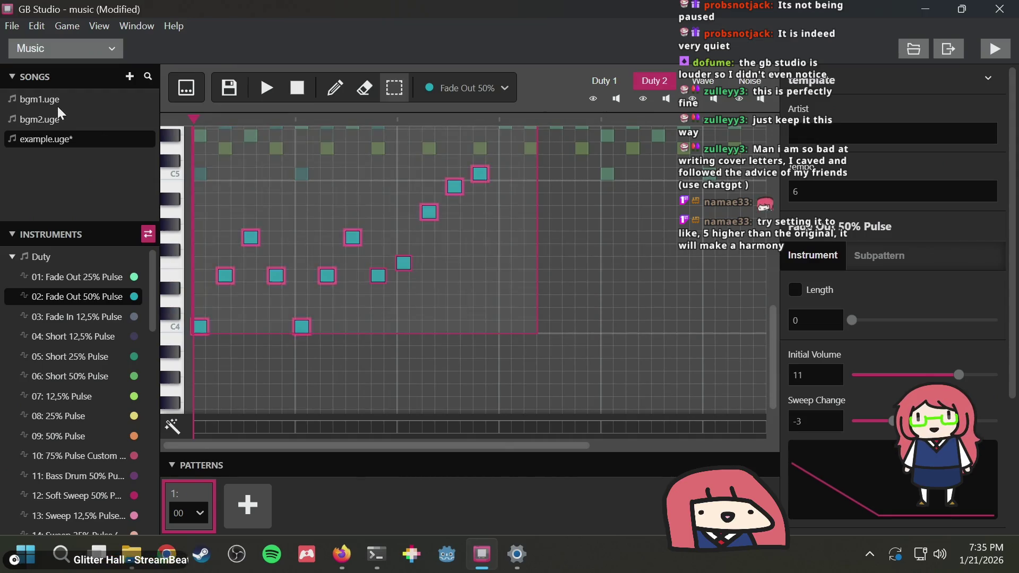
Raise the copied harmony notes about eight rows and play the song to hear them
{"action": "scroll", "coordinate": [530, 271], "scroll_direction": "up", "scroll_amount": 6}
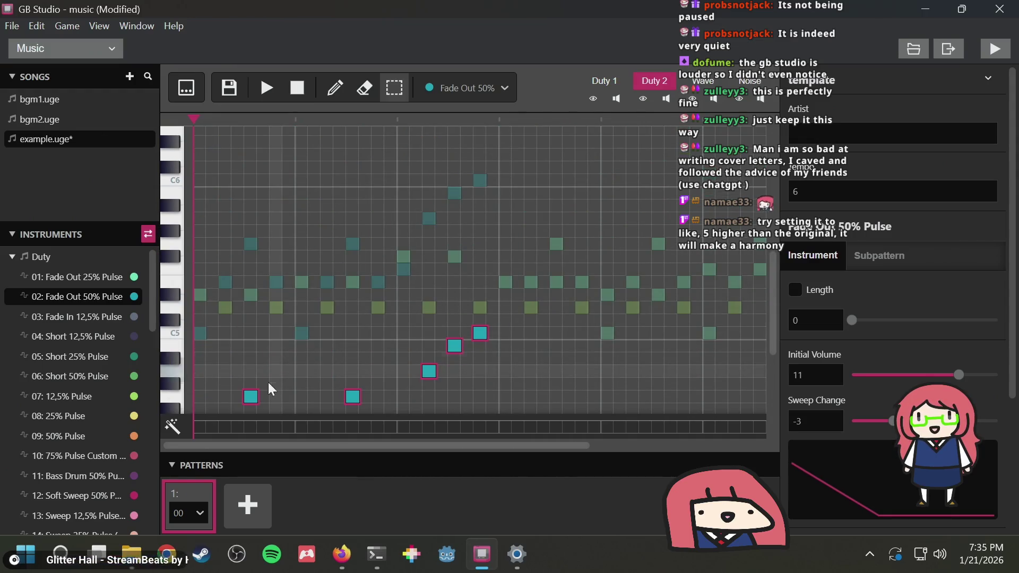
{"action": "mouse_move", "coordinate": [250, 393]}
{"action": "left_mouse_down"}
{"action": "mouse_move", "coordinate": [259, 234]}
{"action": "mouse_move", "coordinate": [246, 244]}
{"action": "left_mouse_up"}
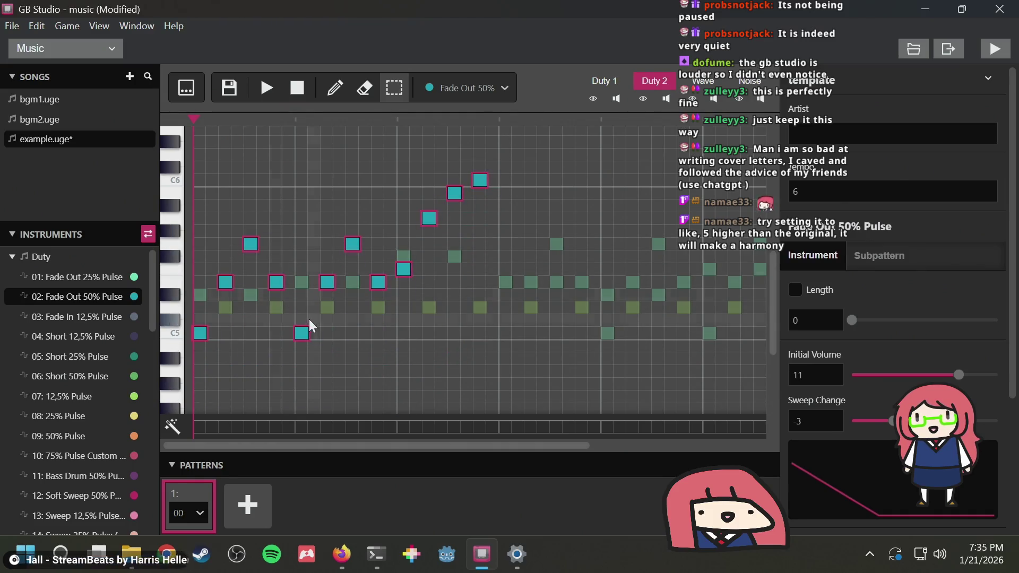
{"action": "left_click_drag", "start_coordinate": [301, 327], "coordinate": [301, 218]}
{"action": "left_click", "coordinate": [266, 88]}
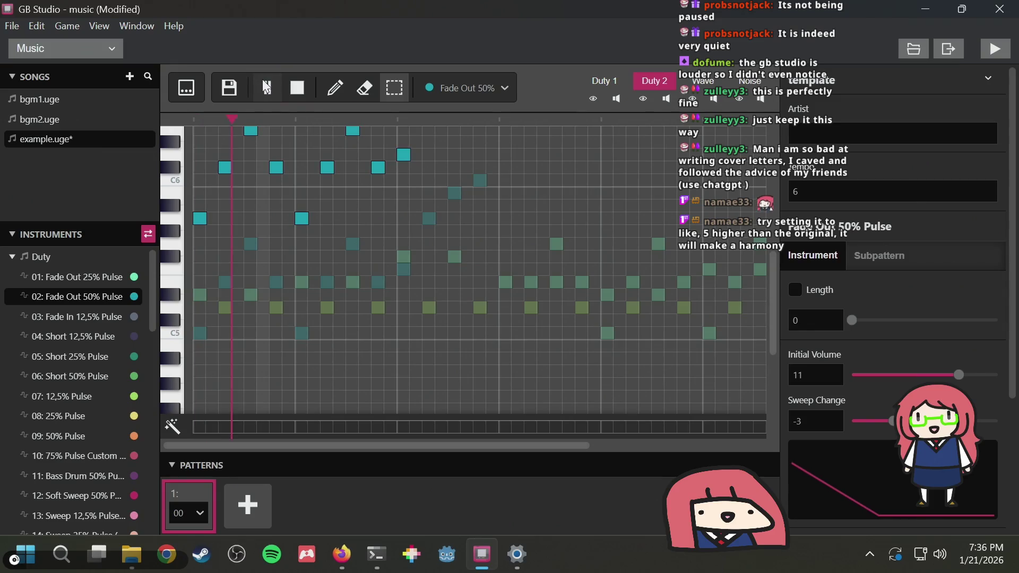
{"action": "left_click", "coordinate": [300, 88]}
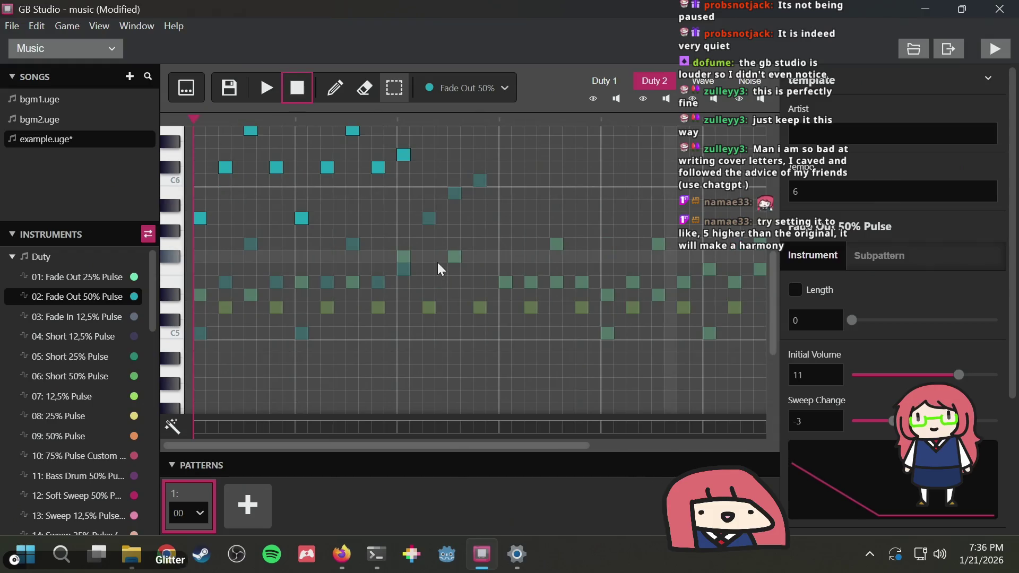
Reselect the raised harmony notes and replay the song from the start
{"action": "scroll", "coordinate": [425, 244], "scroll_direction": "up", "scroll_amount": 3}
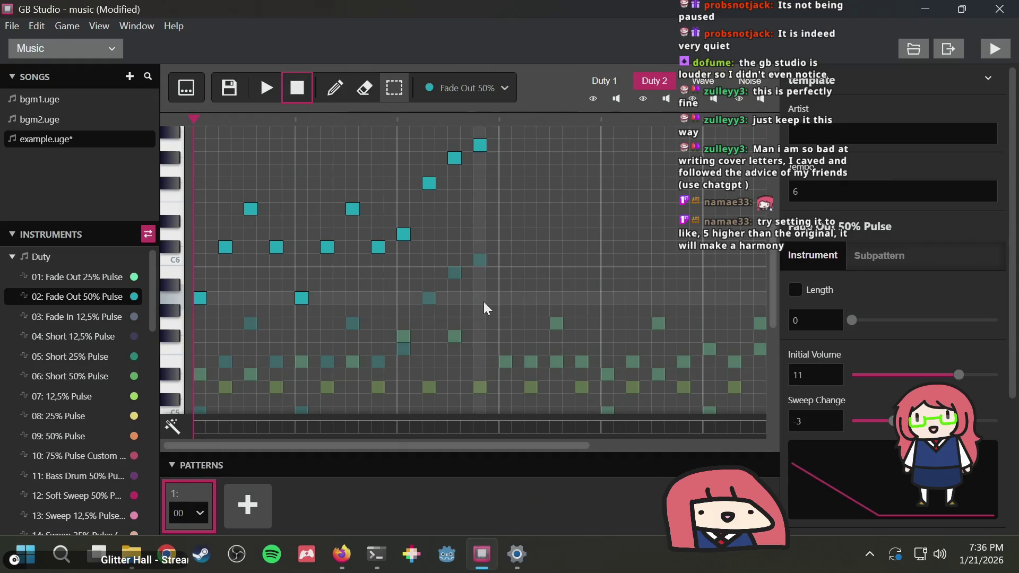
{"action": "left_click_drag", "start_coordinate": [517, 294], "coordinate": [148, 157]}
{"action": "left_click_drag", "start_coordinate": [514, 280], "coordinate": [626, 292]}
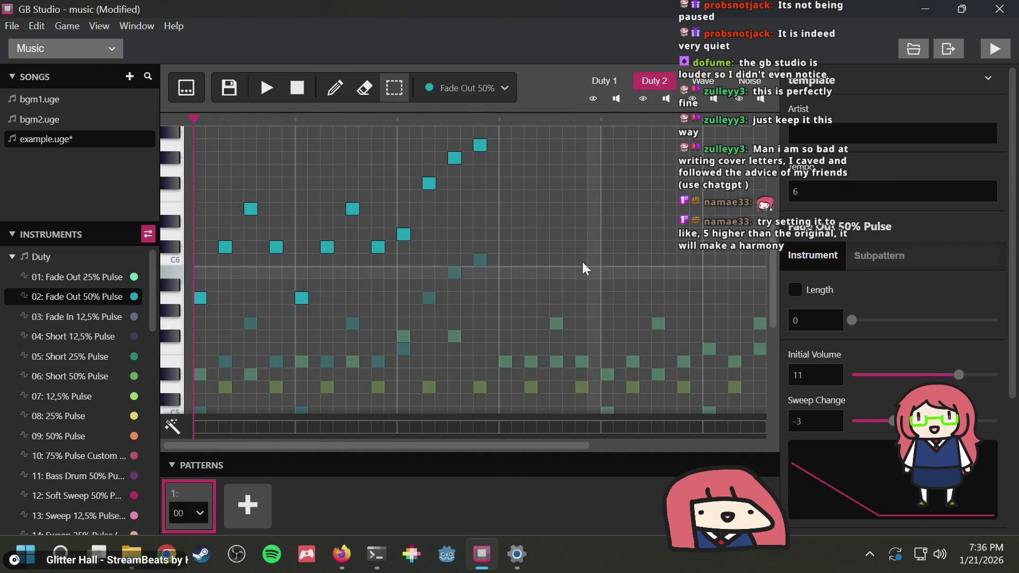
{"action": "left_click", "coordinate": [268, 89]}
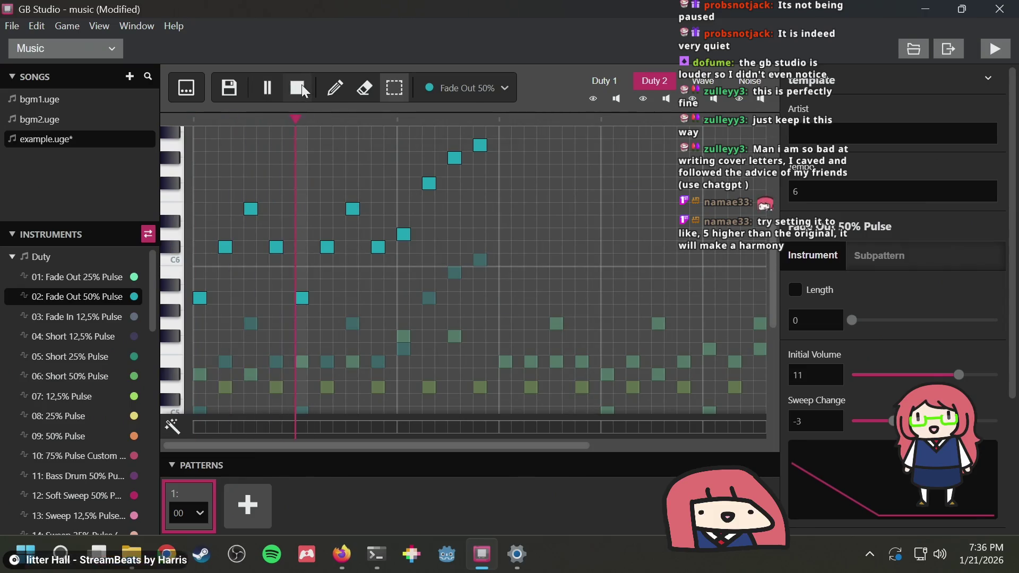
{"action": "left_click", "coordinate": [302, 86]}
{"action": "left_click", "coordinate": [303, 85]}
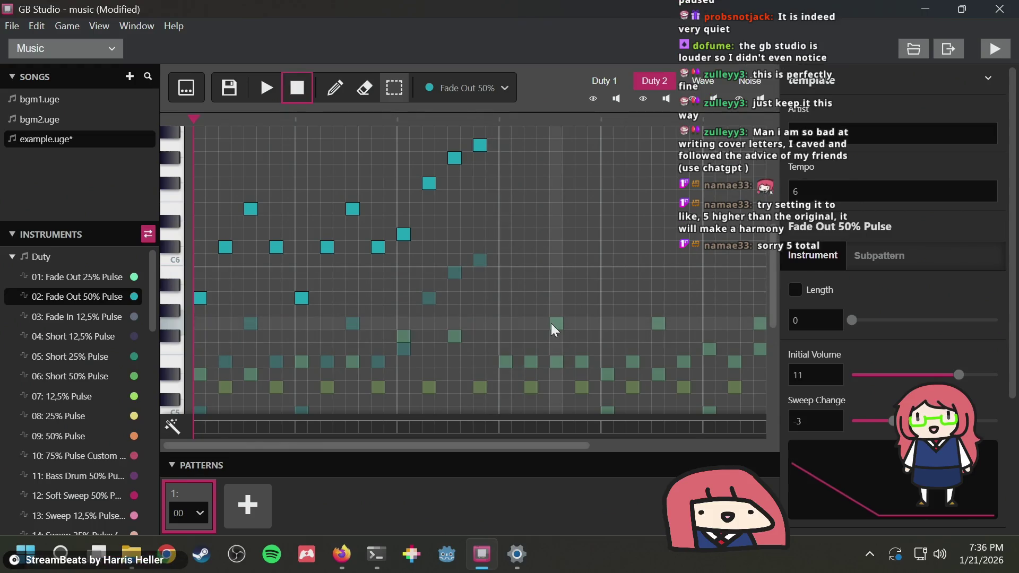
Move the whole harmony line back down several rows and compare it by playing twice
{"action": "mouse_move", "coordinate": [525, 330]}
{"action": "left_mouse_down"}
{"action": "mouse_move", "coordinate": [422, 255]}
{"action": "mouse_move", "coordinate": [167, 123]}
{"action": "left_mouse_up"}
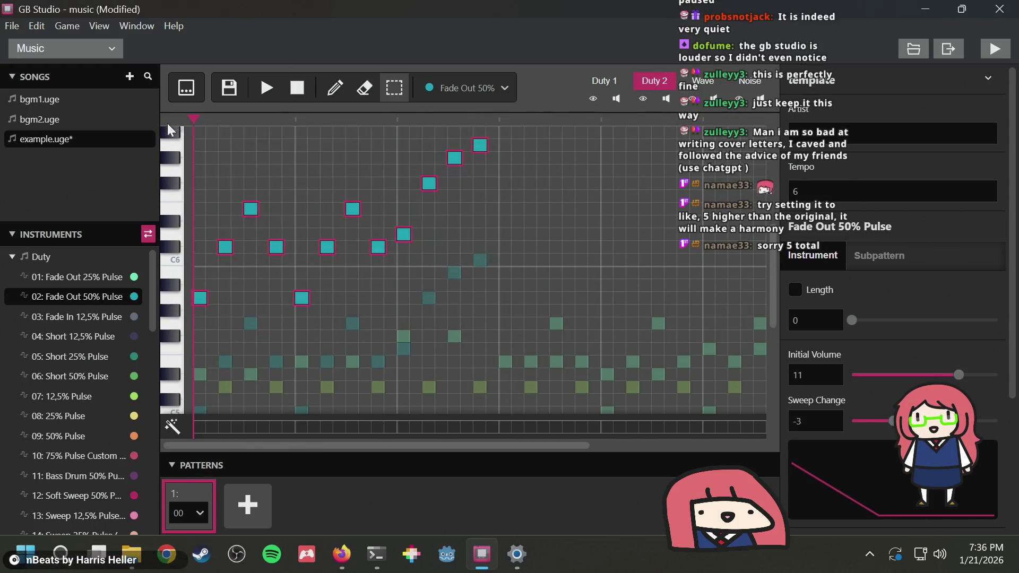
{"action": "scroll", "coordinate": [473, 266], "scroll_direction": "down", "scroll_amount": 3}
{"action": "mouse_move", "coordinate": [302, 220]}
{"action": "left_mouse_down"}
{"action": "mouse_move", "coordinate": [303, 334]}
{"action": "mouse_move", "coordinate": [304, 269]}
{"action": "left_mouse_up"}
{"action": "left_click", "coordinate": [525, 292]}
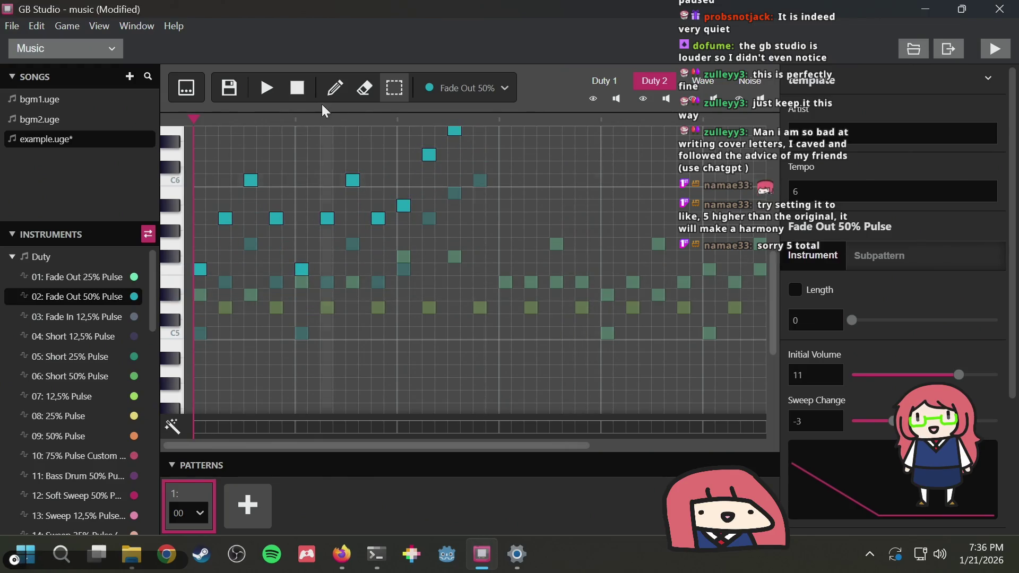
{"action": "left_click", "coordinate": [274, 88]}
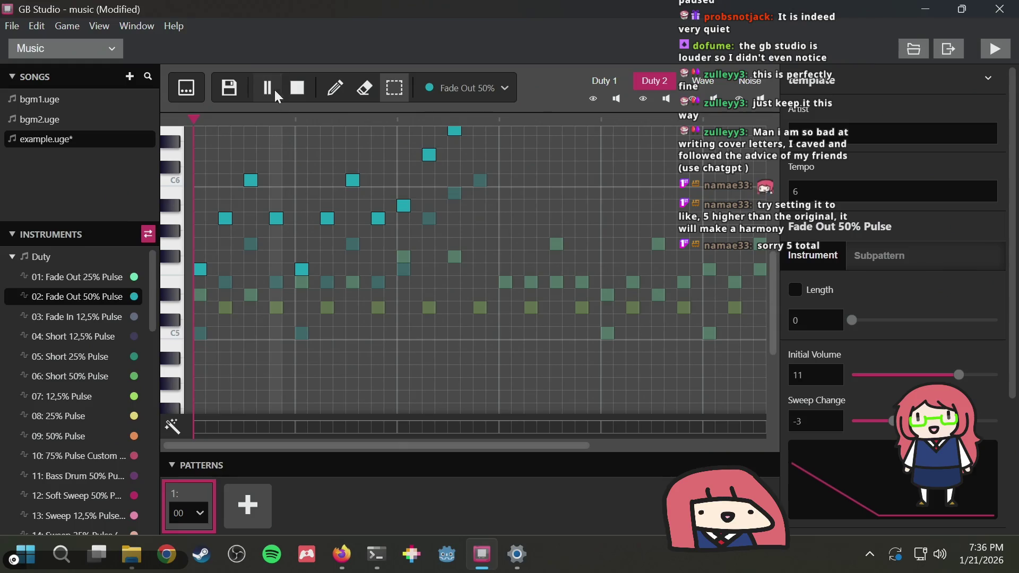
{"action": "left_click", "coordinate": [304, 85]}
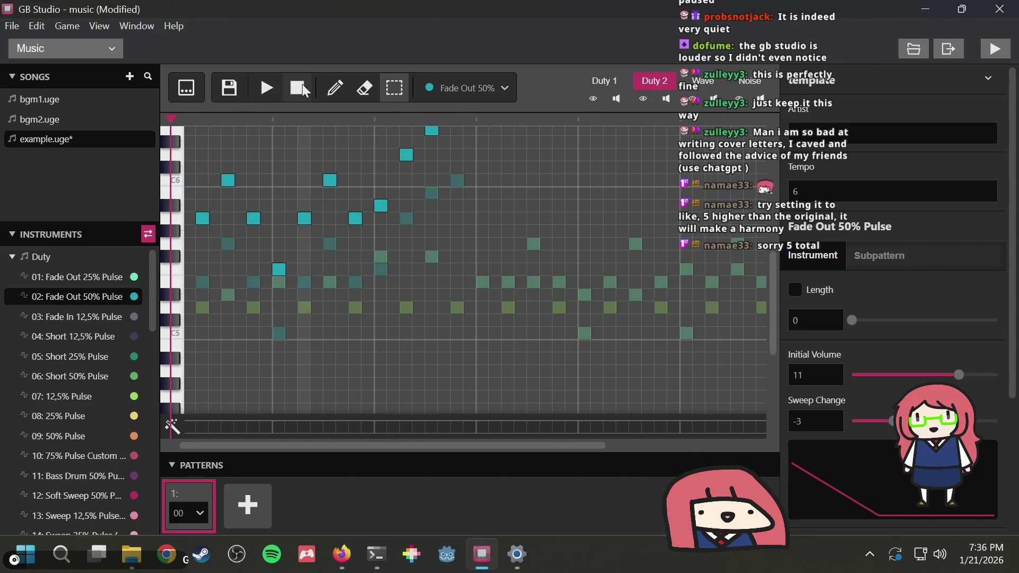
{"action": "left_click", "coordinate": [271, 89]}
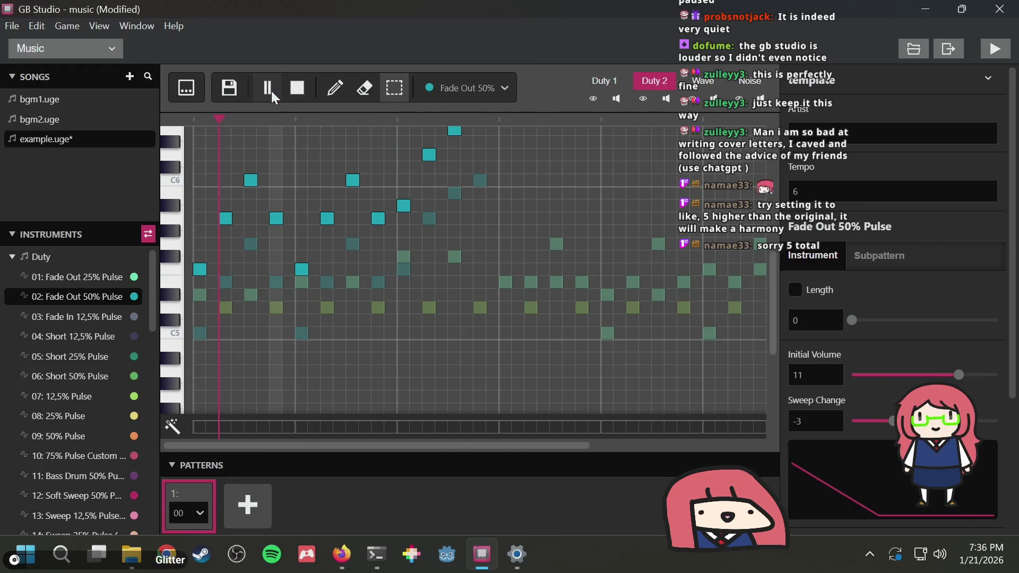
{"action": "left_click", "coordinate": [286, 87]}
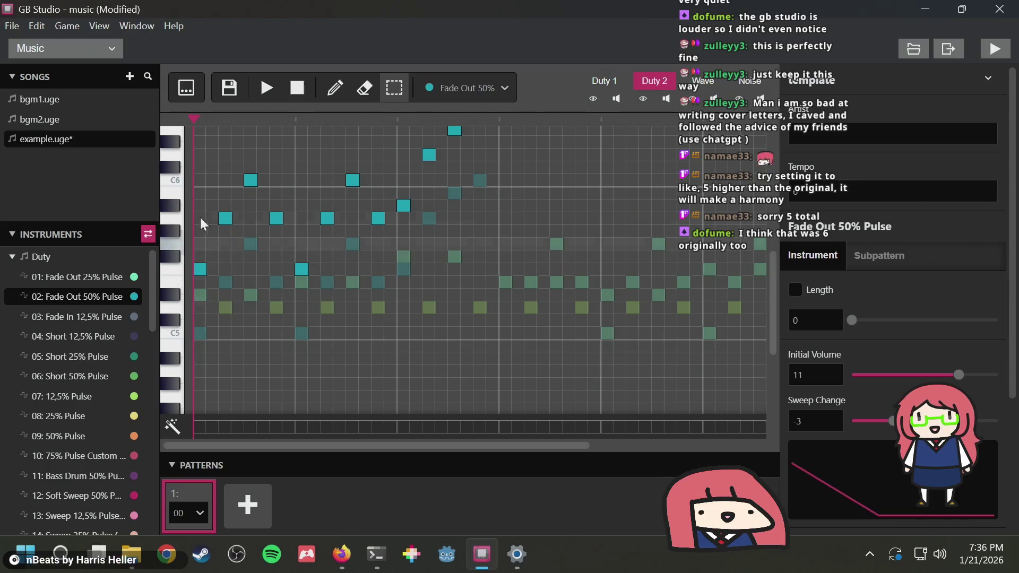
Play the song to hear the current Duty 2 harmony
{"action": "scroll", "coordinate": [599, 325], "scroll_direction": "up", "scroll_amount": 3}
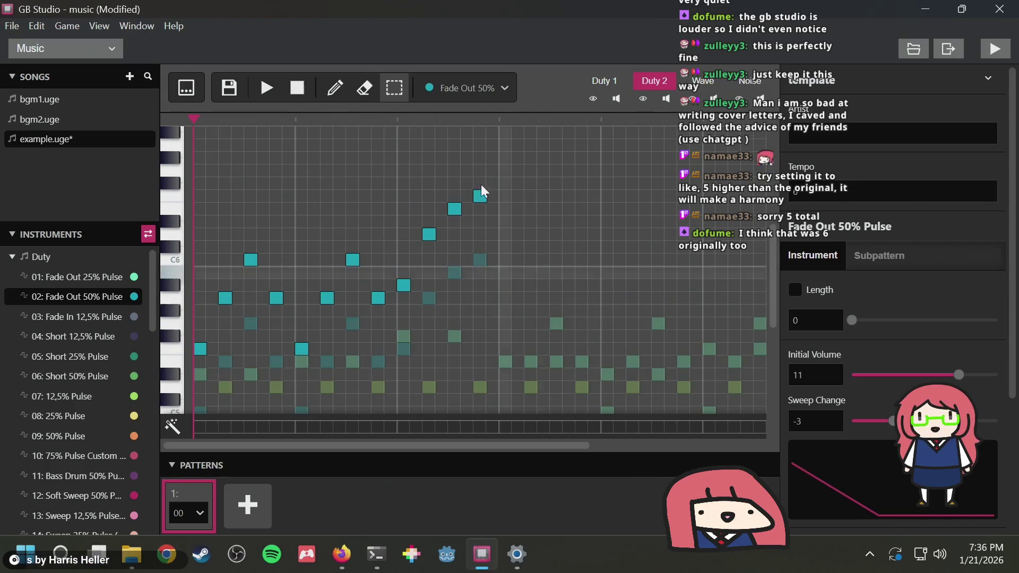
{"action": "scroll", "coordinate": [409, 219], "scroll_direction": "down", "scroll_amount": 3}
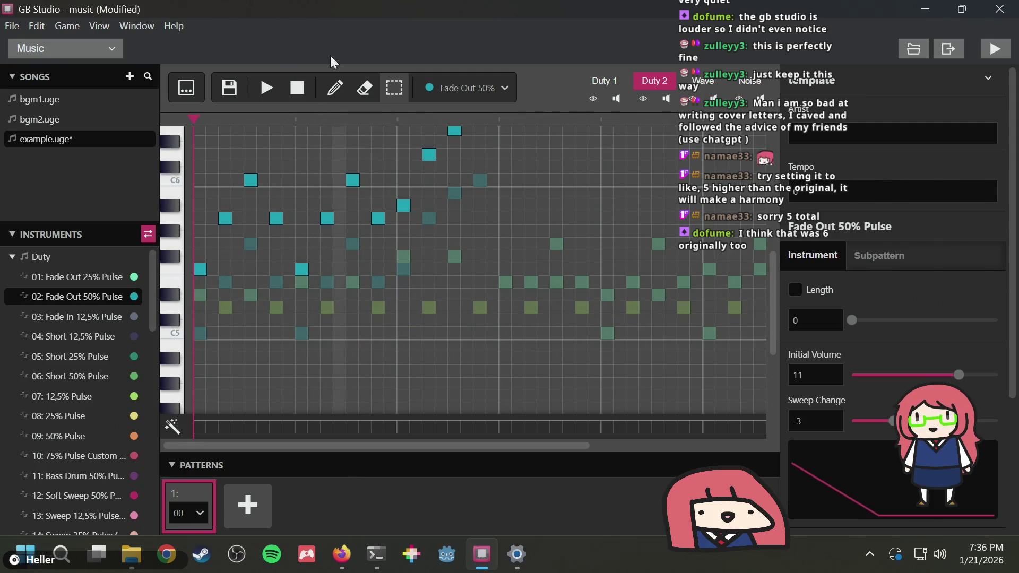
{"action": "scroll", "coordinate": [487, 325], "scroll_direction": "up", "scroll_amount": 6}
{"action": "scroll", "coordinate": [485, 321], "scroll_direction": "down", "scroll_amount": 6}
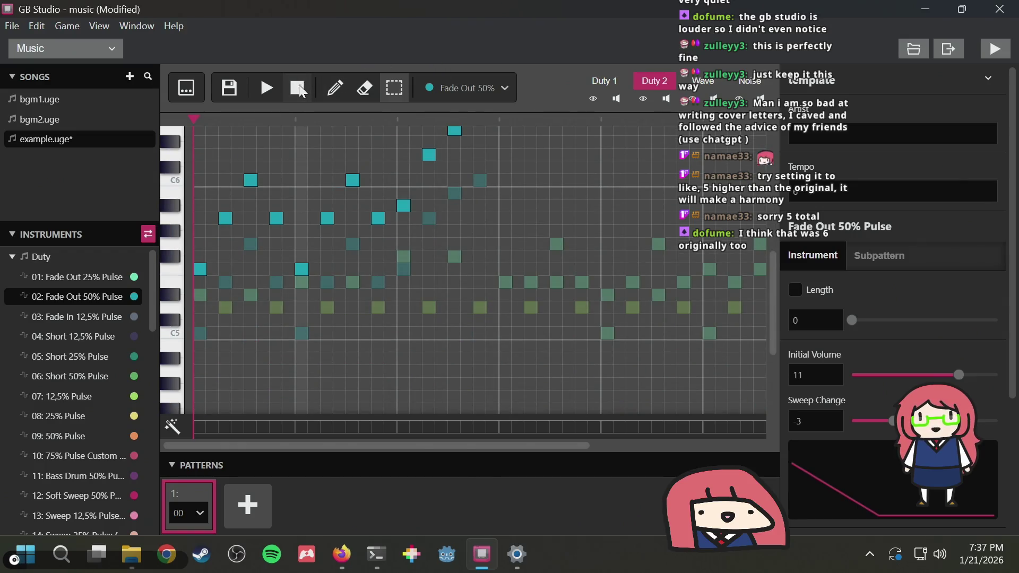
{"action": "left_click", "coordinate": [271, 83]}
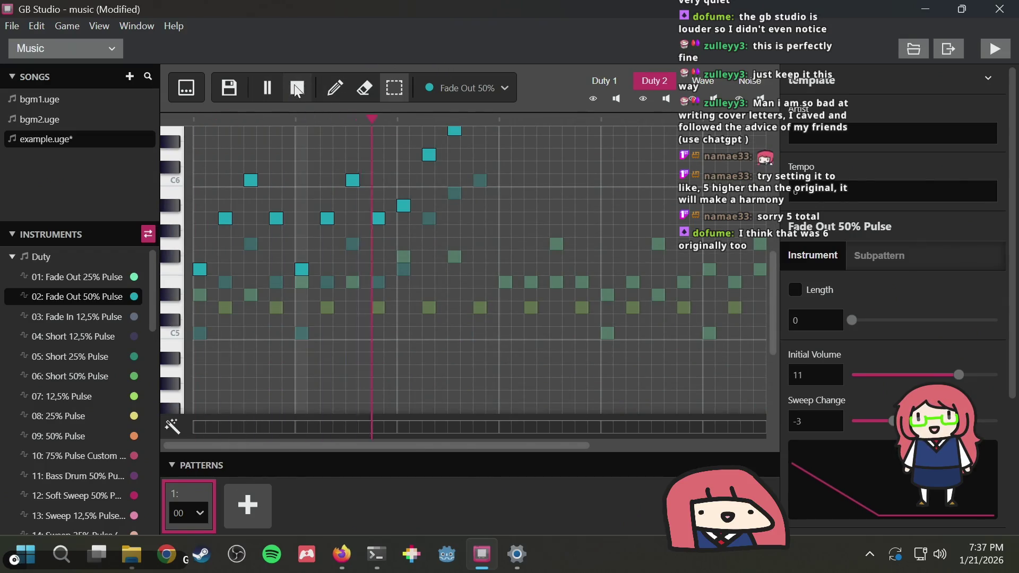
{"action": "left_click", "coordinate": [294, 84]}
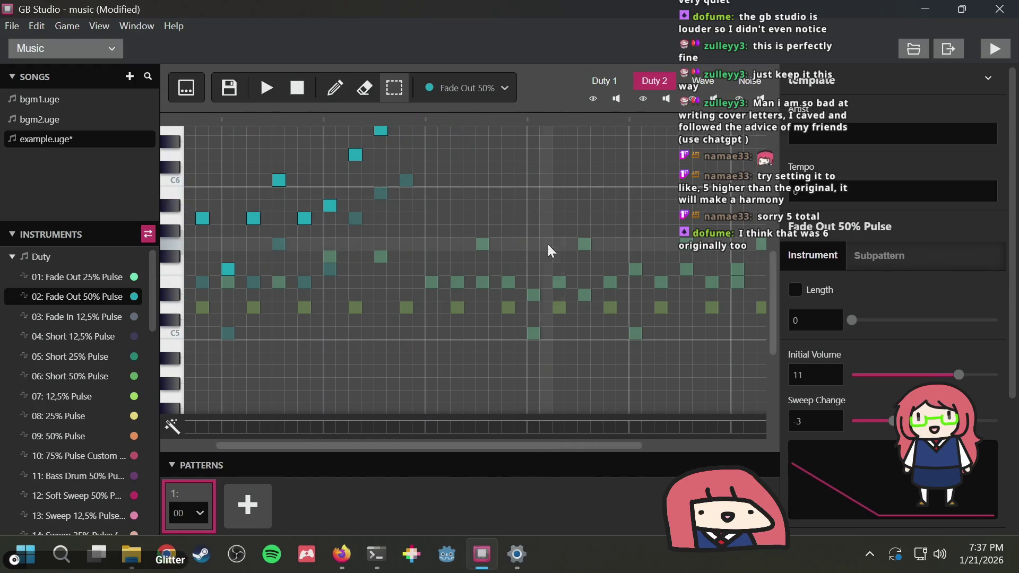
Try moving the last three phrase notes down five rows, then undo and clear the selection
{"action": "scroll", "coordinate": [503, 265], "scroll_direction": "up", "scroll_amount": 6}
{"action": "scroll", "coordinate": [501, 265], "scroll_direction": "down", "scroll_amount": 3}
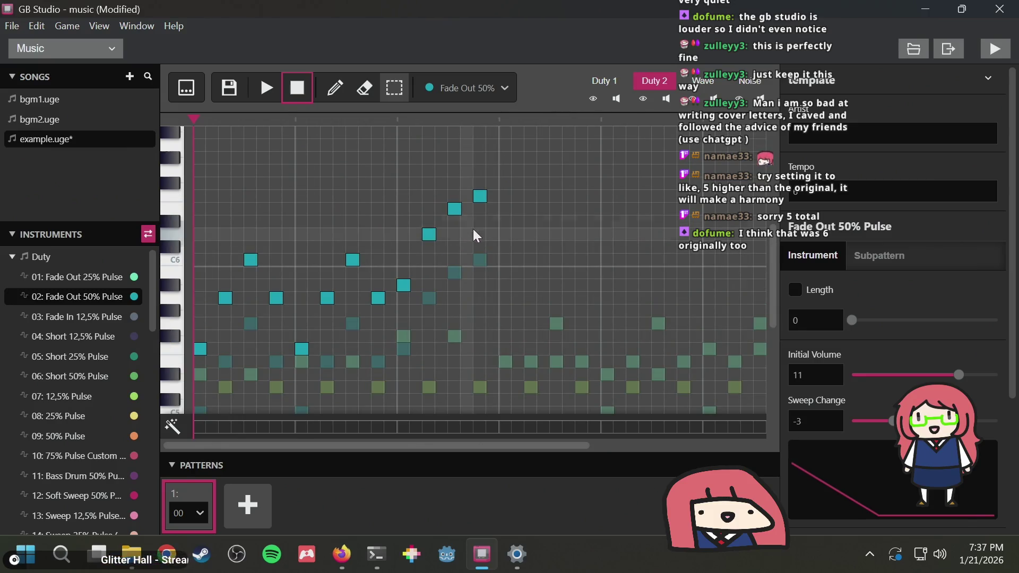
{"action": "left_click_drag", "start_coordinate": [487, 237], "coordinate": [430, 172]}
{"action": "left_click_drag", "start_coordinate": [455, 209], "coordinate": [454, 275]}
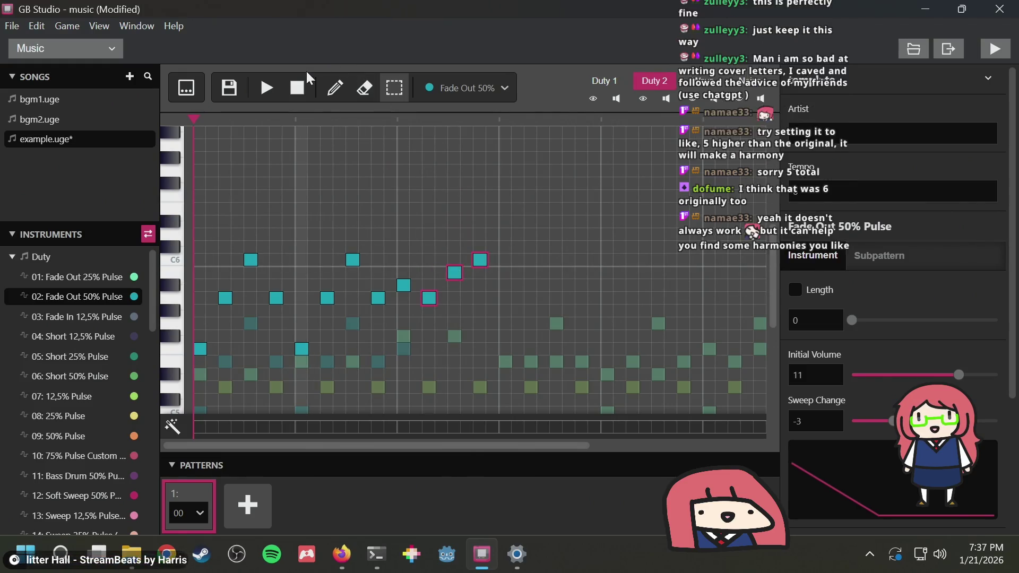
{"action": "key", "text": "ctrl+z"}
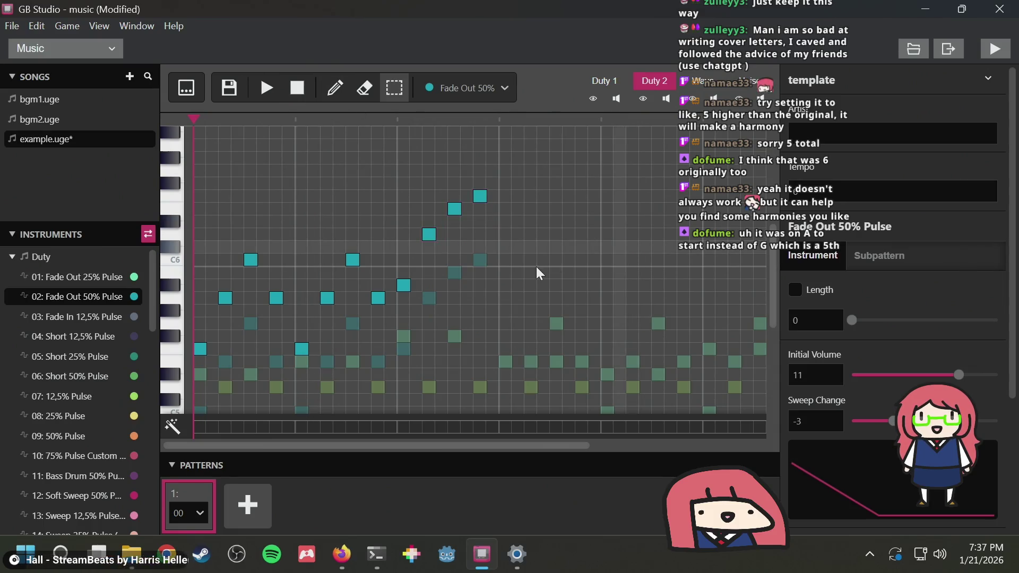
{"action": "left_click", "coordinate": [533, 266]}
{"action": "scroll", "coordinate": [533, 266], "scroll_direction": "down", "scroll_amount": 3}
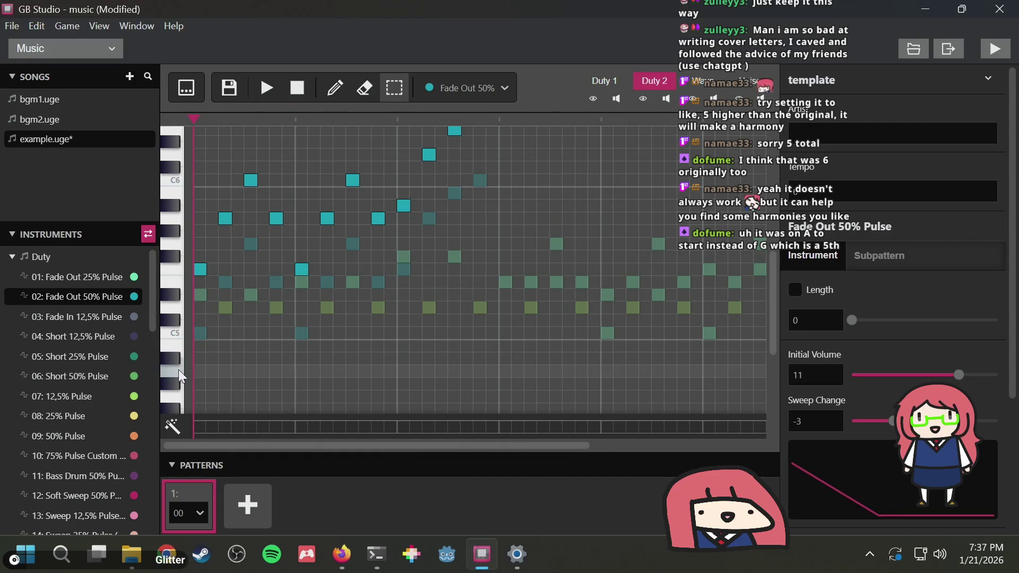
Box-select the harmony notes, lower them about seven rows, and listen
{"action": "mouse_move", "coordinate": [535, 301]}
{"action": "left_mouse_down"}
{"action": "mouse_move", "coordinate": [287, 113]}
{"action": "mouse_move", "coordinate": [167, 49]}
{"action": "left_mouse_up"}
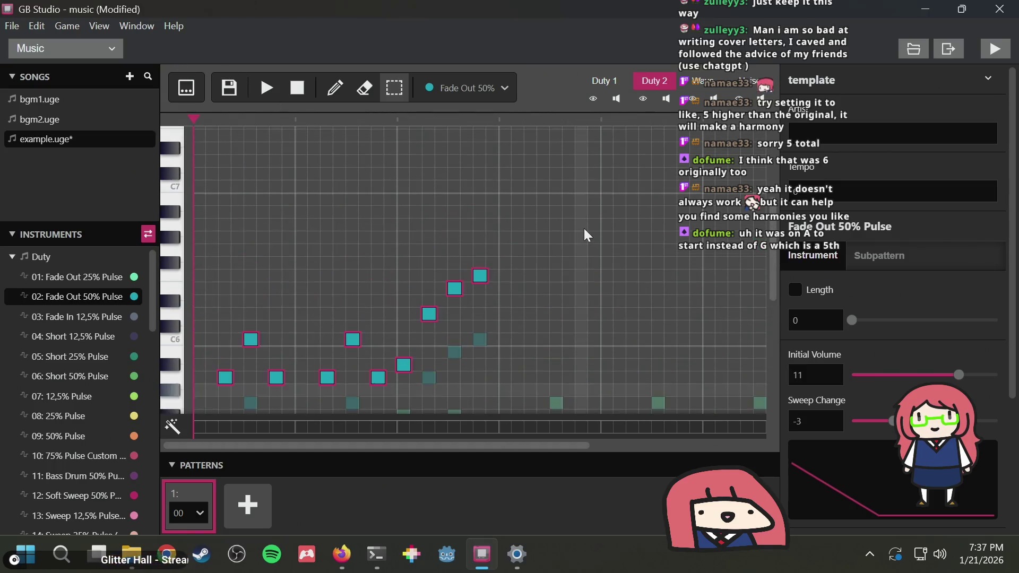
{"action": "scroll", "coordinate": [535, 235], "scroll_direction": "down", "scroll_amount": 3}
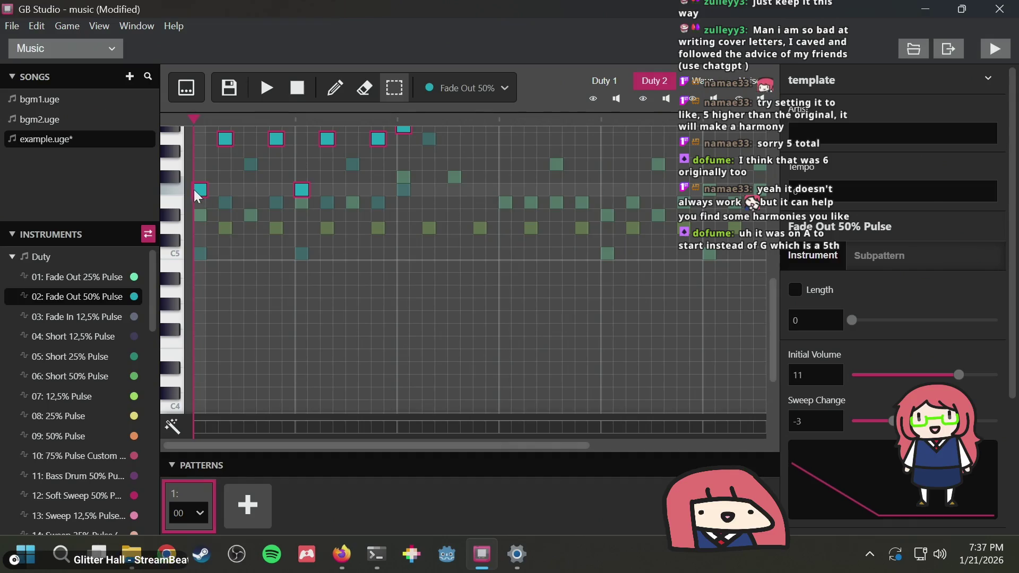
{"action": "left_click_drag", "start_coordinate": [202, 193], "coordinate": [203, 291]}
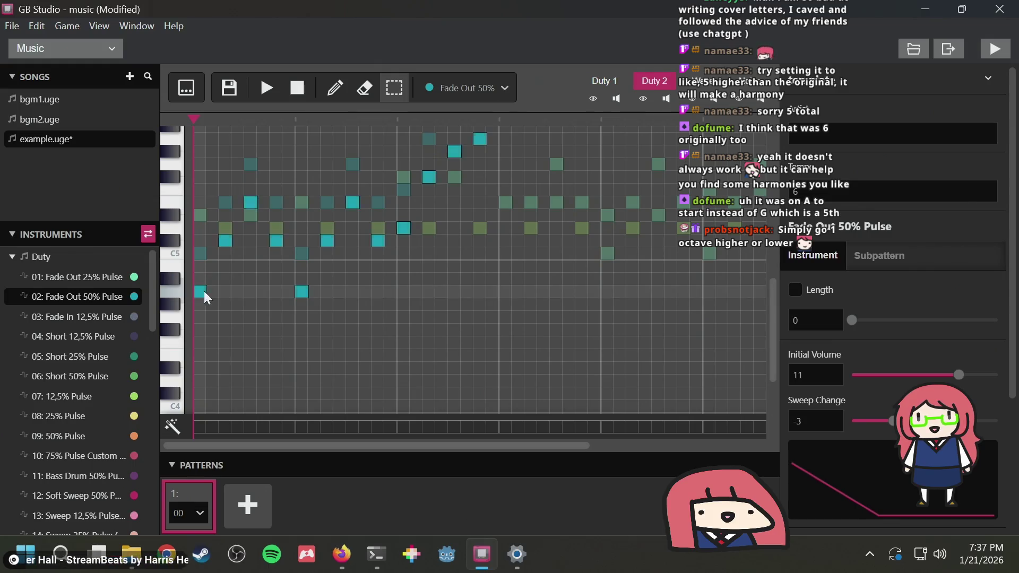
{"action": "left_click", "coordinate": [266, 86]}
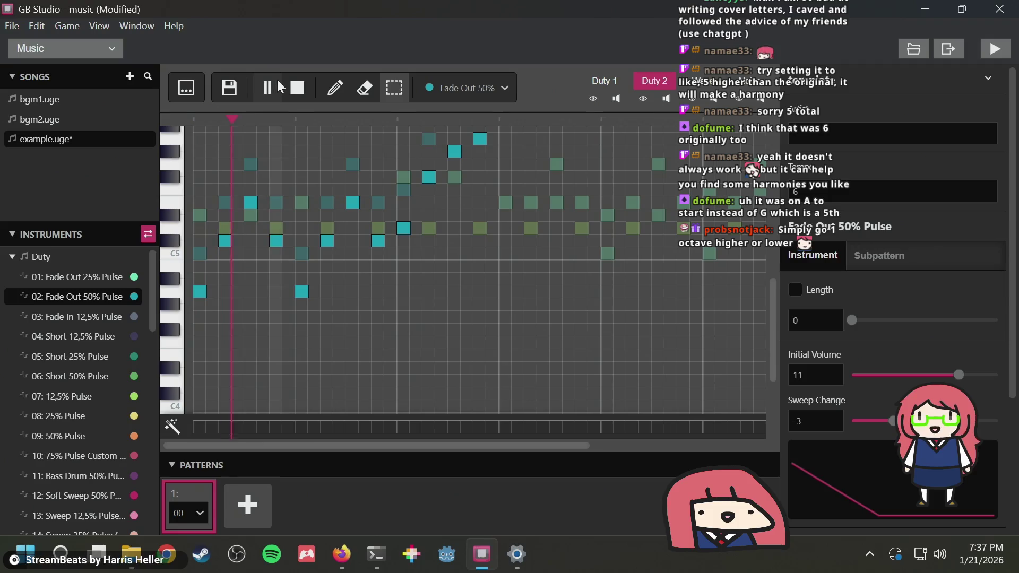
{"action": "left_click", "coordinate": [297, 85]}
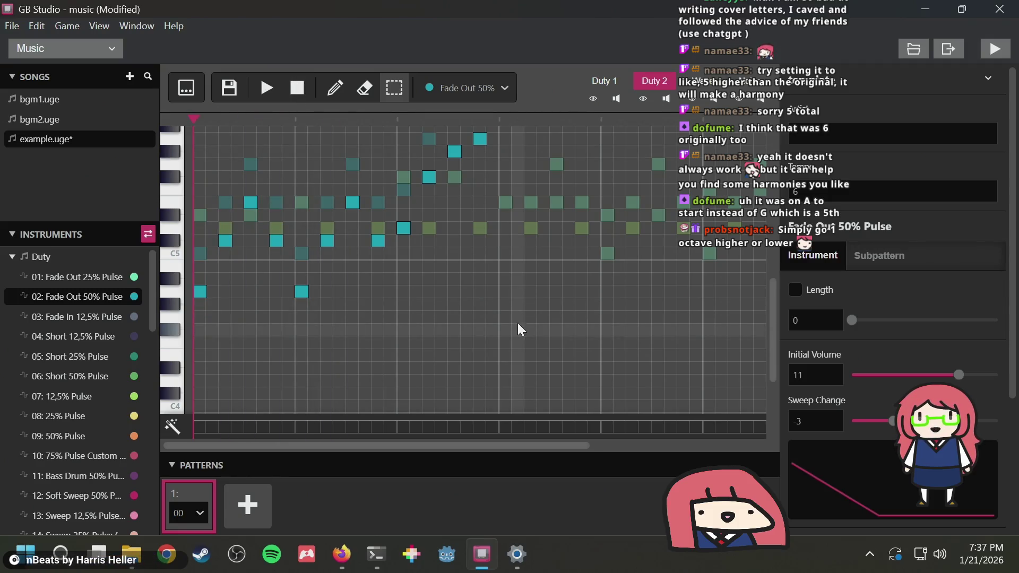
Select all Duty 2 notes, drag them lower to start on C4, and start playback
{"action": "scroll", "coordinate": [517, 323], "scroll_direction": "up", "scroll_amount": 3}
{"action": "left_click_drag", "start_coordinate": [487, 377], "coordinate": [422, 351]}
{"action": "scroll", "coordinate": [212, 212], "scroll_direction": "down", "scroll_amount": 3}
{"action": "key", "text": "ctrl+a"}
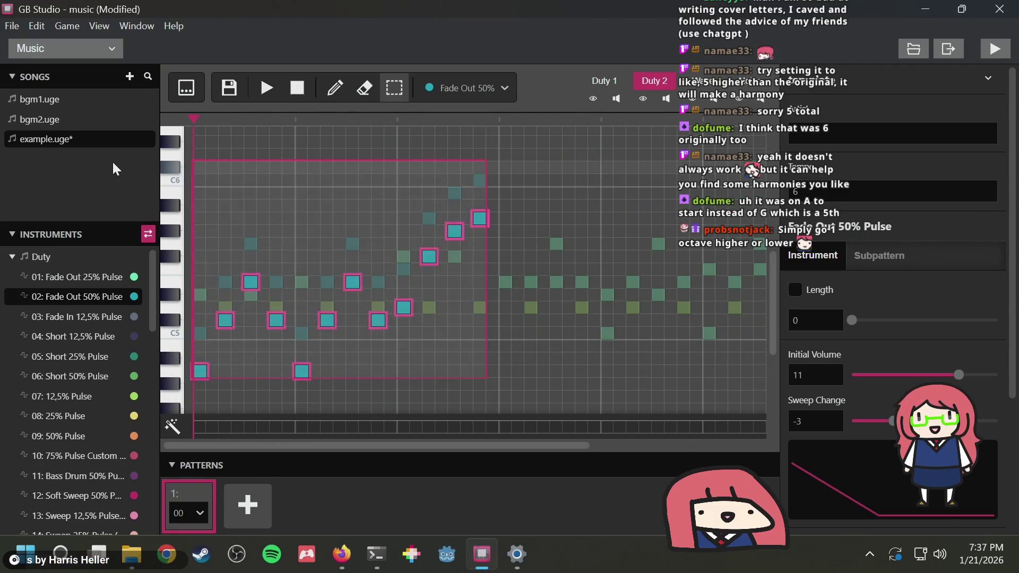
{"action": "scroll", "coordinate": [248, 262], "scroll_direction": "down", "scroll_amount": 3}
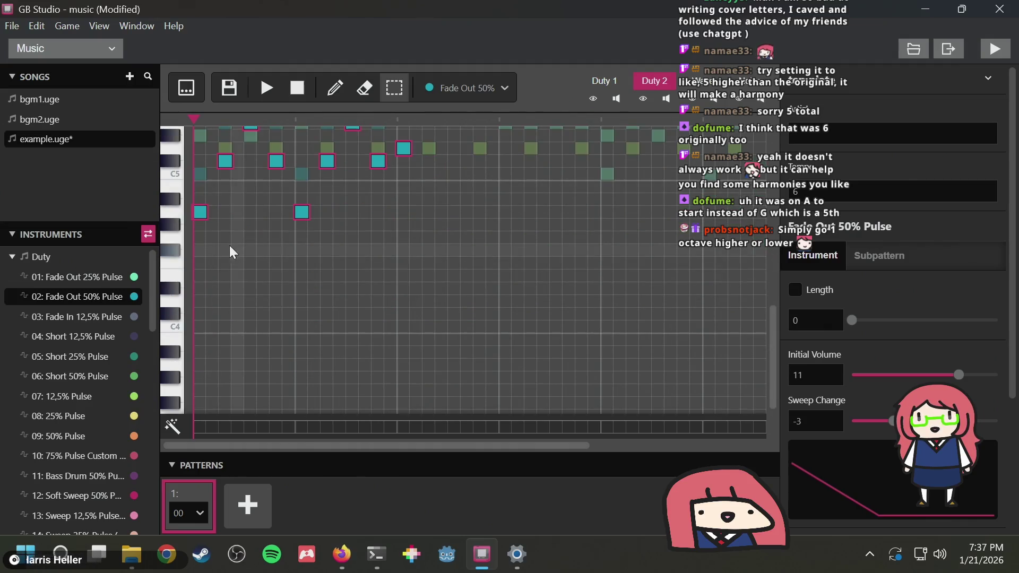
{"action": "left_click_drag", "start_coordinate": [202, 211], "coordinate": [207, 329]}
{"action": "left_click", "coordinate": [268, 89]}
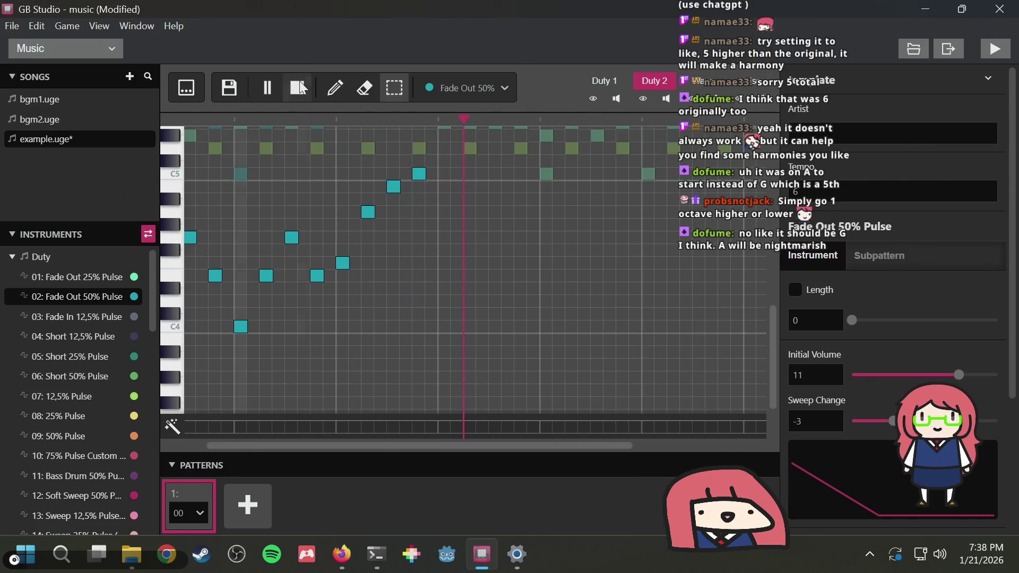
Select all Duty 2 notes, raise them about seven semitones to start near G4, and audition from the start
{"action": "left_click", "coordinate": [299, 84]}
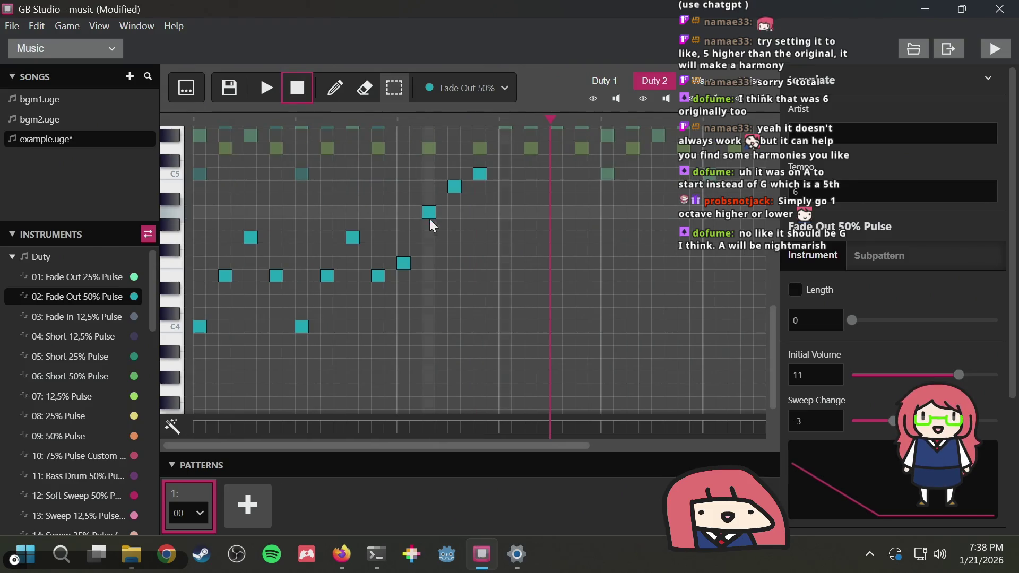
{"action": "left_click_drag", "start_coordinate": [538, 359], "coordinate": [294, 181]}
{"action": "key", "text": "ctrl+a"}
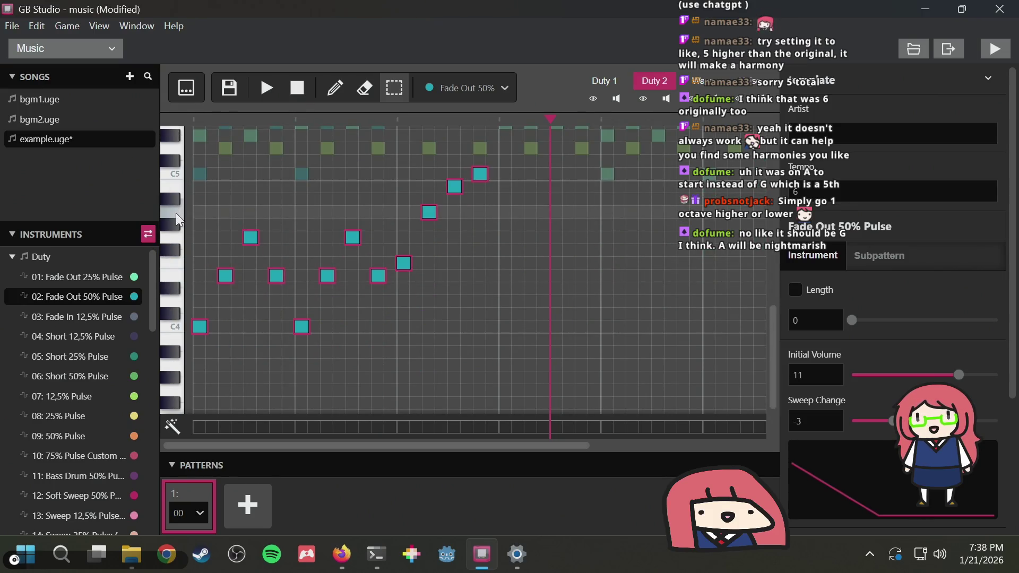
{"action": "mouse_move", "coordinate": [196, 329]}
{"action": "left_mouse_down"}
{"action": "mouse_move", "coordinate": [209, 231]}
{"action": "mouse_move", "coordinate": [202, 239]}
{"action": "left_mouse_up"}
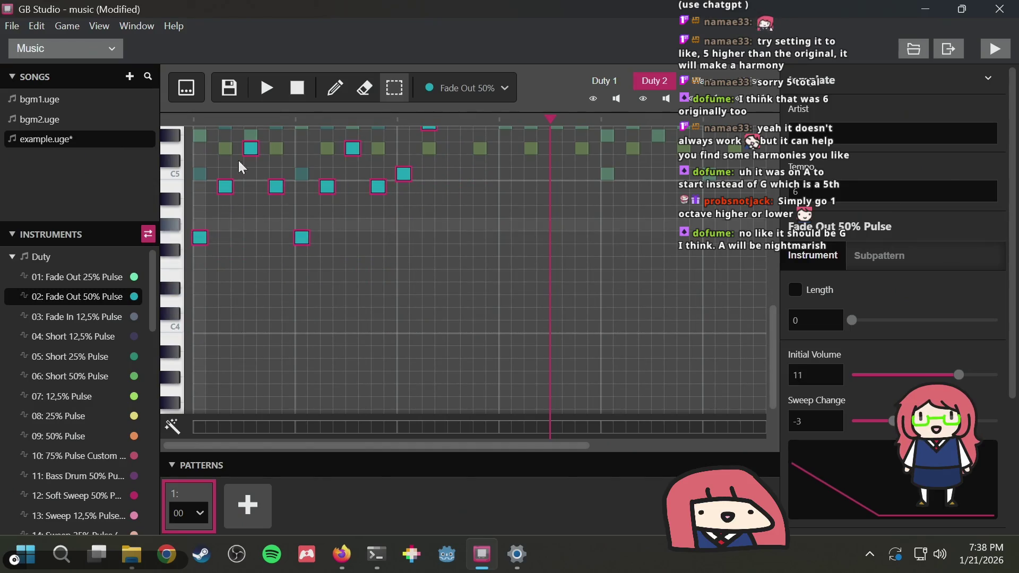
{"action": "left_click", "coordinate": [268, 87]}
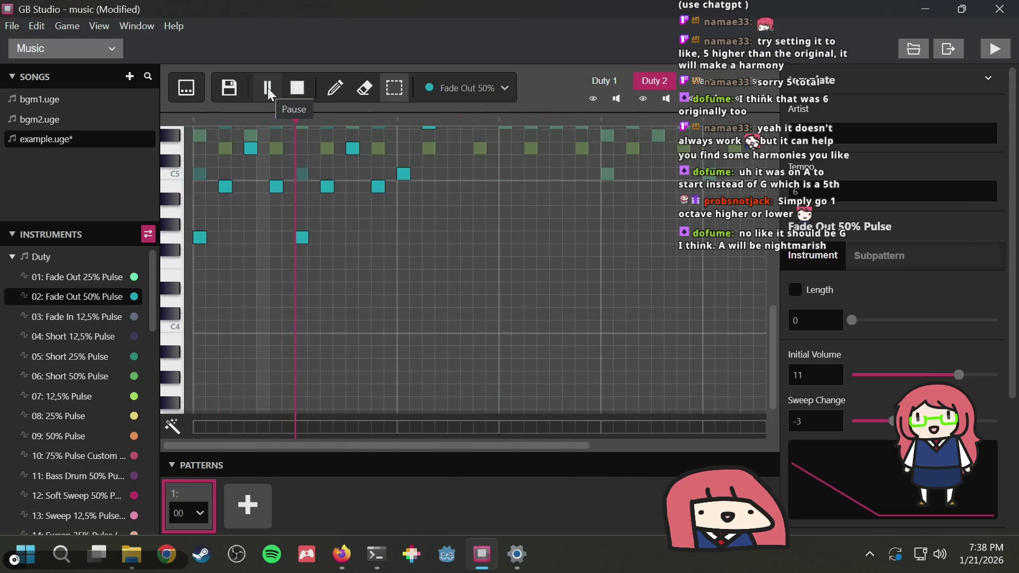
{"action": "left_click", "coordinate": [267, 88]}
{"action": "left_click", "coordinate": [268, 89]}
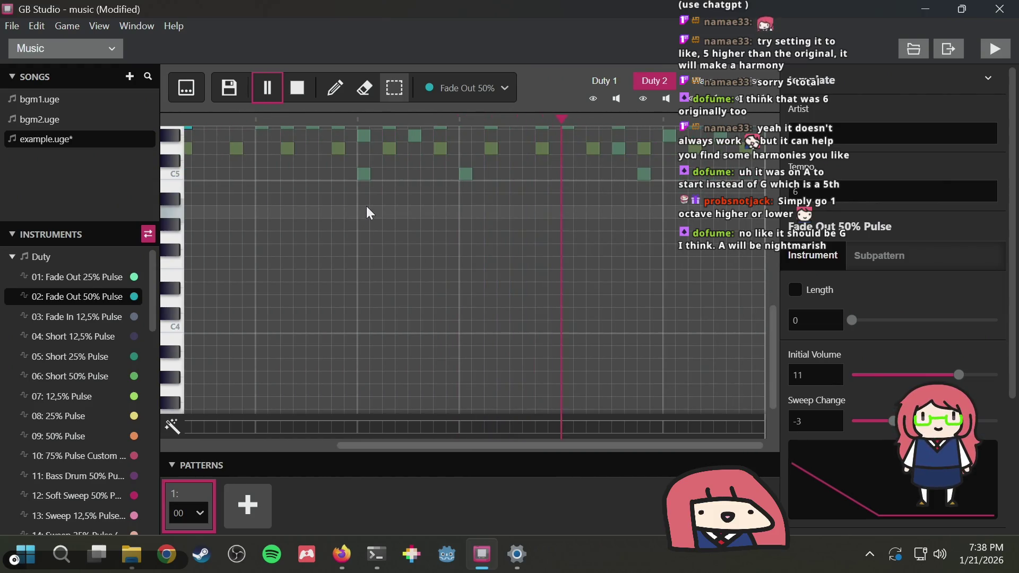
{"action": "left_click", "coordinate": [297, 88]}
{"action": "scroll", "coordinate": [368, 219], "scroll_direction": "up", "scroll_amount": 3}
{"action": "scroll", "coordinate": [354, 244], "scroll_direction": "down", "scroll_amount": 3}
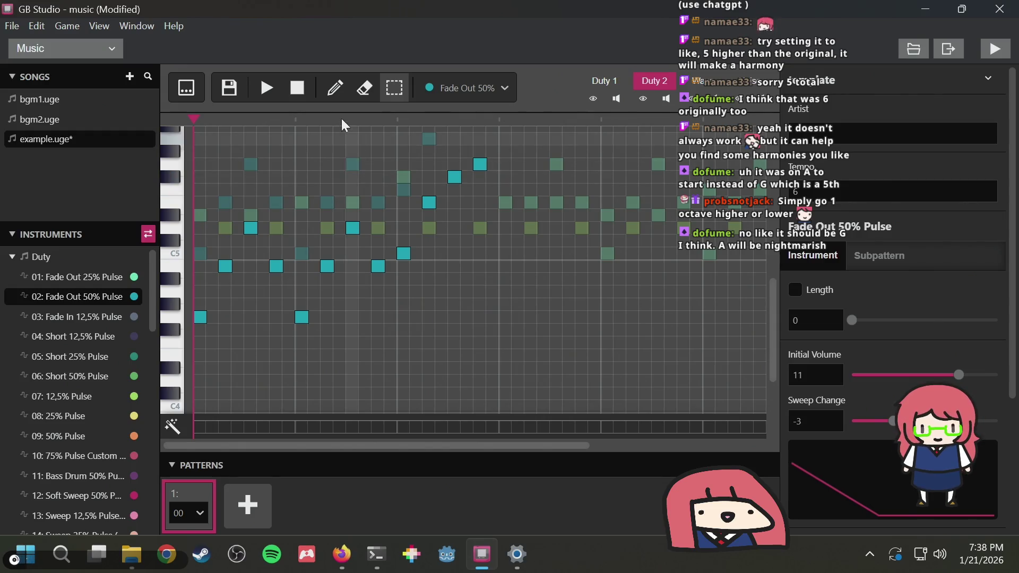
Move the Duty 2 harmony up to start on C5 and select the Fade In 12,5% Pulse instrument
{"action": "left_click_drag", "start_coordinate": [495, 358], "coordinate": [17, 99]}
{"action": "left_click_drag", "start_coordinate": [525, 363], "coordinate": [27, 142]}
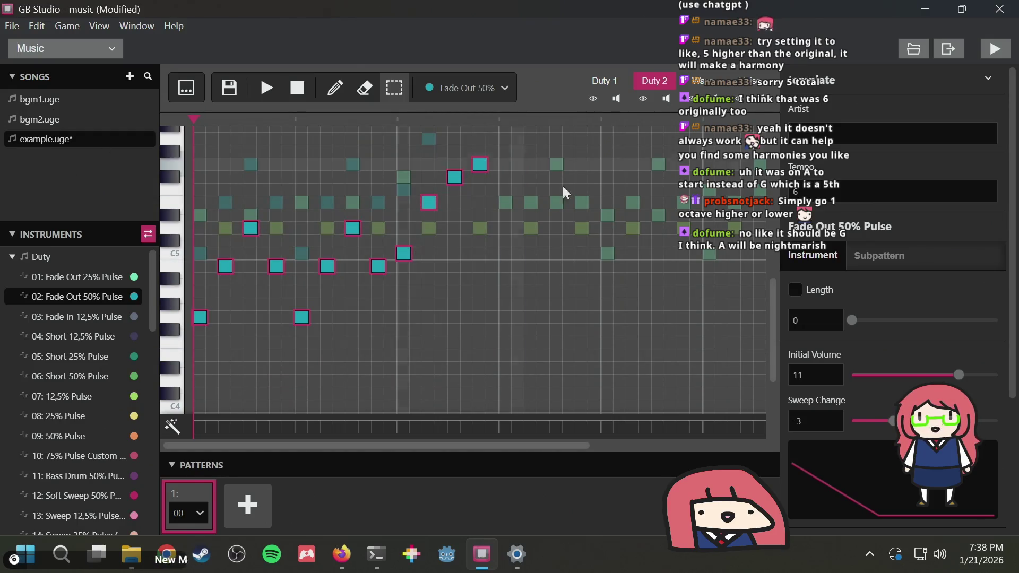
{"action": "scroll", "coordinate": [493, 204], "scroll_direction": "up", "scroll_amount": 3}
{"action": "left_click", "coordinate": [492, 203]}
{"action": "scroll", "coordinate": [539, 203], "scroll_direction": "down", "scroll_amount": 3}
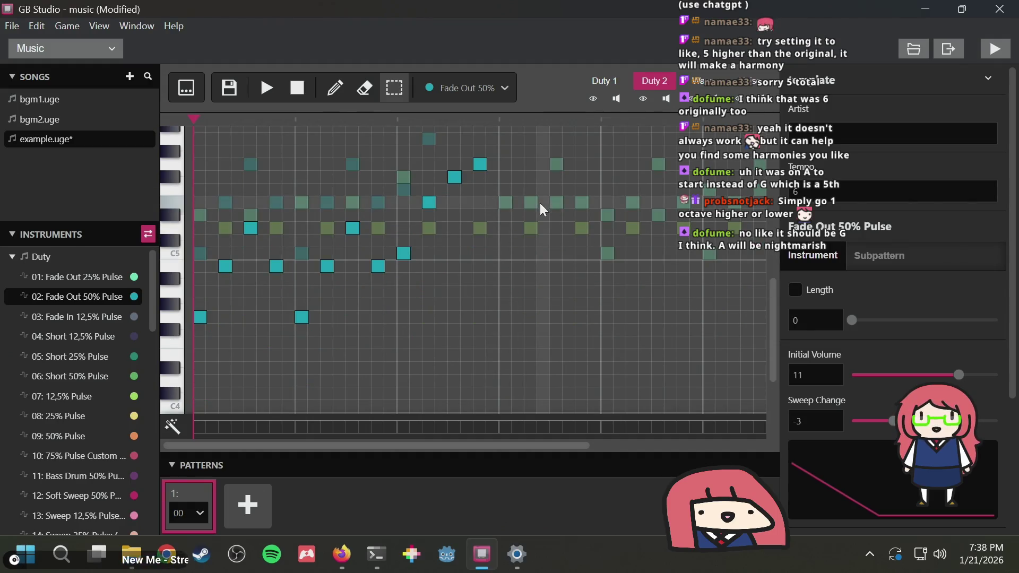
{"action": "left_click_drag", "start_coordinate": [512, 339], "coordinate": [194, 127]}
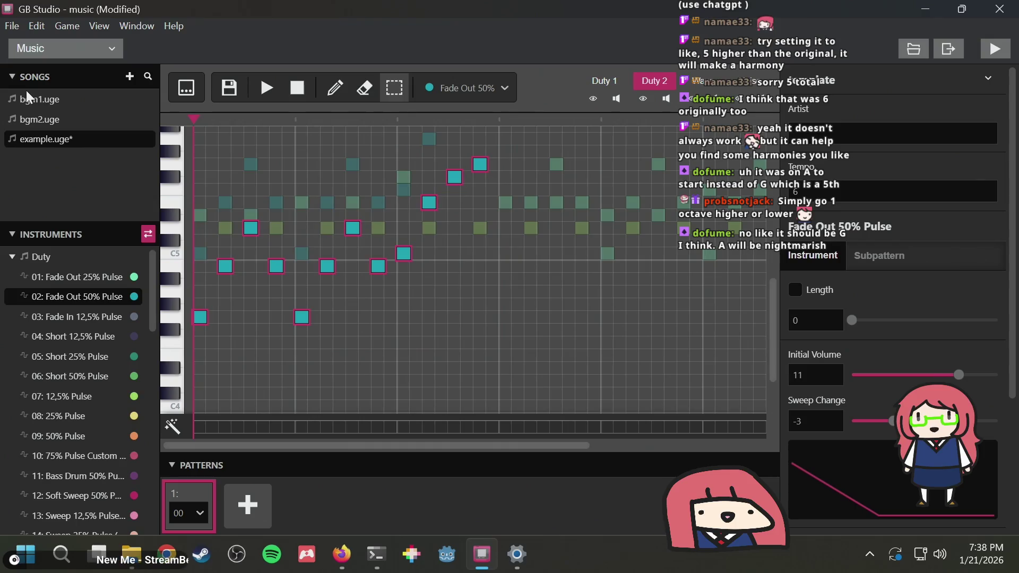
{"action": "mouse_move", "coordinate": [303, 318]}
{"action": "left_mouse_down"}
{"action": "mouse_move", "coordinate": [308, 278]}
{"action": "mouse_move", "coordinate": [298, 255]}
{"action": "mouse_move", "coordinate": [297, 303]}
{"action": "mouse_move", "coordinate": [295, 252]}
{"action": "left_mouse_up"}
{"action": "left_click", "coordinate": [84, 316]}
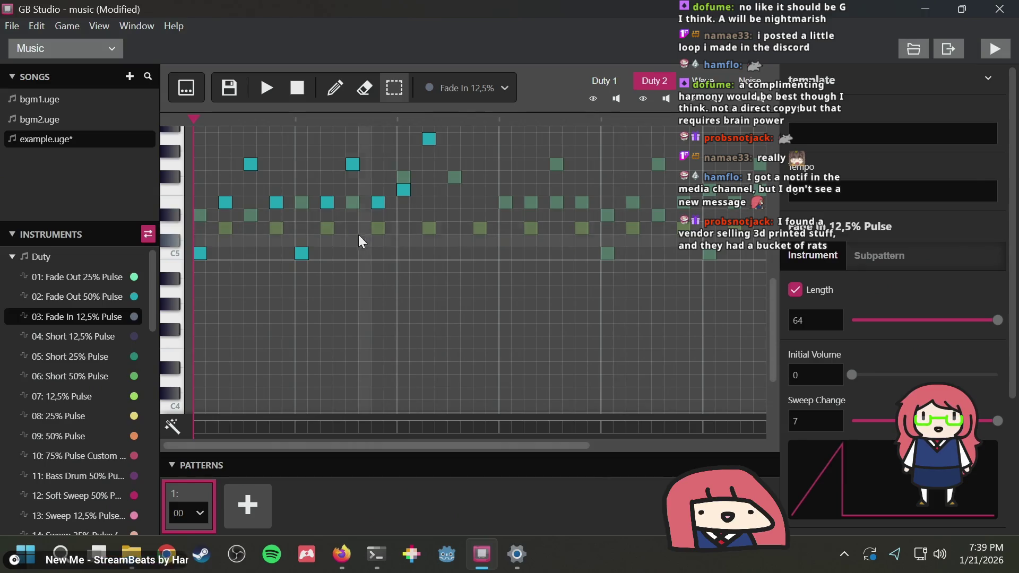
Box-select all the Duty 2 harmony notes and delete them
{"action": "scroll", "coordinate": [383, 234], "scroll_direction": "up", "scroll_amount": 3}
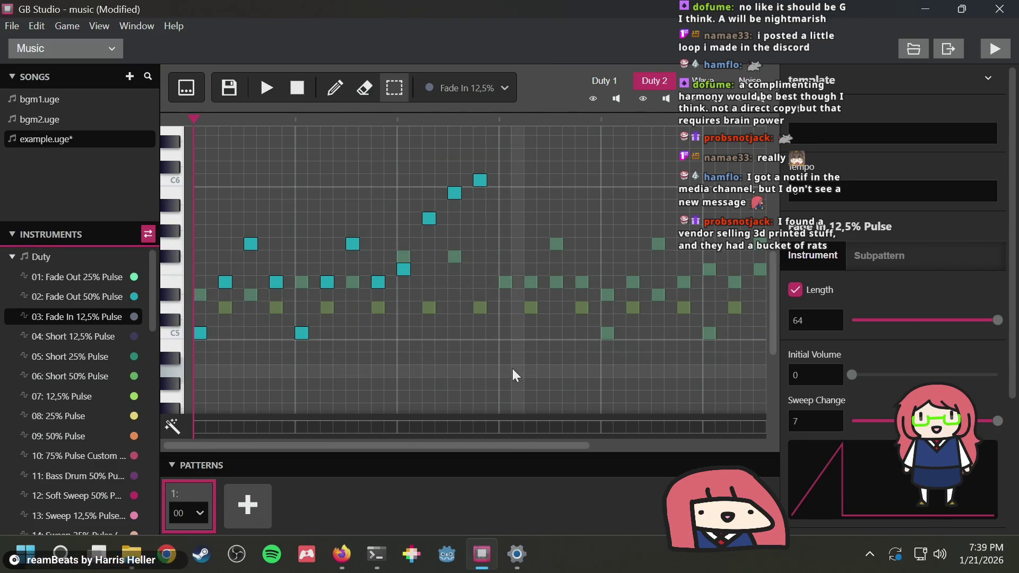
{"action": "left_click_drag", "start_coordinate": [510, 363], "coordinate": [374, 277]}
{"action": "left_click_drag", "start_coordinate": [197, 197], "coordinate": [194, 148]}
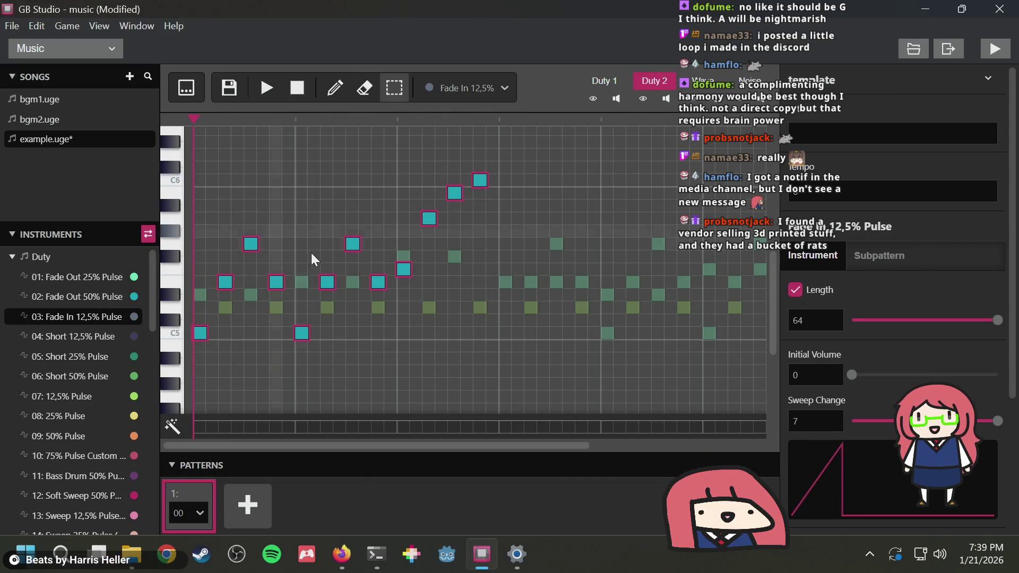
{"action": "key", "text": "Delete"}
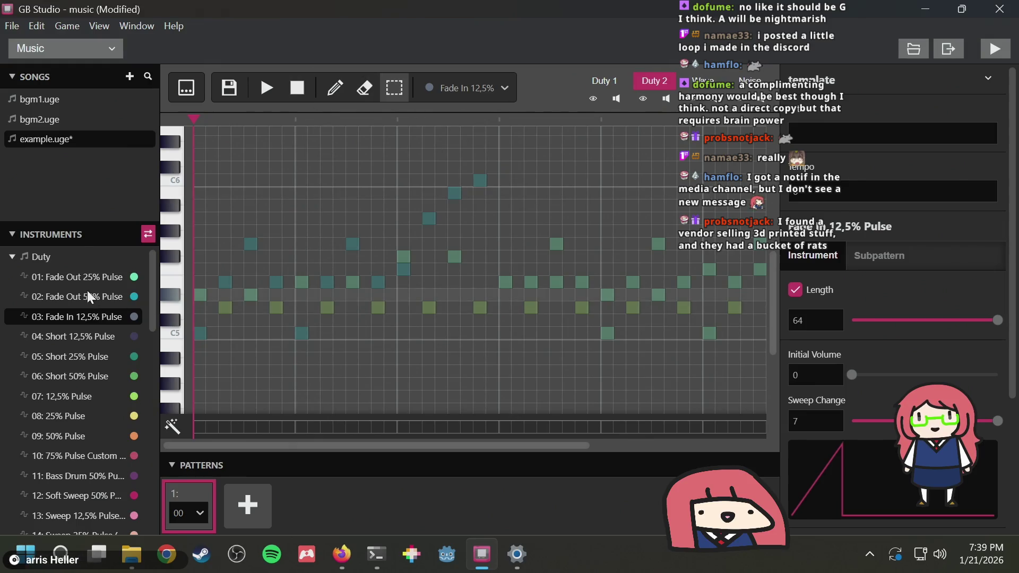
Draw with Fade Out 50% Pulse, place and remove a test note, then play the song
{"action": "left_click", "coordinate": [132, 303]}
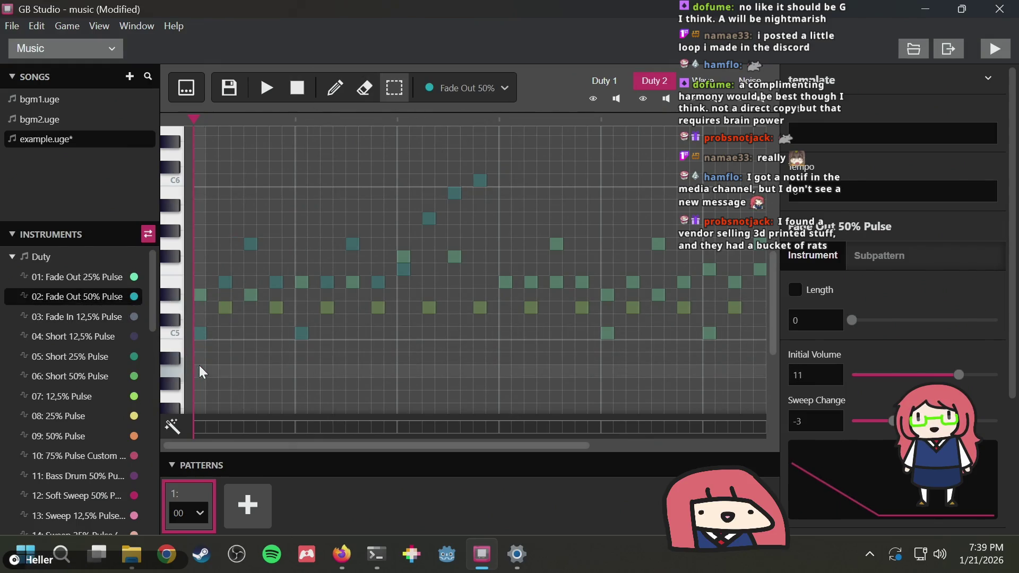
{"action": "left_click", "coordinate": [326, 98]}
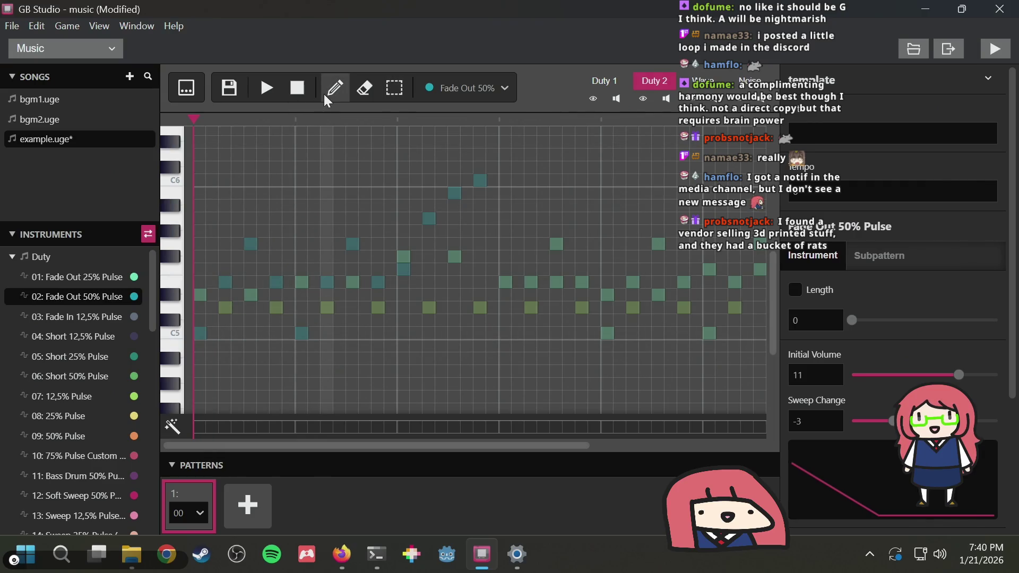
{"action": "left_click", "coordinate": [202, 370]}
{"action": "right_click", "coordinate": [205, 368]}
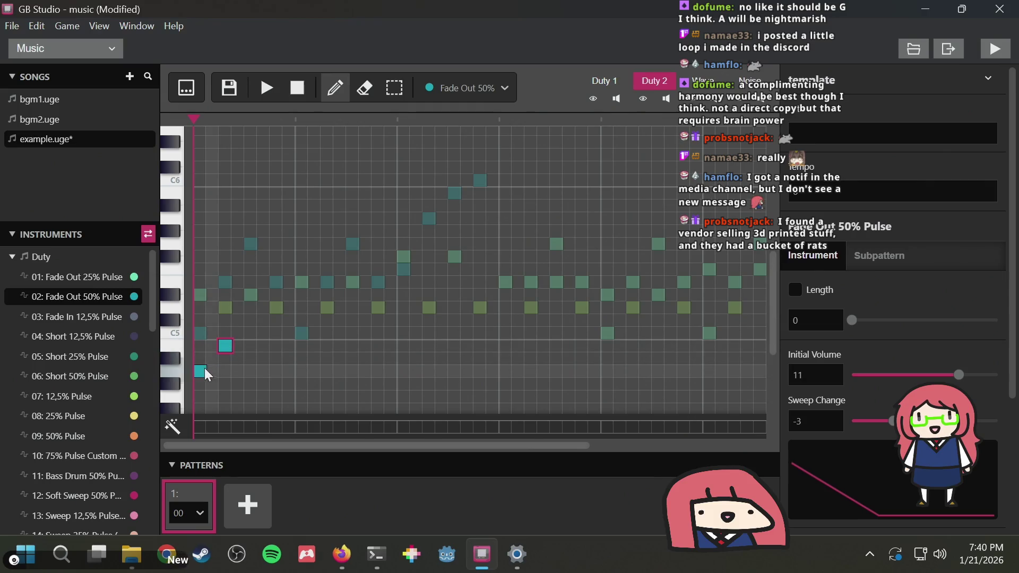
{"action": "left_click", "coordinate": [266, 86]}
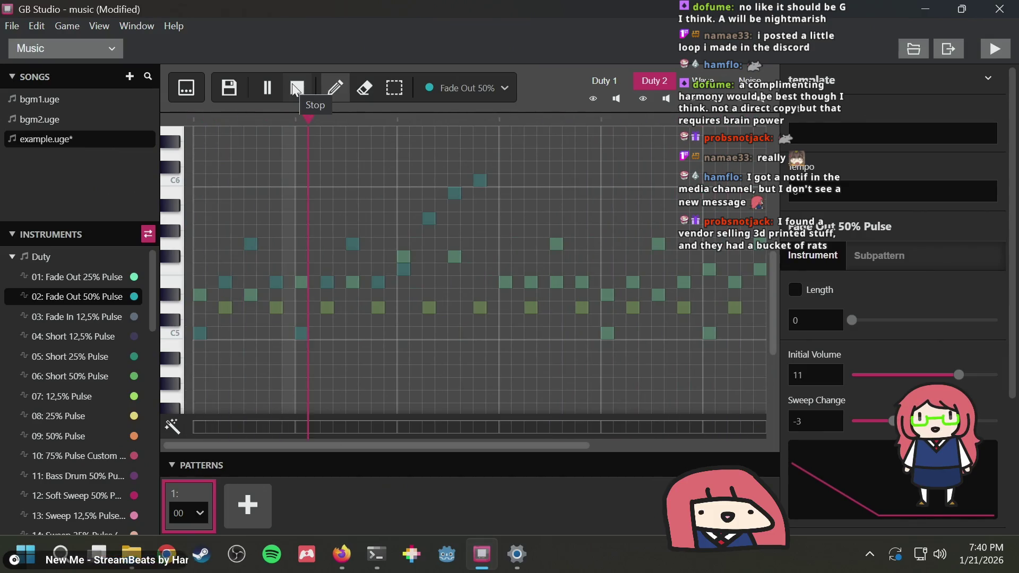
{"action": "left_click", "coordinate": [295, 90]}
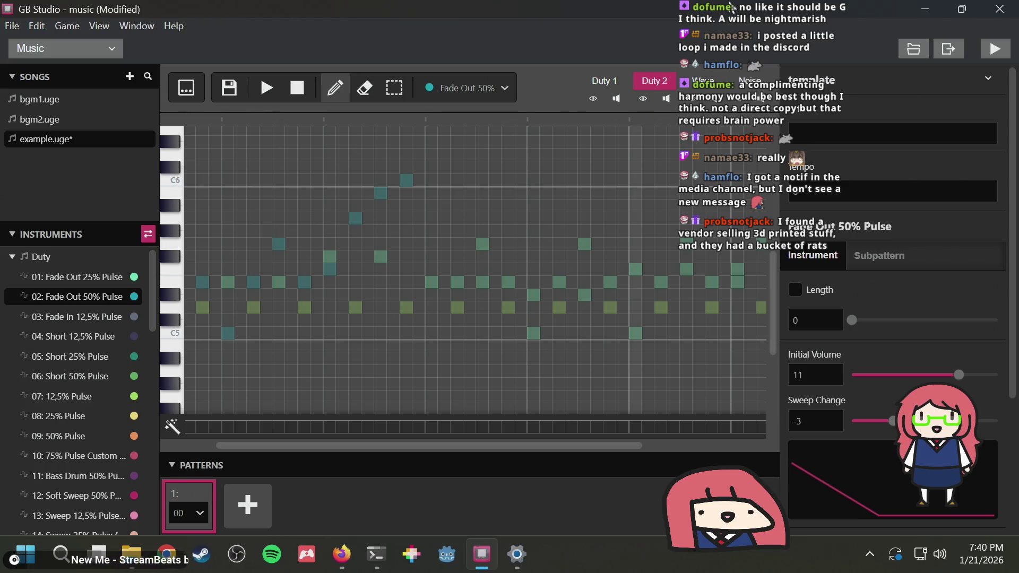
Stop playback and place test notes on the first two steps of Duty 2
{"action": "key", "text": "space"}
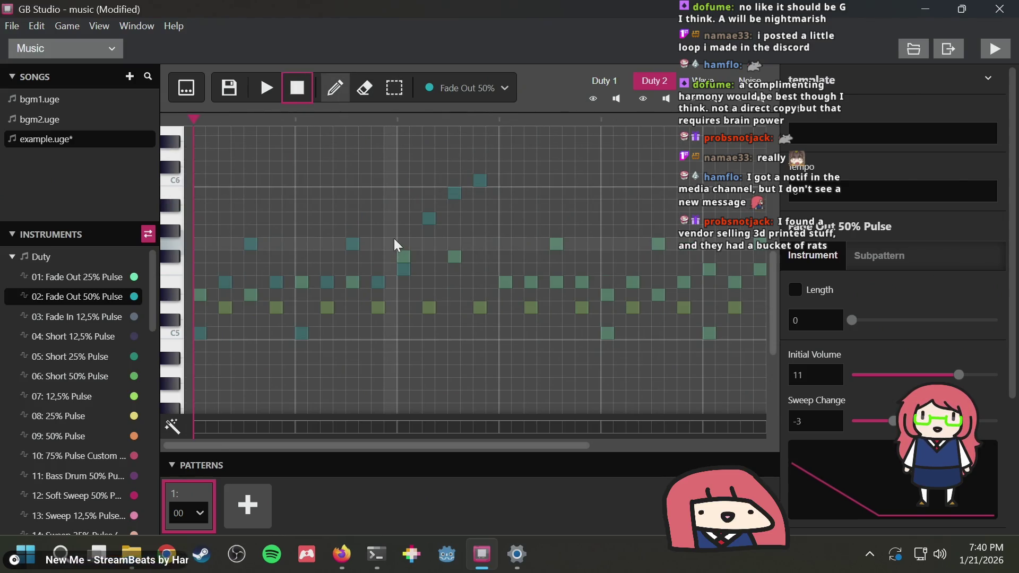
{"action": "left_click", "coordinate": [196, 332]}
{"action": "left_click", "coordinate": [225, 280]}
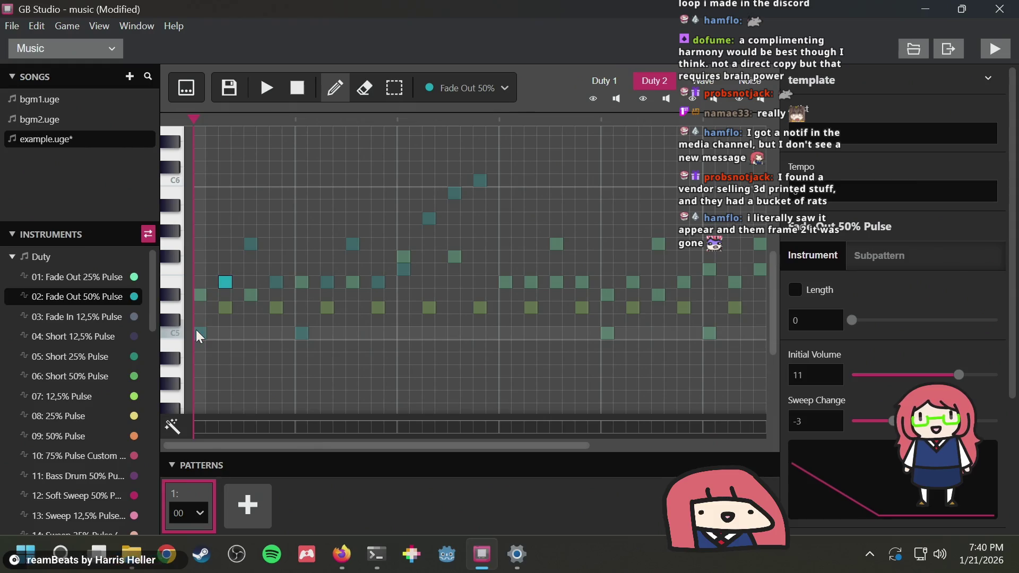
{"action": "left_click", "coordinate": [225, 282]}
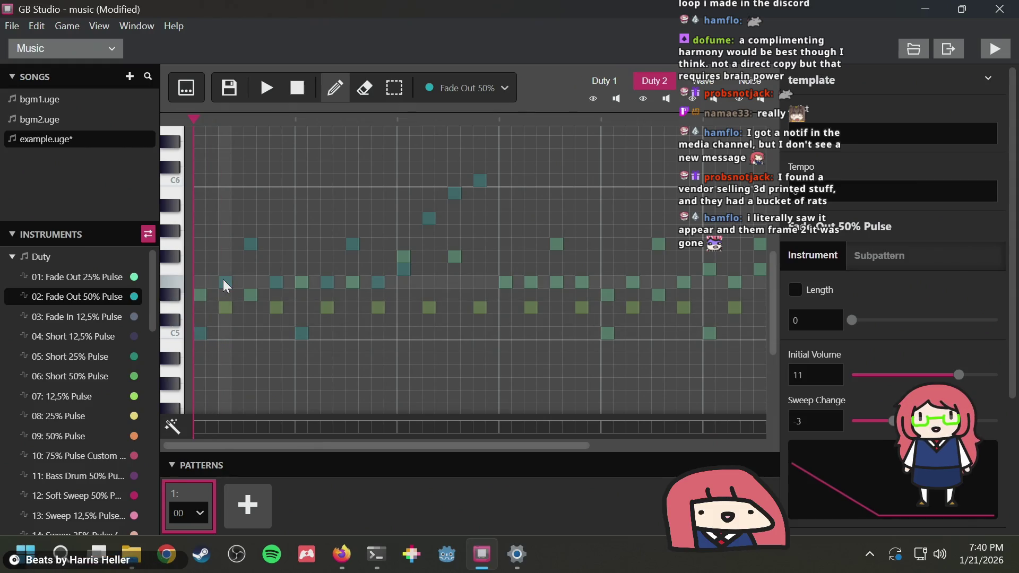
{"action": "key", "text": "alt+Tab"}
{"action": "key", "text": "alt+Tab"}
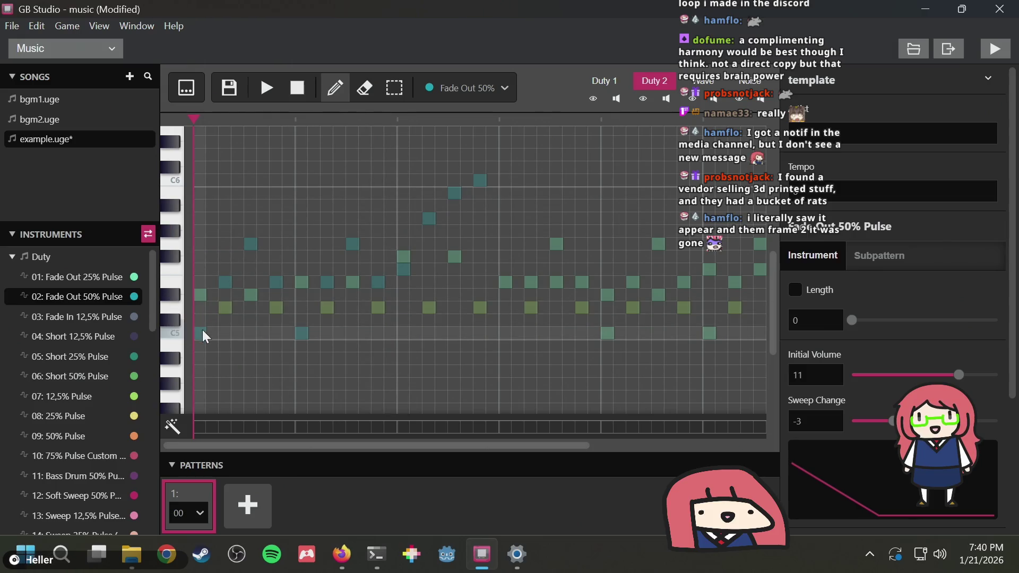
{"action": "left_click", "coordinate": [200, 307]}
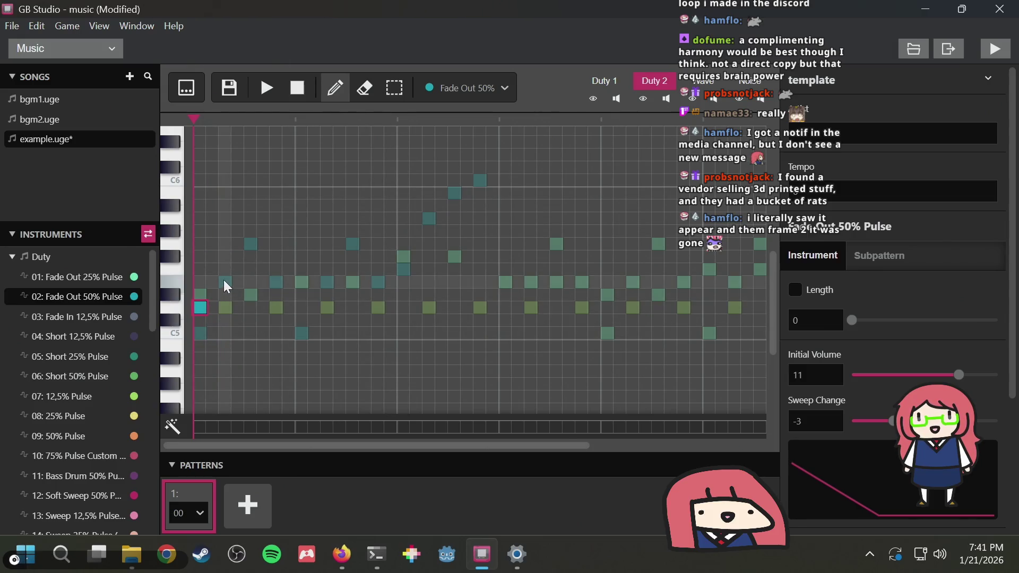
Delete the Duty 2 test notes and bring up the Duty 1 channel
{"action": "key", "text": "Delete"}
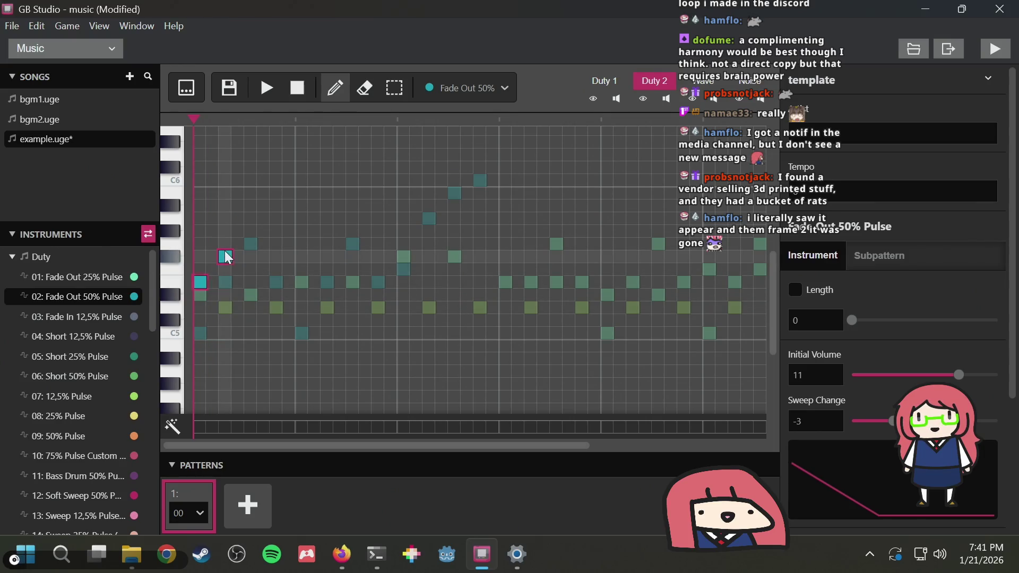
{"action": "left_click", "coordinate": [201, 283]}
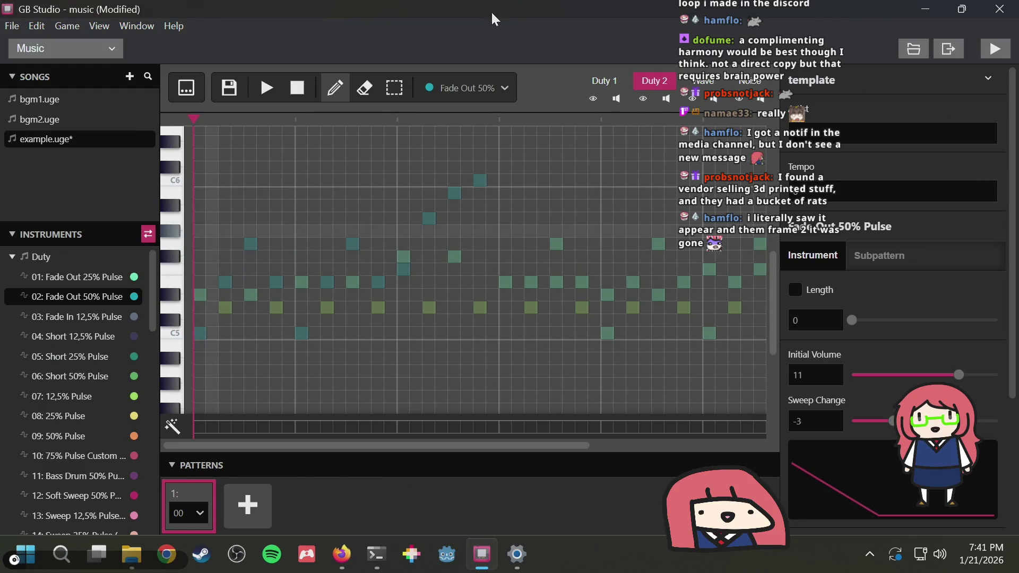
{"action": "left_click", "coordinate": [601, 80]}
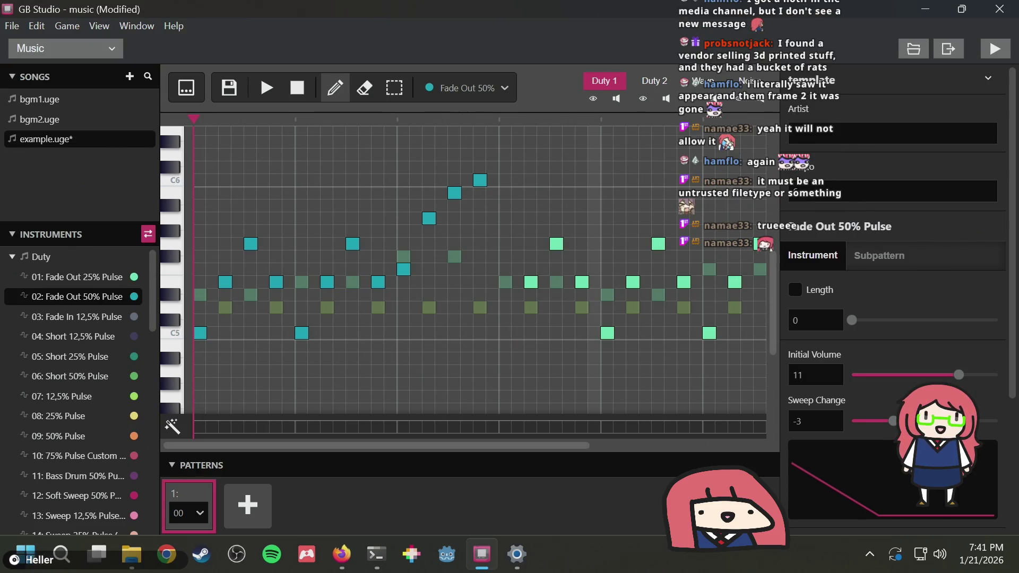
Save example.uge and play a short preview of the Duty 1 melody
{"action": "key", "text": "ctrl+s"}
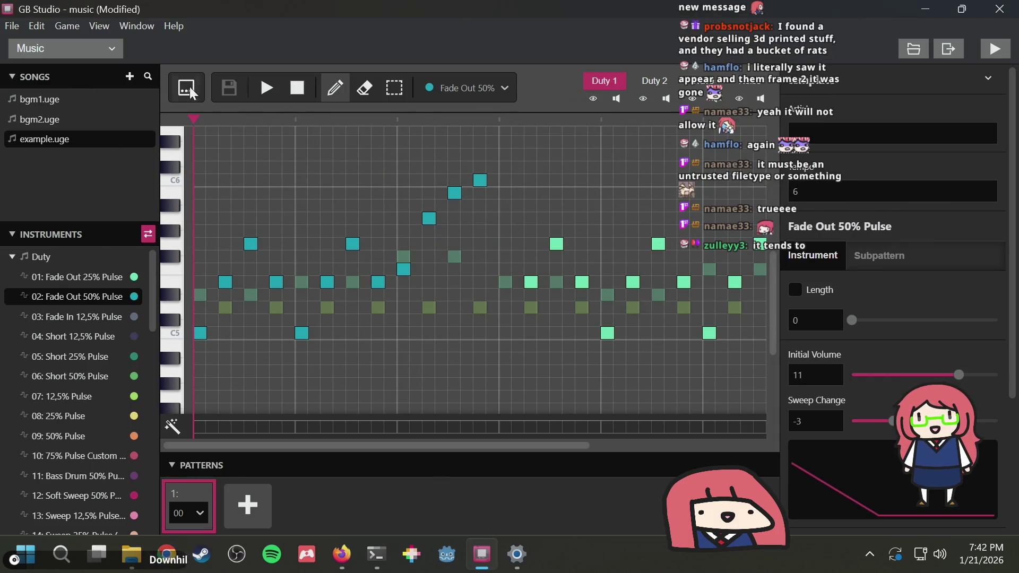
{"action": "left_click", "coordinate": [260, 85]}
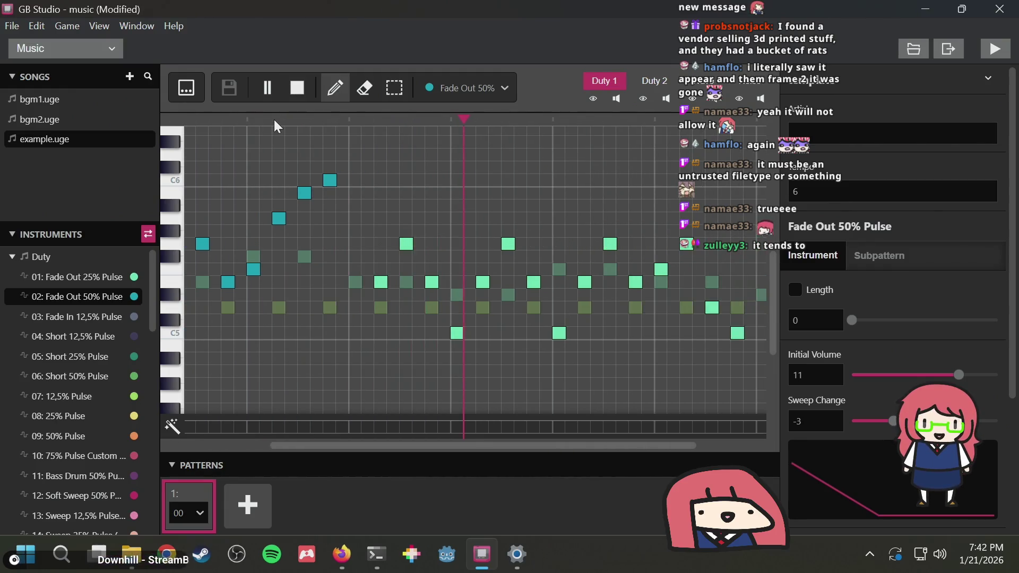
{"action": "left_click", "coordinate": [297, 89]}
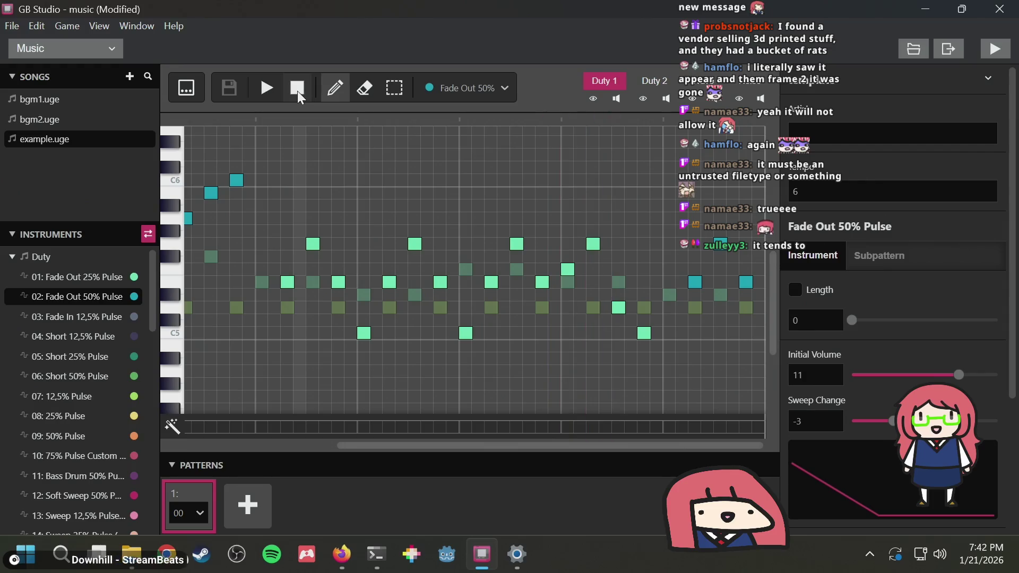
Replay the song from the start, stop it, and check the drawing instrument choices
{"action": "key", "text": "alt"}
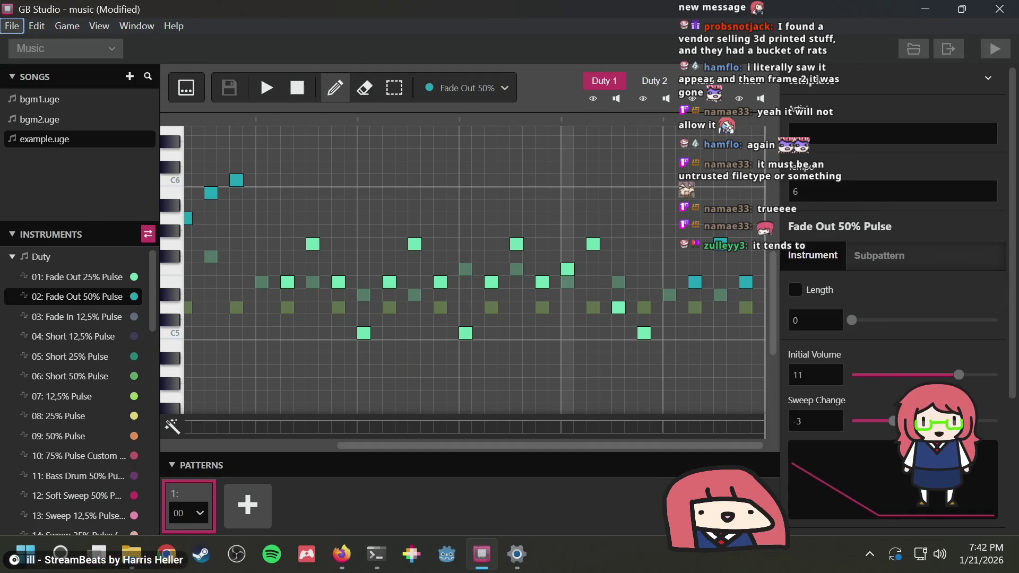
{"action": "left_click", "coordinate": [269, 88]}
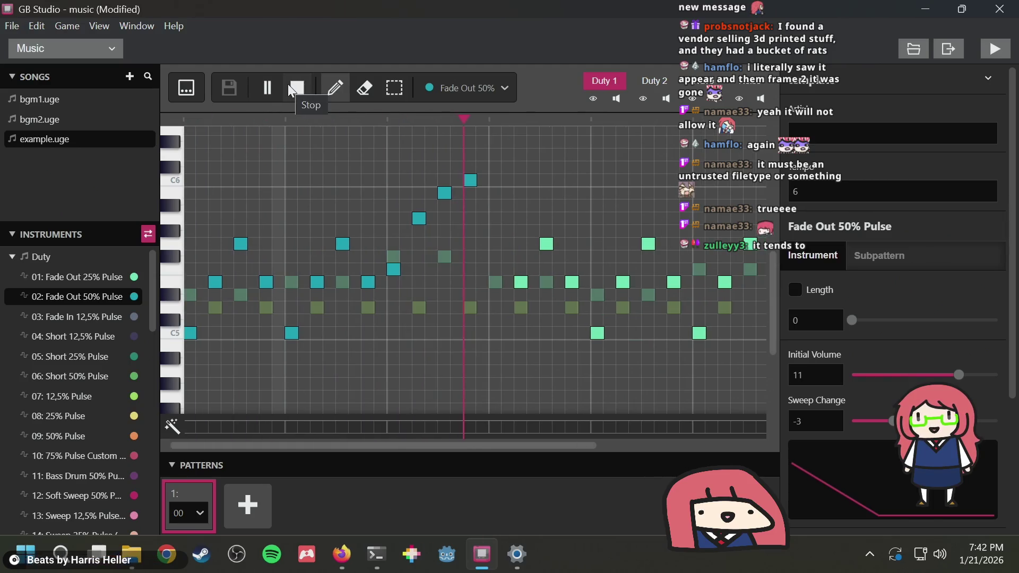
{"action": "left_click", "coordinate": [289, 86]}
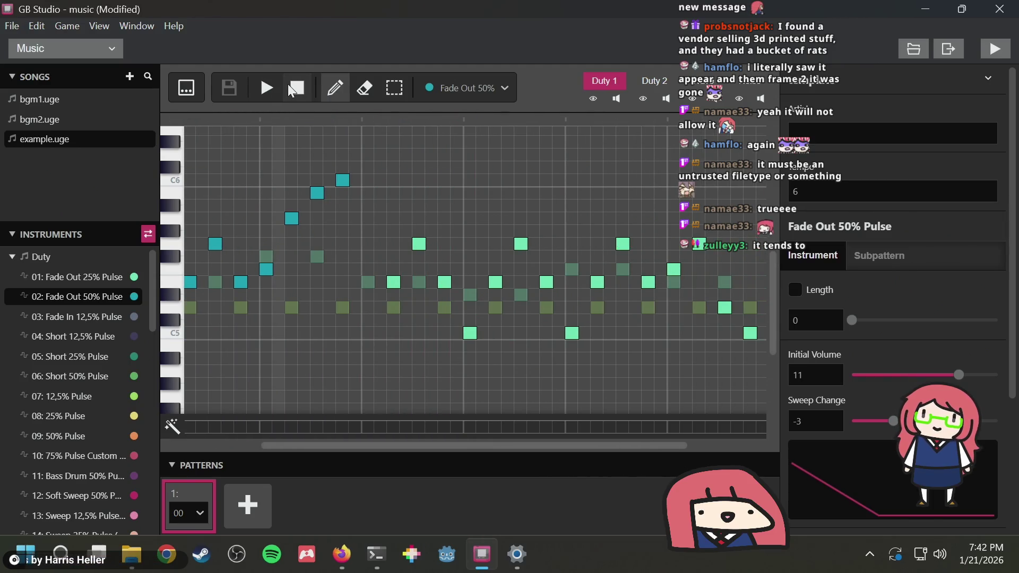
{"action": "left_click", "coordinate": [486, 91]}
{"action": "left_click", "coordinate": [486, 90]}
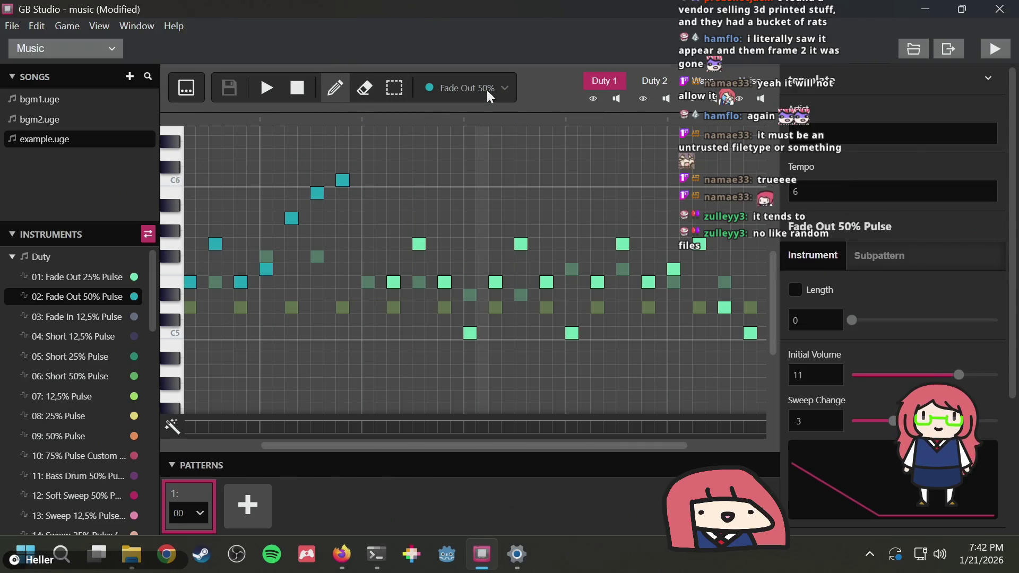
Browse the drawing instruments and Instruments list, keeping Fade Out 50% Pulse
{"action": "left_click", "coordinate": [487, 89]}
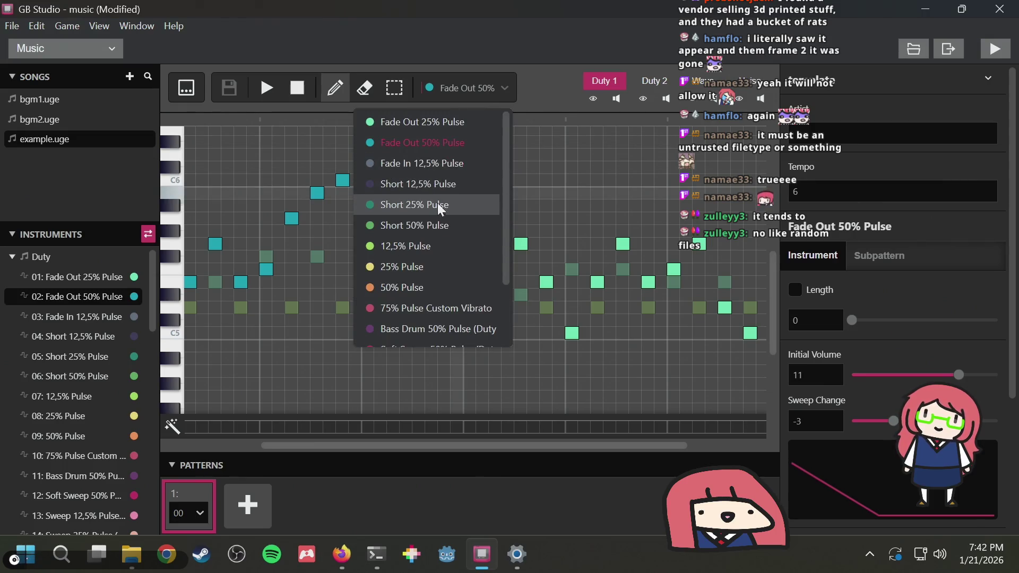
{"action": "scroll", "coordinate": [444, 202], "scroll_direction": "down", "scroll_amount": 3}
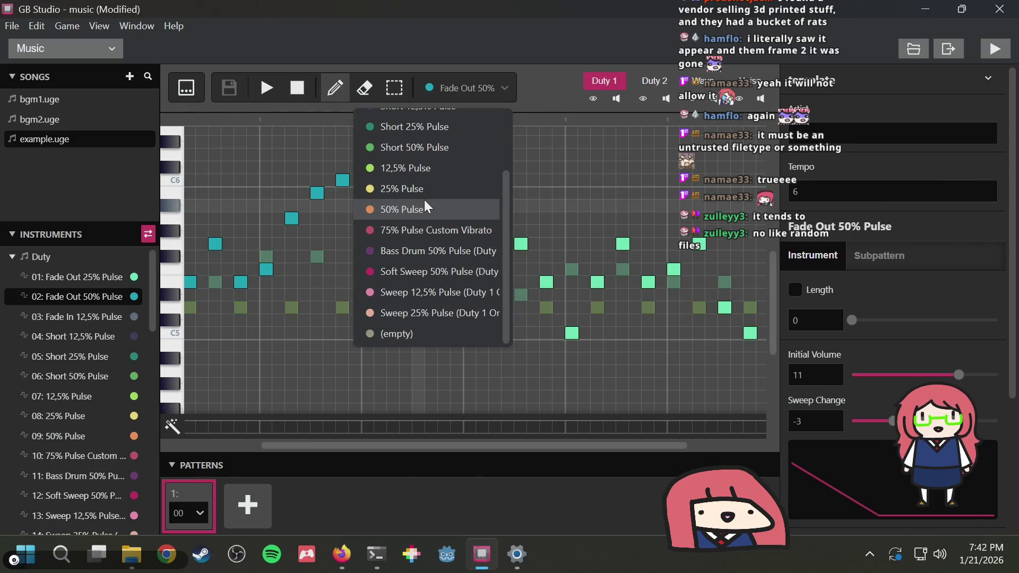
{"action": "left_click", "coordinate": [514, 89]}
{"action": "scroll", "coordinate": [65, 416], "scroll_direction": "down", "scroll_amount": 3}
{"action": "scroll", "coordinate": [65, 416], "scroll_direction": "down", "scroll_amount": 4}
{"action": "scroll", "coordinate": [66, 415], "scroll_direction": "down", "scroll_amount": 4}
{"action": "scroll", "coordinate": [66, 415], "scroll_direction": "up", "scroll_amount": 1}
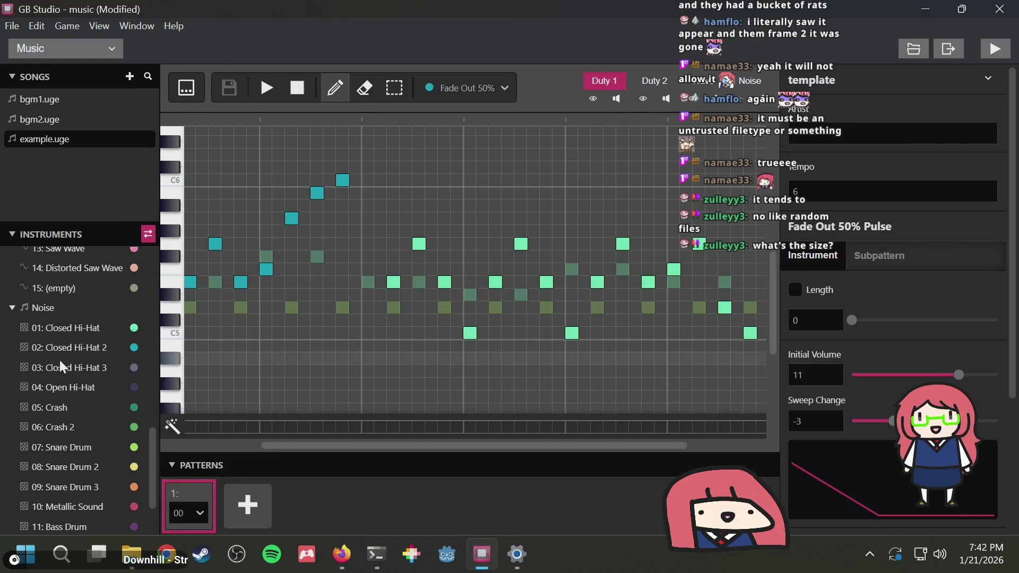
{"action": "scroll", "coordinate": [60, 360], "scroll_direction": "up", "scroll_amount": 2}
View Saw Wave's settings, reselect 02: Fade Out 50% Pulse, and add pattern 01 after 00
{"action": "left_click", "coordinate": [64, 326]}
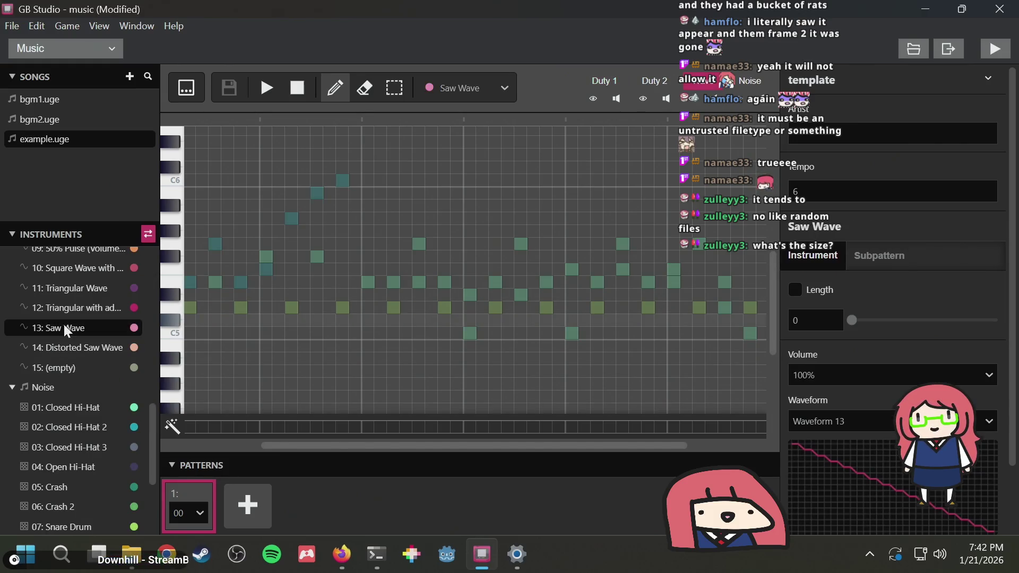
{"action": "scroll", "coordinate": [64, 318], "scroll_direction": "up", "scroll_amount": 10}
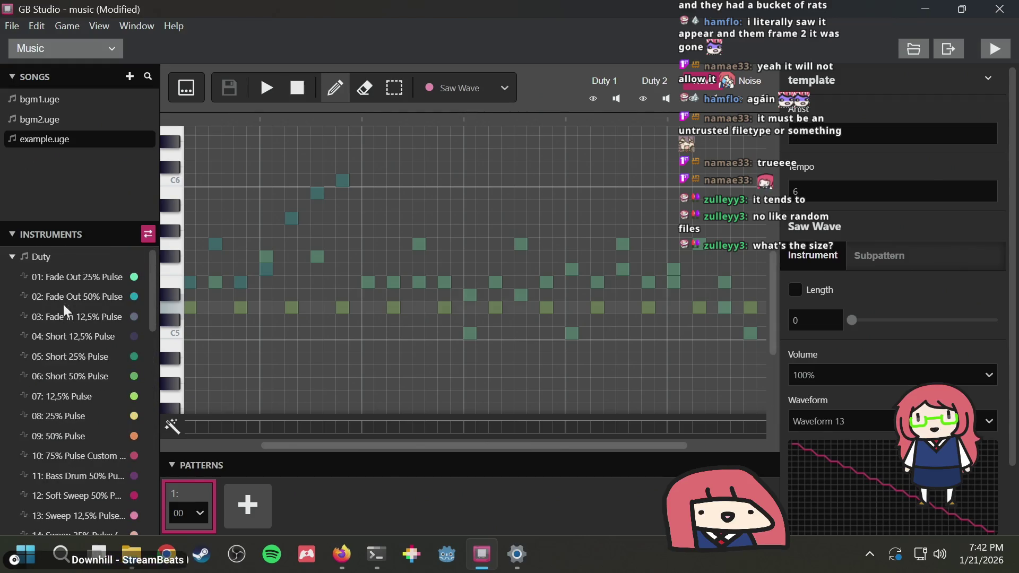
{"action": "left_click", "coordinate": [70, 297]}
{"action": "left_click", "coordinate": [260, 504]}
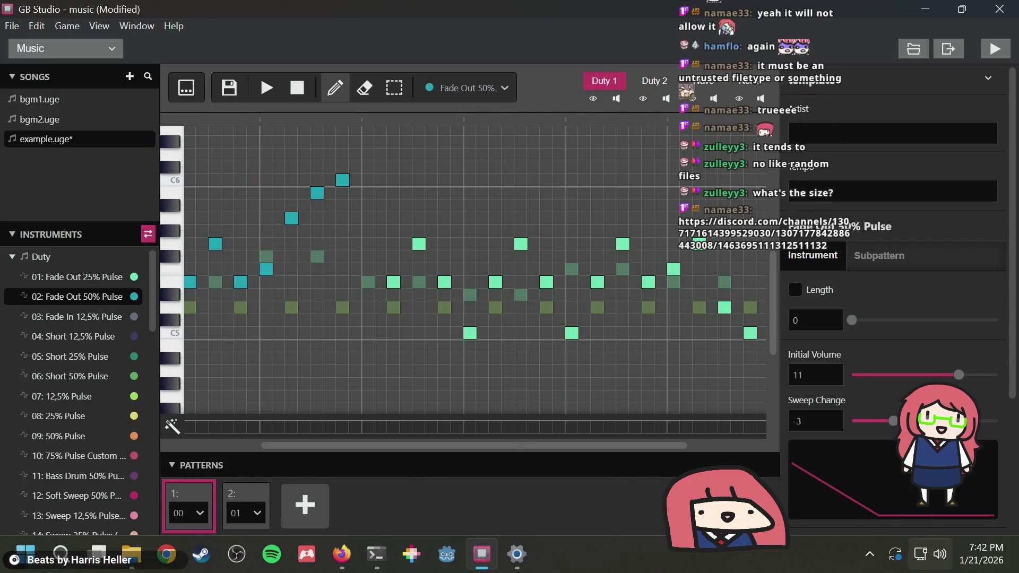
{"action": "mouse_move", "coordinate": [920, 553]}
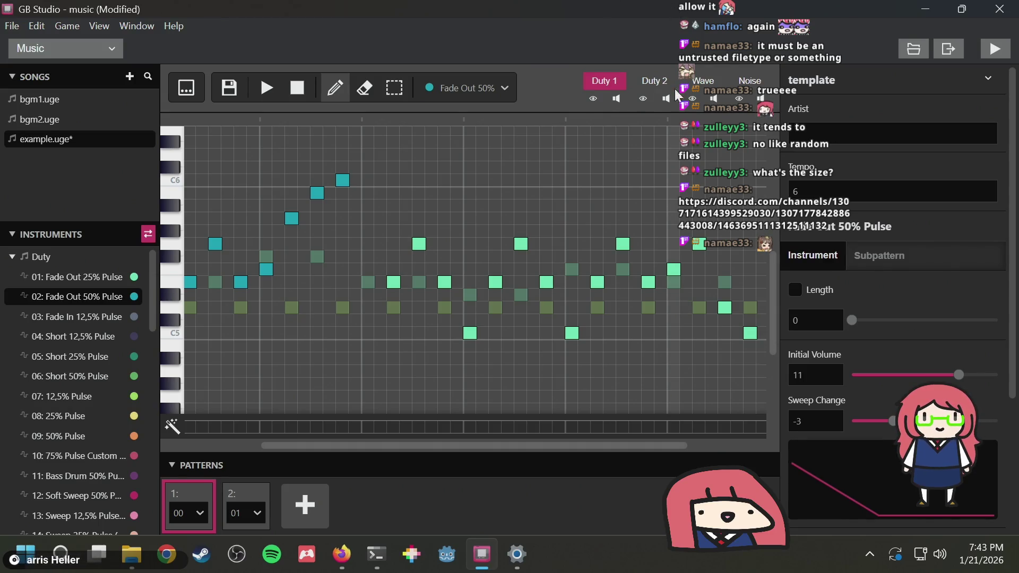
Pan the piano roll, toggle Selection and Pencil tools, and briefly play the song
{"action": "middle_click", "coordinate": [511, 212]}
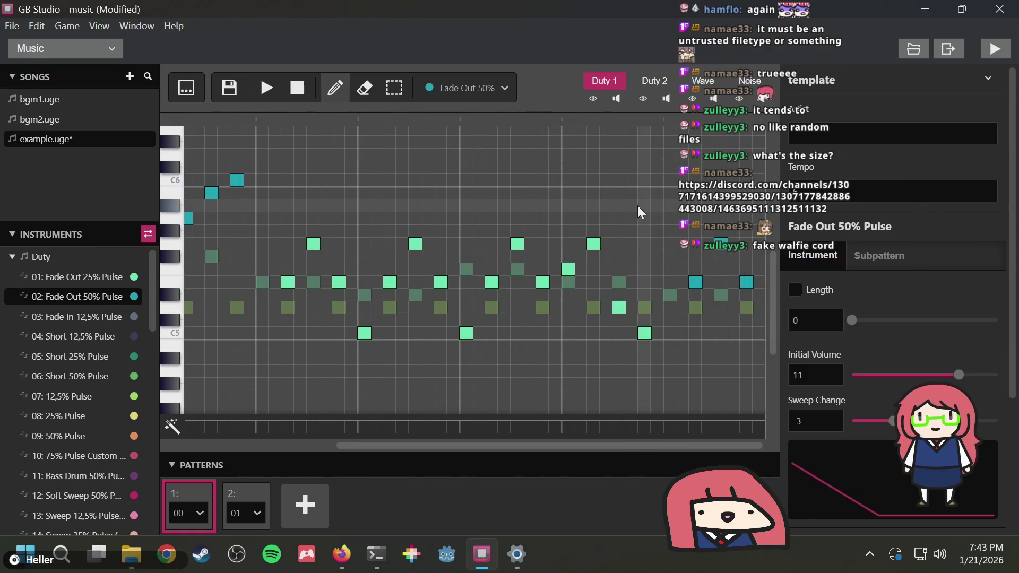
{"action": "key", "text": "3"}
{"action": "key", "text": "1"}
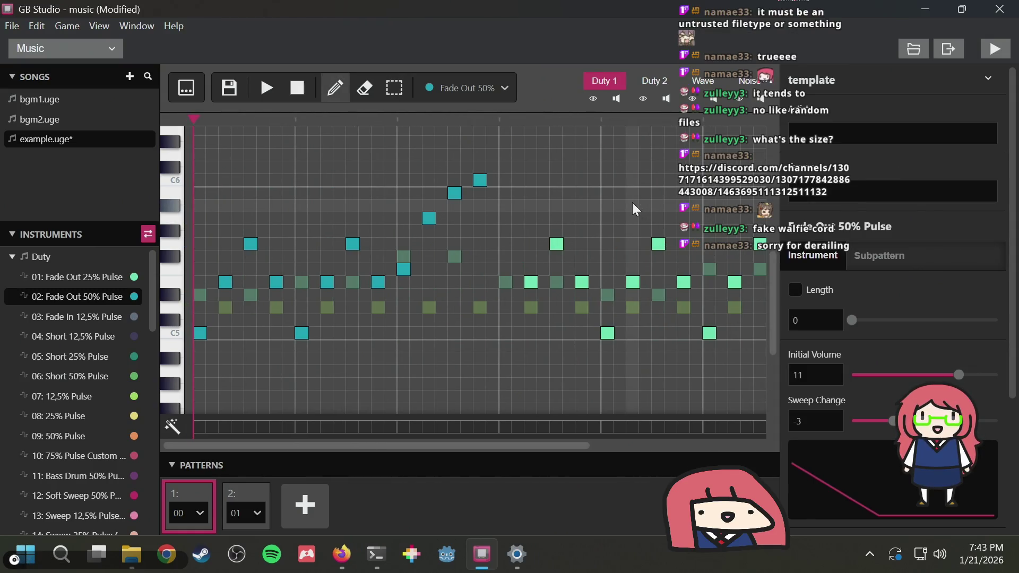
{"action": "left_click", "coordinate": [264, 89]}
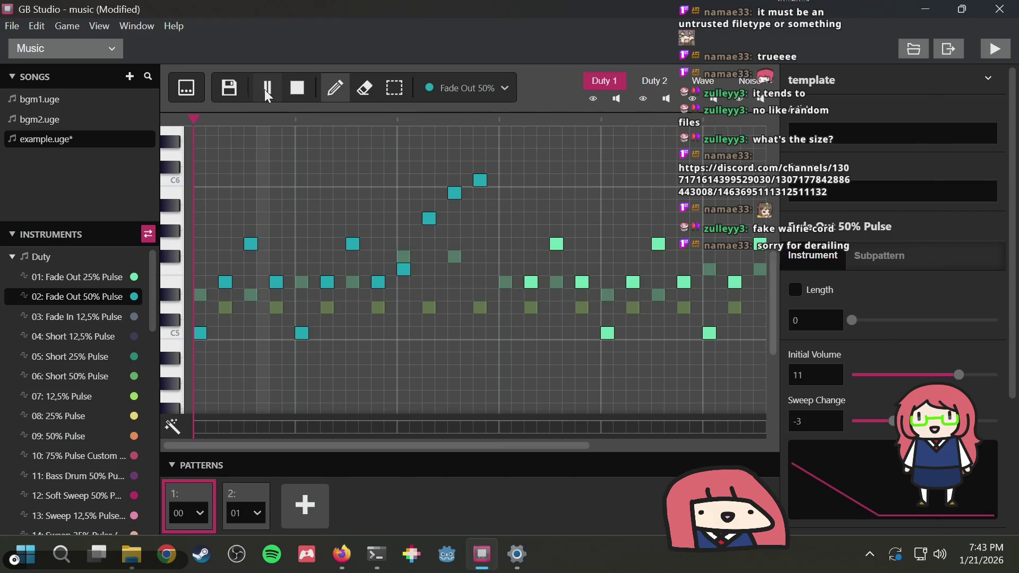
{"action": "left_click", "coordinate": [296, 87]}
Play the song twice more, then show the empty pattern 01 in the piano roll
{"action": "left_click", "coordinate": [272, 87]}
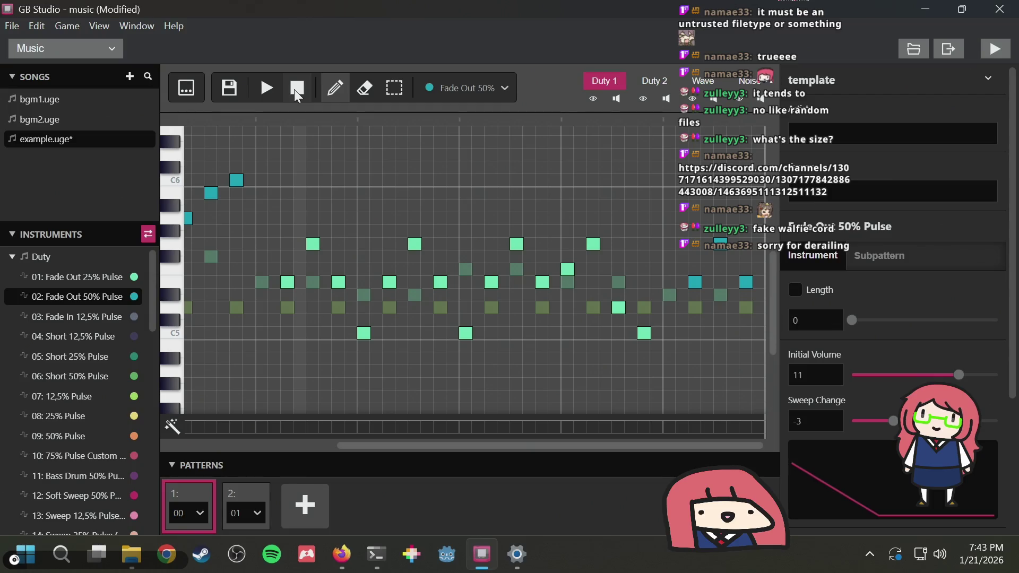
{"action": "left_click", "coordinate": [295, 90]}
{"action": "left_click", "coordinate": [266, 87]}
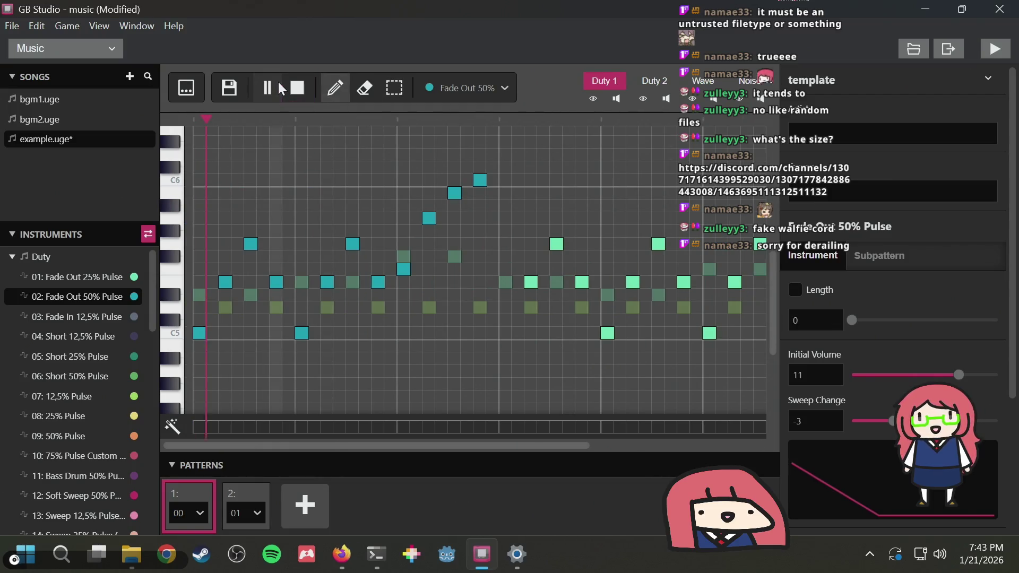
{"action": "left_click", "coordinate": [289, 85]}
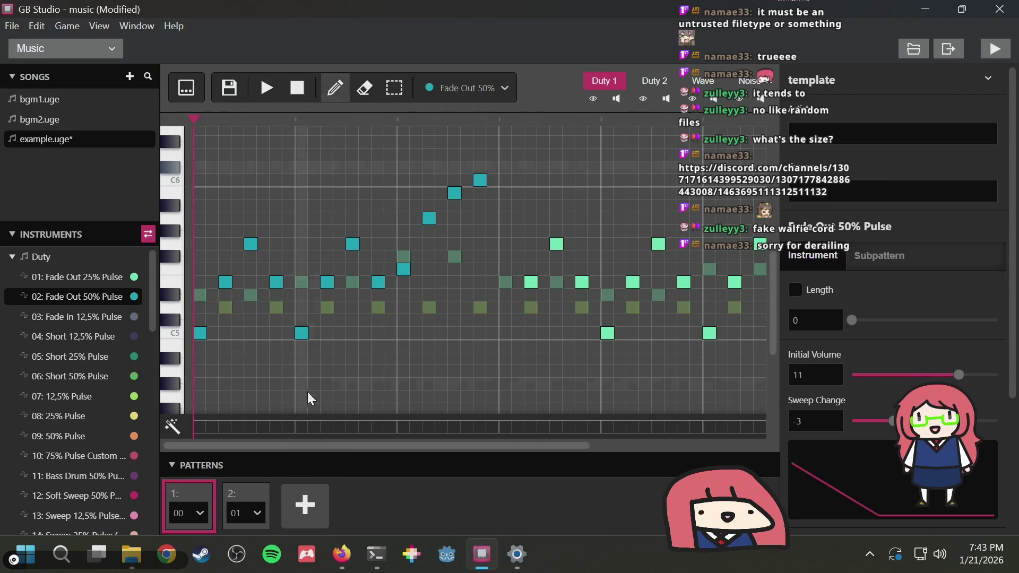
{"action": "left_click", "coordinate": [260, 488]}
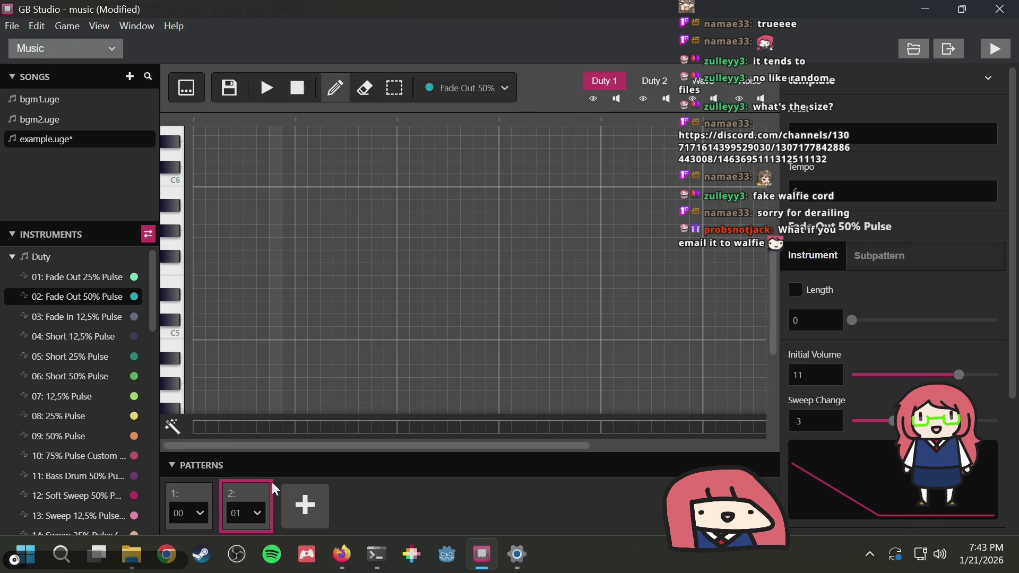
Confirm slot 2 uses pattern 01, delete it, and play the single-pattern song
{"action": "left_click", "coordinate": [245, 514]}
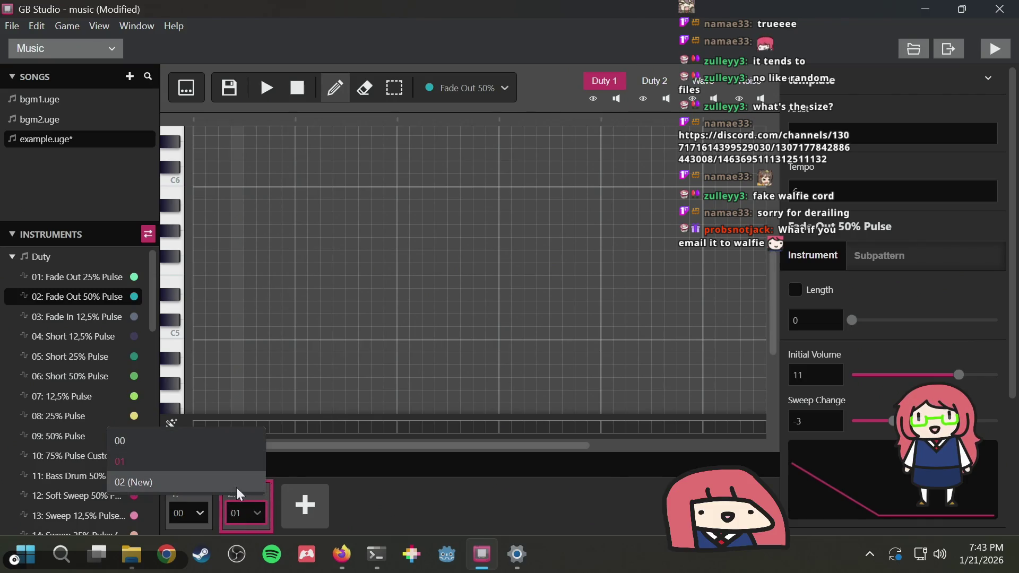
{"action": "left_click", "coordinate": [378, 494]}
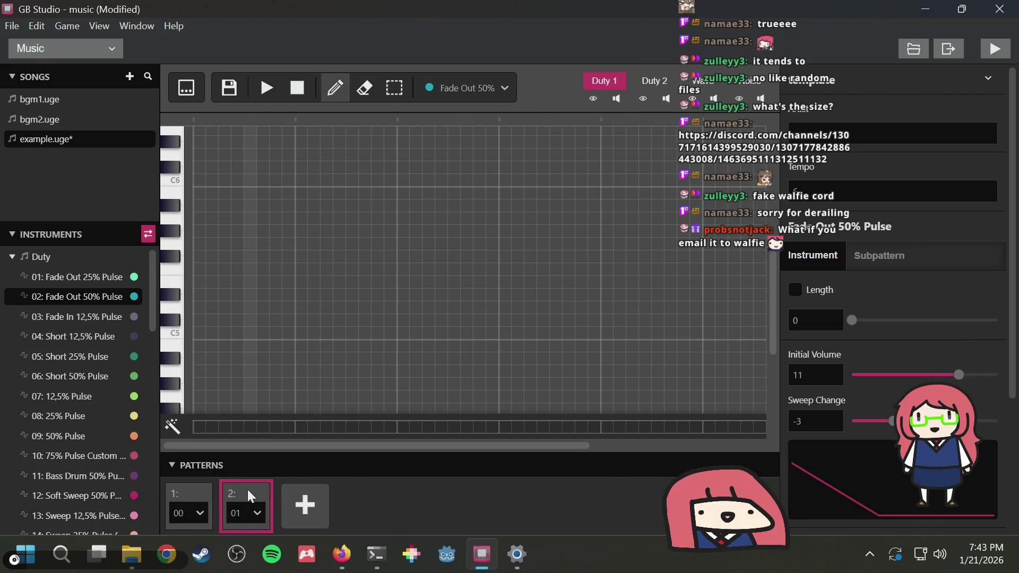
{"action": "key", "text": "Delete"}
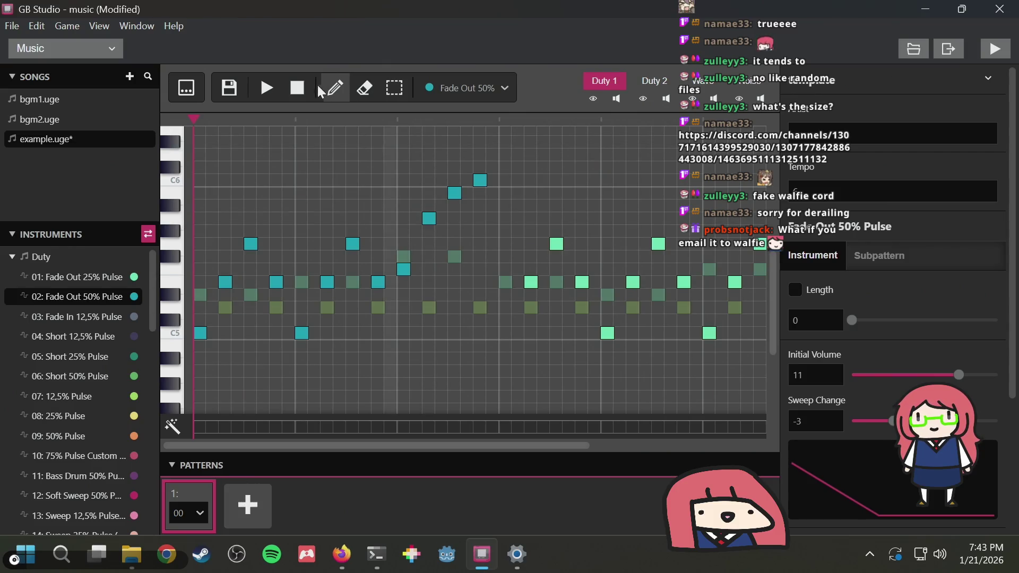
{"action": "left_click", "coordinate": [261, 88]}
{"action": "left_click", "coordinate": [263, 85]}
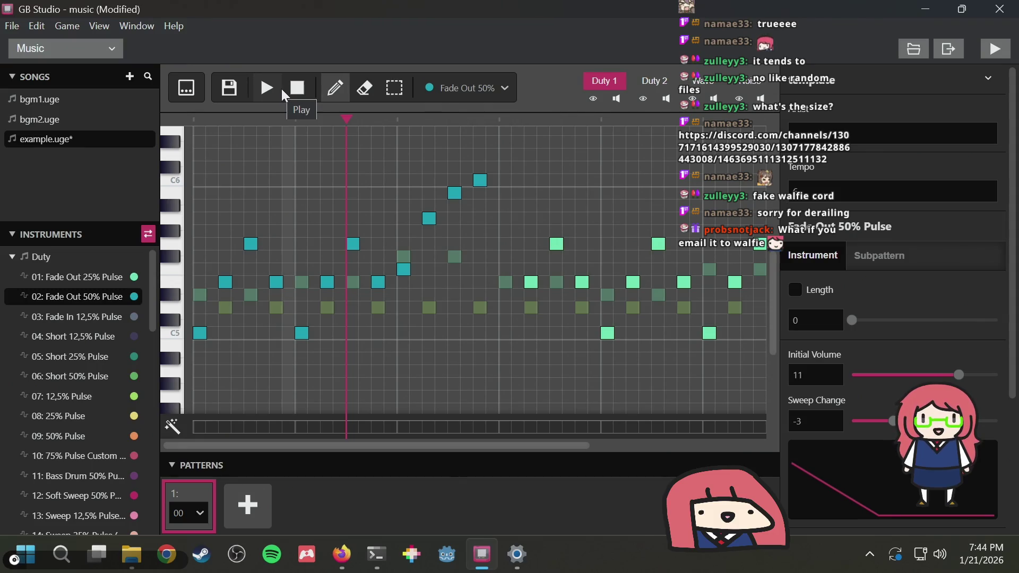
{"action": "left_click", "coordinate": [272, 88]}
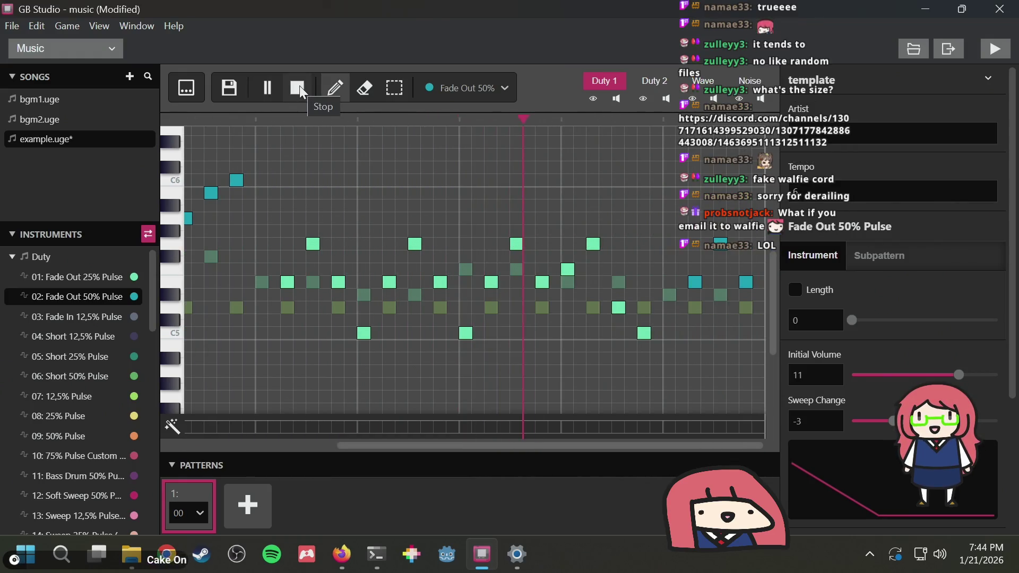
Audition the pattern 00 melody over several play/stop passes, then save example.uge
{"action": "left_click", "coordinate": [300, 85]}
{"action": "left_click", "coordinate": [273, 80]}
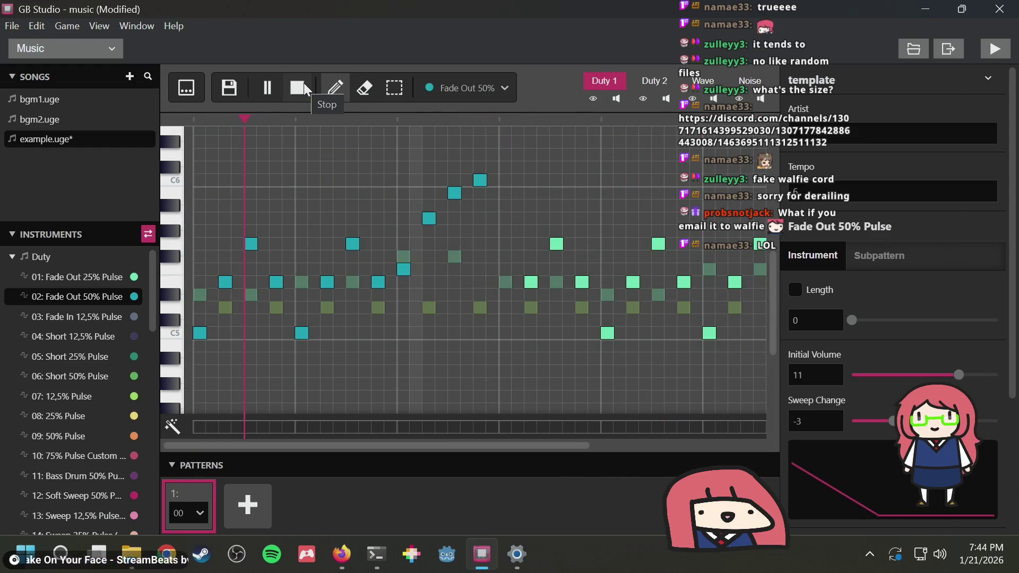
{"action": "left_click", "coordinate": [303, 83]}
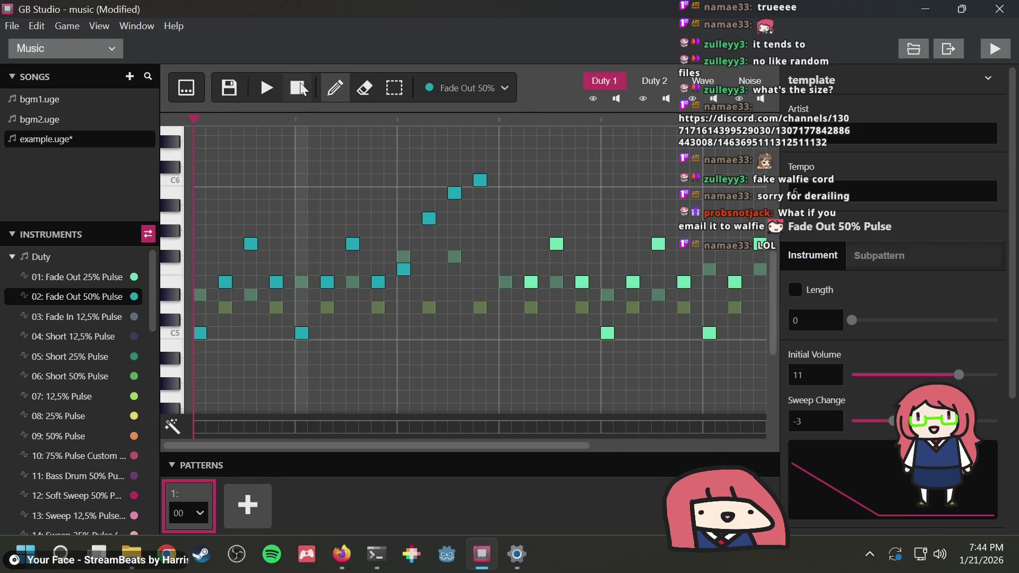
{"action": "left_click", "coordinate": [263, 91]}
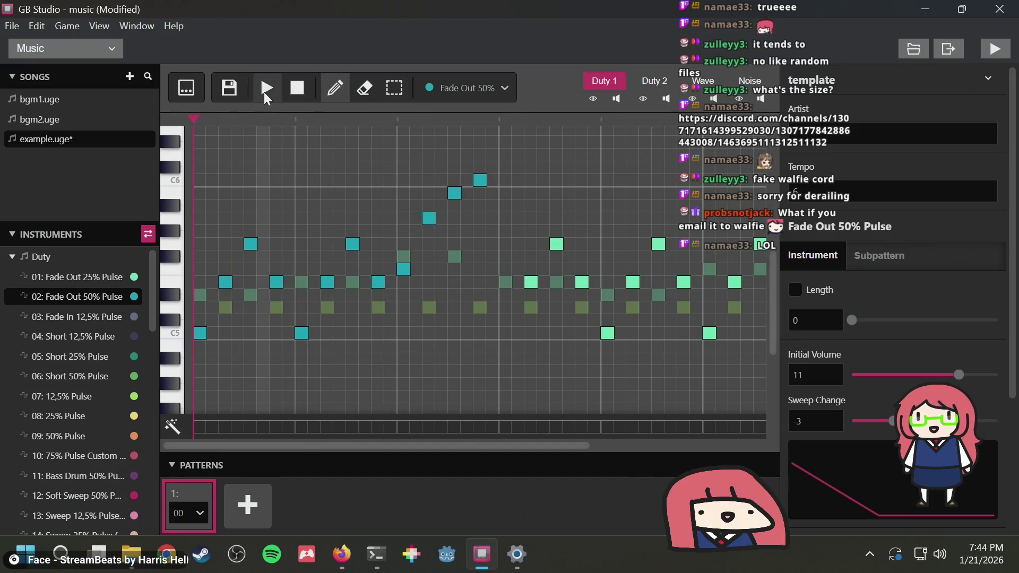
{"action": "left_click", "coordinate": [297, 90]}
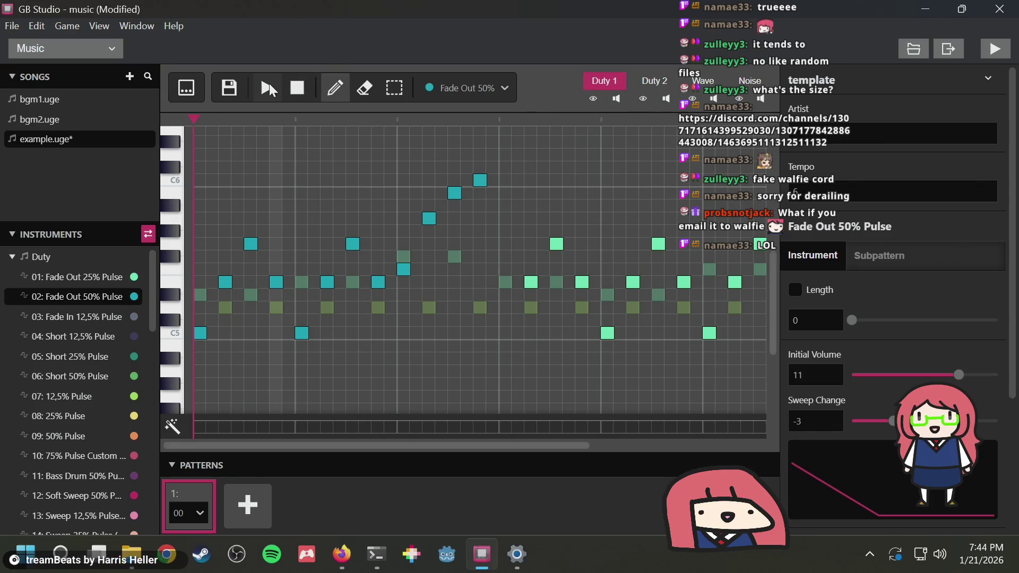
{"action": "left_click", "coordinate": [268, 84]}
{"action": "left_click", "coordinate": [298, 85]}
{"action": "key", "text": "ctrl+s"}
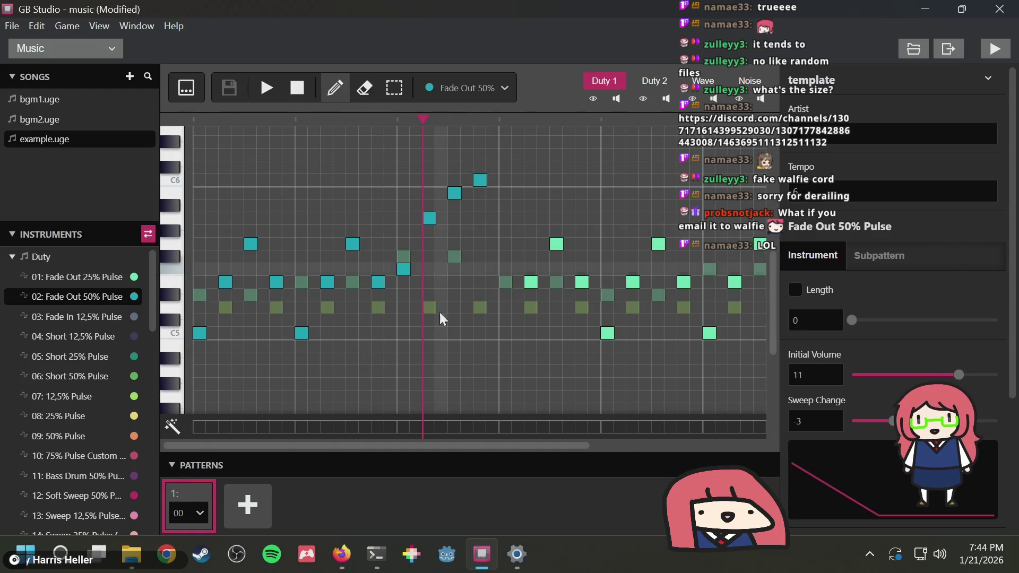
{"action": "left_click", "coordinate": [342, 553]}
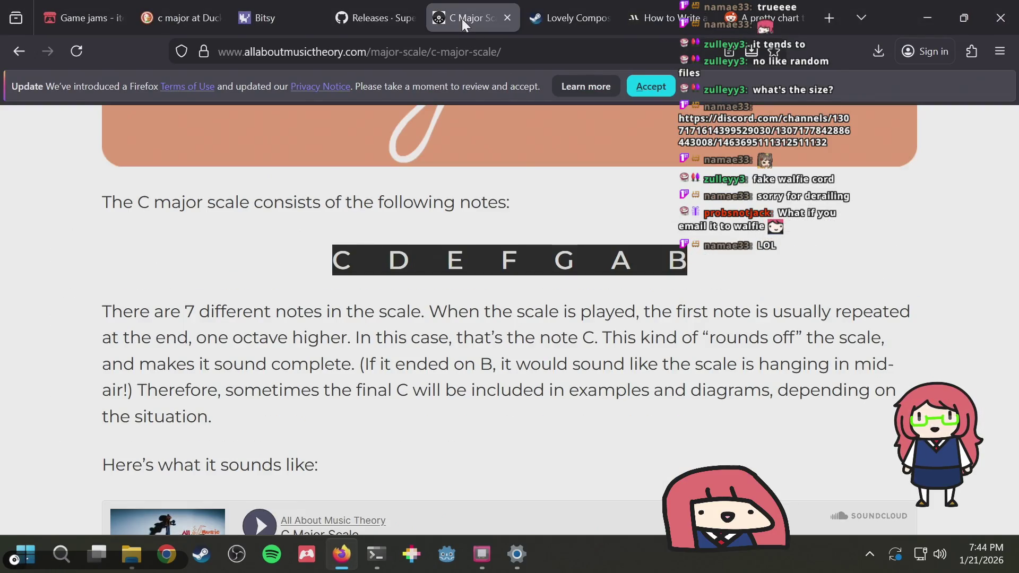
{"action": "key", "text": "alt+Tab"}
{"action": "scroll", "coordinate": [272, 276], "scroll_direction": "down", "scroll_amount": 3}
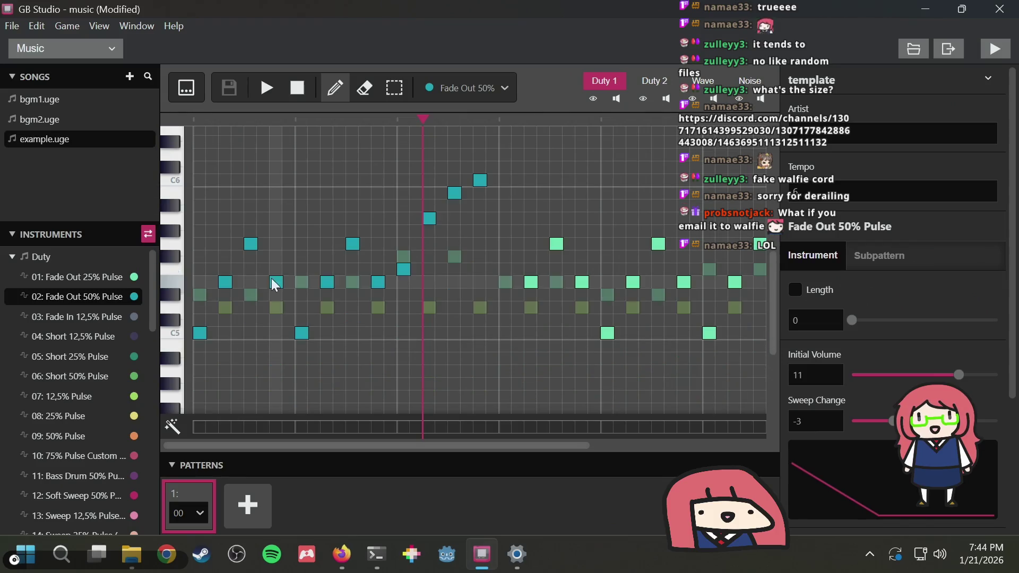
{"action": "scroll", "coordinate": [517, 265], "scroll_direction": "down", "scroll_amount": 5}
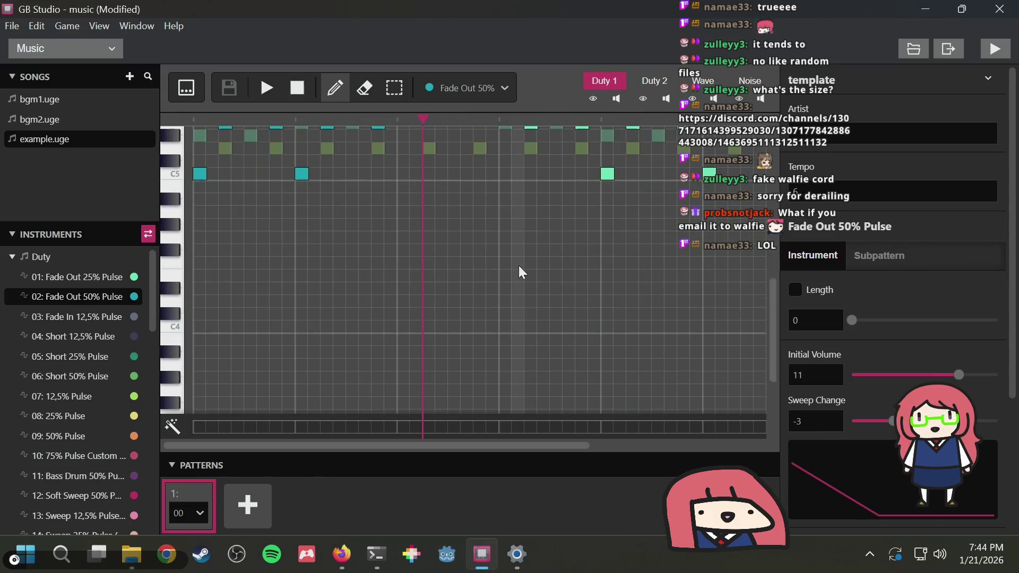
{"action": "left_click", "coordinate": [69, 313]}
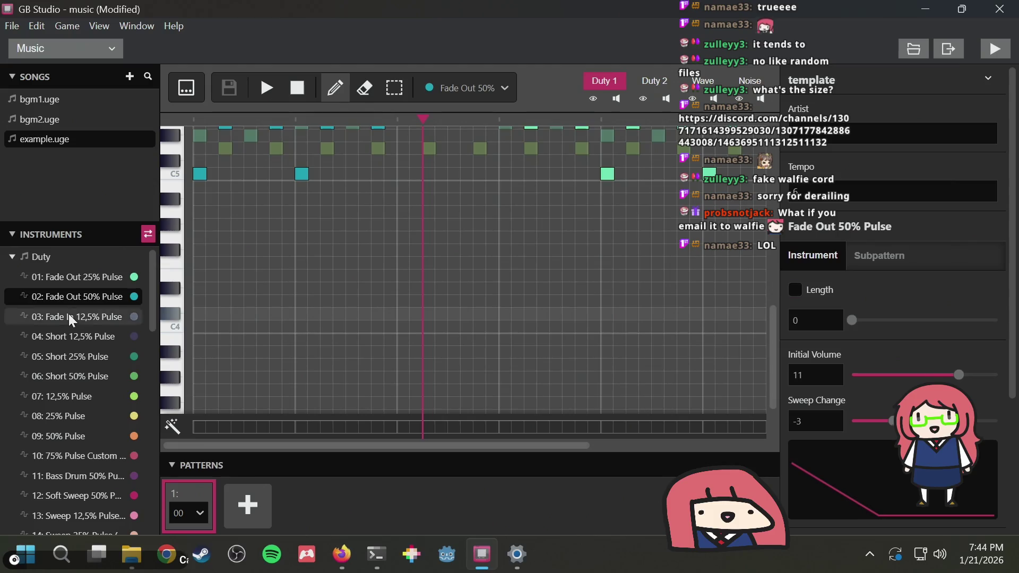
{"action": "left_click", "coordinate": [78, 299]}
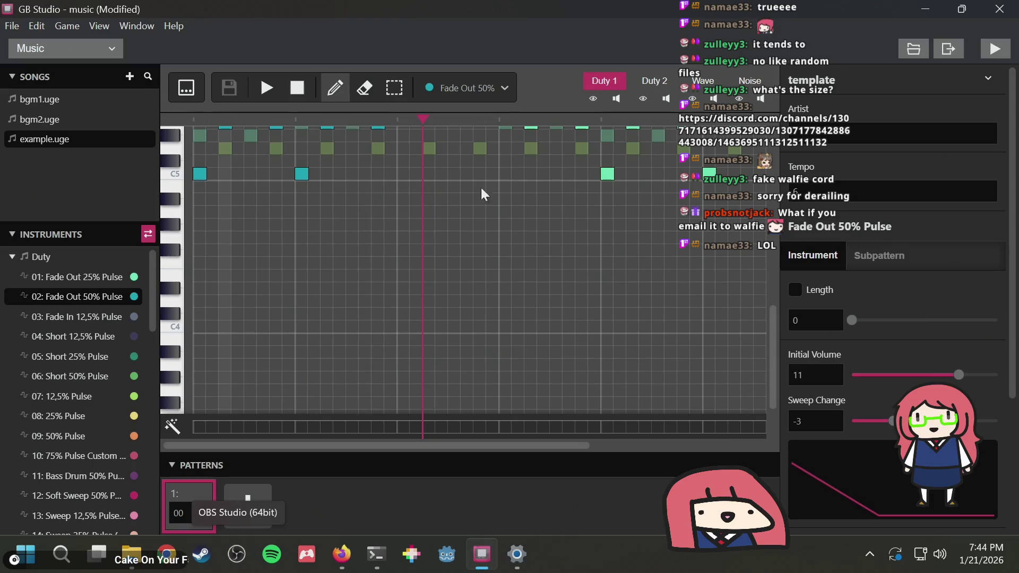
{"action": "scroll", "coordinate": [467, 228], "scroll_direction": "up", "scroll_amount": 3}
{"action": "scroll", "coordinate": [466, 228], "scroll_direction": "up", "scroll_amount": 3}
{"action": "key", "text": "3"}
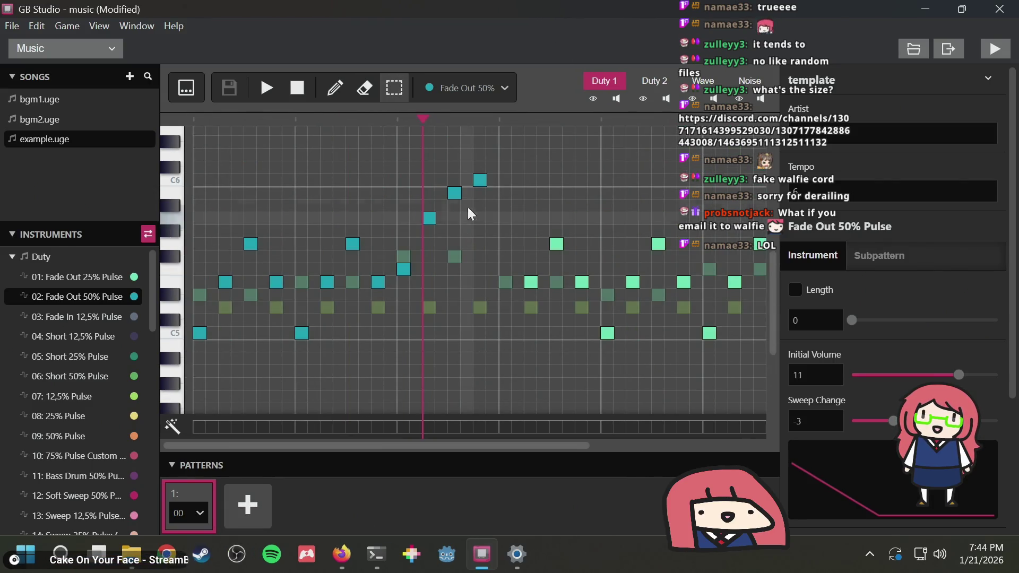
{"action": "key", "text": "1"}
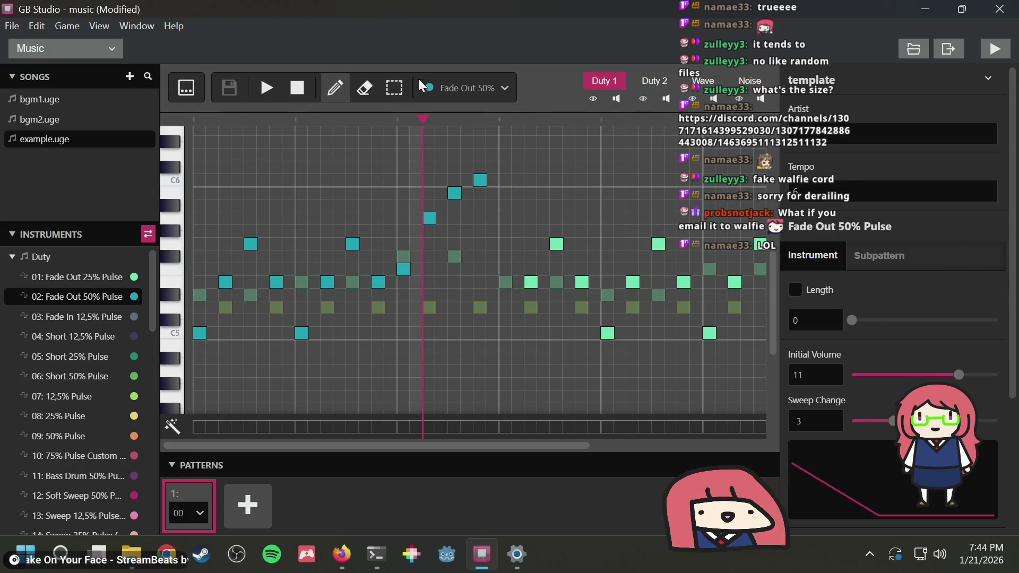
Choose 01: Fade Out 25% Pulse and raise one harmony note two rows, then listen
{"action": "left_click", "coordinate": [90, 277]}
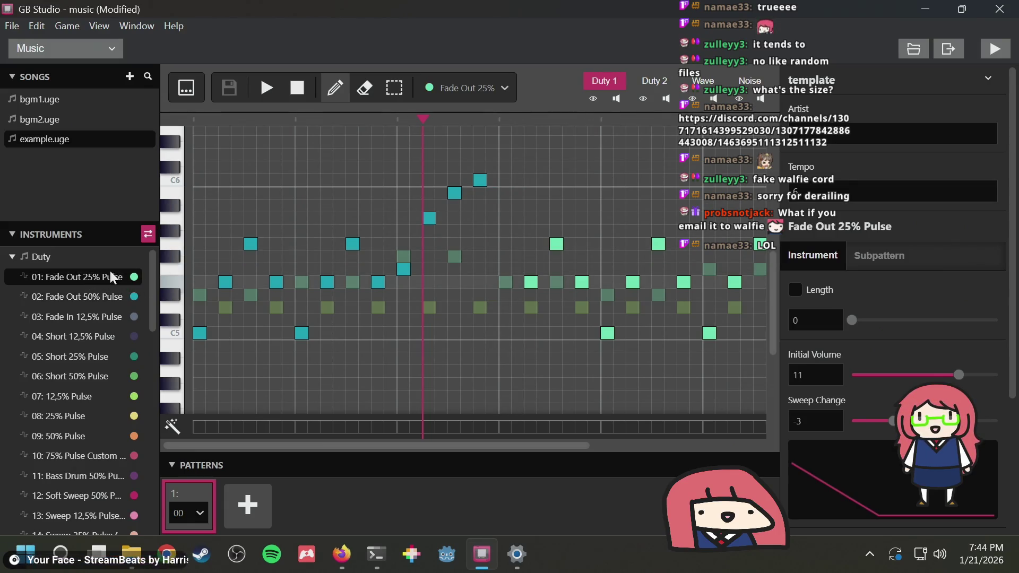
{"action": "key", "text": "3"}
{"action": "scroll", "coordinate": [514, 293], "scroll_direction": "right", "scroll_amount": 3}
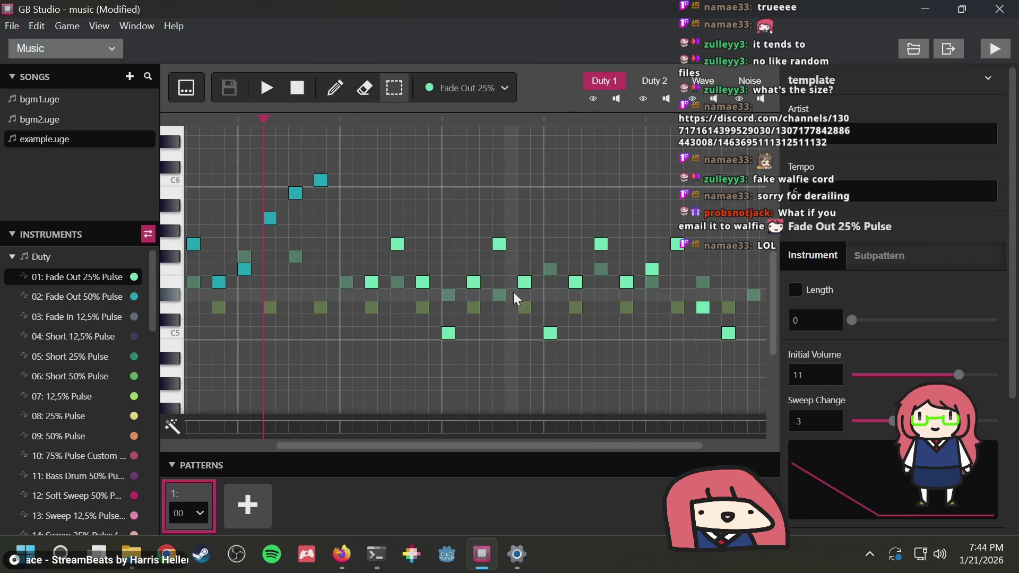
{"action": "key", "text": "1"}
{"action": "key", "text": "3"}
{"action": "scroll", "coordinate": [397, 233], "scroll_direction": "left", "scroll_amount": 2}
{"action": "scroll", "coordinate": [396, 230], "scroll_direction": "right", "scroll_amount": 2}
{"action": "key", "text": "1"}
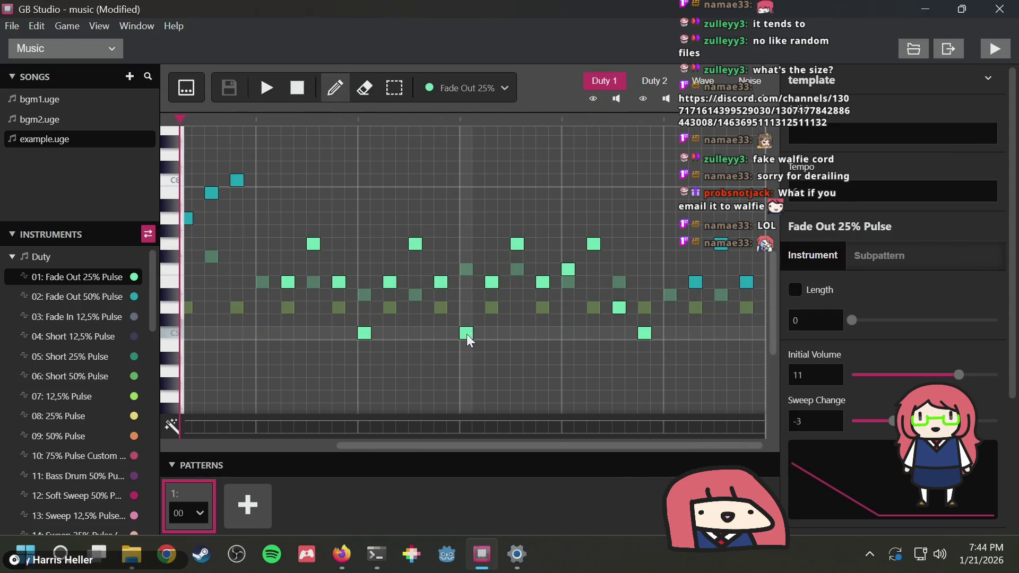
{"action": "left_click_drag", "start_coordinate": [465, 333], "coordinate": [469, 304]}
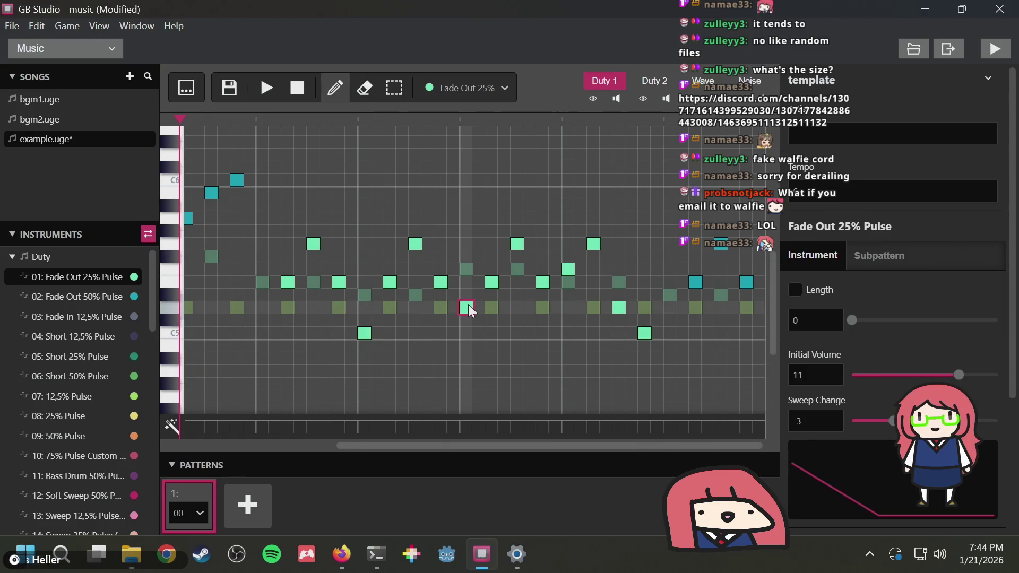
{"action": "left_click", "coordinate": [267, 89]}
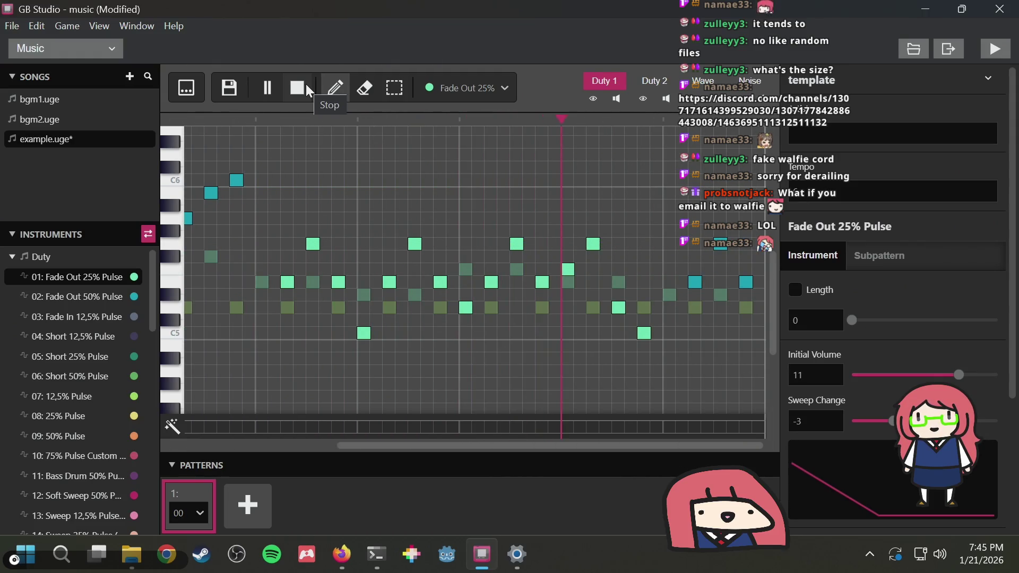
{"action": "left_click", "coordinate": [305, 86]}
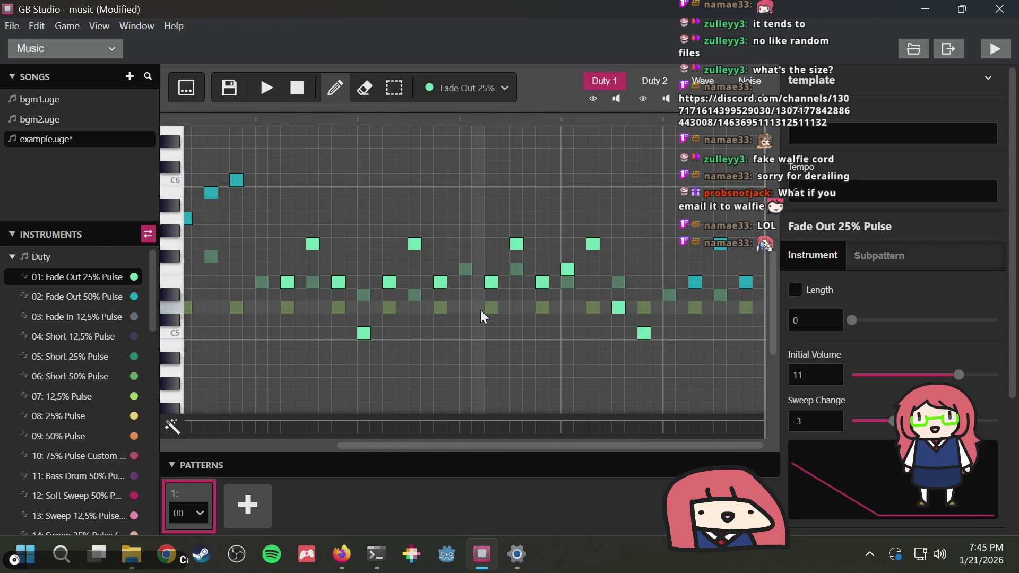
Lower another harmony note two rows and replay the song to check it
{"action": "left_click_drag", "start_coordinate": [313, 244], "coordinate": [315, 266]}
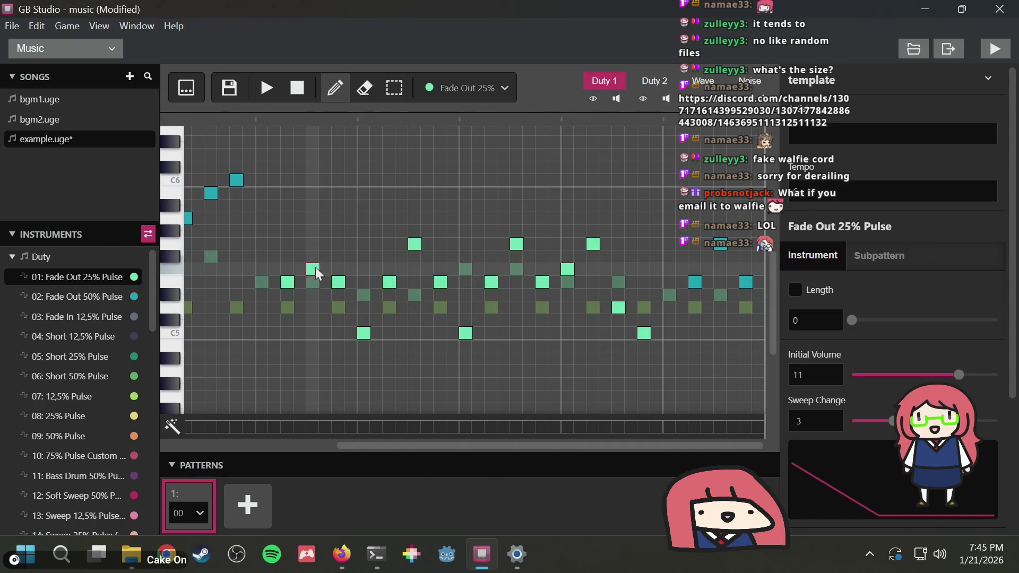
{"action": "left_click", "coordinate": [270, 86]}
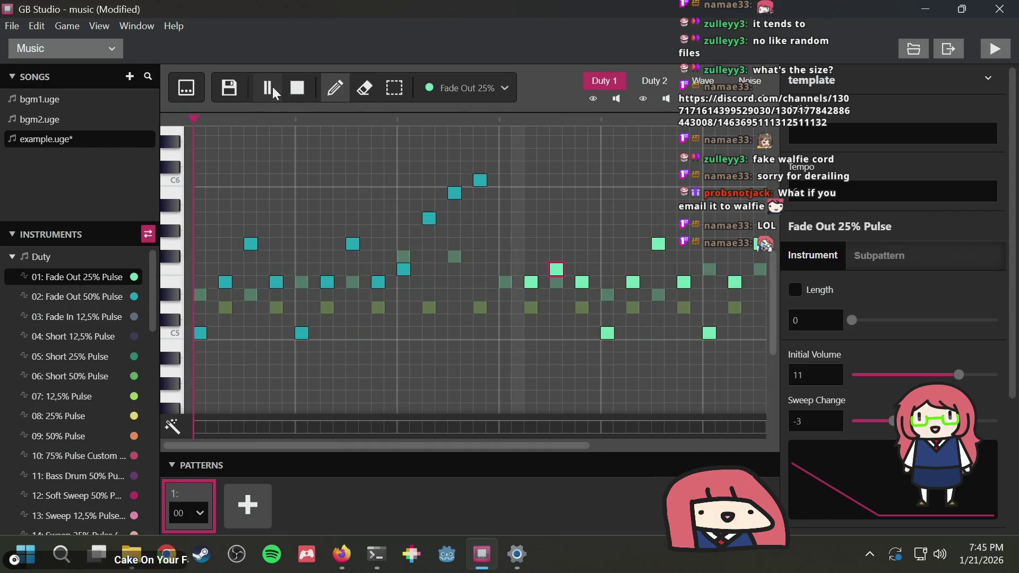
{"action": "left_click", "coordinate": [308, 80]}
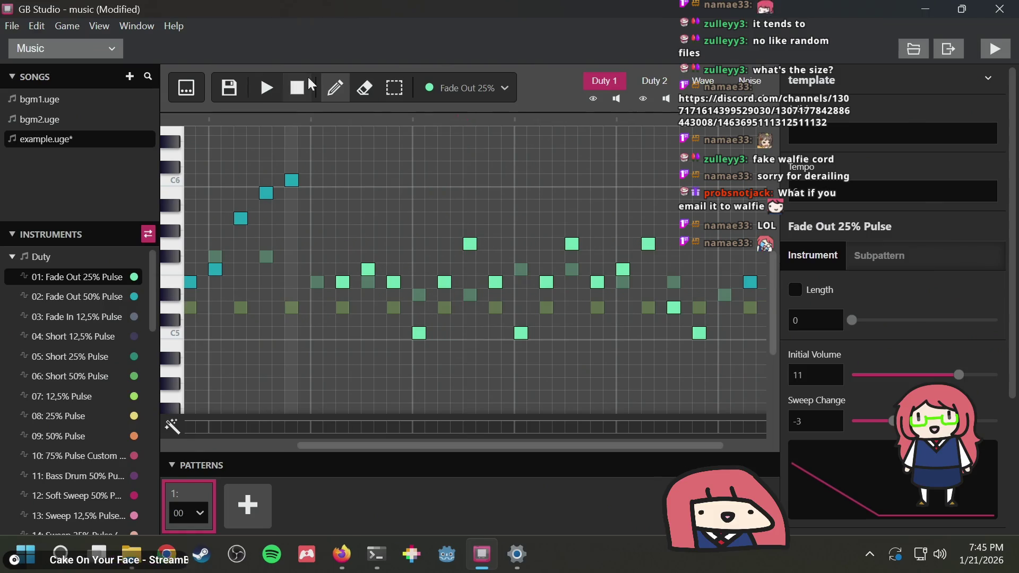
{"action": "left_click", "coordinate": [268, 89]}
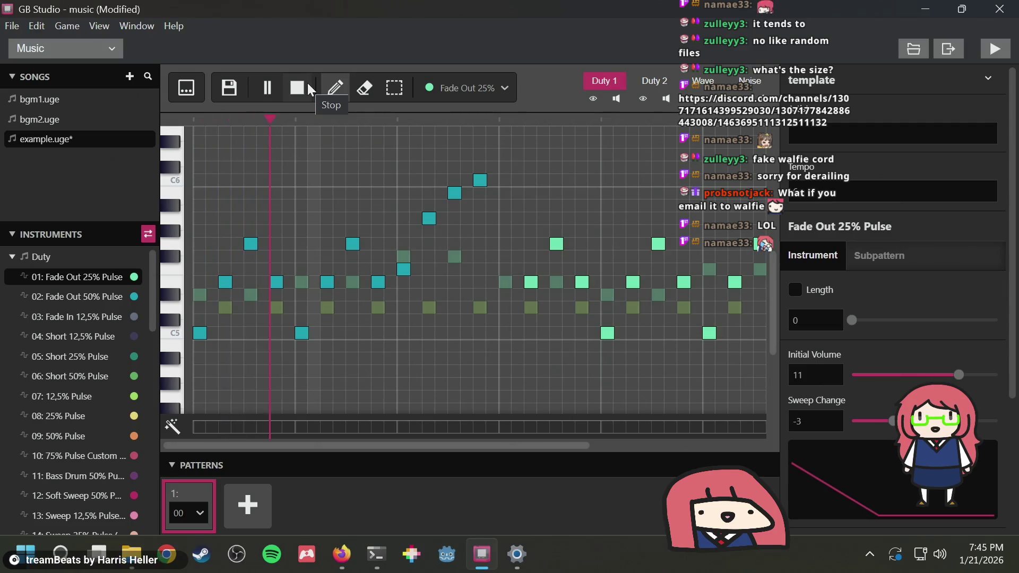
{"action": "left_click", "coordinate": [307, 83]}
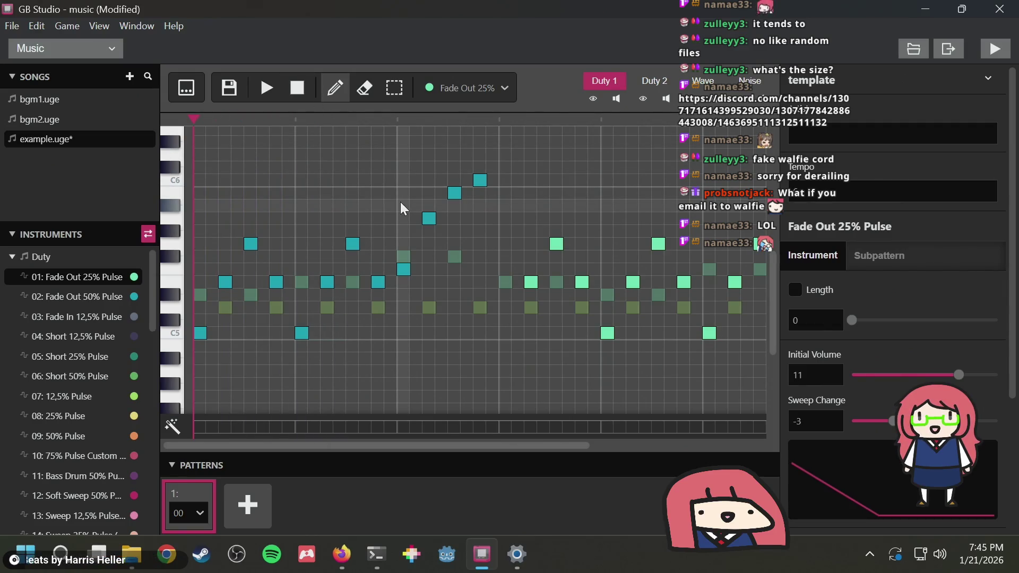
{"action": "scroll", "coordinate": [400, 202], "scroll_direction": "down", "scroll_amount": 3}
{"action": "scroll", "coordinate": [400, 201], "scroll_direction": "up", "scroll_amount": 2}
{"action": "scroll", "coordinate": [400, 201], "scroll_direction": "up", "scroll_amount": 2}
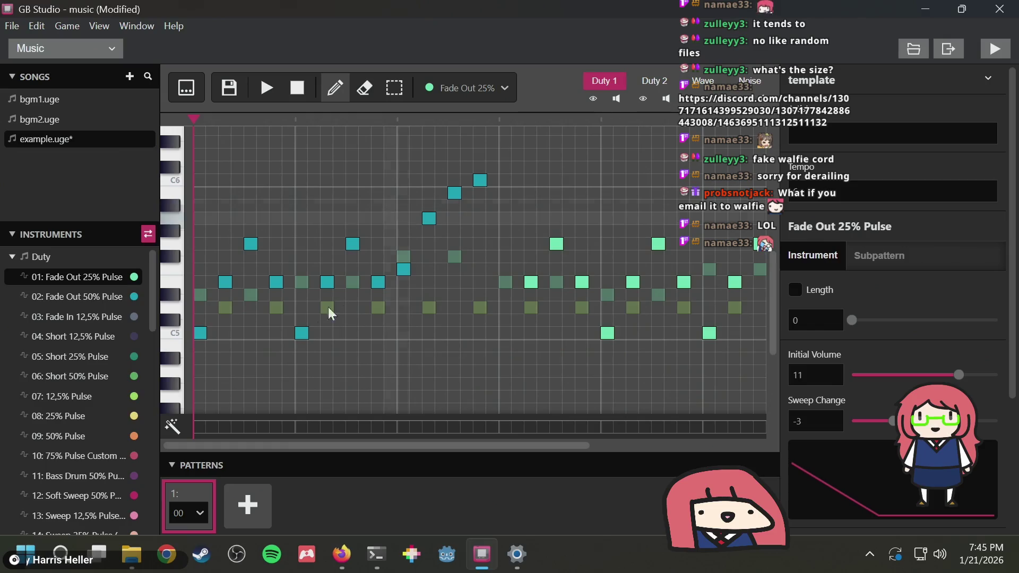
Save example.uge and bring the Firefox C major scale page to the front
{"action": "key", "text": "ctrl+s"}
{"action": "left_click", "coordinate": [374, 290]}
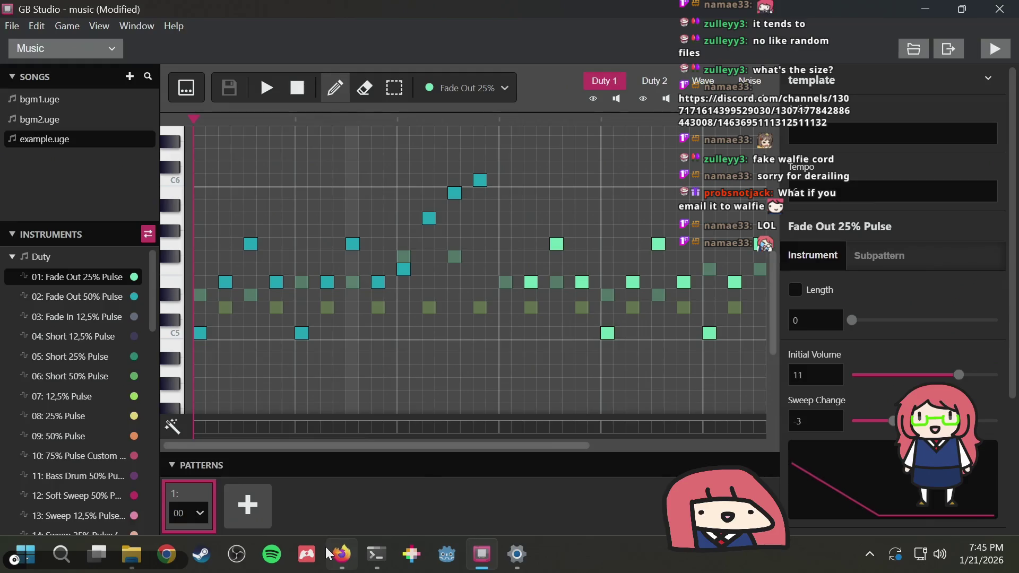
{"action": "mouse_move", "coordinate": [341, 554]}
{"action": "left_click", "coordinate": [393, 408]}
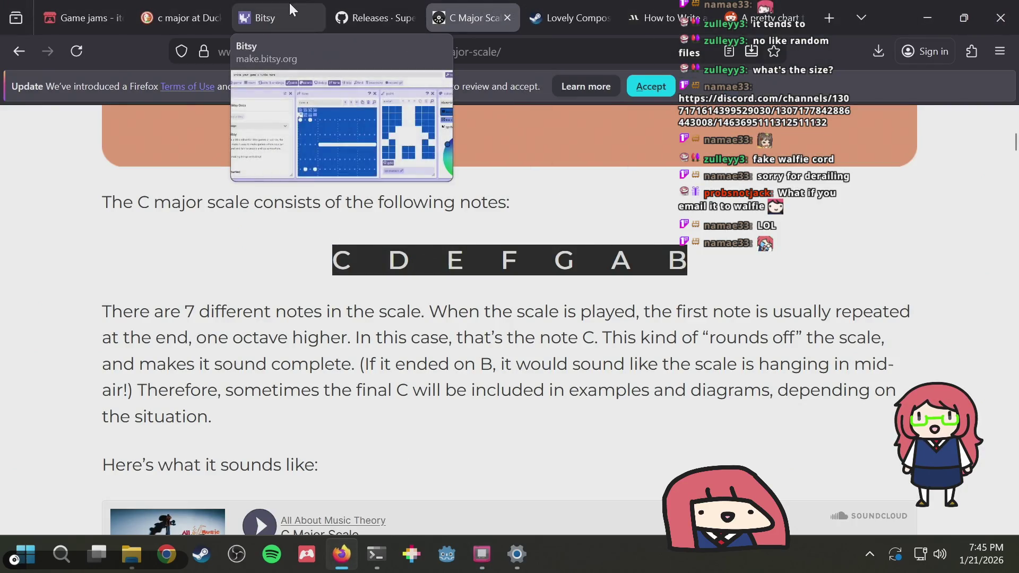
Open the Bitsy editor, switch to the 'rhythmic ruins' tune, and shorten its long note
{"action": "left_click", "coordinate": [265, 18]}
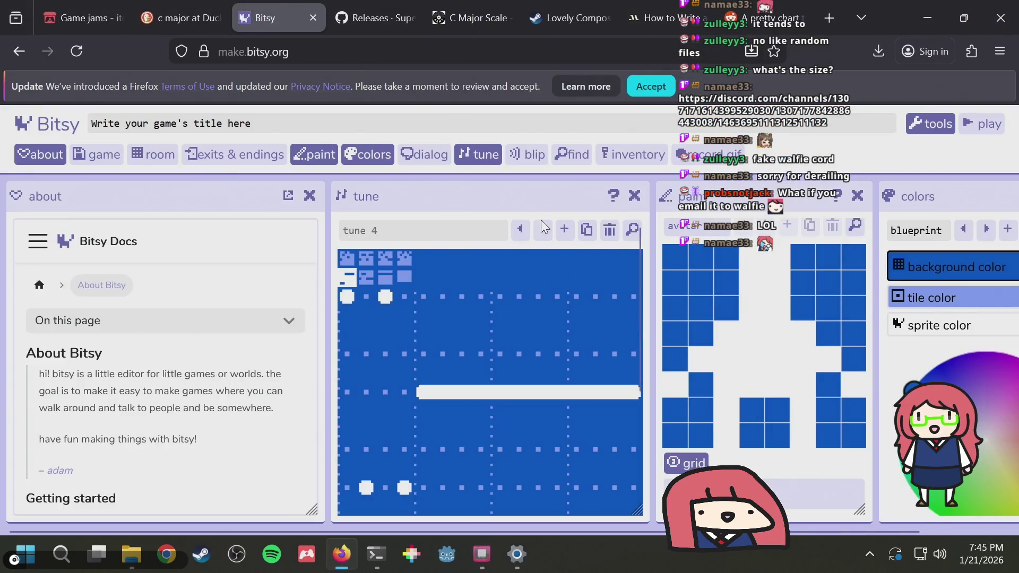
{"action": "left_click", "coordinate": [520, 229]}
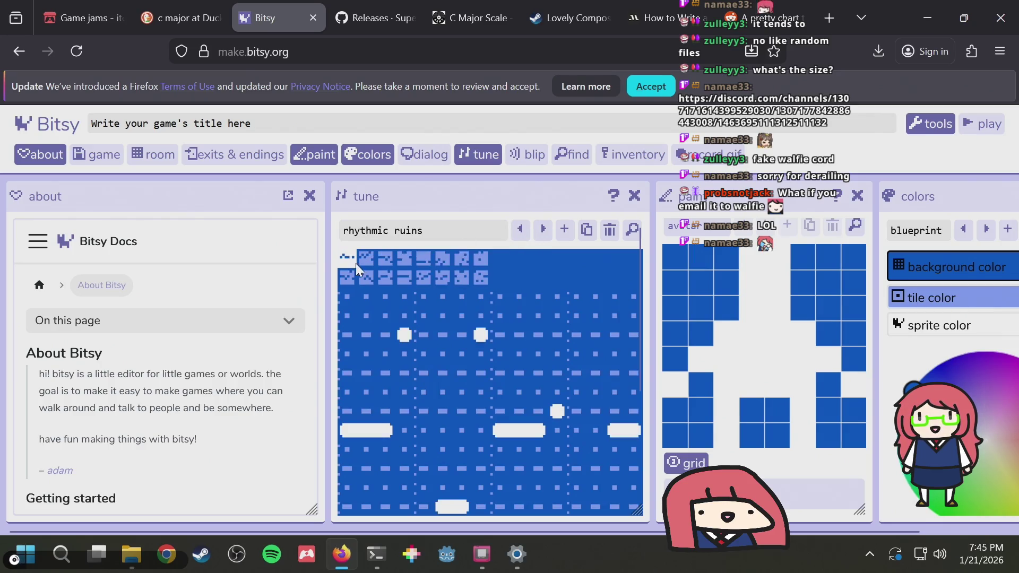
{"action": "left_click", "coordinate": [351, 425]}
{"action": "right_click", "coordinate": [351, 426]}
{"action": "key", "text": "Escape"}
Delete the remaining notes from the 'rhythmic ruins' grid, leaving it empty
{"action": "left_click", "coordinate": [387, 430]}
{"action": "left_click", "coordinate": [445, 507]}
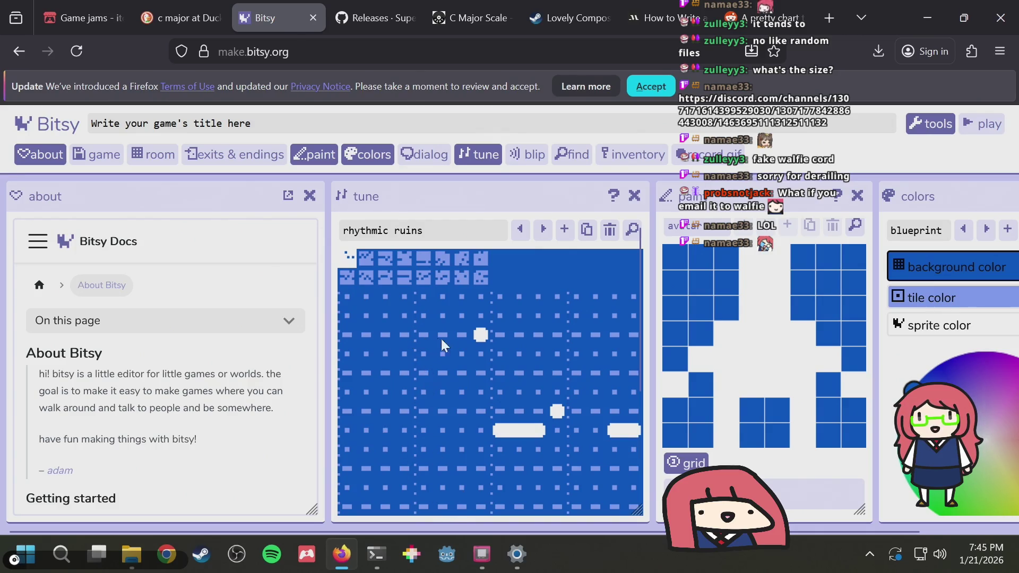
{"action": "left_click", "coordinate": [497, 434]}
{"action": "left_click", "coordinate": [555, 409]}
{"action": "left_click", "coordinate": [630, 430]}
{"action": "key", "text": "alt+Tab"}
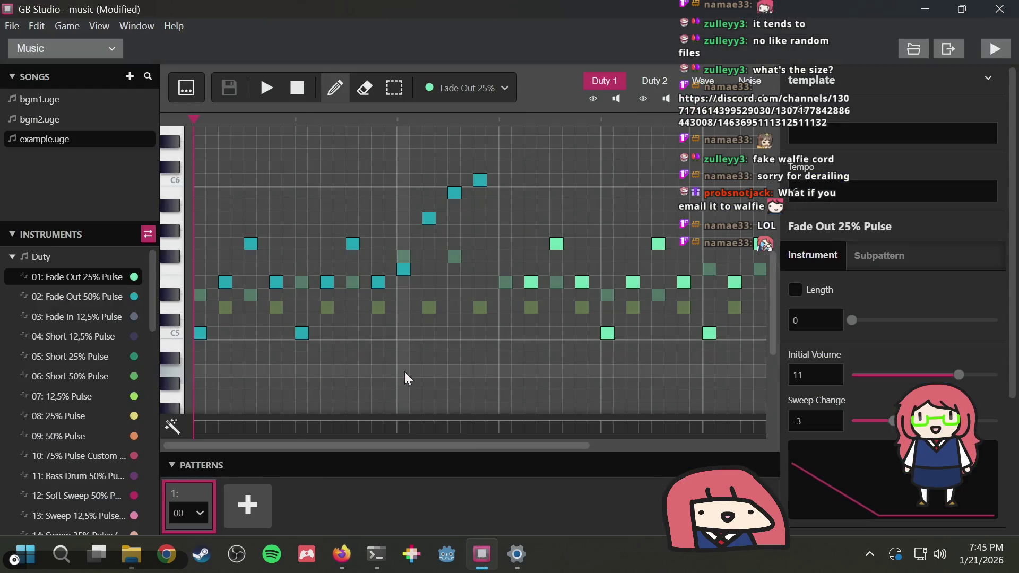
{"action": "key", "text": "alt+Tab"}
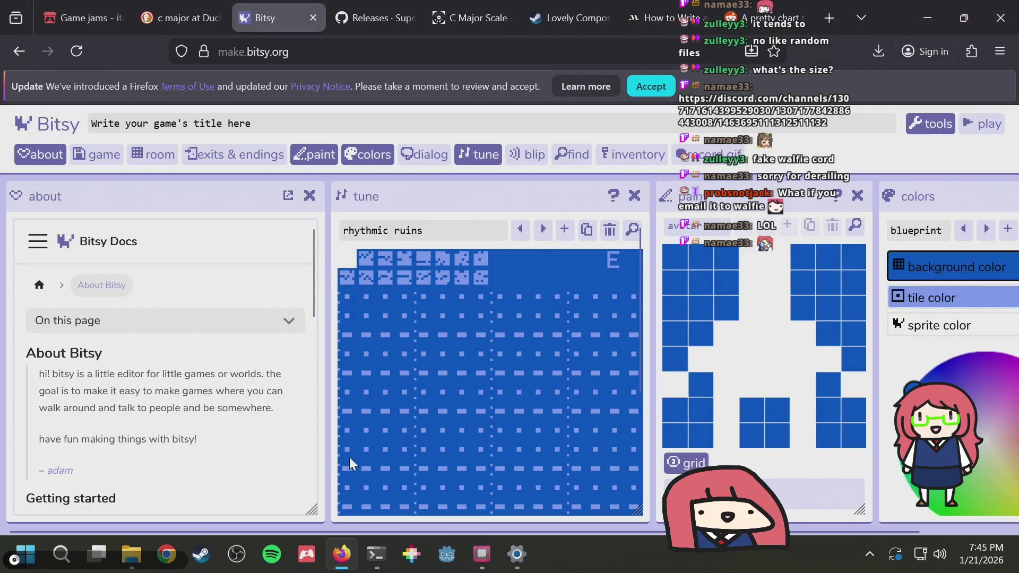
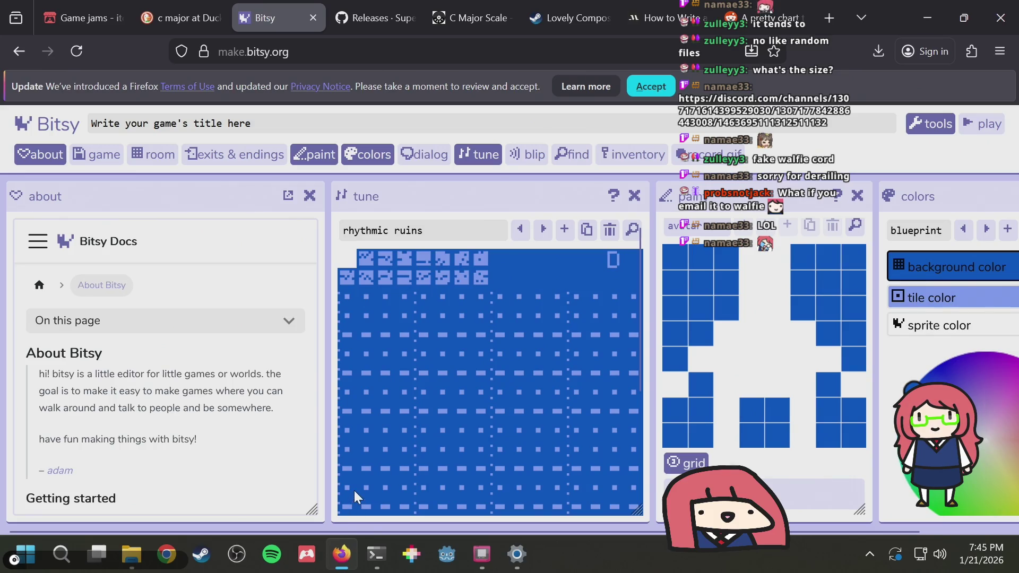
Step through the tunes to reach the empty tune 4
{"action": "scroll", "coordinate": [398, 431], "scroll_direction": "down", "scroll_amount": 3}
{"action": "scroll", "coordinate": [478, 426], "scroll_direction": "up", "scroll_amount": 3}
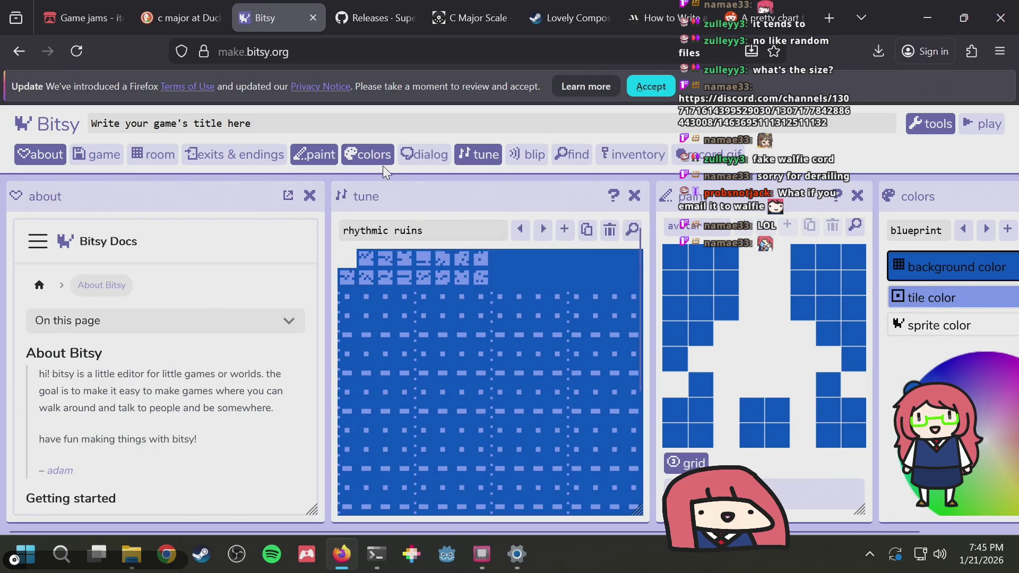
{"action": "left_click", "coordinate": [541, 231]}
{"action": "left_click", "coordinate": [542, 231]}
{"action": "left_click", "coordinate": [541, 231]}
Erase all existing notes from tune 4's grid, including the leftover note at the edge
{"action": "mouse_move", "coordinate": [387, 442]}
{"action": "left_mouse_down"}
{"action": "mouse_move", "coordinate": [403, 392]}
{"action": "mouse_move", "coordinate": [493, 453]}
{"action": "mouse_move", "coordinate": [617, 383]}
{"action": "left_mouse_up"}
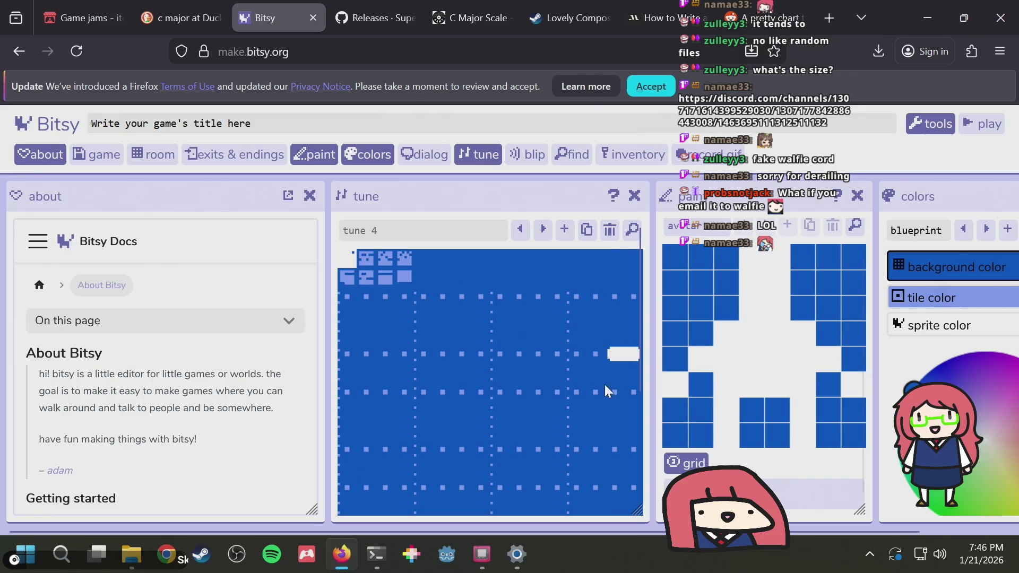
{"action": "right_click", "coordinate": [627, 353]}
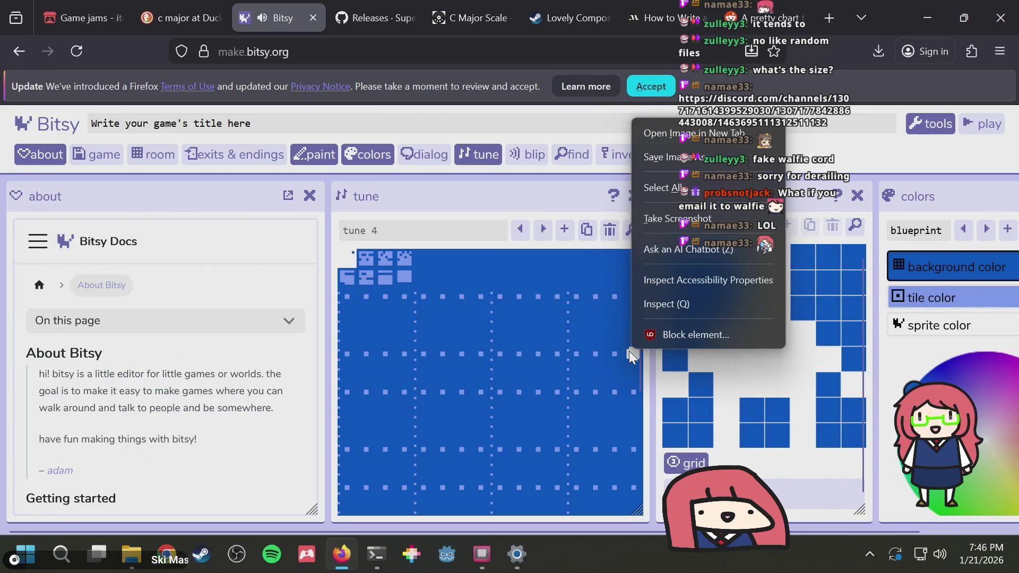
{"action": "key", "text": "Escape"}
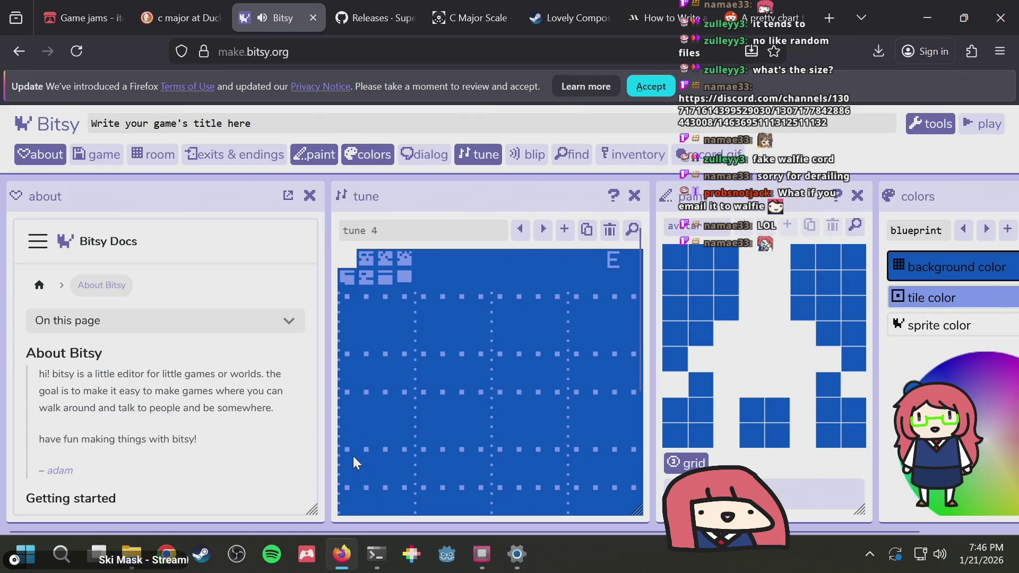
{"action": "scroll", "coordinate": [350, 450], "scroll_direction": "down", "scroll_amount": 3}
{"action": "scroll", "coordinate": [364, 400], "scroll_direction": "up", "scroll_amount": 3}
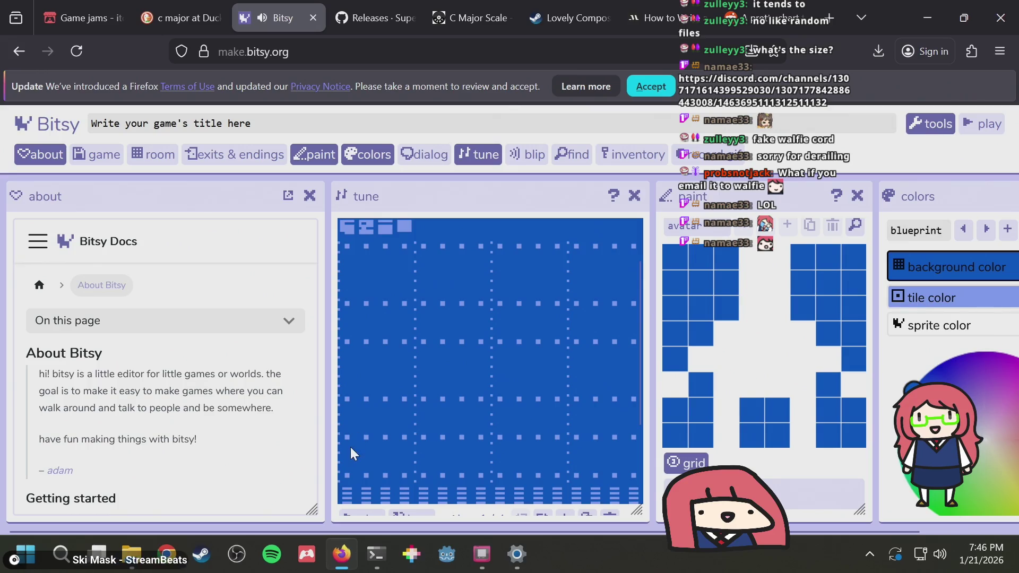
{"action": "scroll", "coordinate": [369, 445], "scroll_direction": "up", "scroll_amount": 2}
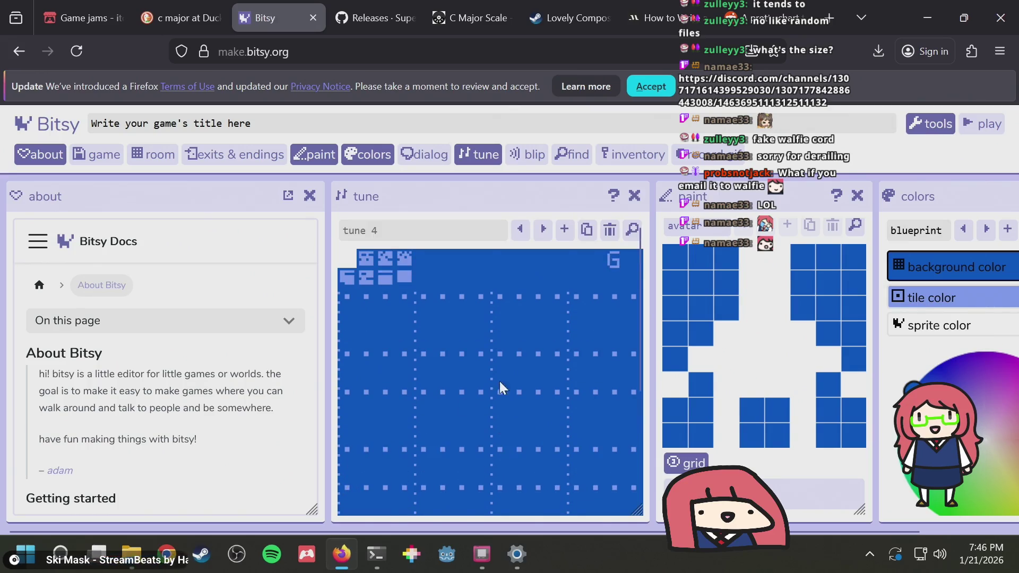
{"action": "scroll", "coordinate": [494, 381], "scroll_direction": "down", "scroll_amount": 3}
Zoom the browser page out one step and bring up the GB Studio reference song
{"action": "key", "text": "ctrl+minus"}
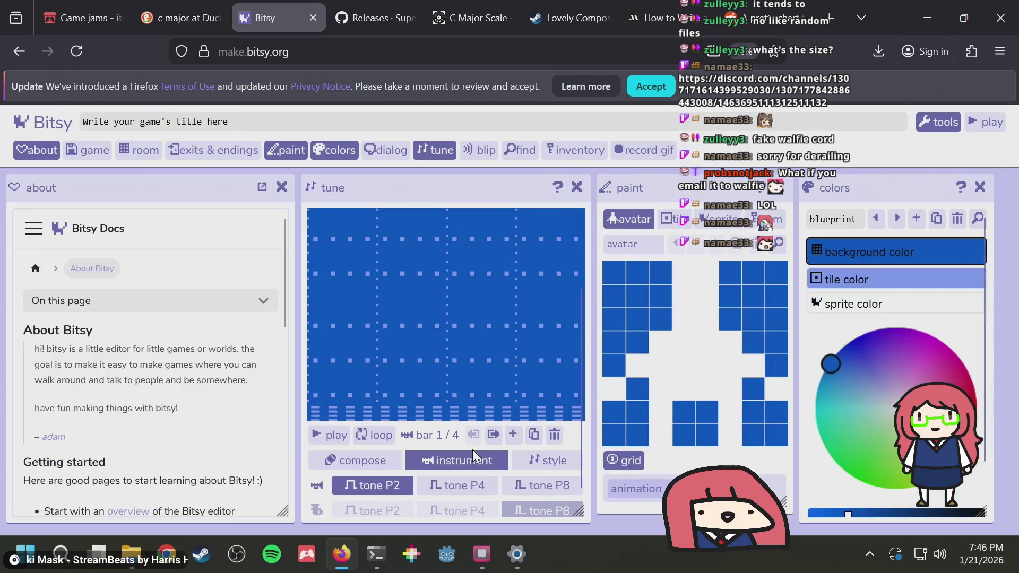
{"action": "scroll", "coordinate": [531, 420], "scroll_direction": "up", "scroll_amount": 3}
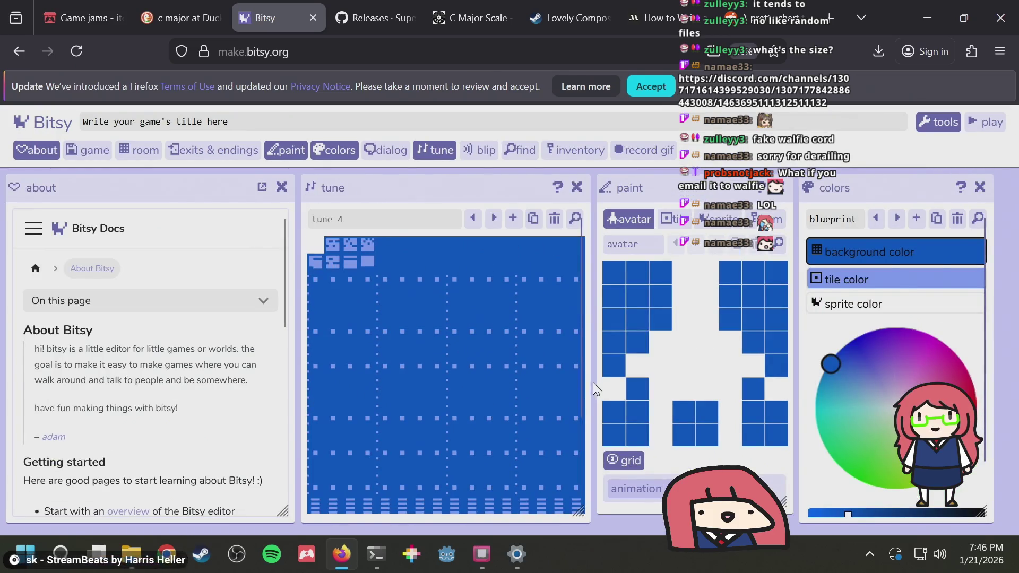
{"action": "key", "text": "alt+Tab"}
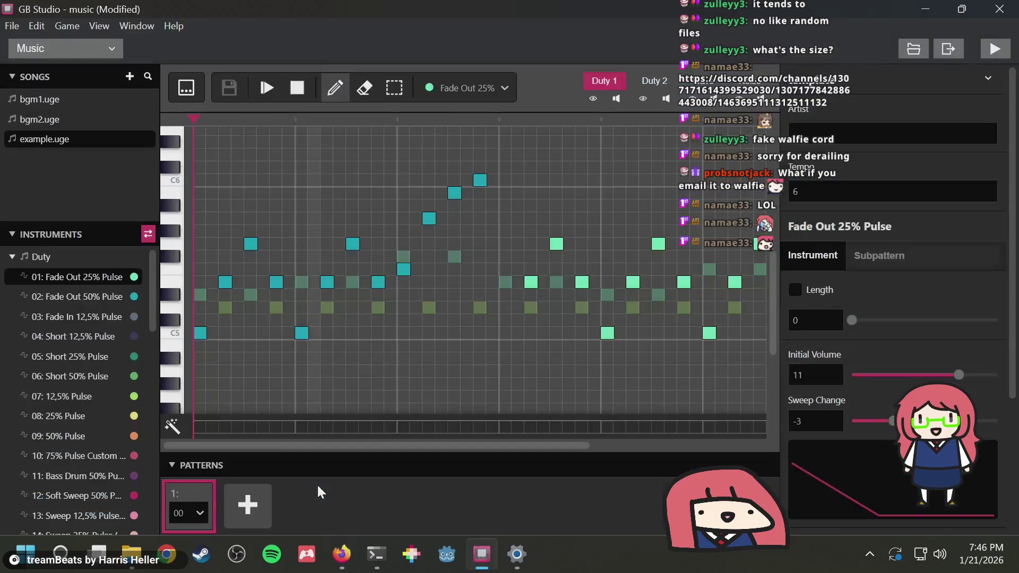
Transcribe the first two melody notes from the GB Studio song into tune 4
{"action": "key", "text": "alt+Tab"}
{"action": "key", "text": "alt+Tab"}
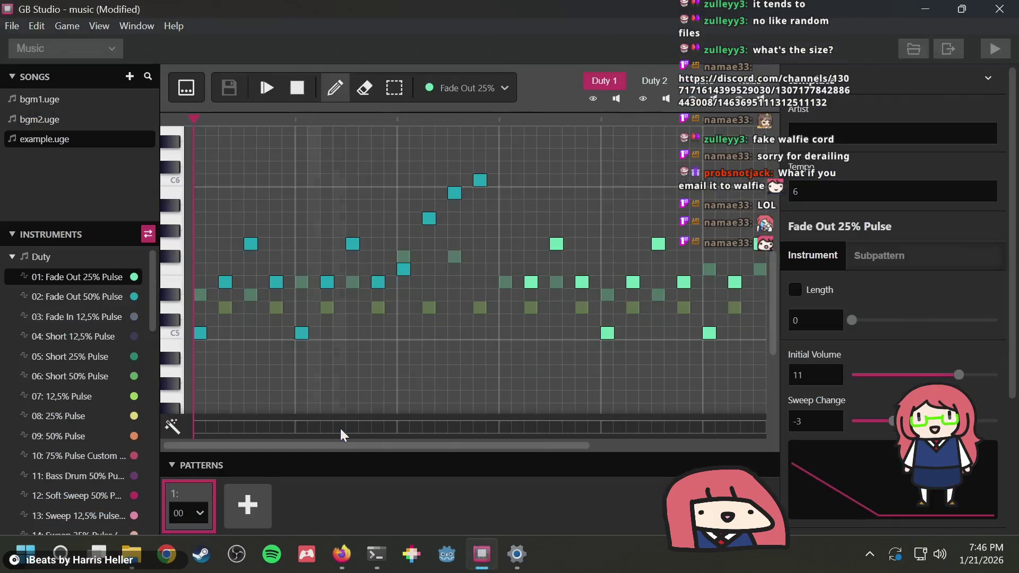
{"action": "key", "text": "alt+Tab"}
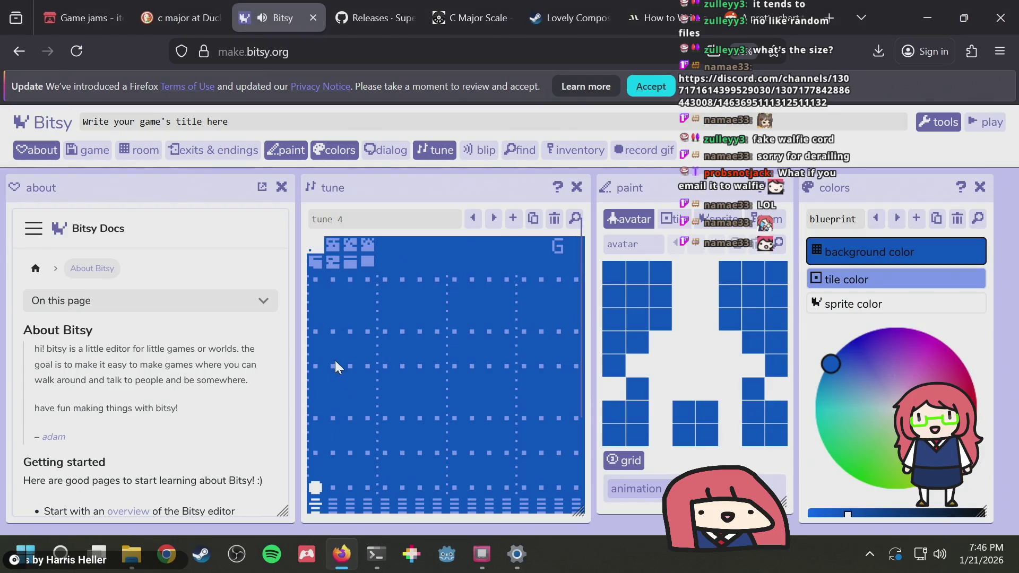
{"action": "key", "text": "alt+Tab"}
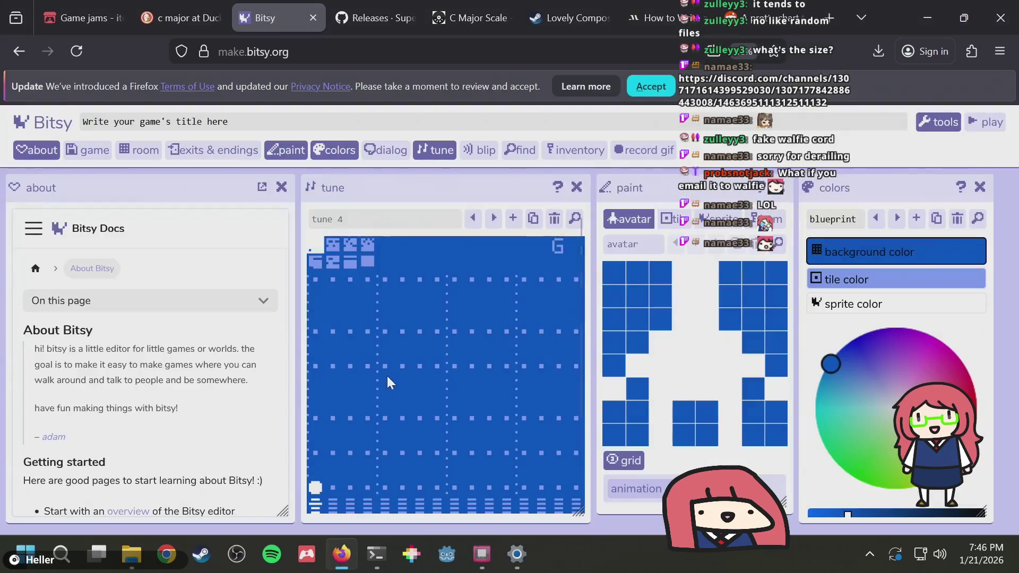
{"action": "key", "text": "alt+Tab"}
{"action": "left_click", "coordinate": [333, 418]}
{"action": "key", "text": "alt+Tab"}
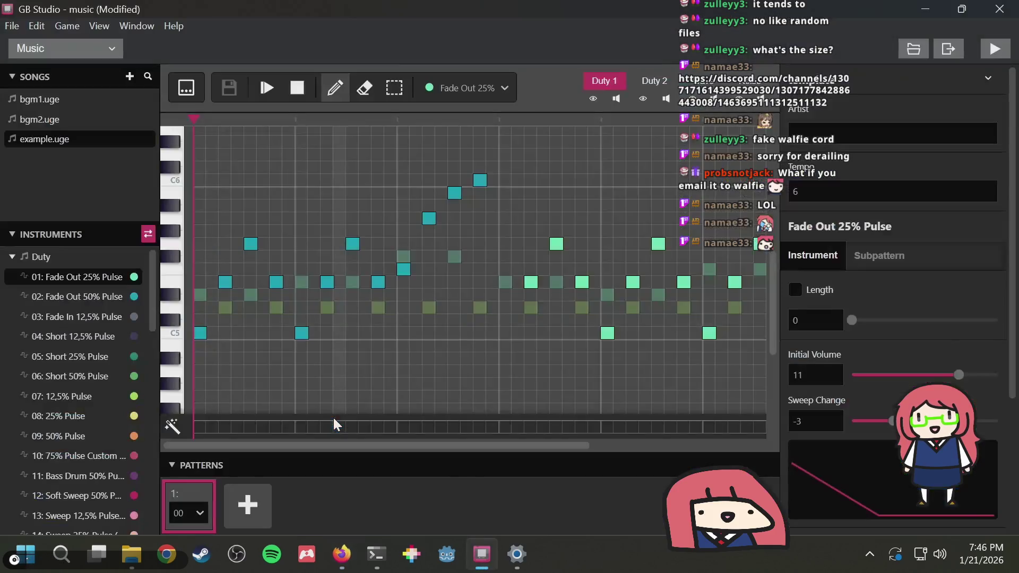
{"action": "key", "text": "alt+Tab"}
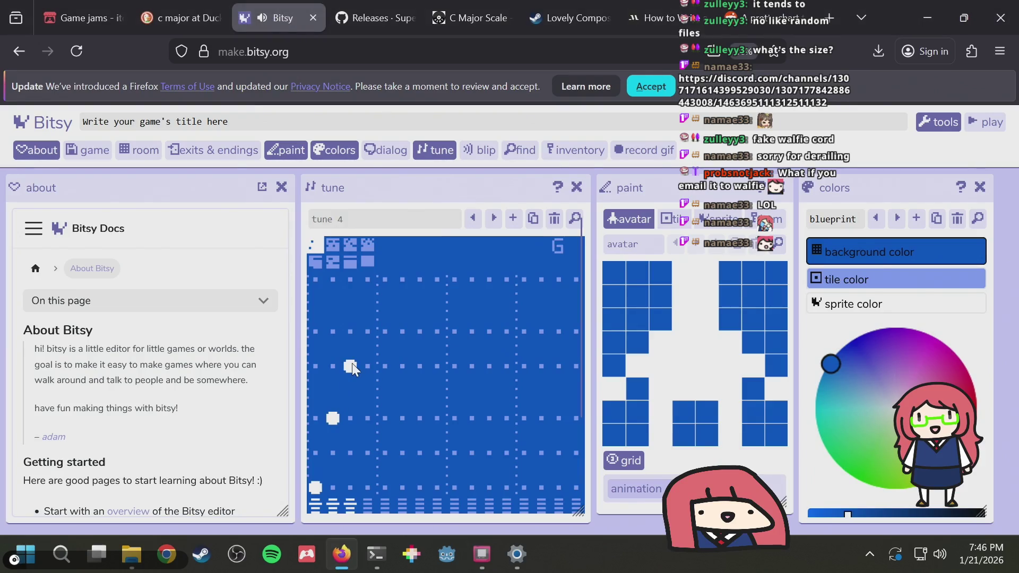
{"action": "key", "text": "alt+Tab"}
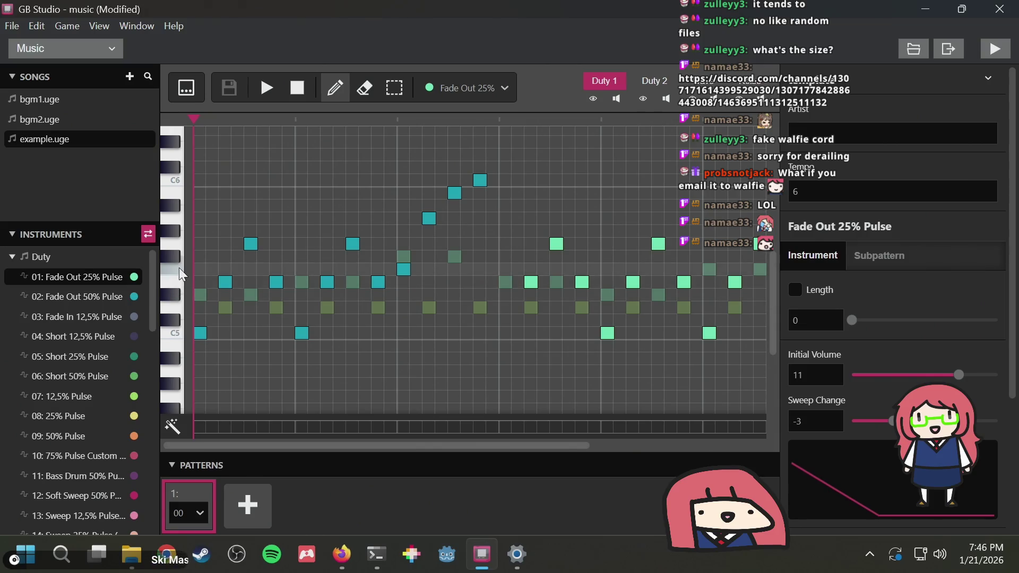
{"action": "key", "text": "alt+Tab"}
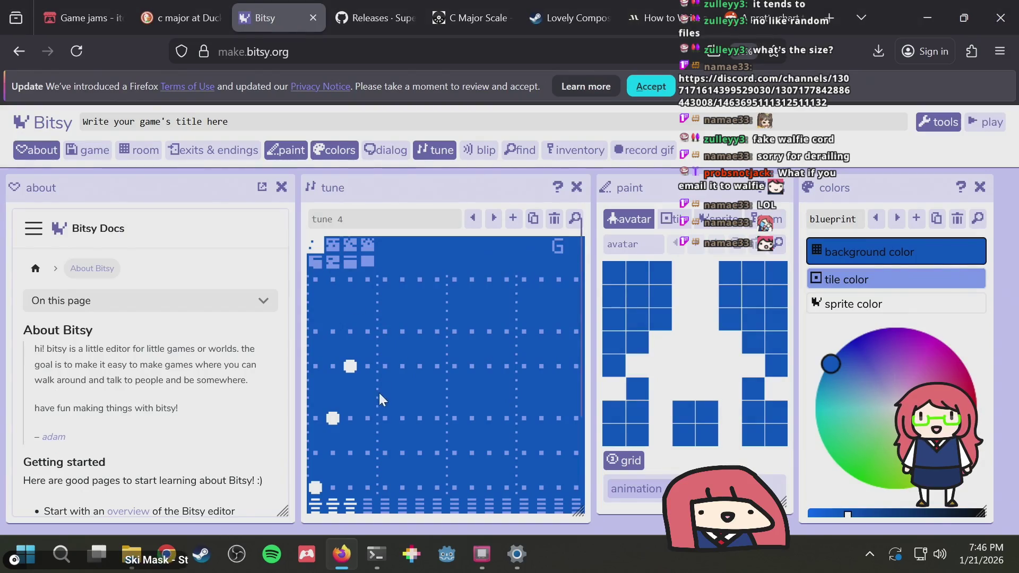
{"action": "left_click", "coordinate": [371, 417]}
Add a bottom-row bass note, another melody note, and a lower melody note from the reference
{"action": "key", "text": "alt+Tab"}
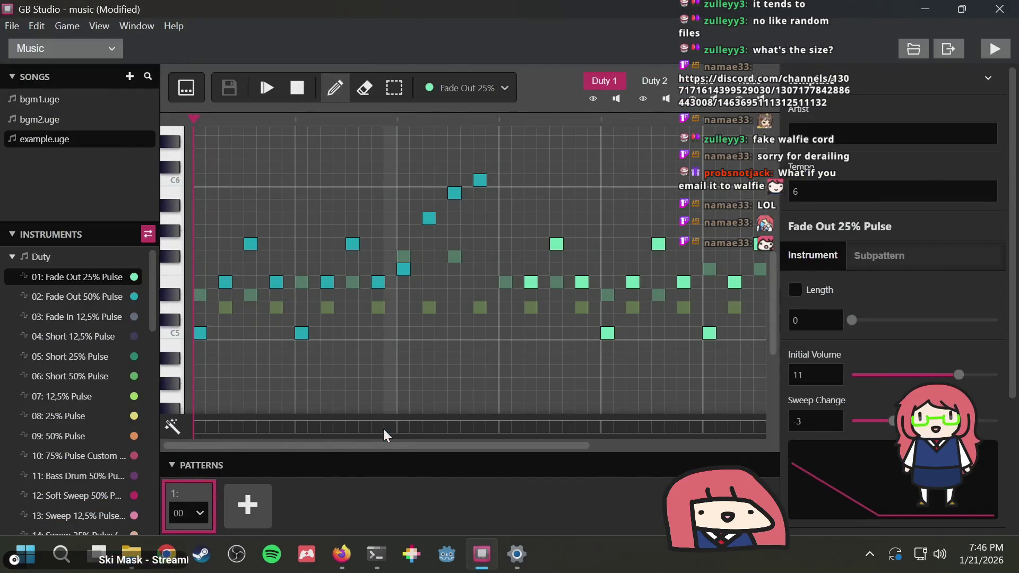
{"action": "key", "text": "alt+Tab"}
{"action": "left_click", "coordinate": [386, 485]}
{"action": "left_click", "coordinate": [402, 420]}
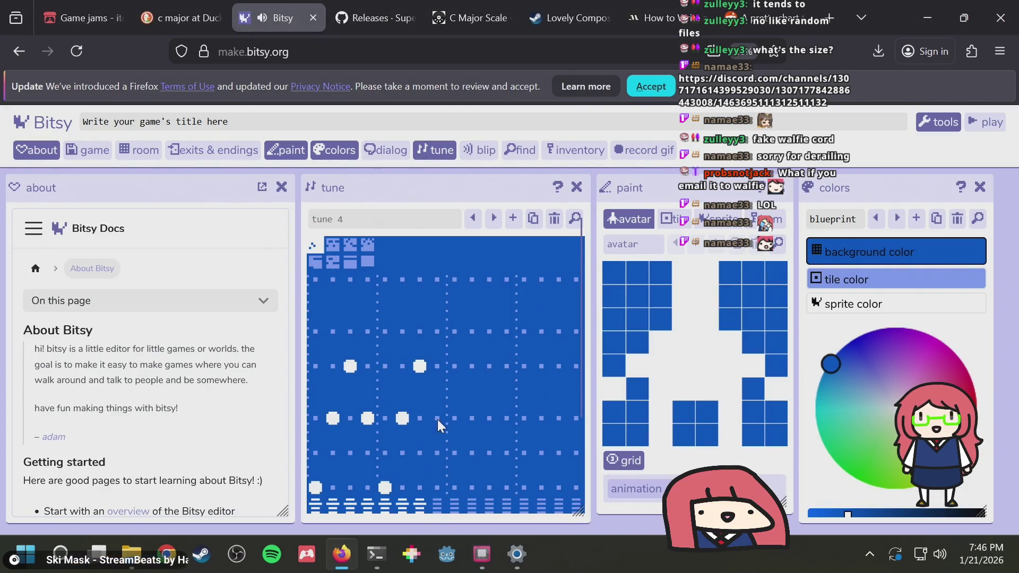
{"action": "key", "text": "alt+Tab"}
{"action": "key", "text": "alt+Tab"}
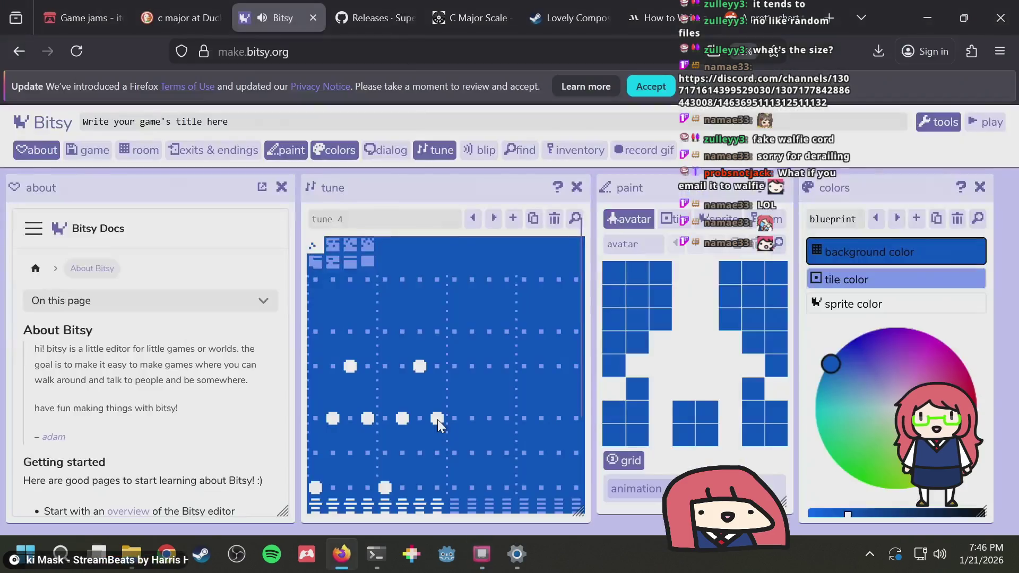
{"action": "key", "text": "alt+Tab"}
{"action": "key", "text": "alt+Tab"}
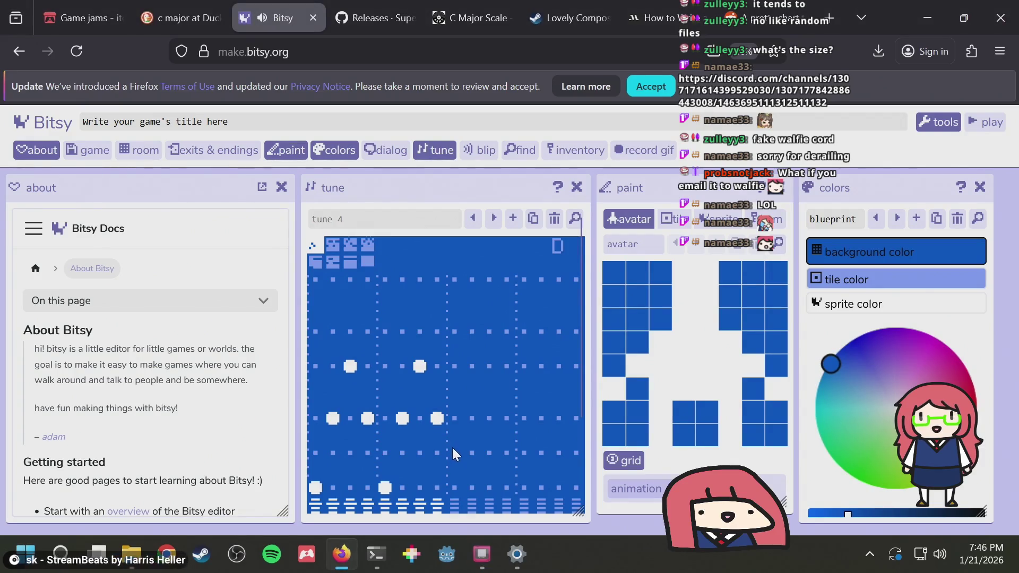
{"action": "key", "text": "alt+Tab"}
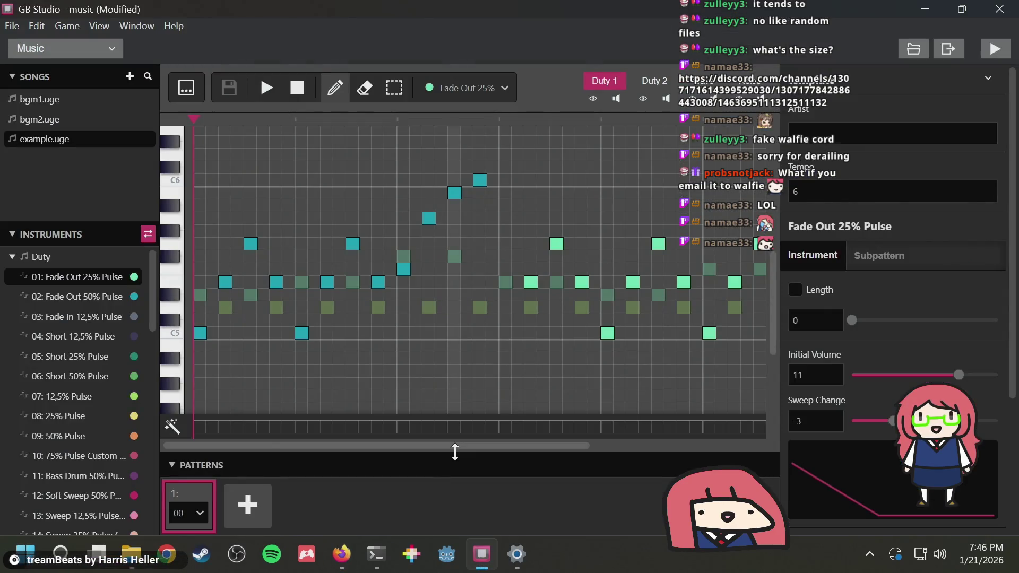
{"action": "key", "text": "alt+Tab"}
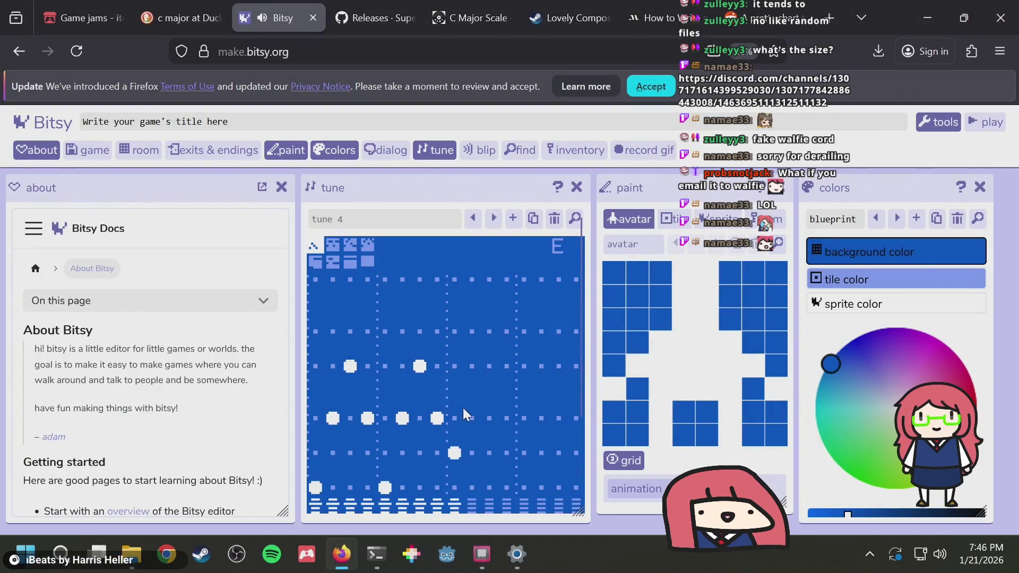
{"action": "key", "text": "alt+Tab"}
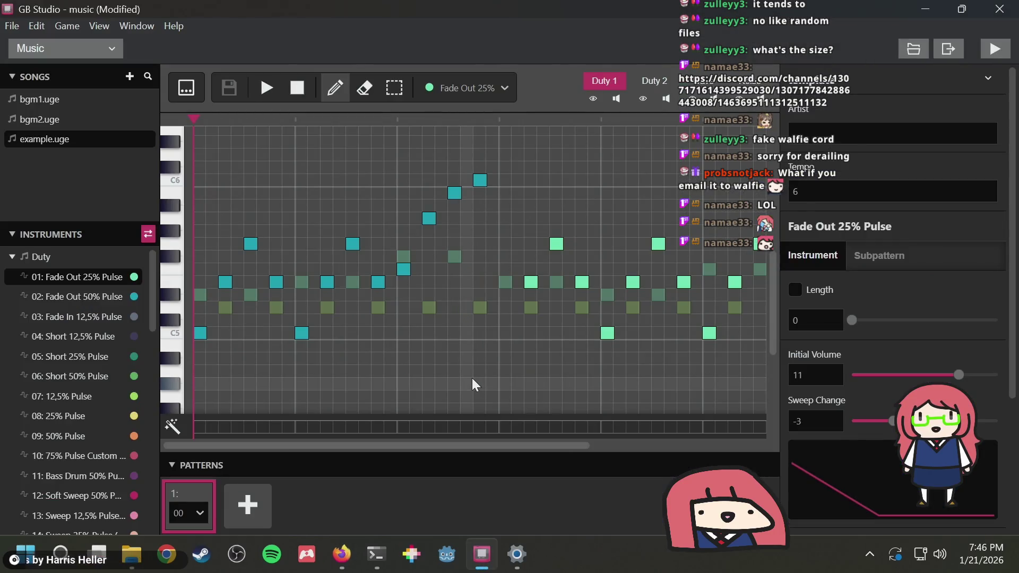
{"action": "key", "text": "alt+Tab"}
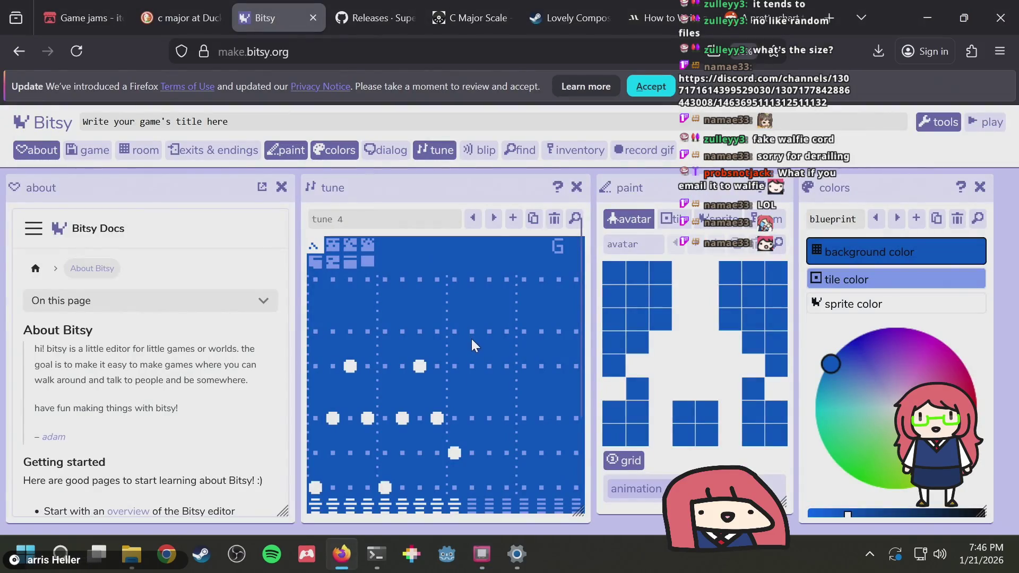
{"action": "left_click", "coordinate": [472, 336]}
{"action": "key", "text": "alt+Tab"}
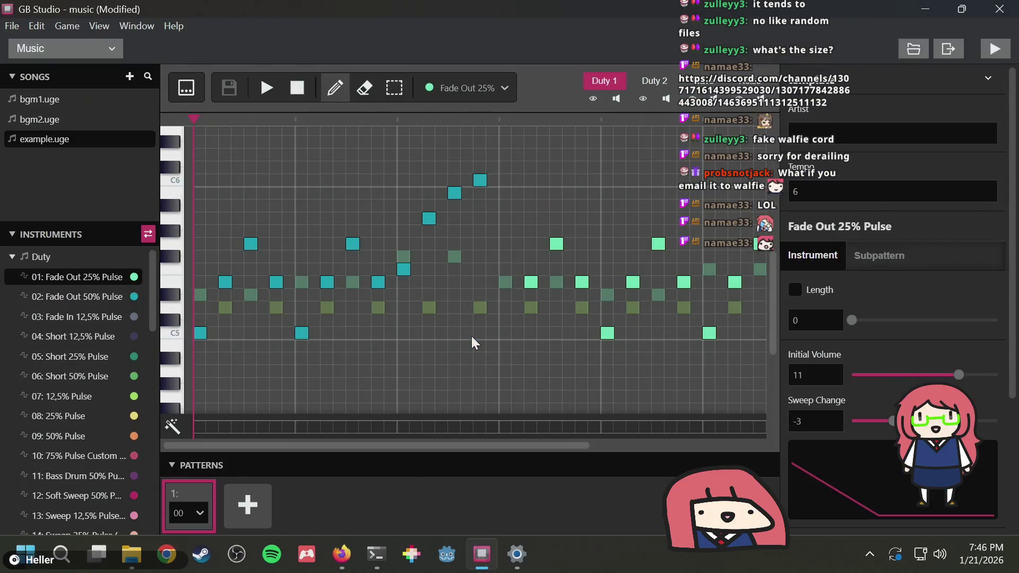
{"action": "key", "text": "alt+Tab"}
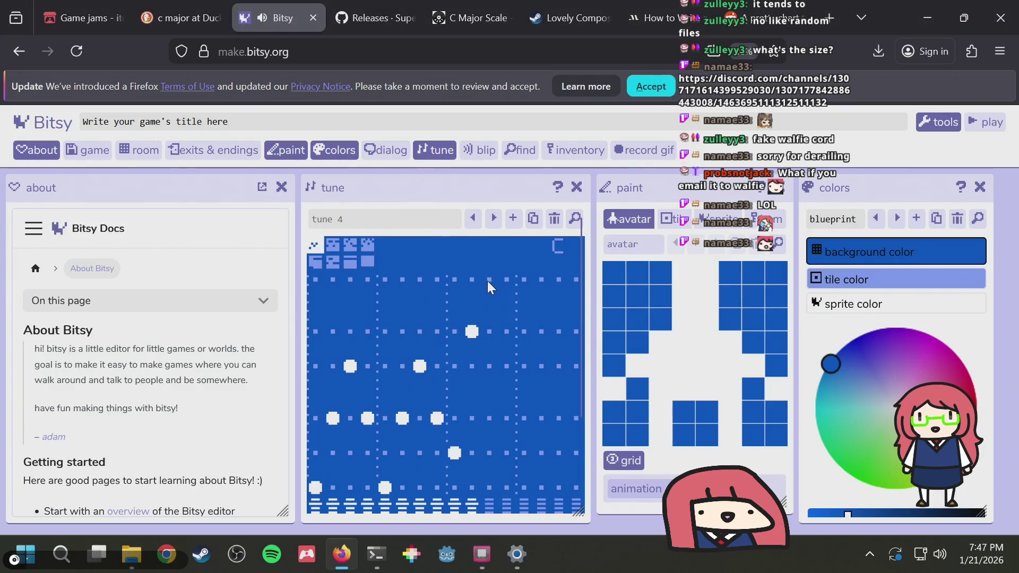
Add two more melody notes to tune 4, the second at a higher pitch
{"action": "right_click", "coordinate": [475, 328]}
{"action": "left_click", "coordinate": [469, 364]}
{"action": "left_click", "coordinate": [487, 332]}
{"action": "left_click", "coordinate": [507, 280]}
Compare tune 4 against the GB Studio song, then switch the grid to another editing view
{"action": "key", "text": "alt+Tab"}
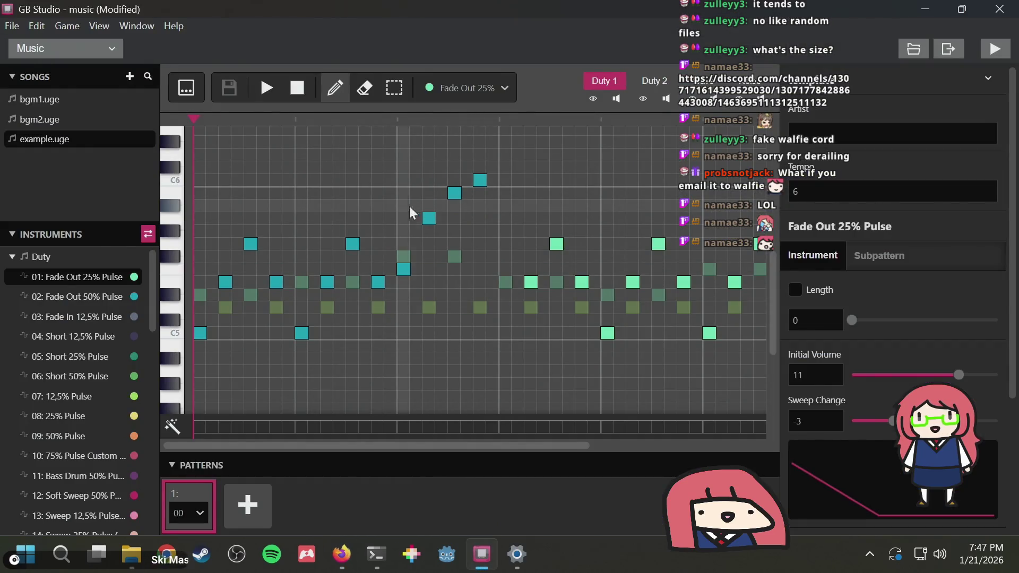
{"action": "key", "text": "alt+Tab"}
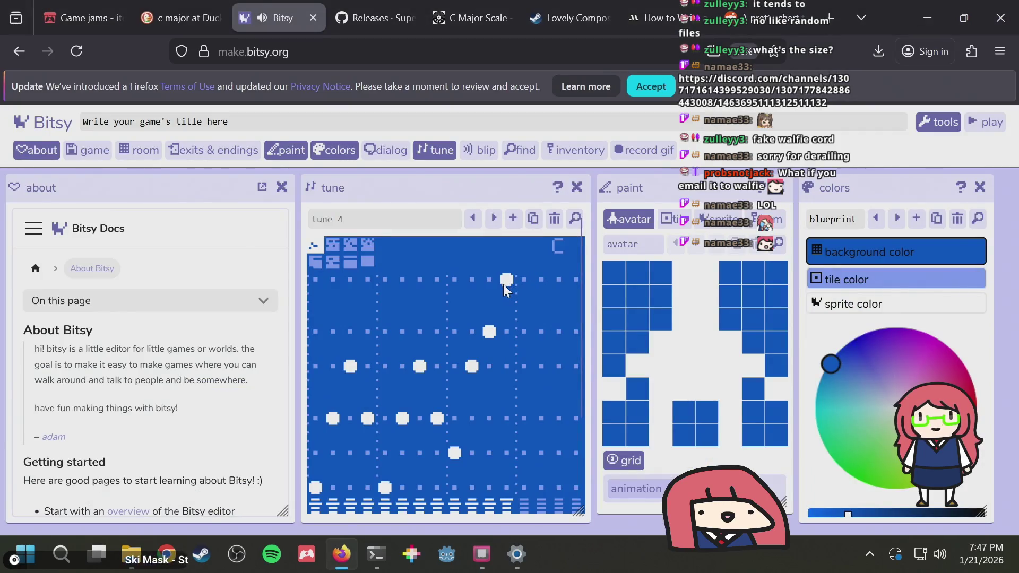
{"action": "key", "text": "alt+Tab"}
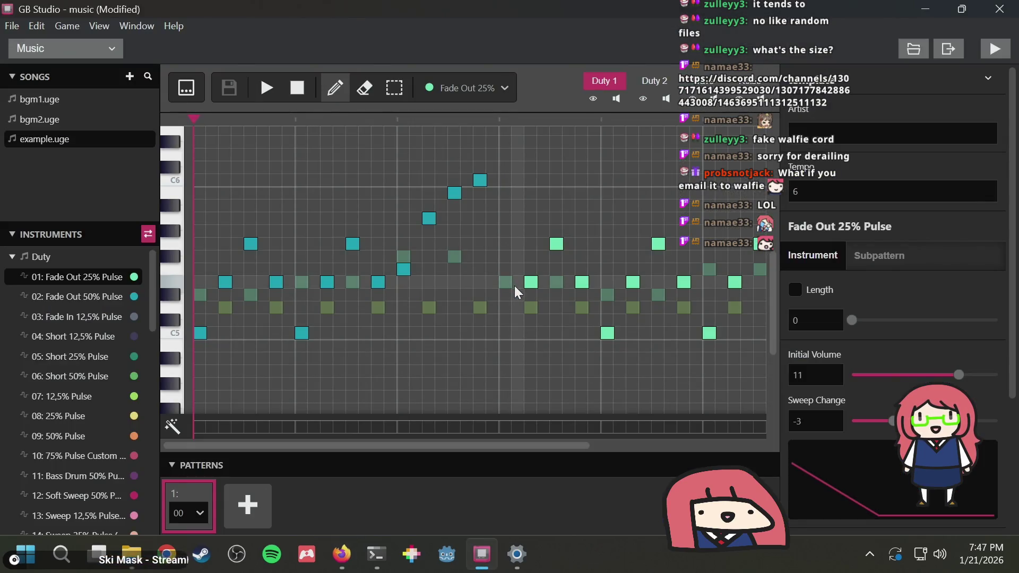
{"action": "key", "text": "alt+Tab"}
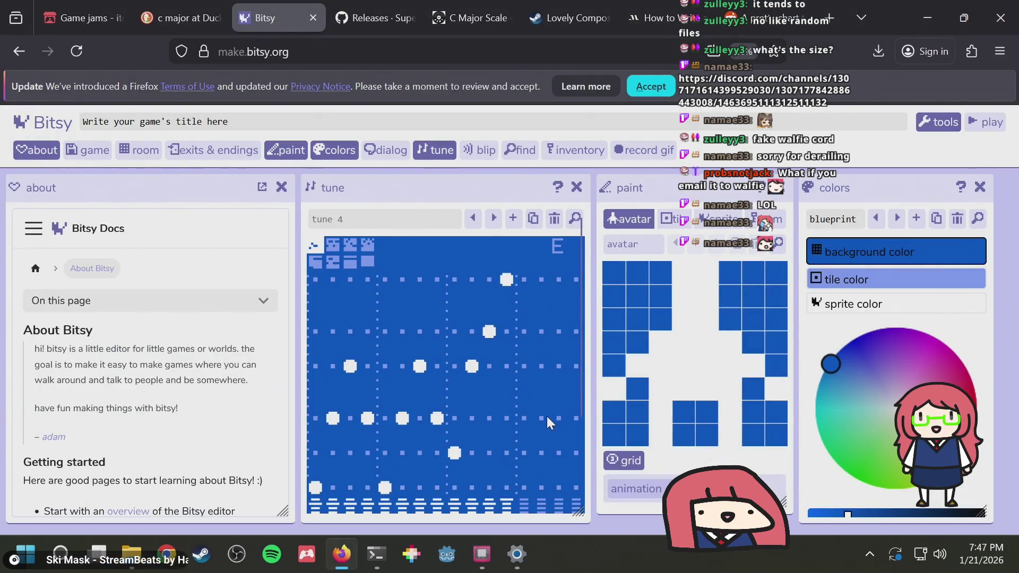
{"action": "key", "text": "alt+Tab"}
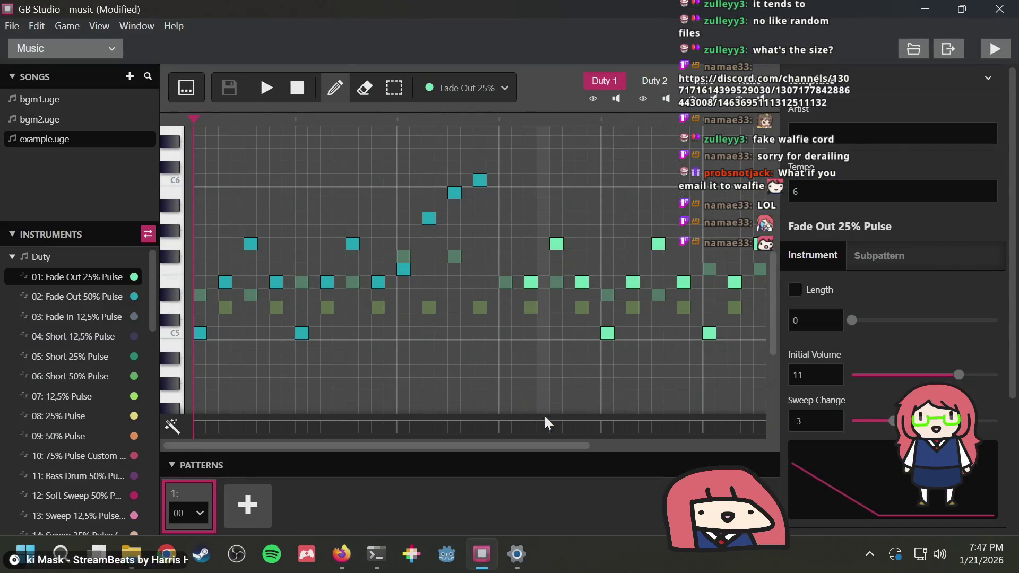
{"action": "key", "text": "alt+Tab"}
{"action": "key", "text": "alt+Tab"}
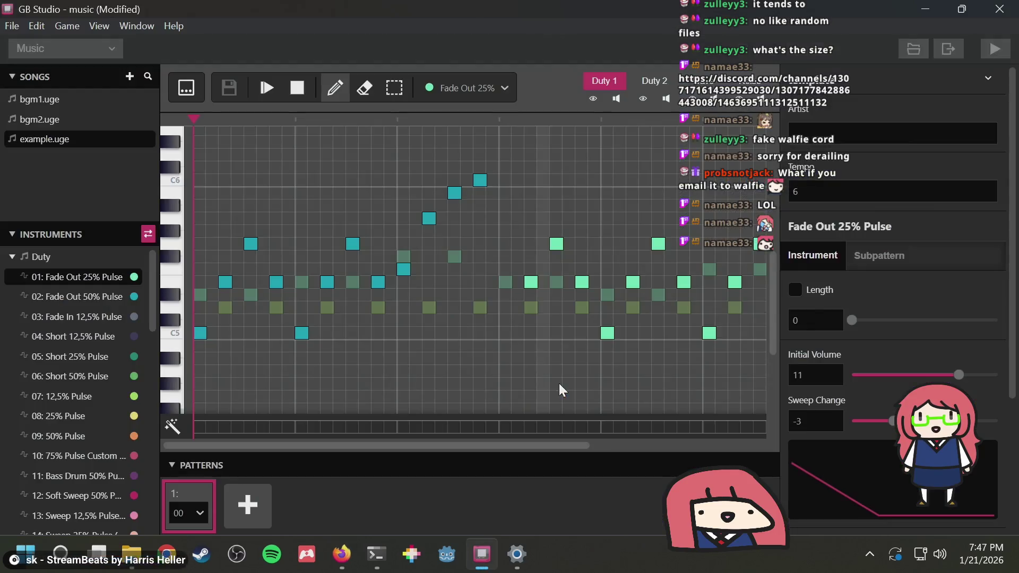
{"action": "key", "text": "alt+Tab"}
{"action": "left_click", "coordinate": [313, 267]}
Play tune 4 and set its playback speed to slow in the style settings
{"action": "scroll", "coordinate": [348, 301], "scroll_direction": "down", "scroll_amount": 2}
{"action": "scroll", "coordinate": [360, 306], "scroll_direction": "up", "scroll_amount": 2}
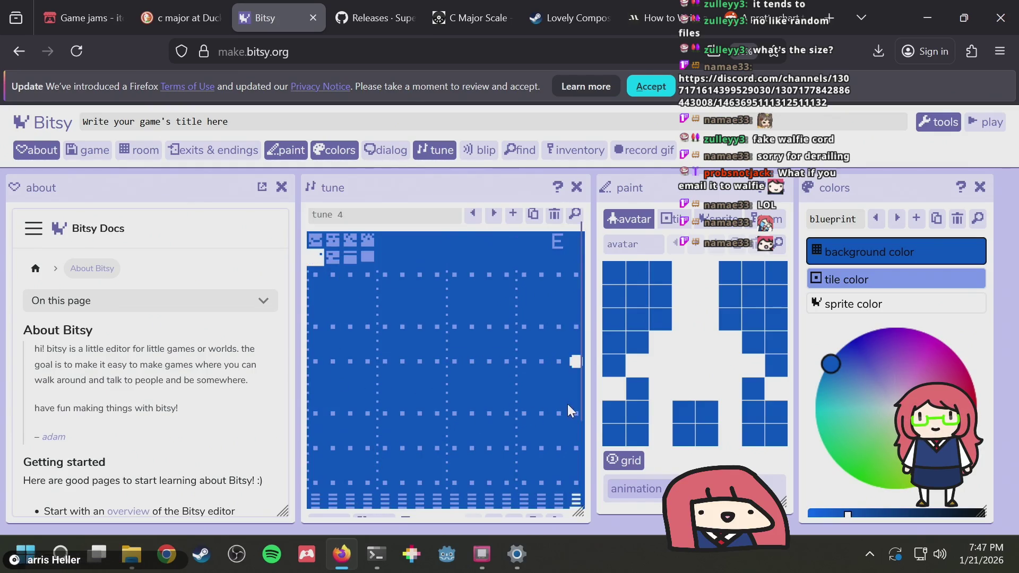
{"action": "scroll", "coordinate": [456, 318], "scroll_direction": "down", "scroll_amount": 2}
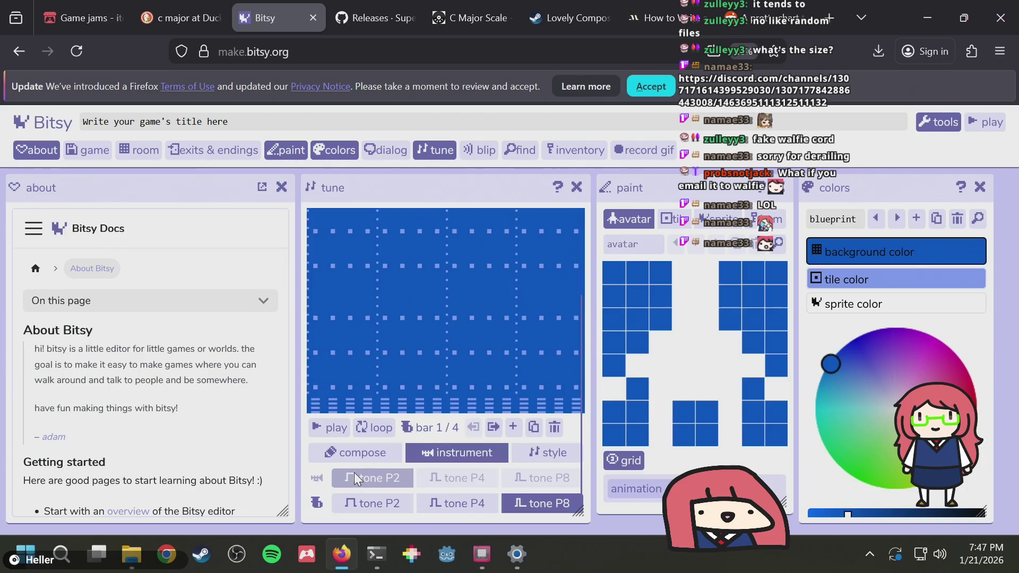
{"action": "left_click", "coordinate": [337, 431]}
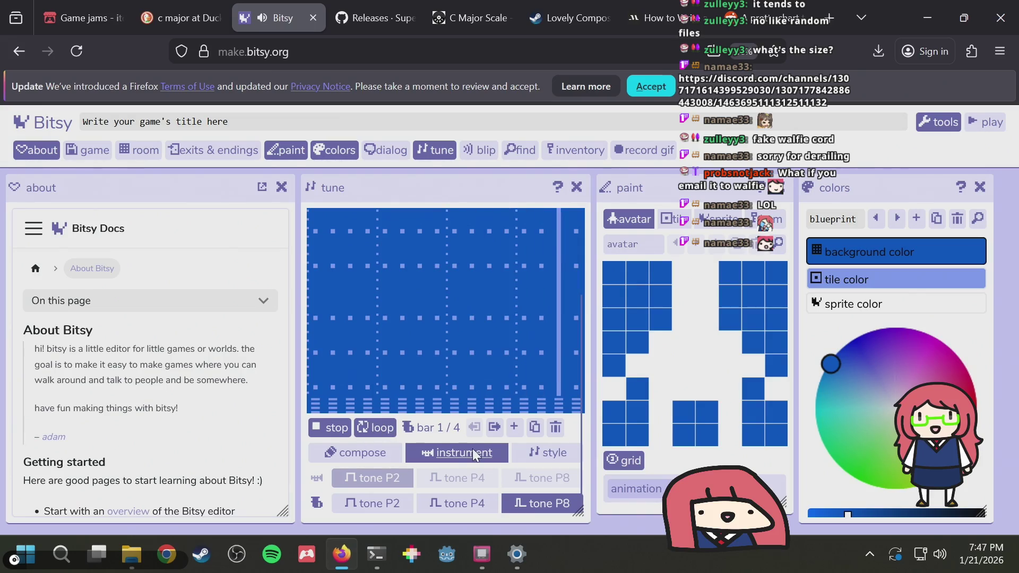
{"action": "left_click", "coordinate": [550, 452]}
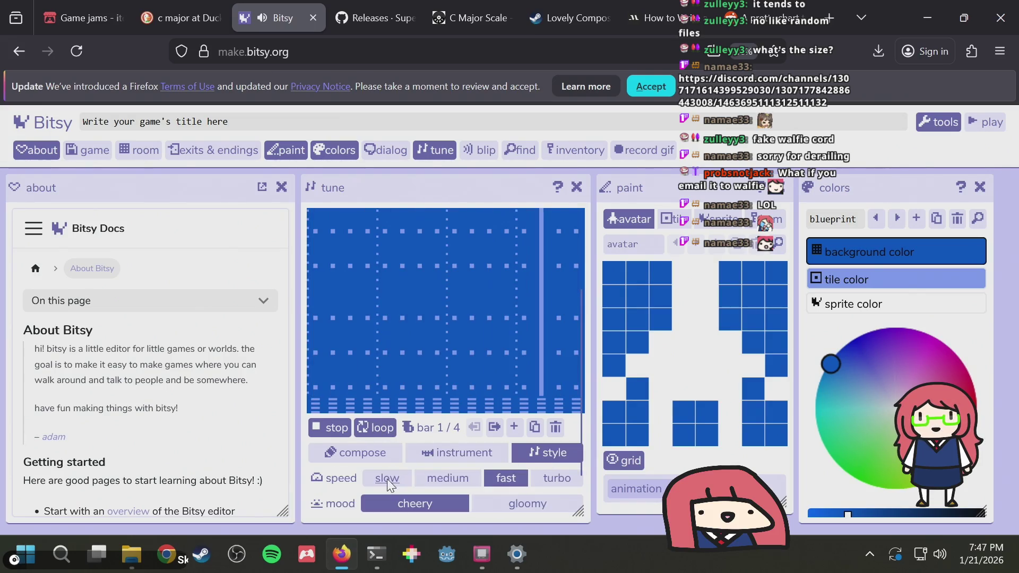
{"action": "left_click", "coordinate": [388, 478]}
Bring the full note grid with its melody back into view and return to GB Studio
{"action": "left_click", "coordinate": [344, 432]}
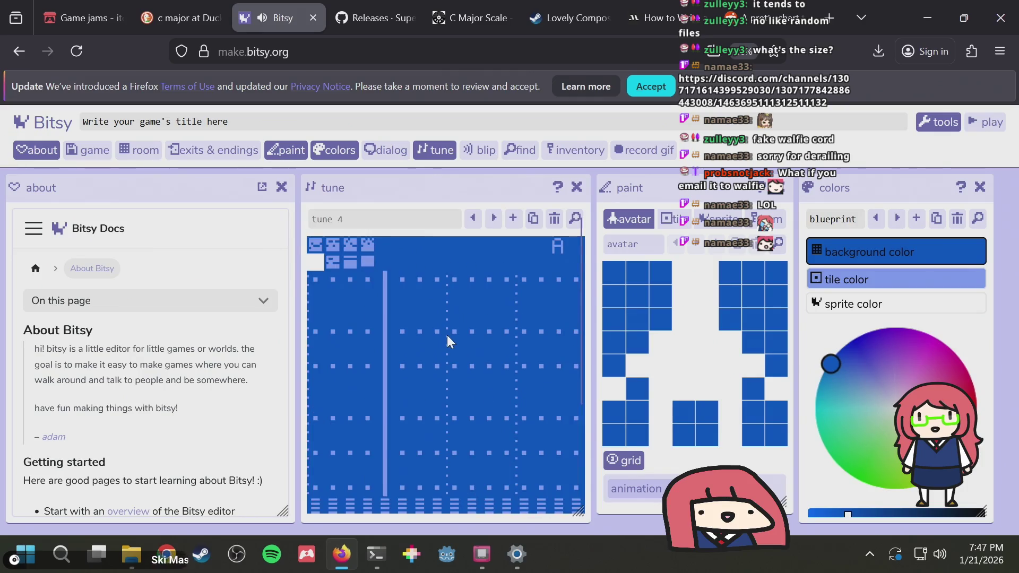
{"action": "left_click", "coordinate": [316, 248]}
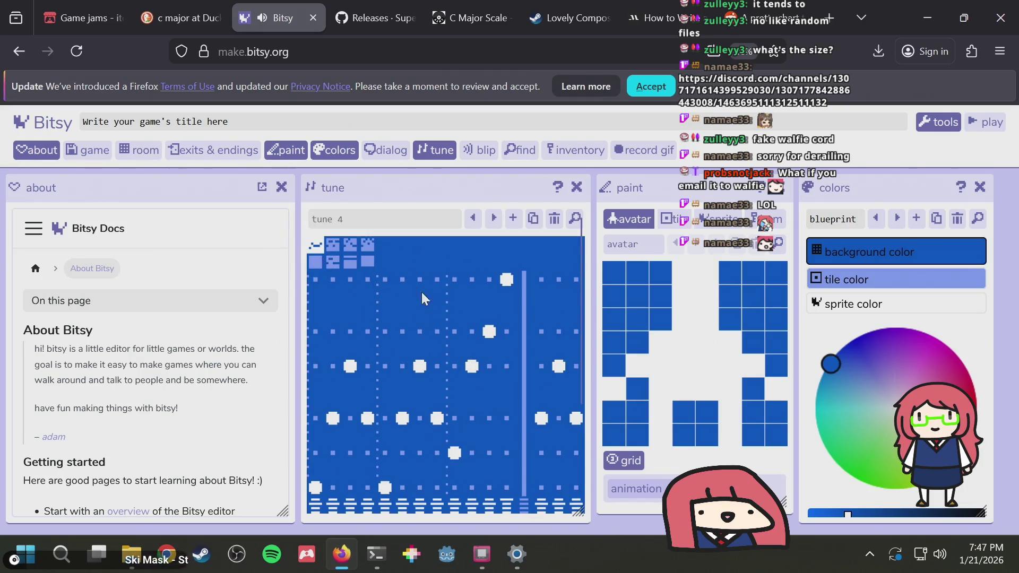
{"action": "scroll", "coordinate": [410, 417], "scroll_direction": "down", "scroll_amount": 3}
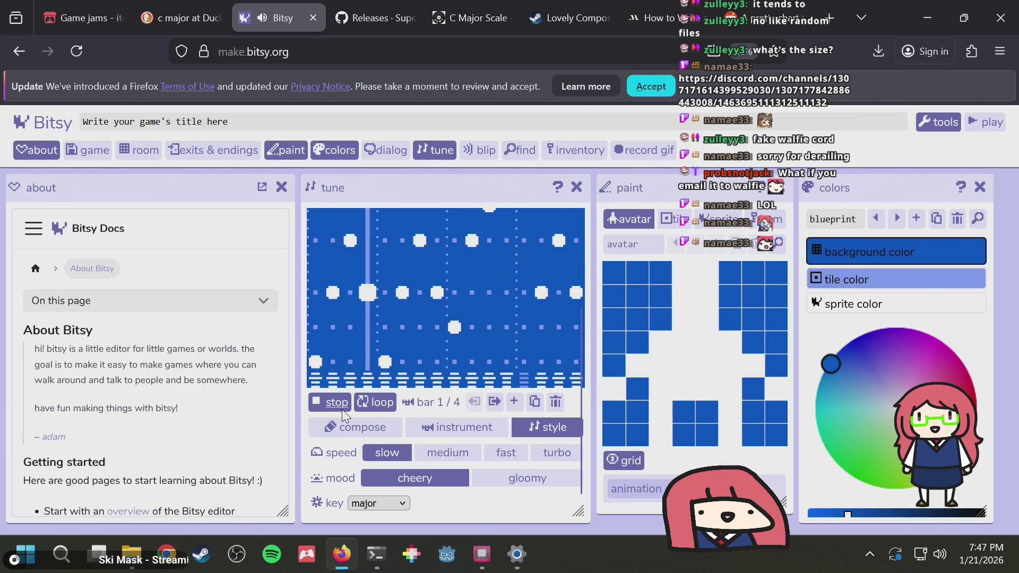
{"action": "scroll", "coordinate": [341, 409], "scroll_direction": "up", "scroll_amount": 2}
{"action": "scroll", "coordinate": [493, 328], "scroll_direction": "up", "scroll_amount": 2}
{"action": "key", "text": "alt+Tab"}
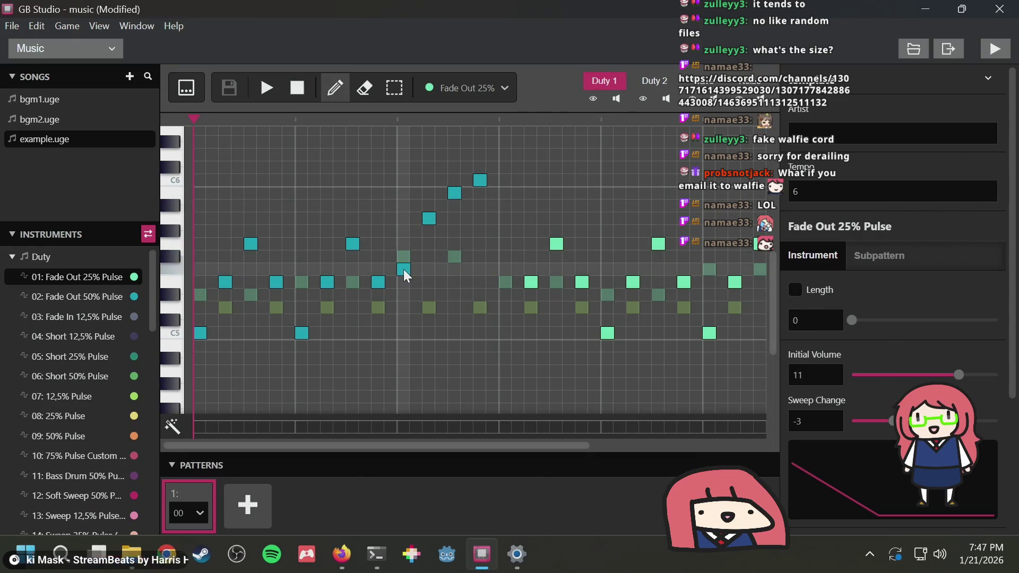
Compare tune 4 with the GB Studio song several times, then move on to bar 2
{"action": "key", "text": "alt+Tab"}
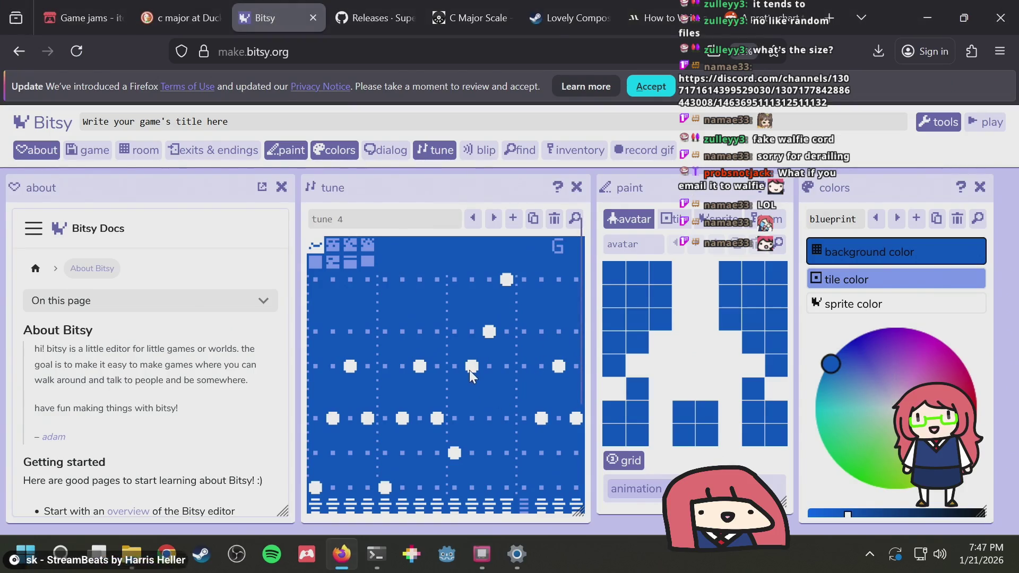
{"action": "key", "text": "alt+Tab"}
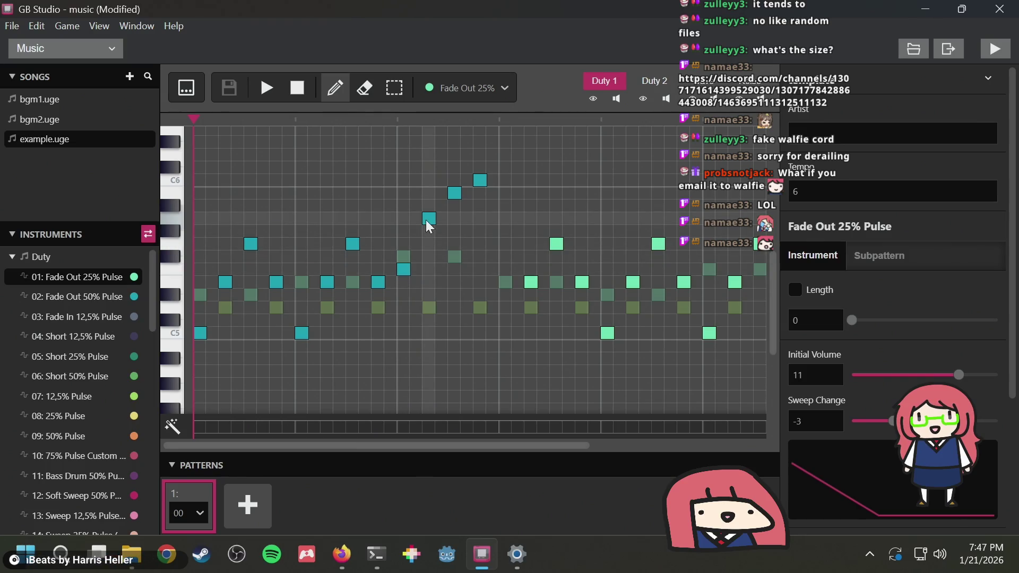
{"action": "key", "text": "alt+Tab"}
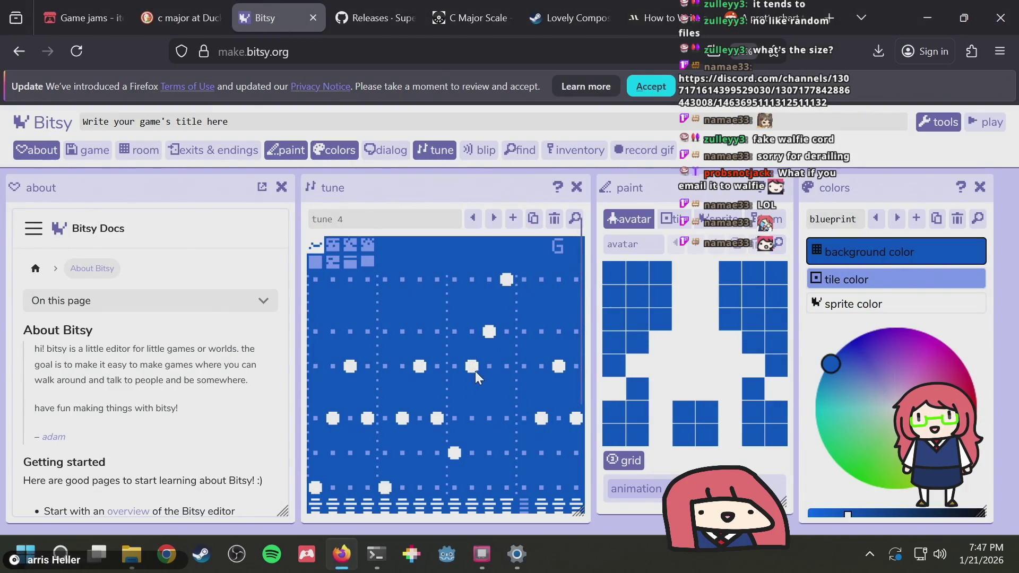
{"action": "key", "text": "alt+Tab"}
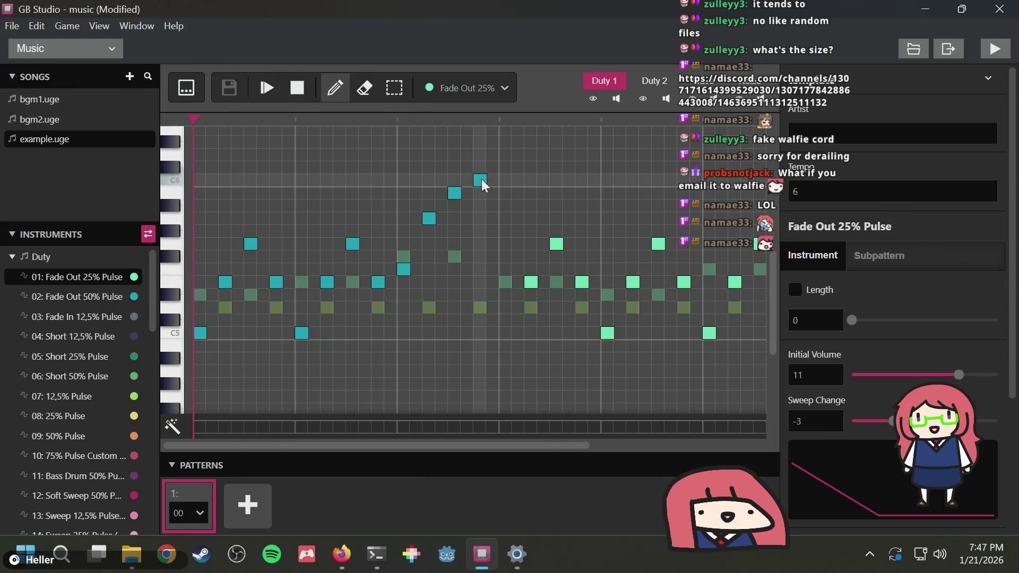
{"action": "key", "text": "alt+Tab"}
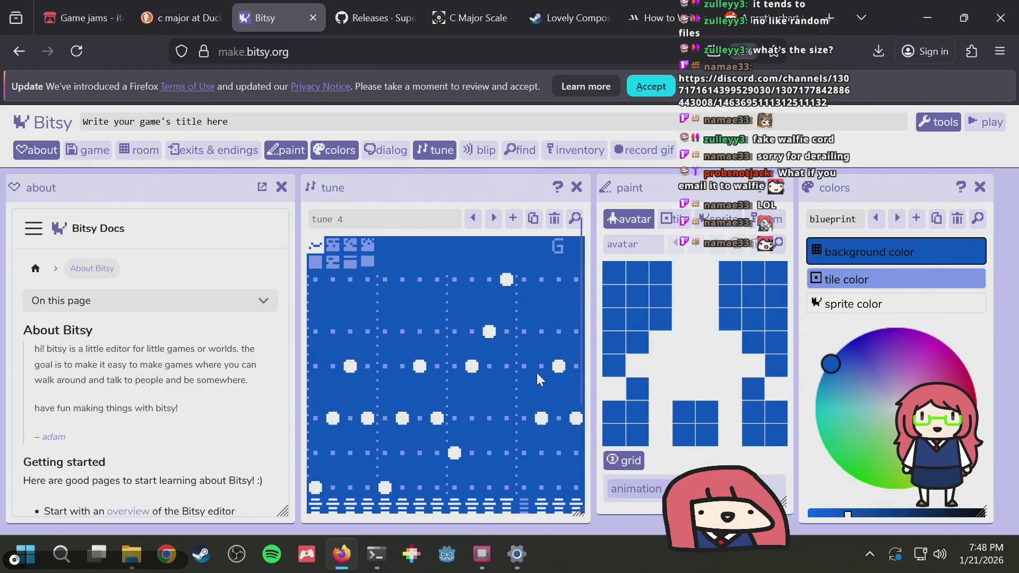
{"action": "key", "text": "alt+Tab"}
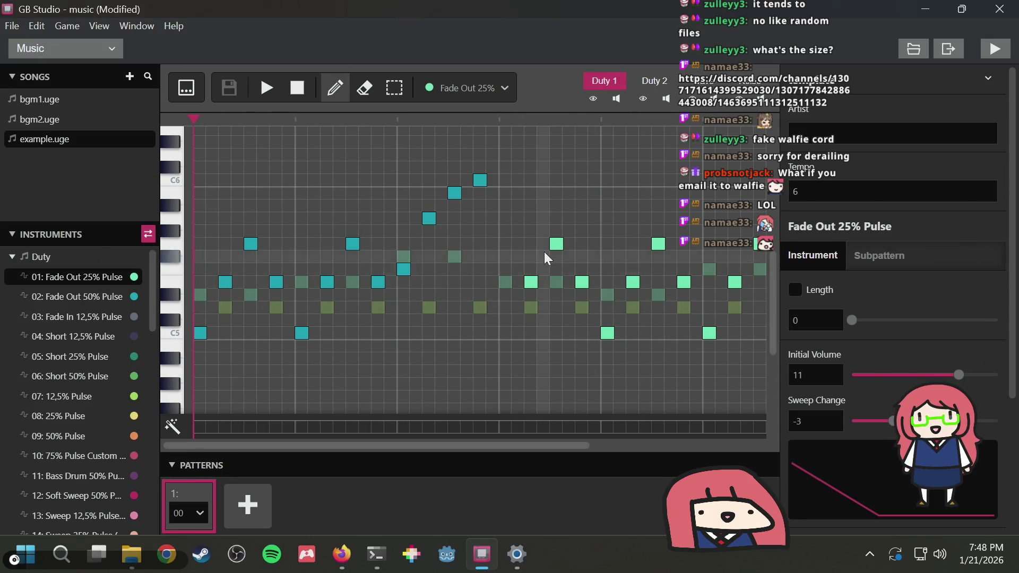
{"action": "key", "text": "alt+Tab"}
{"action": "scroll", "coordinate": [515, 394], "scroll_direction": "down", "scroll_amount": 1}
{"action": "scroll", "coordinate": [514, 394], "scroll_direction": "up", "scroll_amount": 2}
{"action": "scroll", "coordinate": [515, 394], "scroll_direction": "down", "scroll_amount": 2}
{"action": "scroll", "coordinate": [433, 449], "scroll_direction": "up", "scroll_amount": 2}
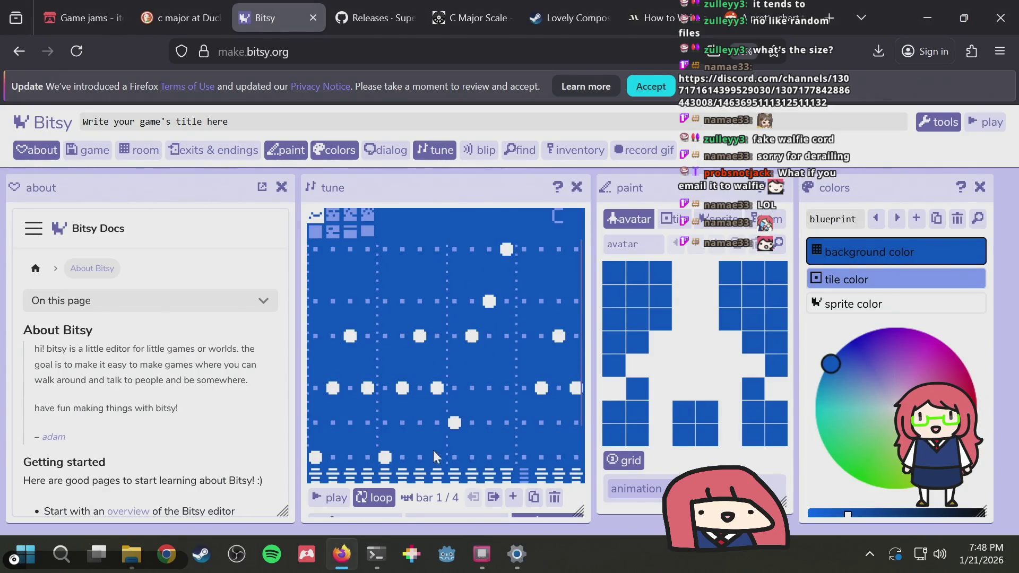
{"action": "left_click", "coordinate": [493, 494]}
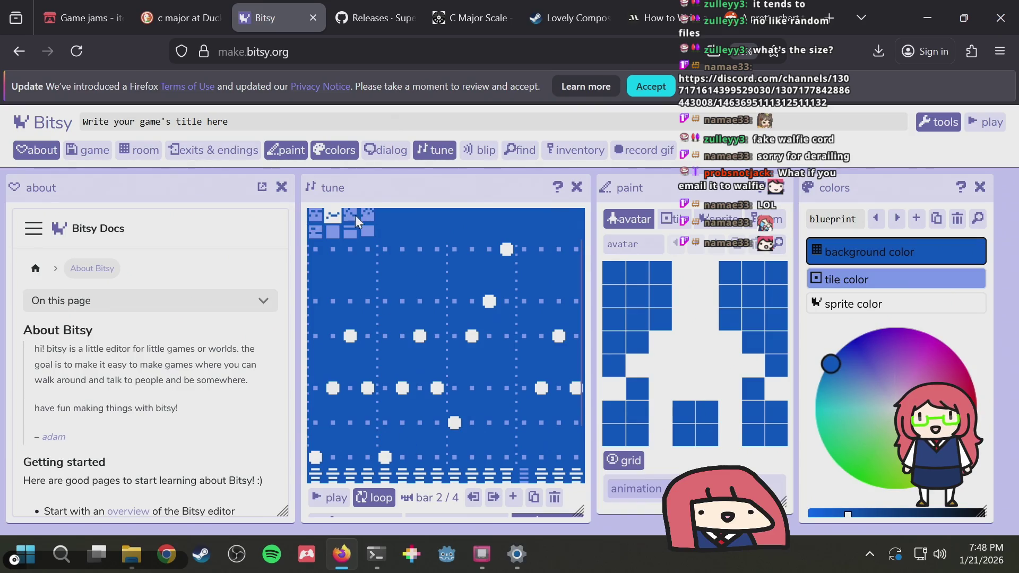
Go to bar 2 of tune 4 and delete its seven existing notes
{"action": "left_click", "coordinate": [471, 496]}
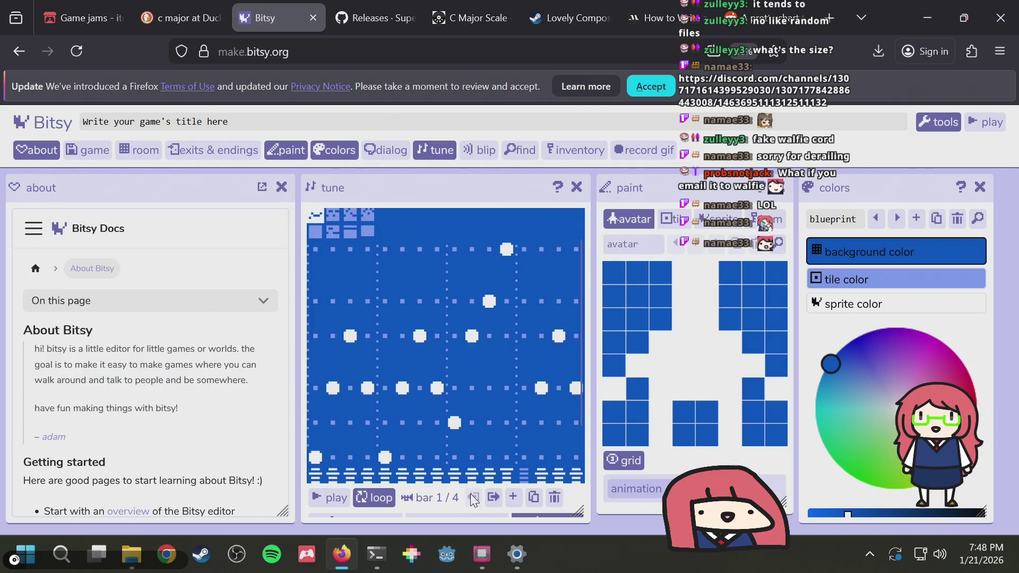
{"action": "left_click", "coordinate": [487, 496]}
{"action": "left_click", "coordinate": [474, 495]}
{"action": "left_click", "coordinate": [336, 209]}
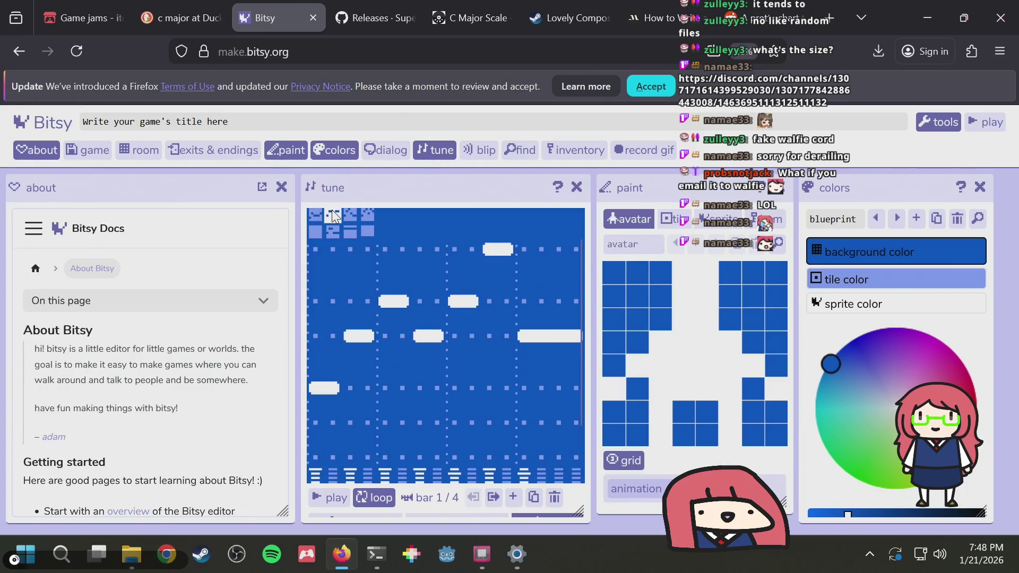
{"action": "left_click", "coordinate": [324, 388]}
{"action": "left_click", "coordinate": [359, 335]}
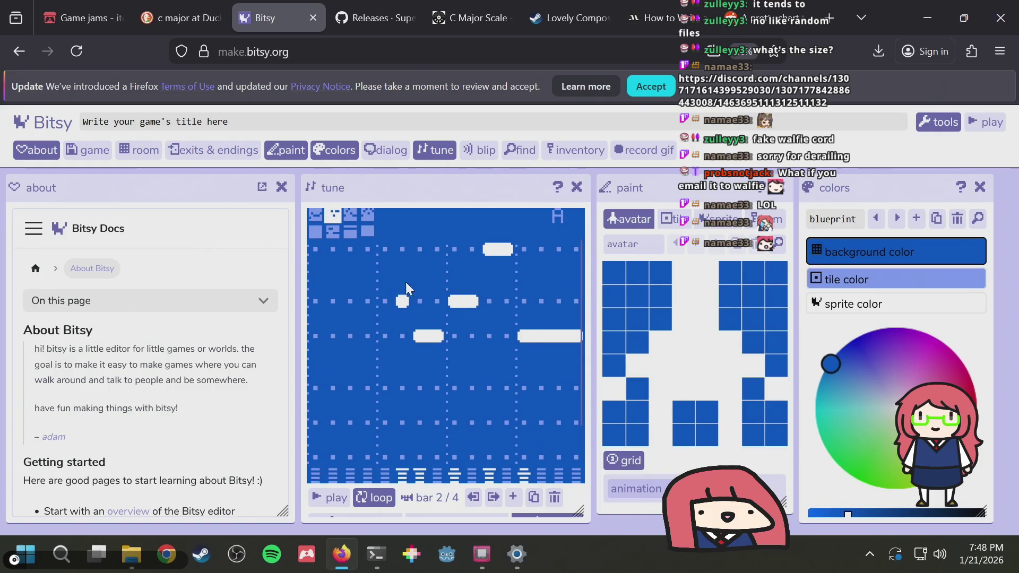
{"action": "left_click", "coordinate": [393, 301]}
{"action": "left_click", "coordinate": [429, 335]}
{"action": "left_click", "coordinate": [464, 301]}
{"action": "left_click", "coordinate": [497, 249]}
{"action": "left_click", "coordinate": [549, 335]}
Check the GB Studio song and place the first low note of bar 2
{"action": "key", "text": "alt+Tab"}
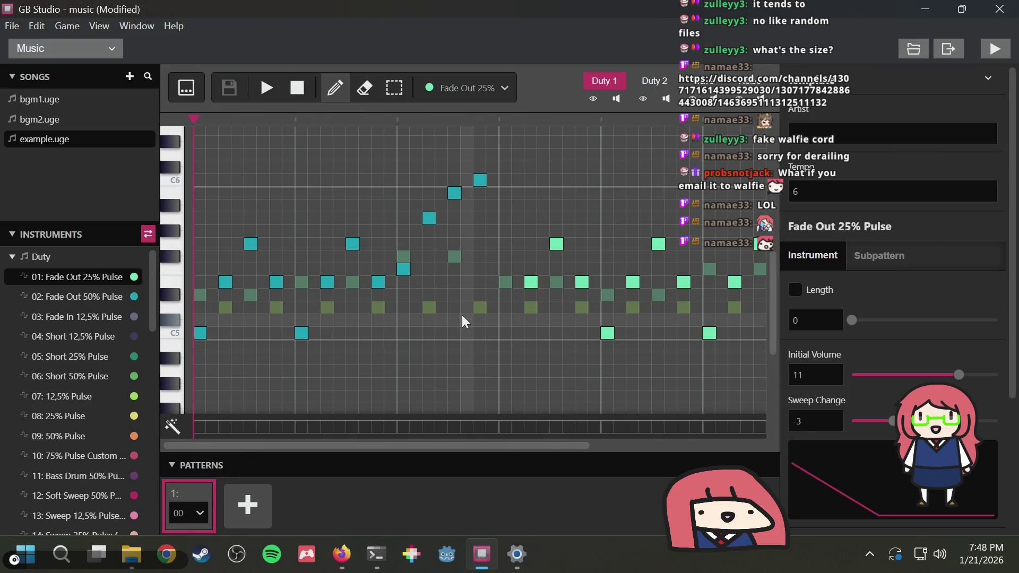
{"action": "scroll", "coordinate": [496, 312], "scroll_direction": "right", "scroll_amount": 3}
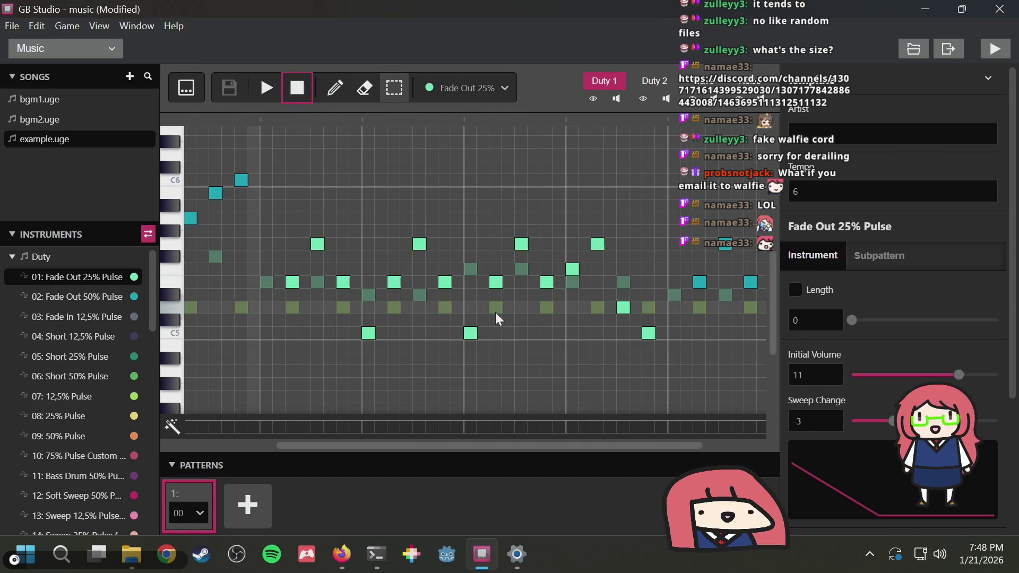
{"action": "key", "text": "alt+Tab"}
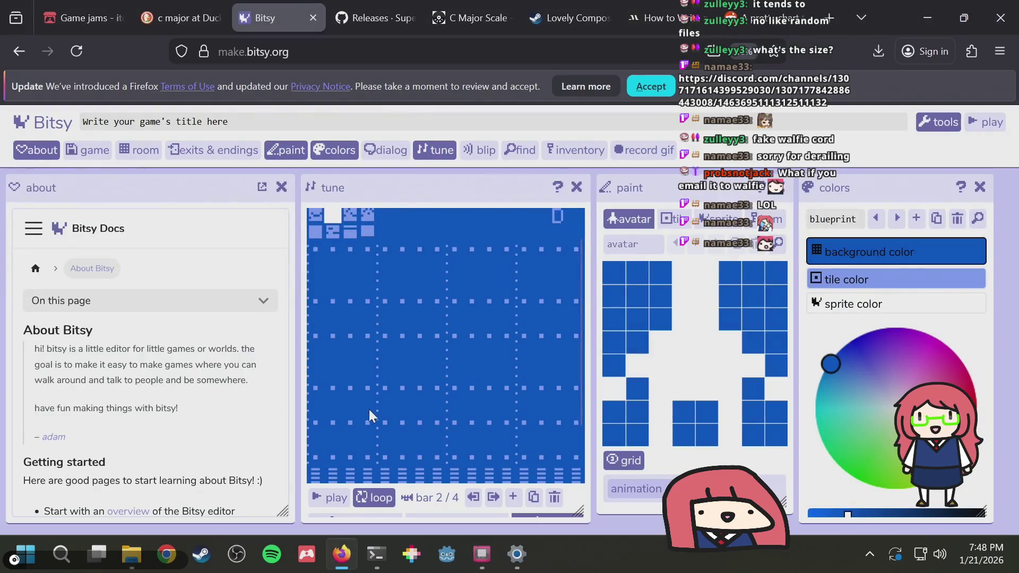
{"action": "left_click", "coordinate": [315, 456]}
Add six melody notes to bar 2 above its low notes
{"action": "left_click", "coordinate": [332, 423]}
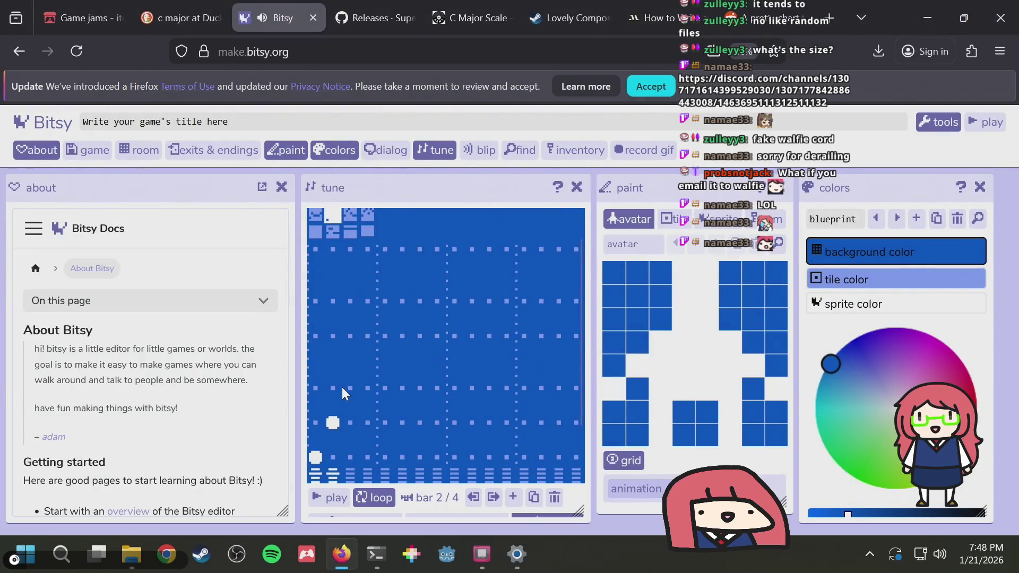
{"action": "right_click", "coordinate": [332, 415]}
{"action": "key", "text": "Escape"}
{"action": "key", "text": "alt+Tab"}
{"action": "key", "text": "alt+Tab"}
{"action": "left_click", "coordinate": [353, 330]}
{"action": "left_click", "coordinate": [367, 387]}
{"action": "left_click", "coordinate": [386, 455]}
{"action": "left_click", "coordinate": [405, 390]}
{"action": "left_click", "coordinate": [419, 338]}
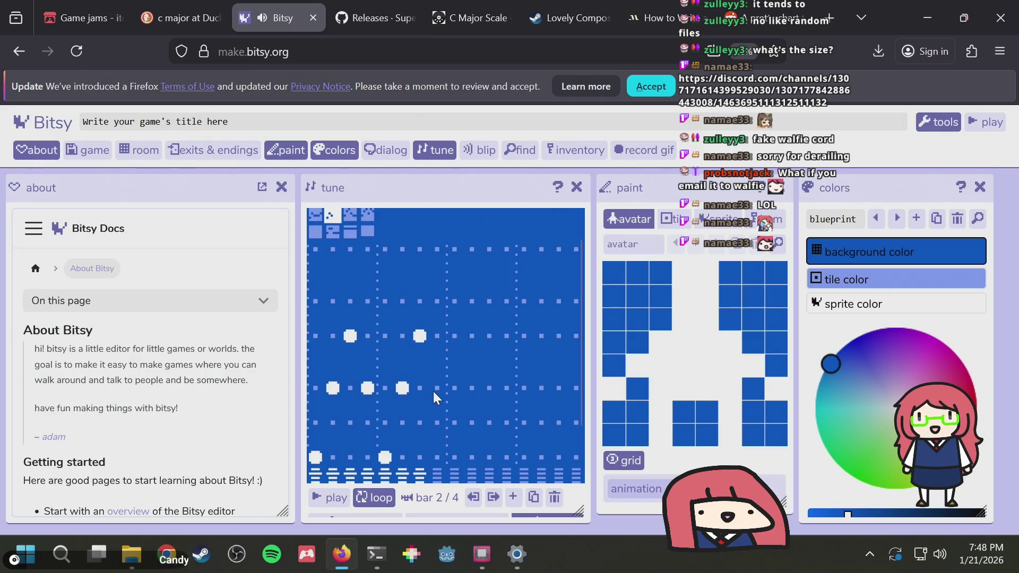
Compare bar 2 against the GB Studio song, scrolling through its piano roll
{"action": "key", "text": "alt+Tab"}
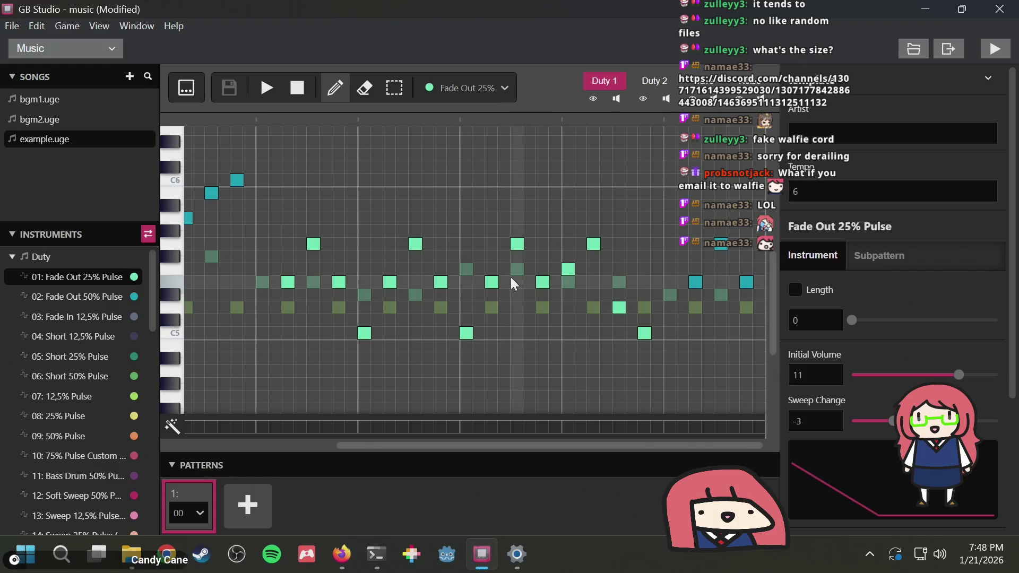
{"action": "key", "text": "alt+Tab"}
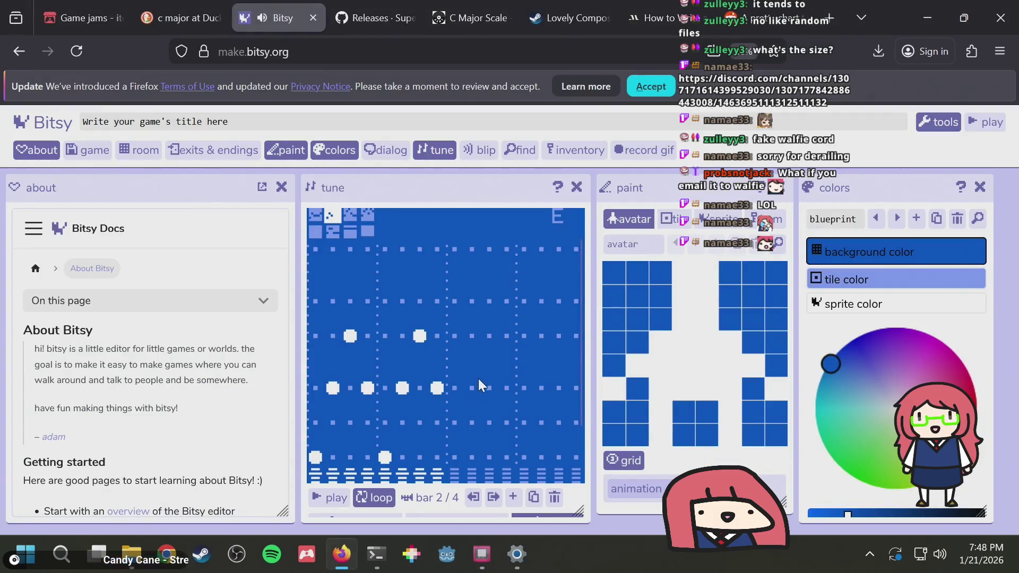
{"action": "key", "text": "alt+Tab"}
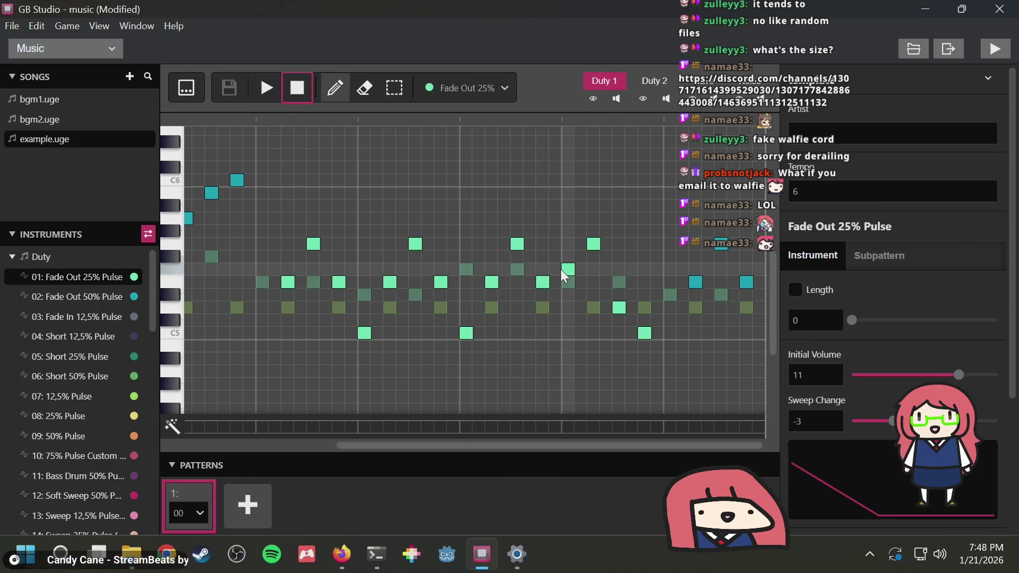
{"action": "key", "text": "s"}
{"action": "scroll", "coordinate": [499, 287], "scroll_direction": "left", "scroll_amount": 5}
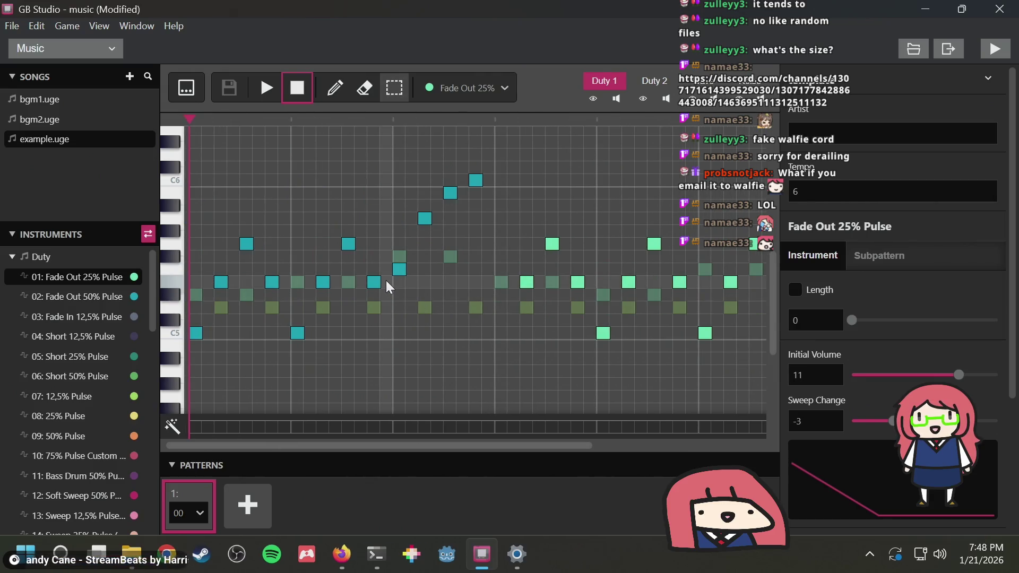
{"action": "key", "text": "alt+Tab"}
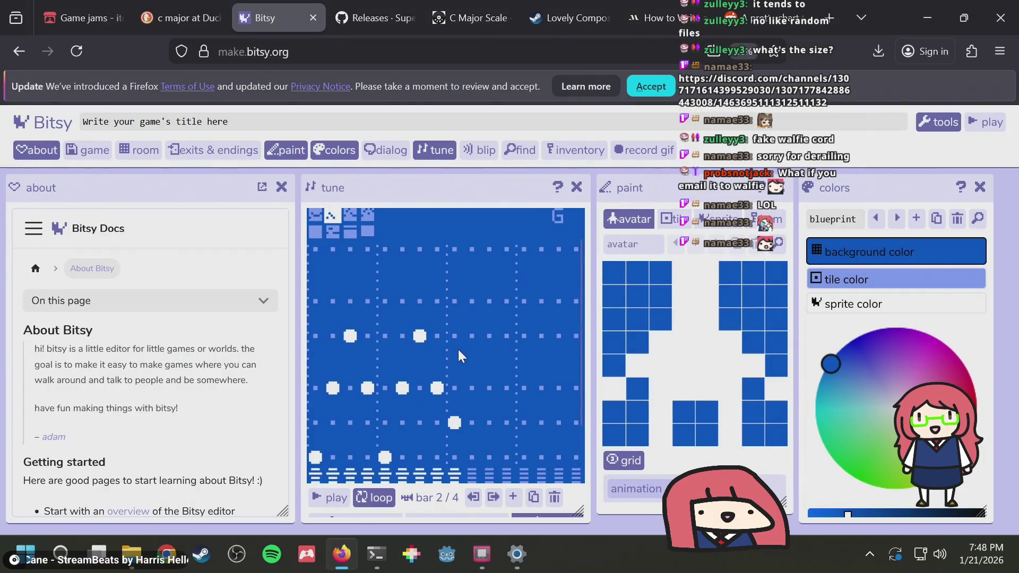
{"action": "key", "text": "alt+Tab"}
{"action": "scroll", "coordinate": [581, 281], "scroll_direction": "left", "scroll_amount": 3}
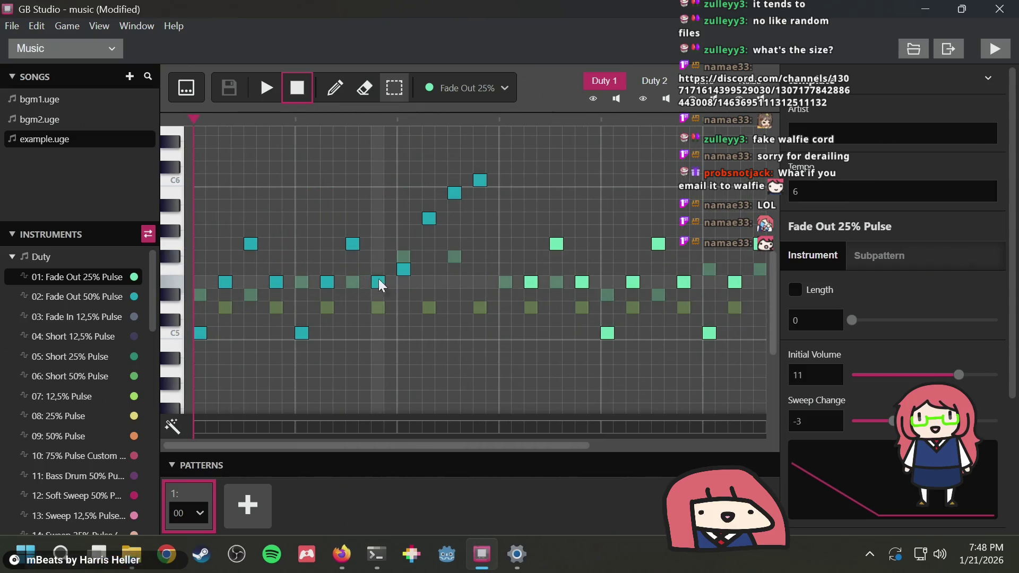
{"action": "key", "text": "alt+Tab"}
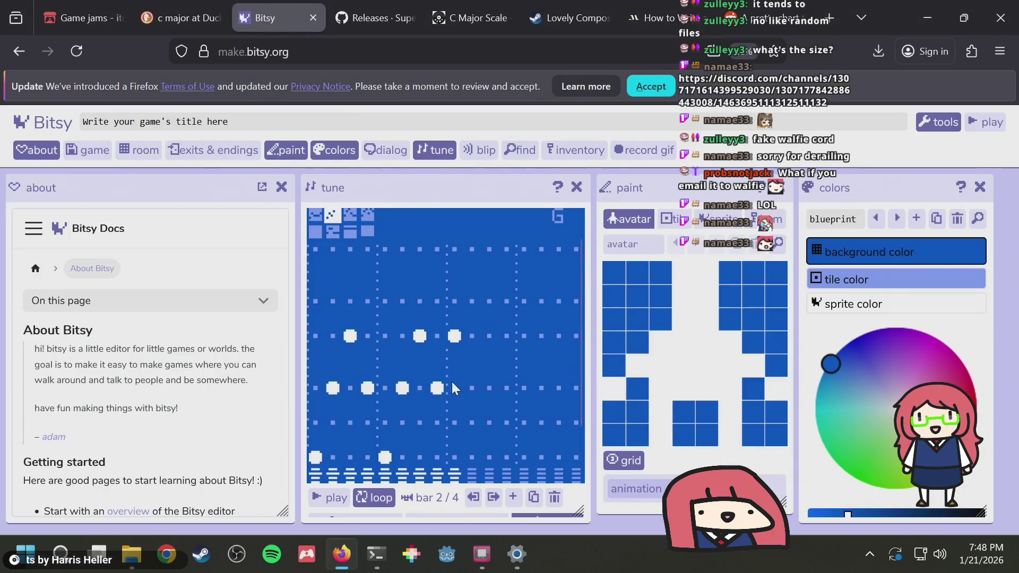
{"action": "key", "text": "alt+Tab"}
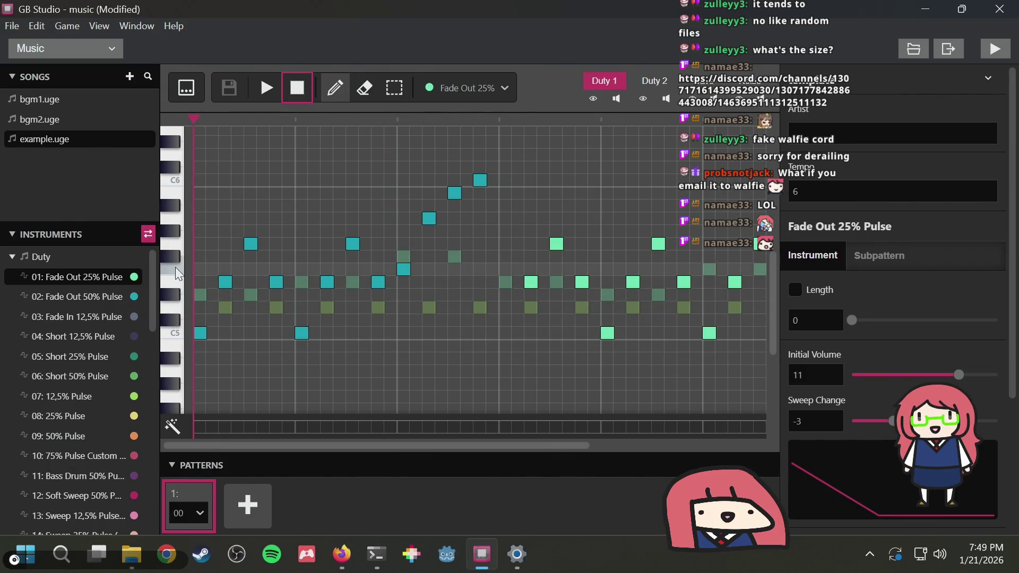
{"action": "key", "text": "alt+Tab"}
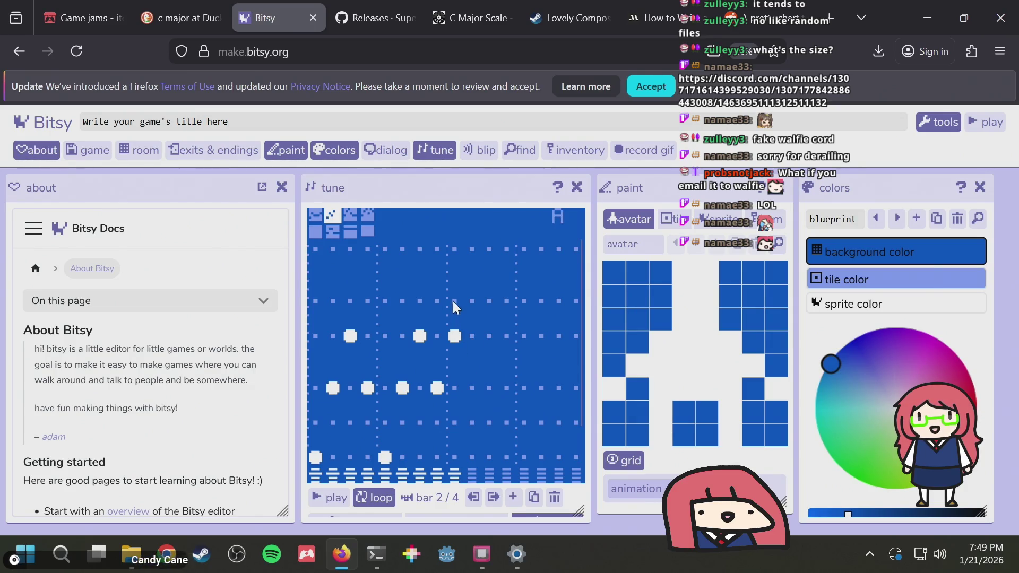
{"action": "scroll", "coordinate": [455, 393], "scroll_direction": "down", "scroll_amount": 2}
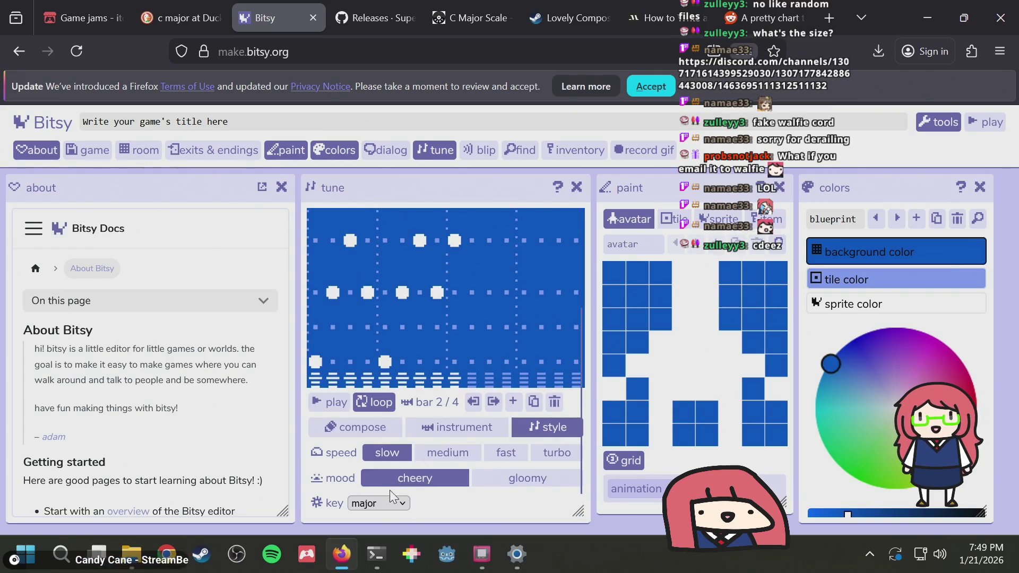
Choose 'full major' from tune 4's key dropdown, then show bar 1 and revisit GB Studio
{"action": "left_click", "coordinate": [376, 503]}
{"action": "left_click", "coordinate": [380, 446]}
{"action": "scroll", "coordinate": [490, 341], "scroll_direction": "up", "scroll_amount": 2}
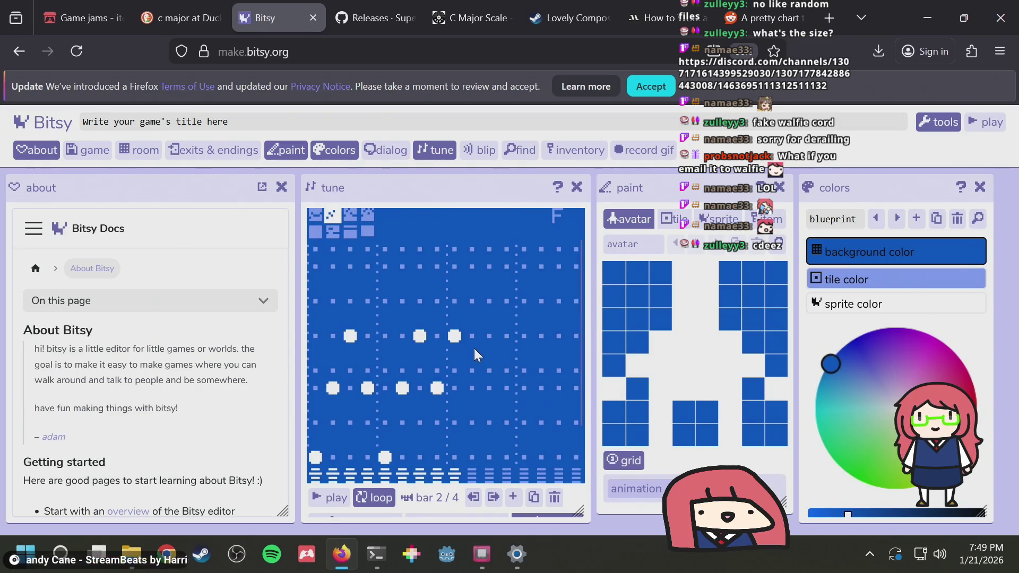
{"action": "scroll", "coordinate": [466, 366], "scroll_direction": "down", "scroll_amount": 2}
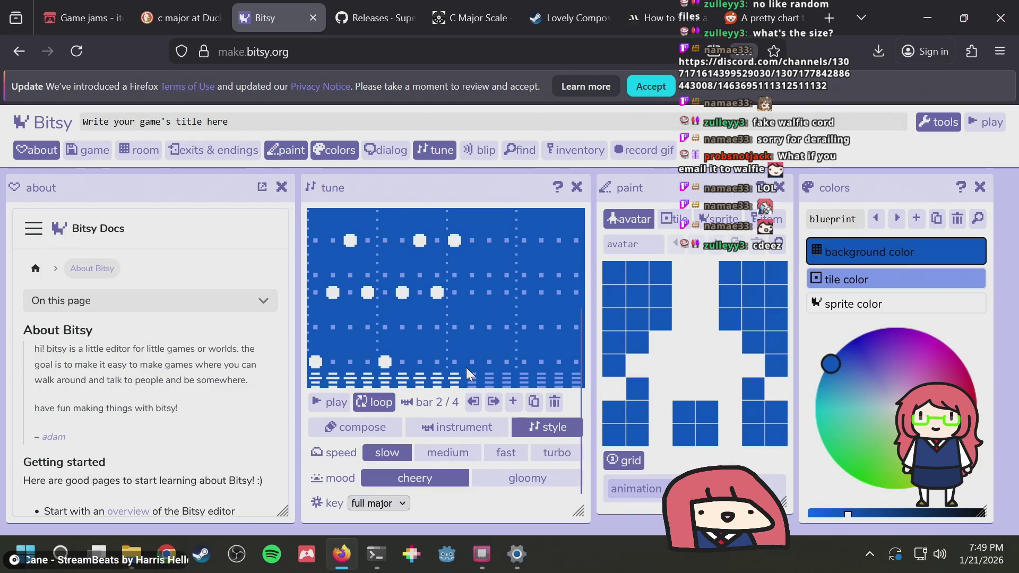
{"action": "scroll", "coordinate": [465, 362], "scroll_direction": "up", "scroll_amount": 2}
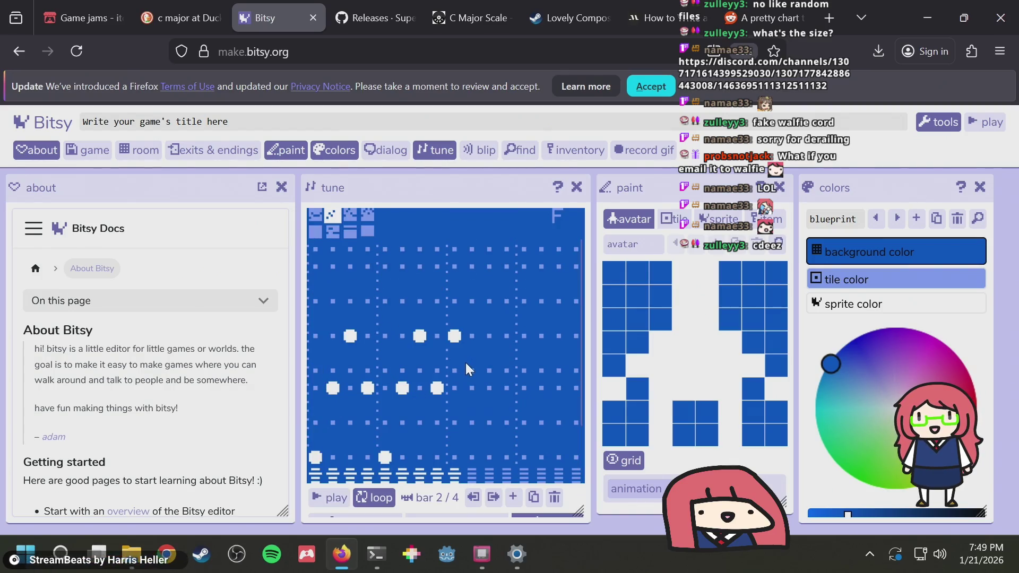
{"action": "left_click", "coordinate": [316, 216]}
{"action": "key", "text": "alt+Tab"}
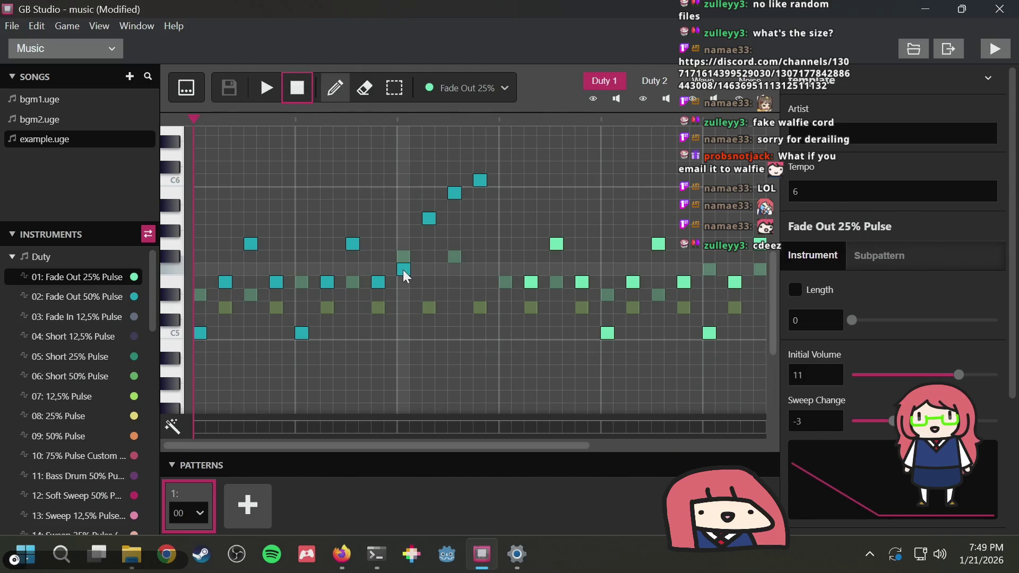
Drag one bar 1 note up to a higher pitch to match the reference
{"action": "key", "text": "alt+Tab"}
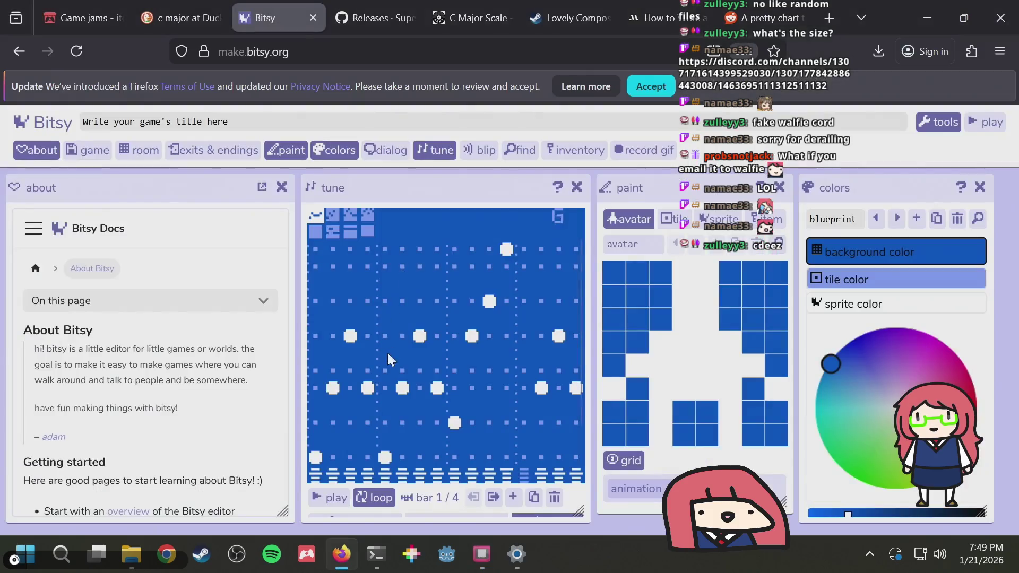
{"action": "key", "text": "alt+Tab"}
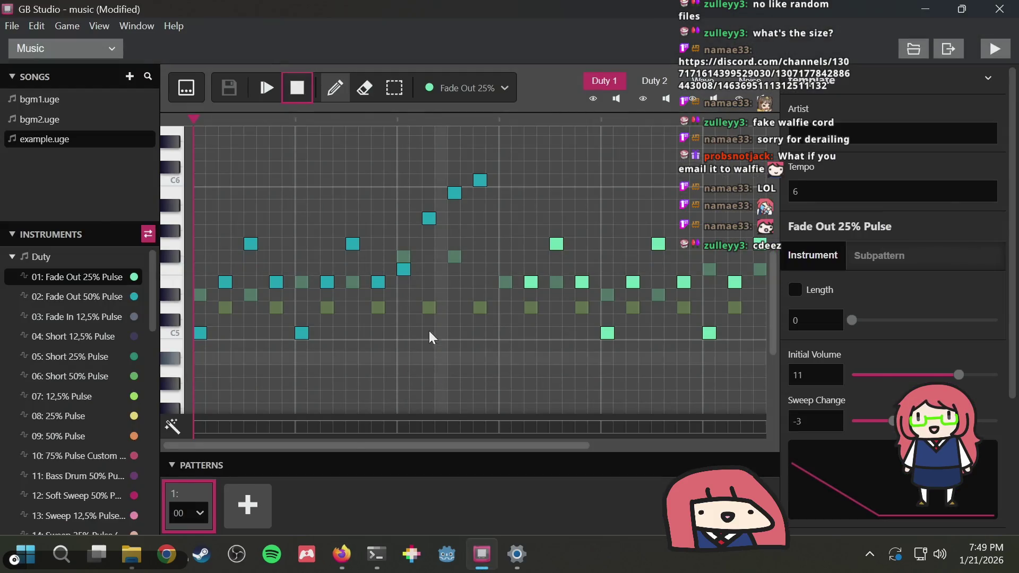
{"action": "key", "text": "alt+Tab"}
{"action": "left_click_drag", "start_coordinate": [452, 419], "coordinate": [455, 370]}
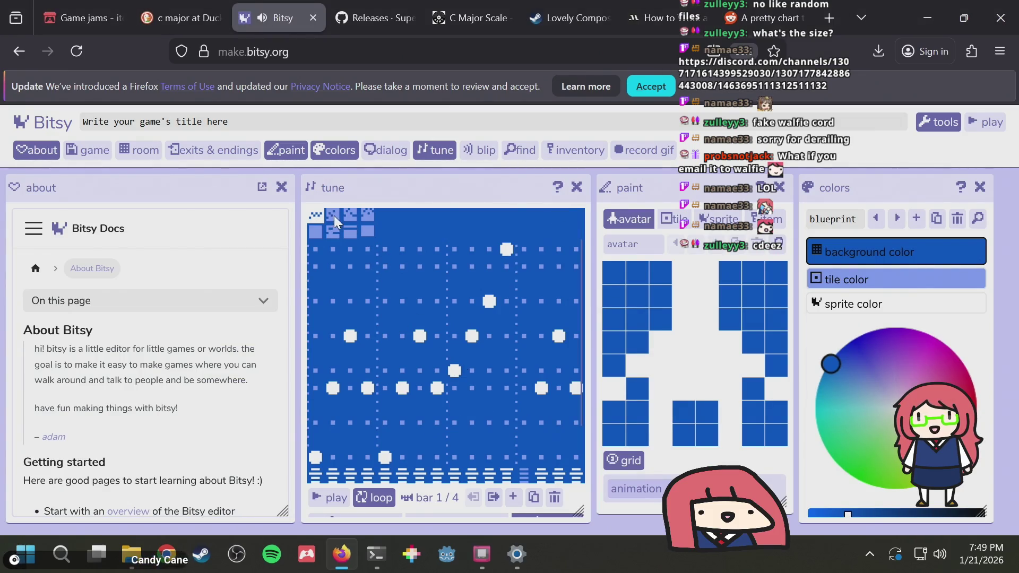
Add a low note near the end of bar 2
{"action": "key", "text": "alt+Tab"}
{"action": "key", "text": "alt+Tab"}
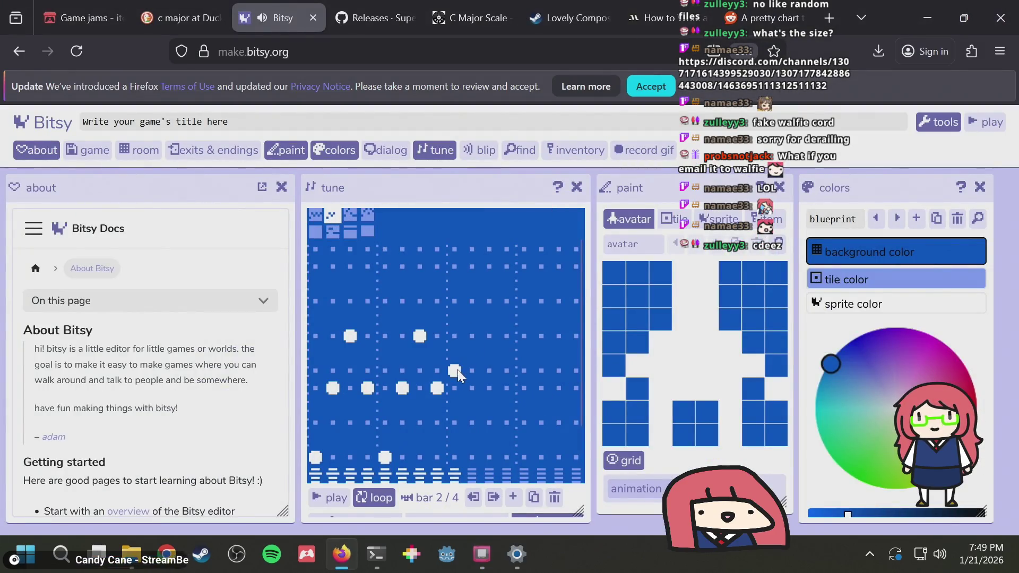
{"action": "key", "text": "alt+Tab"}
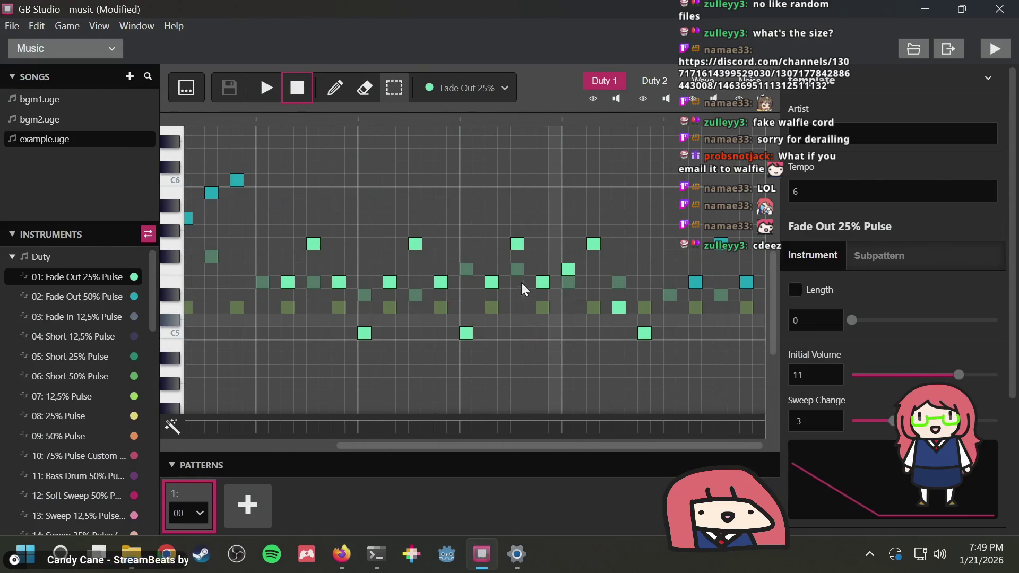
{"action": "key", "text": "alt+Tab"}
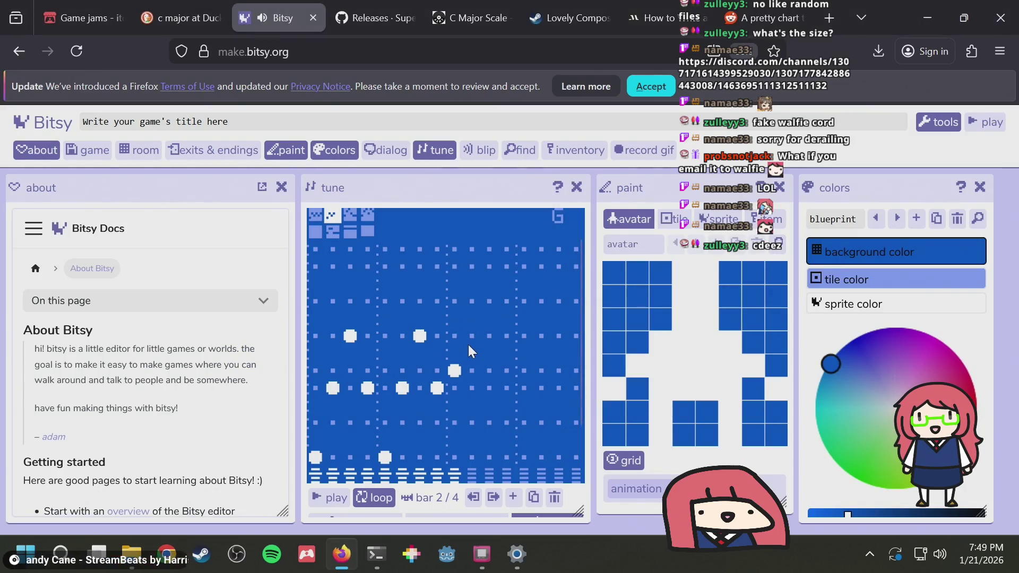
{"action": "key", "text": "alt+Tab"}
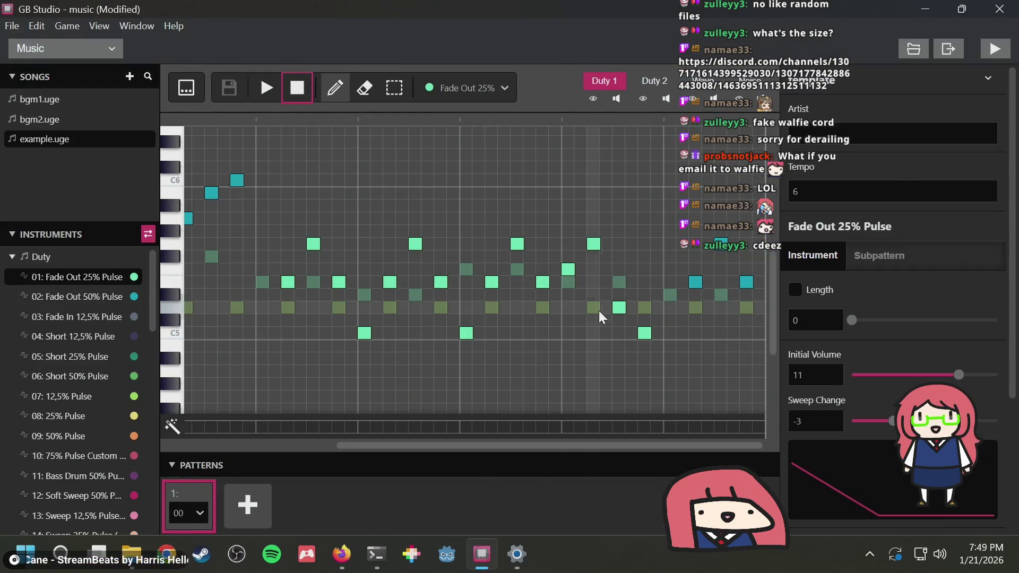
{"action": "key", "text": "alt+Tab"}
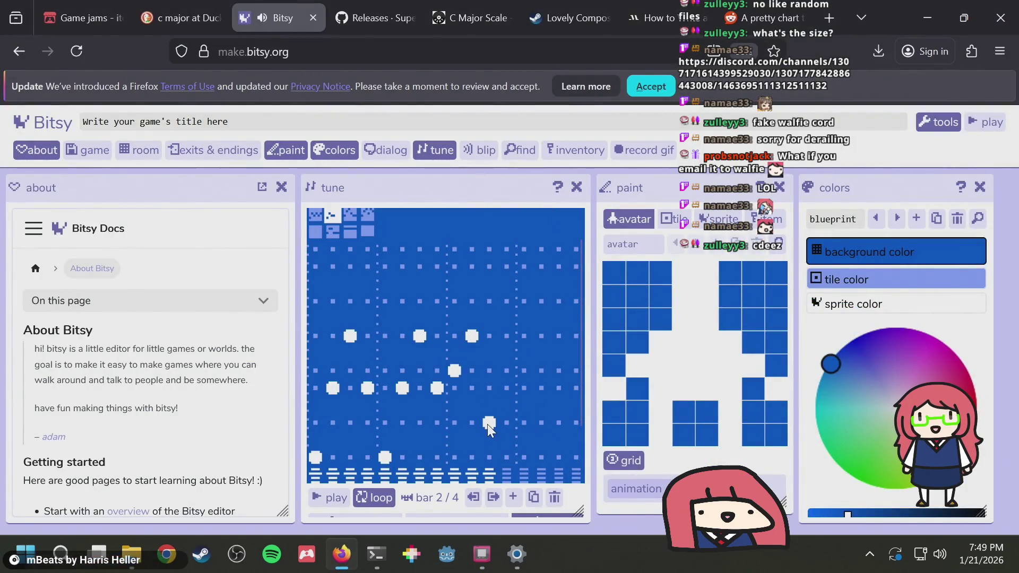
{"action": "key", "text": "alt+Tab"}
{"action": "key", "text": "alt+Tab"}
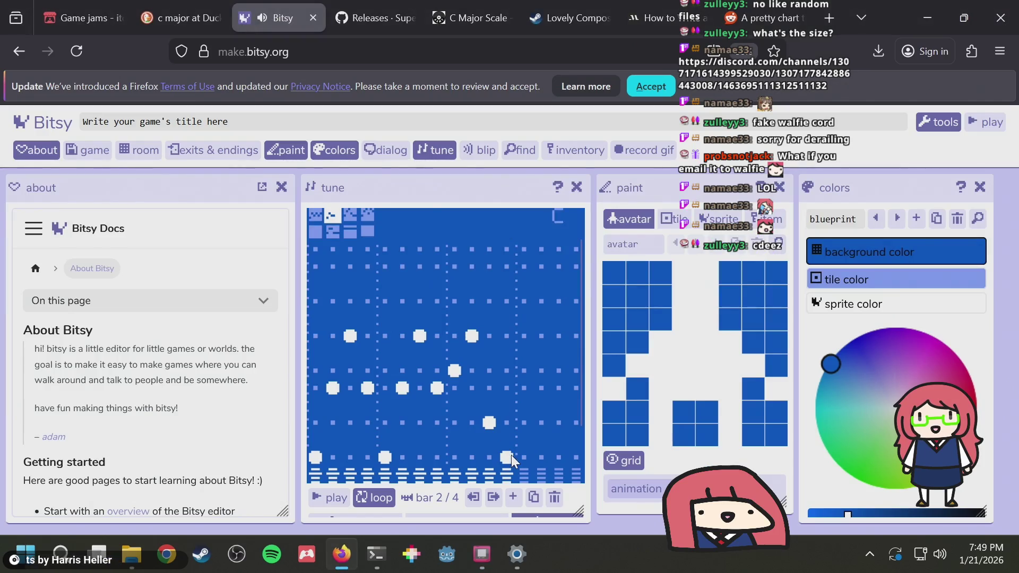
{"action": "left_click", "coordinate": [511, 455]}
{"action": "key", "text": "alt+Tab"}
Raise a bar 2 note and add a high note and a last-beat note, then show bar 3
{"action": "key", "text": "alt+Tab"}
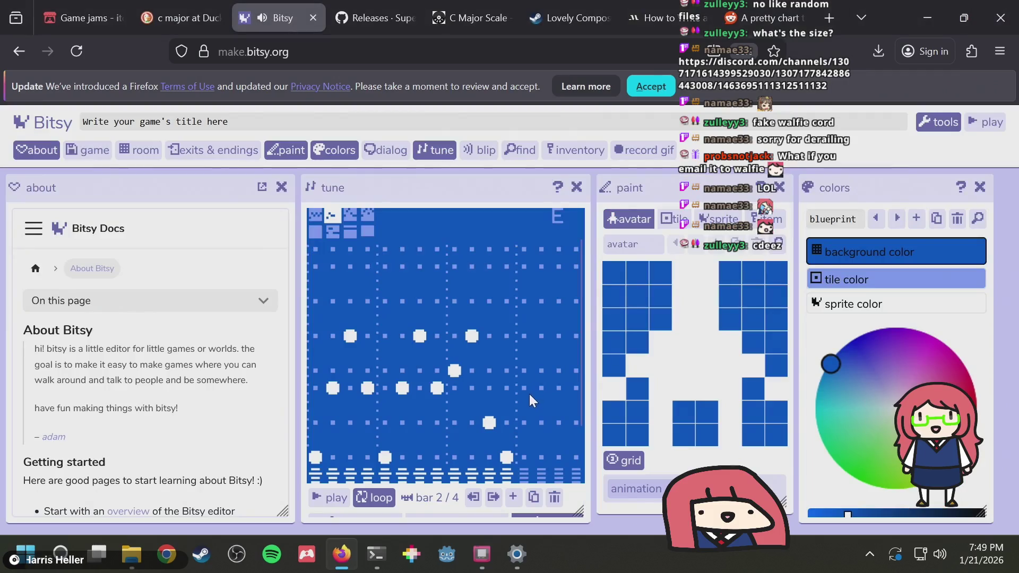
{"action": "key", "text": "alt+Tab"}
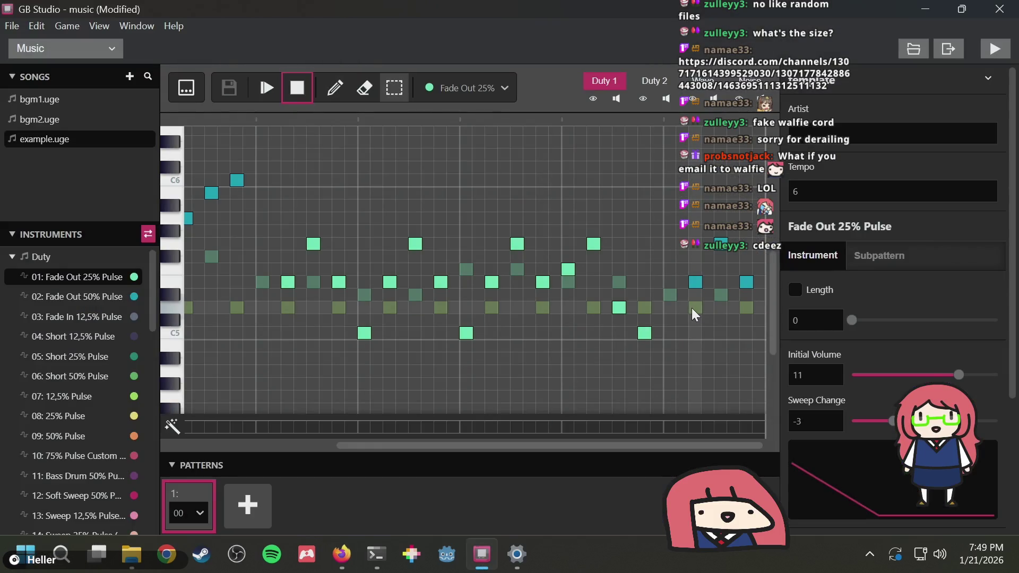
{"action": "key", "text": "alt+Tab"}
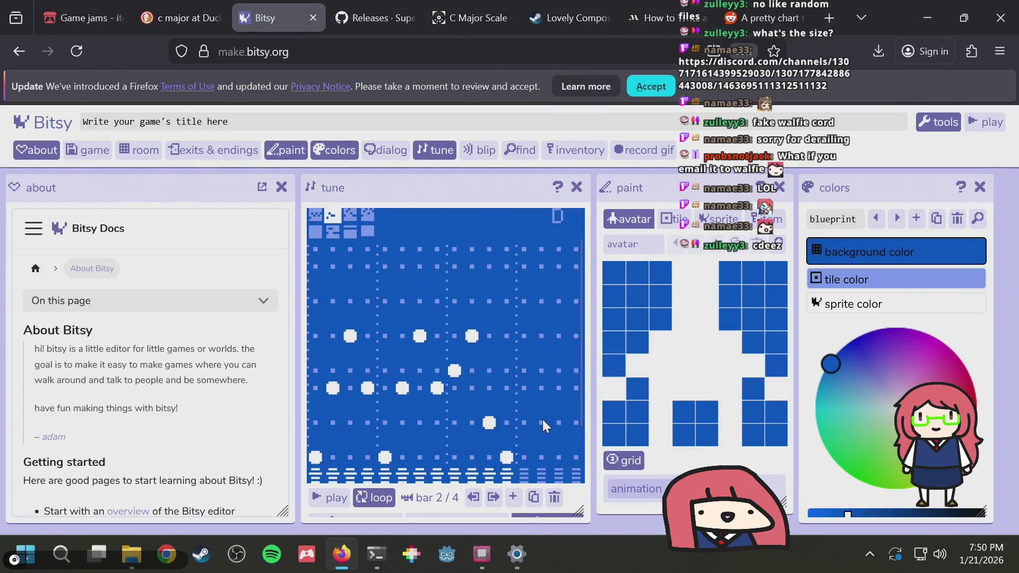
{"action": "key", "text": "alt+Tab"}
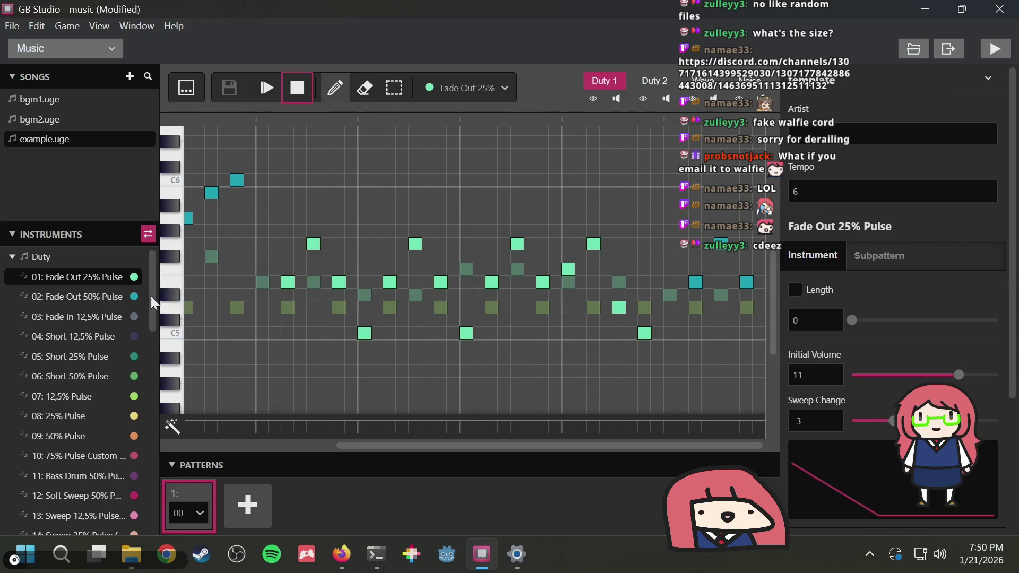
{"action": "key", "text": "alt+Tab"}
{"action": "left_click", "coordinate": [540, 389]}
{"action": "left_click", "coordinate": [561, 335]}
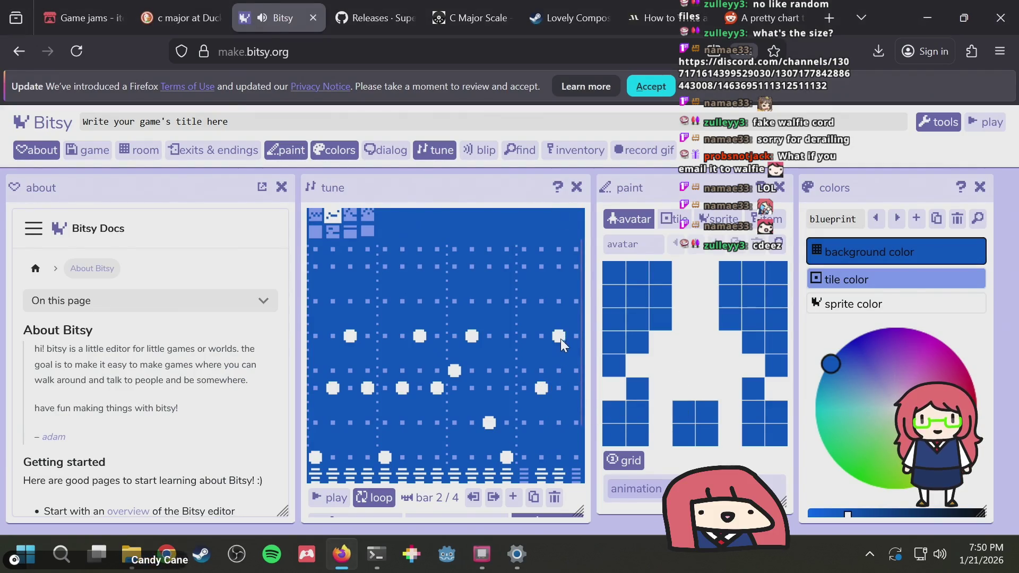
{"action": "left_click", "coordinate": [577, 388]}
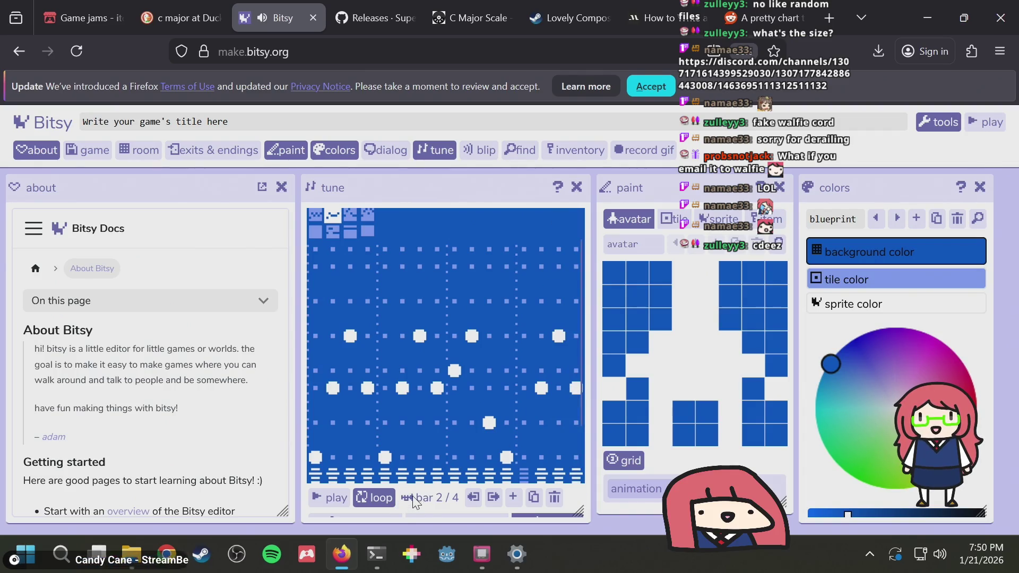
{"action": "left_click", "coordinate": [351, 217]}
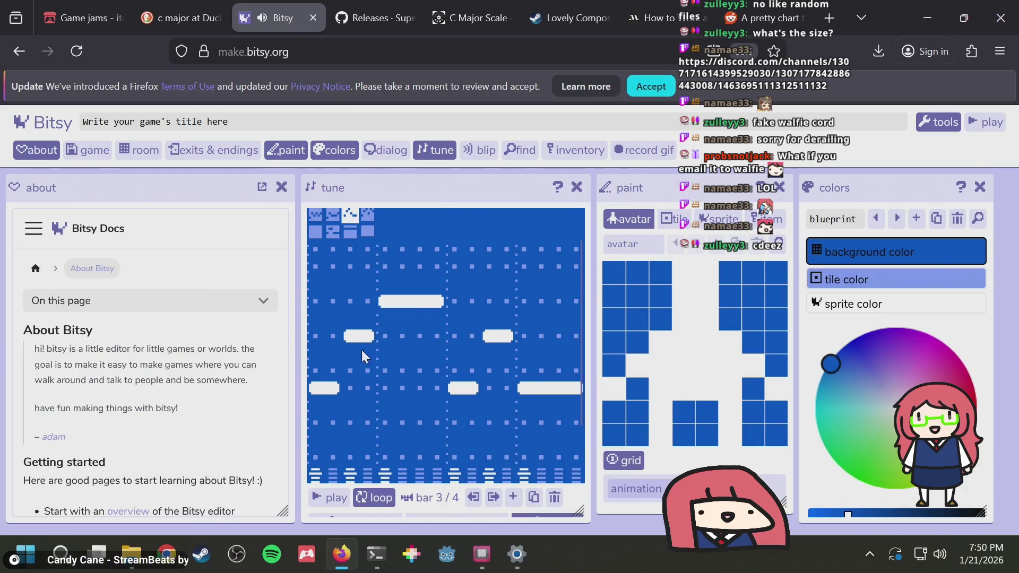
Erase all notes in bar 2, then clear the notes in bar 3
{"action": "left_click", "coordinate": [472, 498]}
{"action": "left_click", "coordinate": [494, 497]}
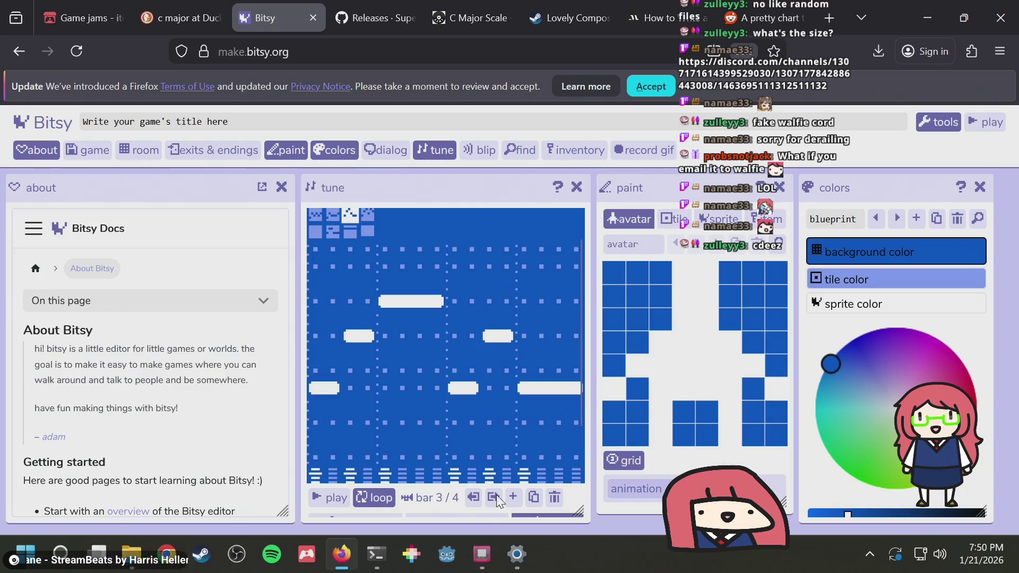
{"action": "left_click", "coordinate": [332, 232]}
{"action": "left_click_drag", "start_coordinate": [313, 398], "coordinate": [579, 391]}
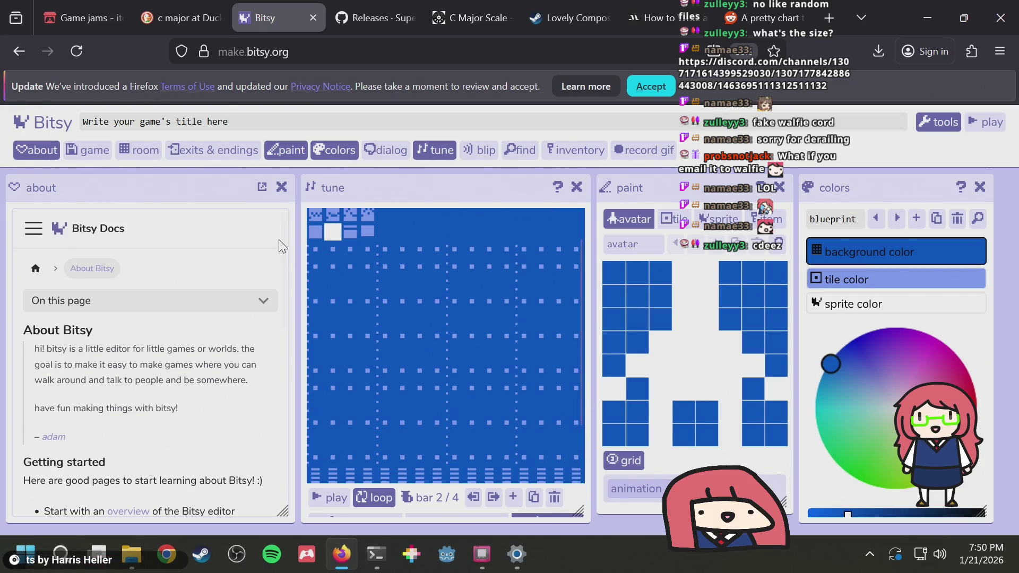
{"action": "left_click", "coordinate": [350, 234]}
{"action": "mouse_move", "coordinate": [333, 354]}
{"action": "left_mouse_down"}
{"action": "mouse_move", "coordinate": [560, 353]}
{"action": "mouse_move", "coordinate": [497, 383]}
{"action": "mouse_move", "coordinate": [423, 393]}
{"action": "mouse_move", "coordinate": [557, 389]}
{"action": "mouse_move", "coordinate": [421, 386]}
{"action": "left_mouse_up"}
{"action": "left_click", "coordinate": [422, 386]}
{"action": "left_click", "coordinate": [314, 375]}
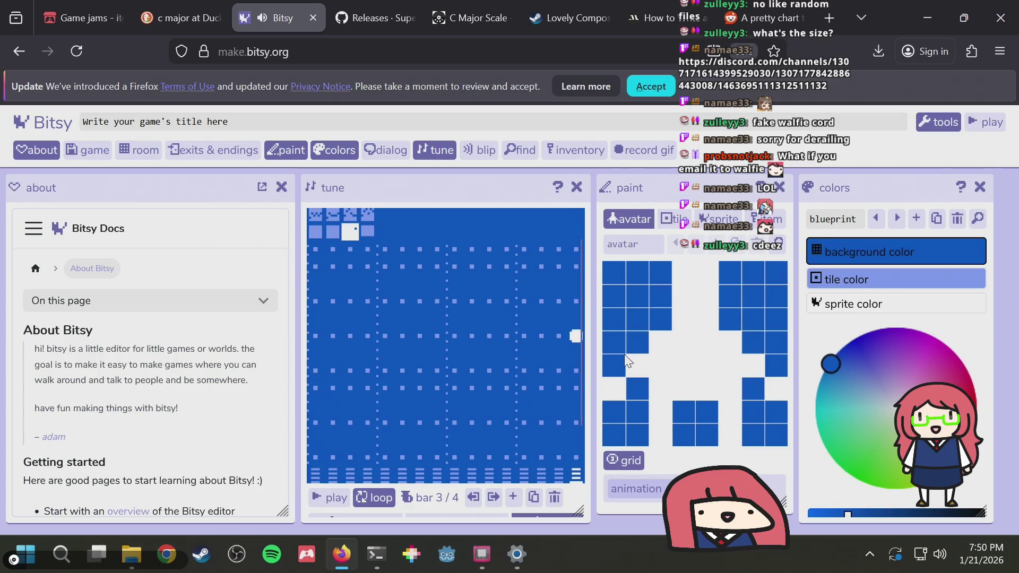
{"action": "left_click", "coordinate": [576, 337]}
Clear the remaining notes in bars 4 and 3 so both are empty
{"action": "left_click", "coordinate": [372, 232]}
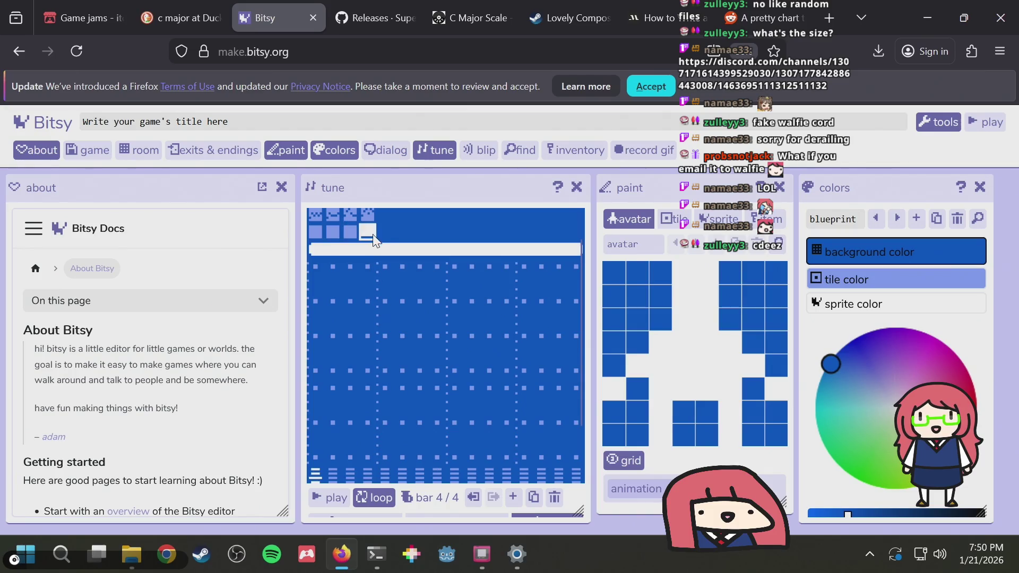
{"action": "left_click_drag", "start_coordinate": [319, 249], "coordinate": [571, 249]}
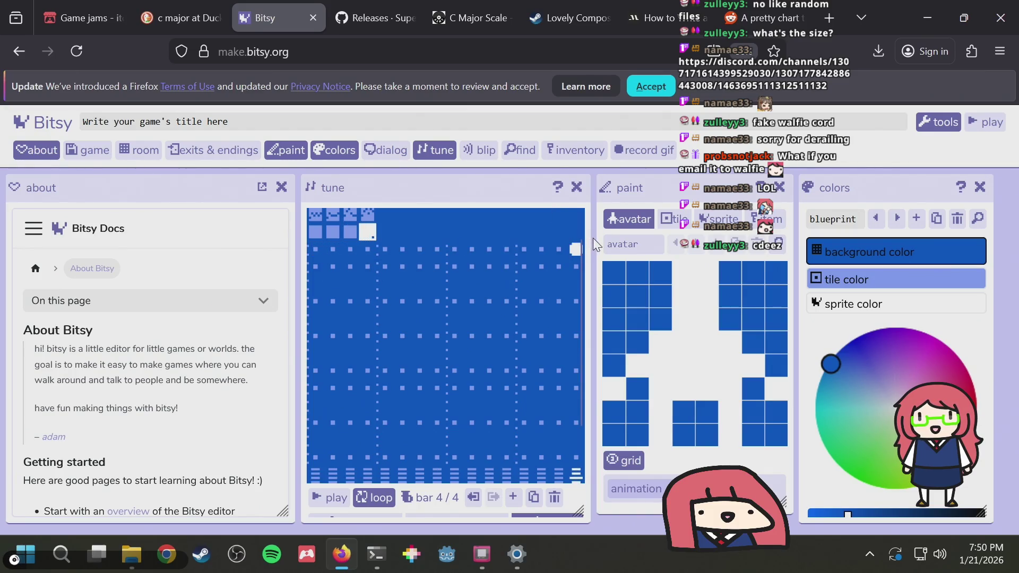
{"action": "left_click", "coordinate": [573, 249]}
{"action": "left_click", "coordinate": [349, 213]}
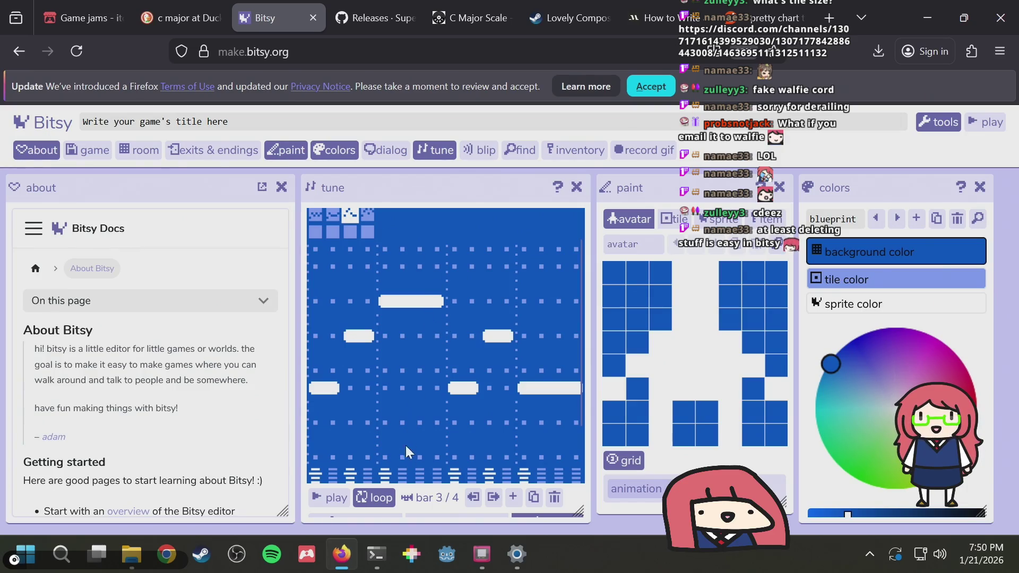
{"action": "mouse_move", "coordinate": [312, 385]}
{"action": "left_mouse_down"}
{"action": "mouse_move", "coordinate": [381, 378]}
{"action": "mouse_move", "coordinate": [577, 389]}
{"action": "left_mouse_up"}
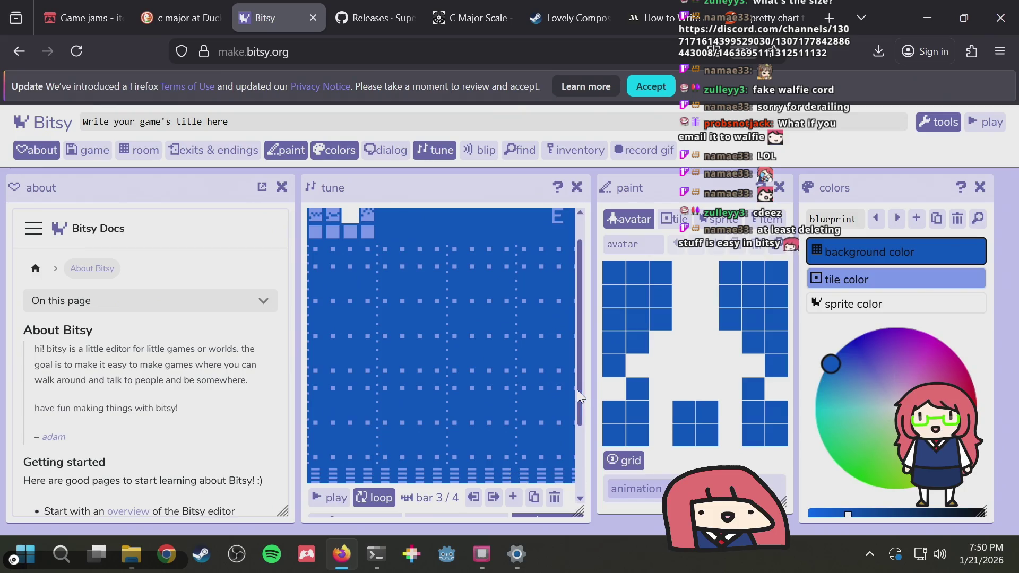
{"action": "left_click", "coordinate": [367, 214]}
{"action": "left_click_drag", "start_coordinate": [315, 386], "coordinate": [580, 376]}
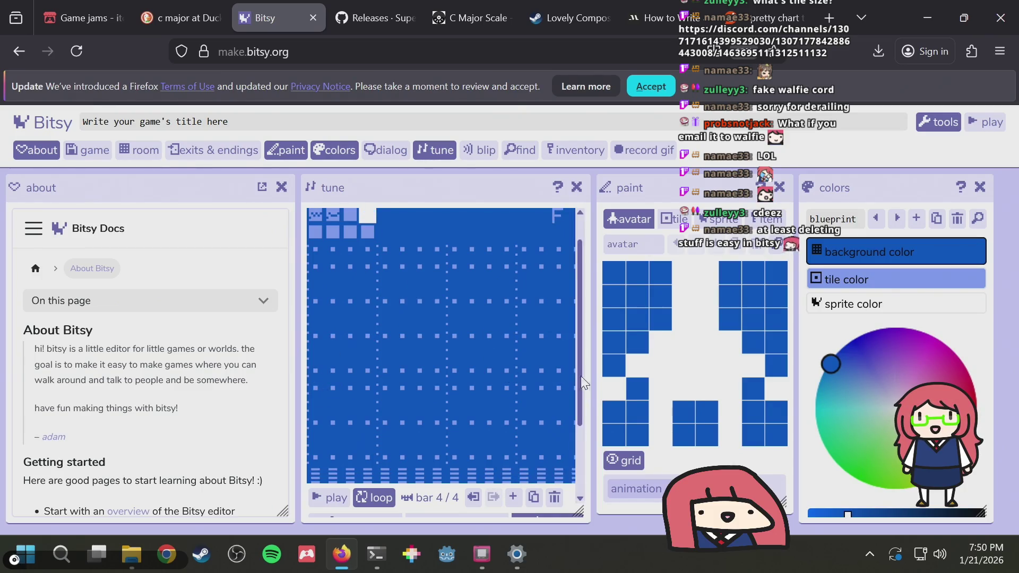
Delete the empty bars 4 and 3 and play back the two-bar tune
{"action": "left_click", "coordinate": [555, 499]}
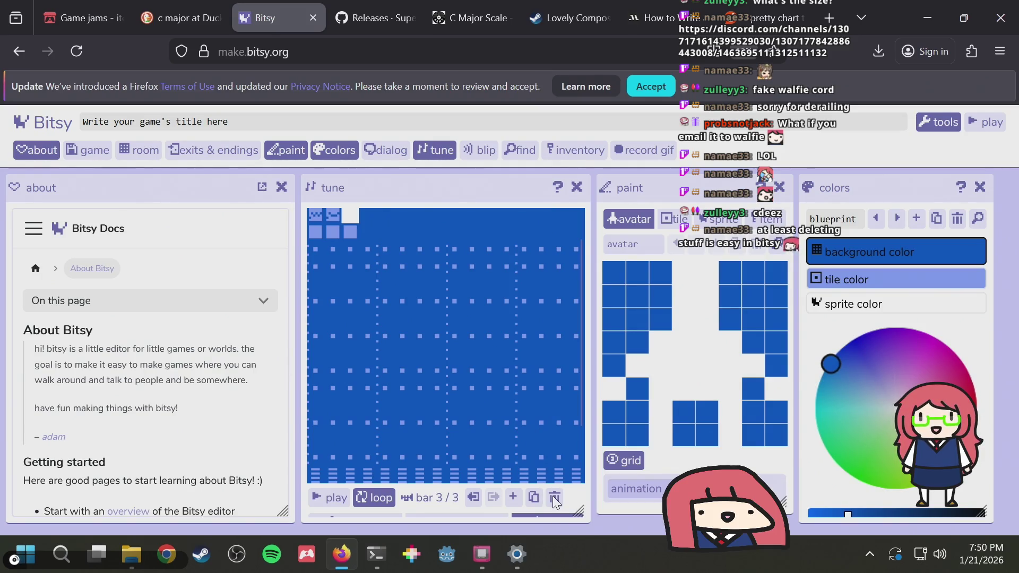
{"action": "left_click", "coordinate": [554, 499]}
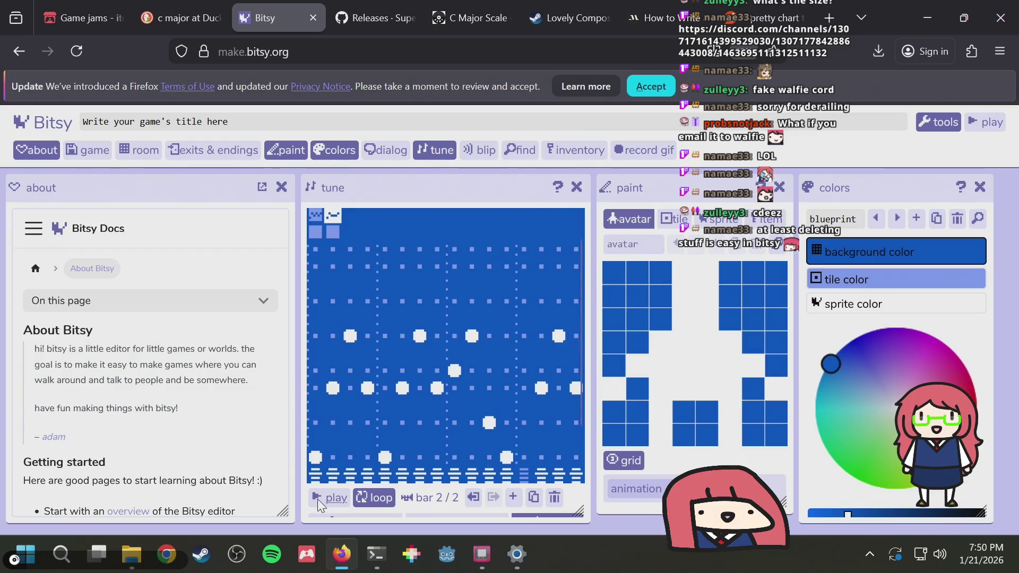
{"action": "left_click", "coordinate": [318, 498]}
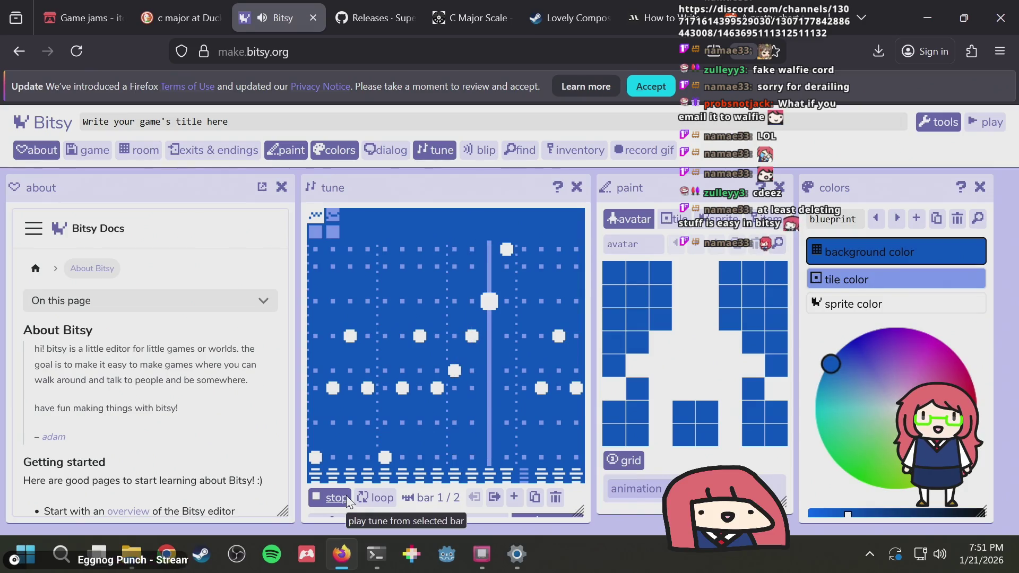
Check the GB Studio reference melody and raise a late note in bar 1
{"action": "key", "text": "alt+Tab"}
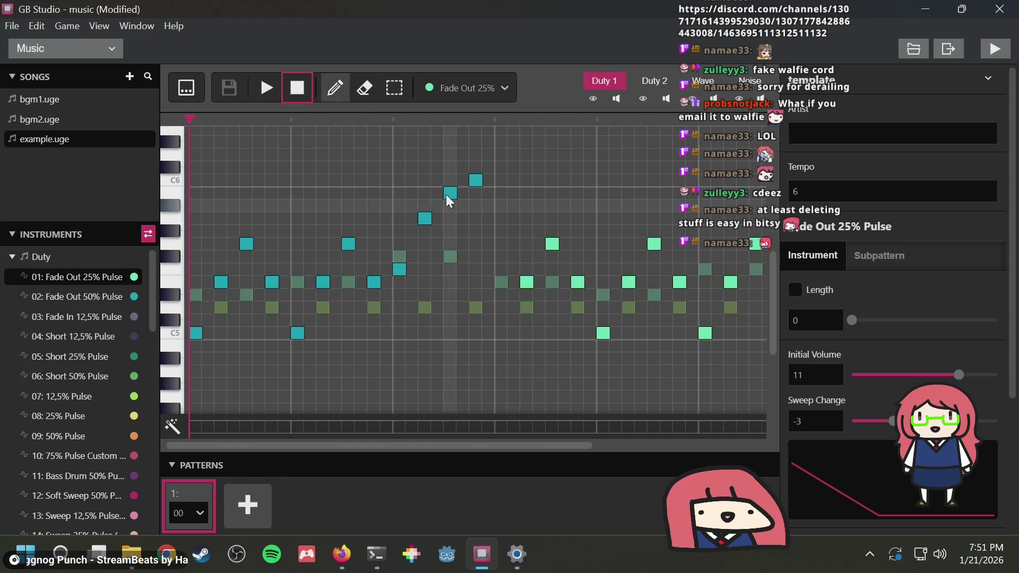
{"action": "key", "text": "alt+Tab"}
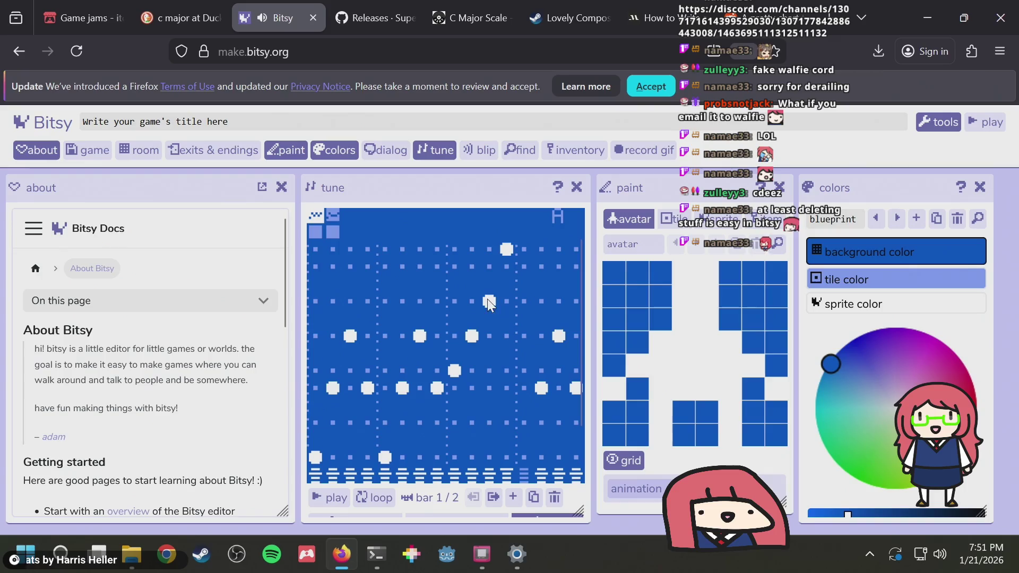
{"action": "left_click", "coordinate": [488, 266]}
{"action": "key", "text": "alt+Tab"}
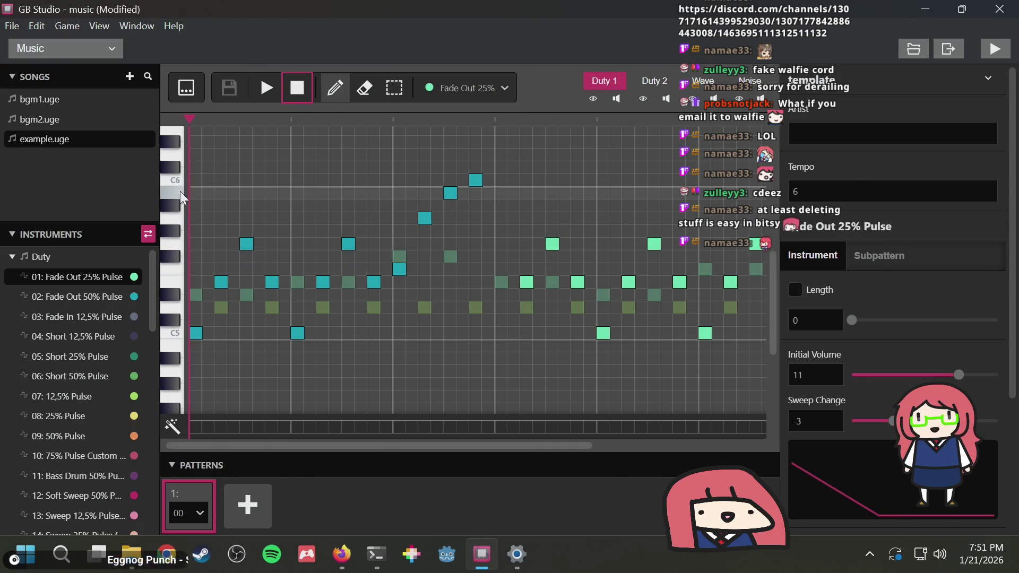
{"action": "key", "text": "alt+Tab"}
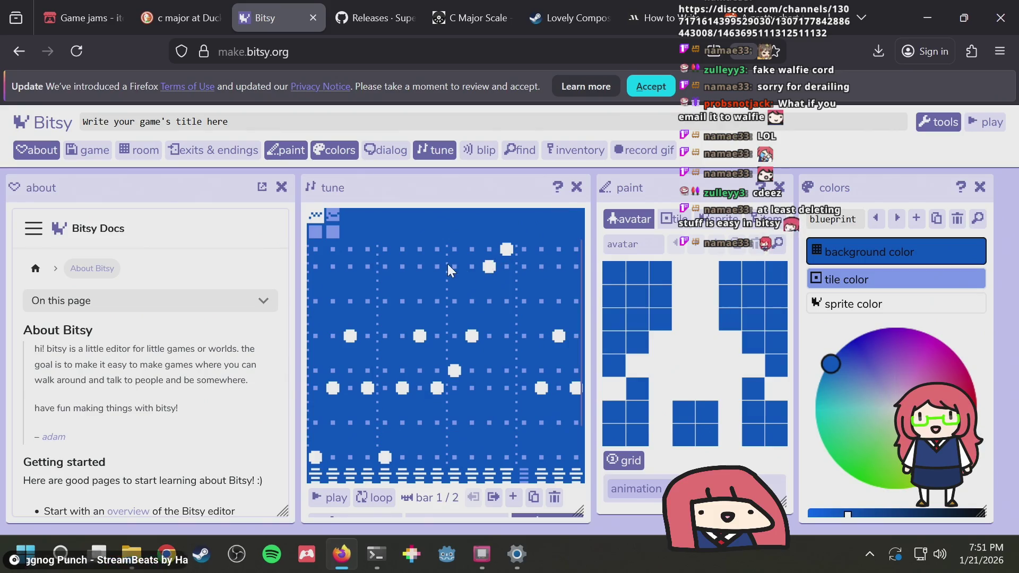
Retry that bar-1 note against the reference, settling it on a higher row
{"action": "left_click", "coordinate": [488, 268]}
{"action": "left_click", "coordinate": [489, 265]}
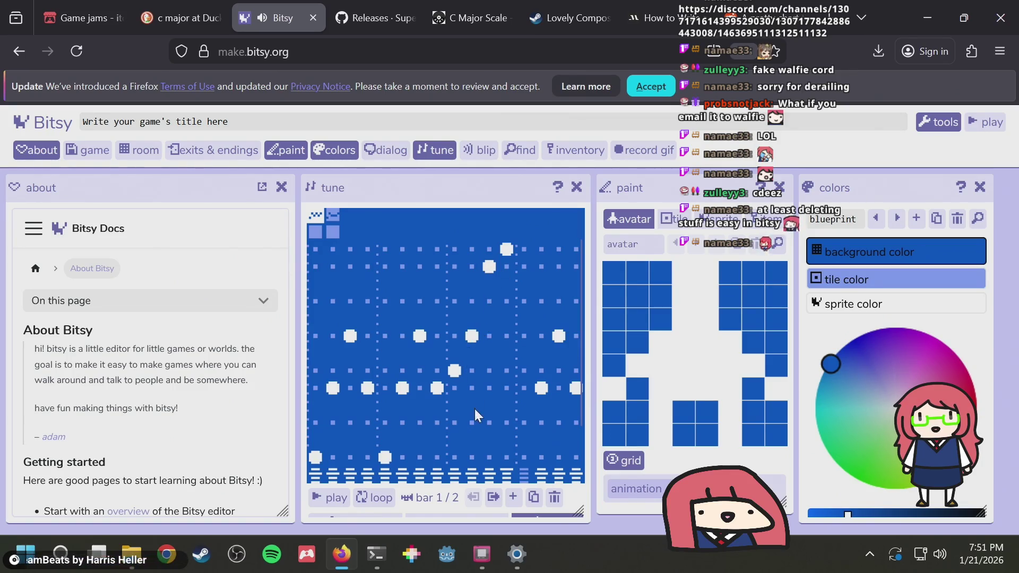
{"action": "left_click", "coordinate": [486, 270]}
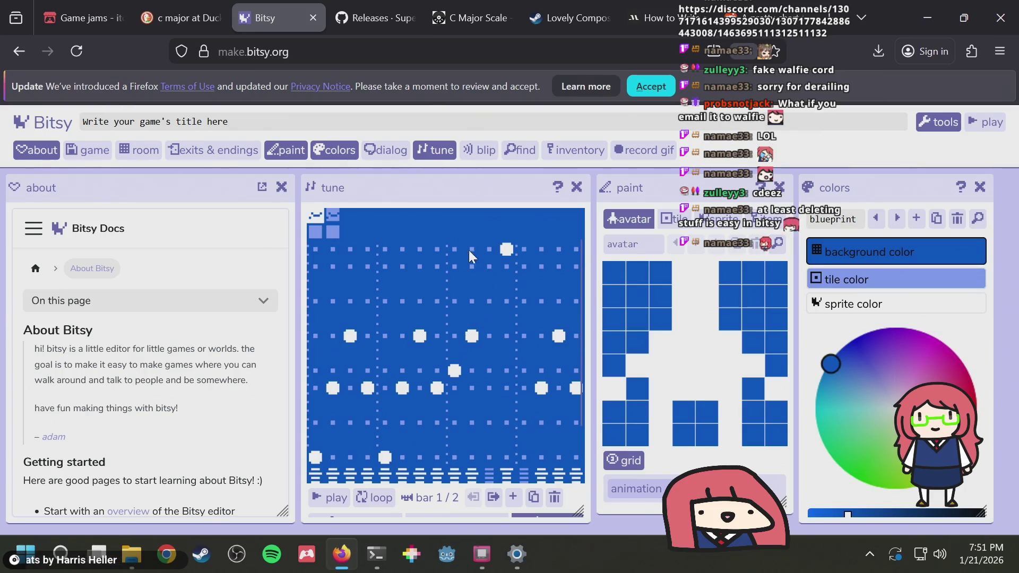
{"action": "scroll", "coordinate": [481, 283], "scroll_direction": "up", "scroll_amount": 2}
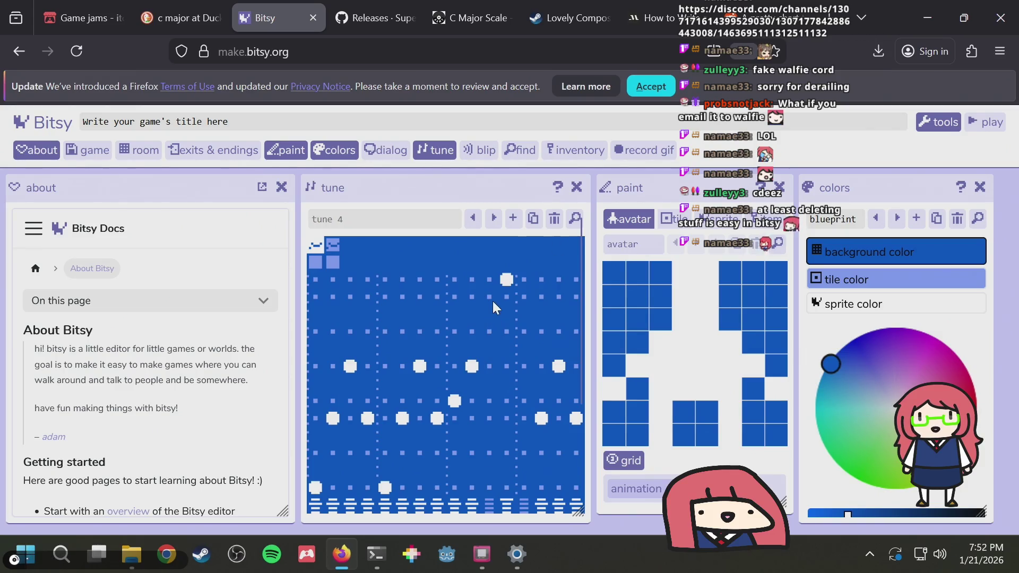
{"action": "key", "text": "alt+Tab"}
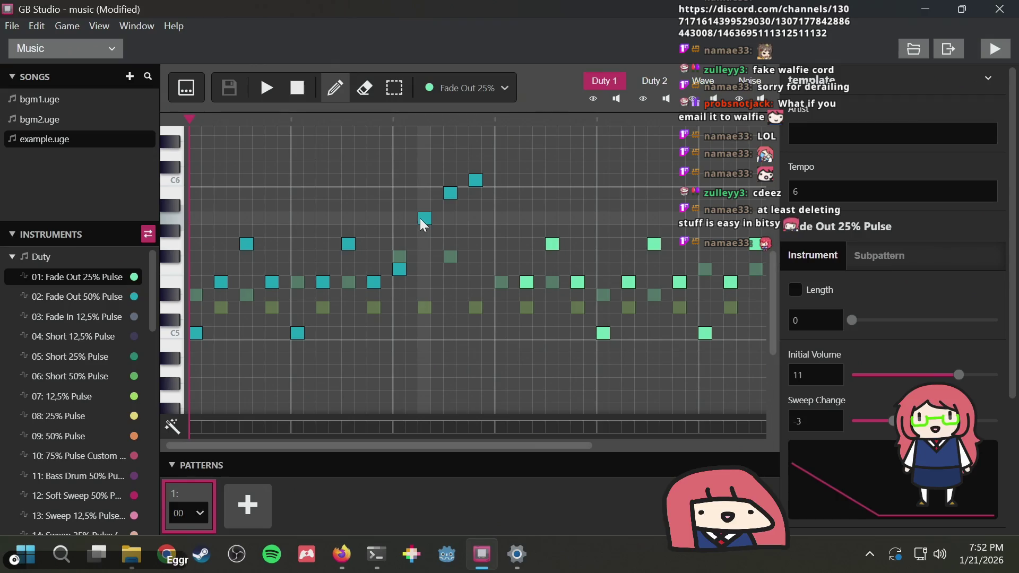
{"action": "key", "text": "alt+Tab"}
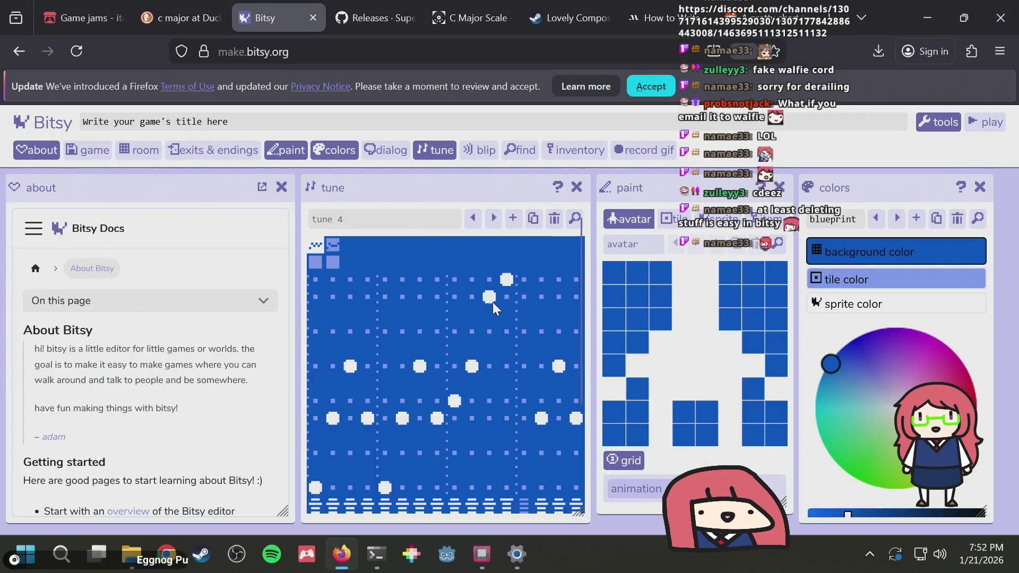
{"action": "left_click", "coordinate": [490, 298]}
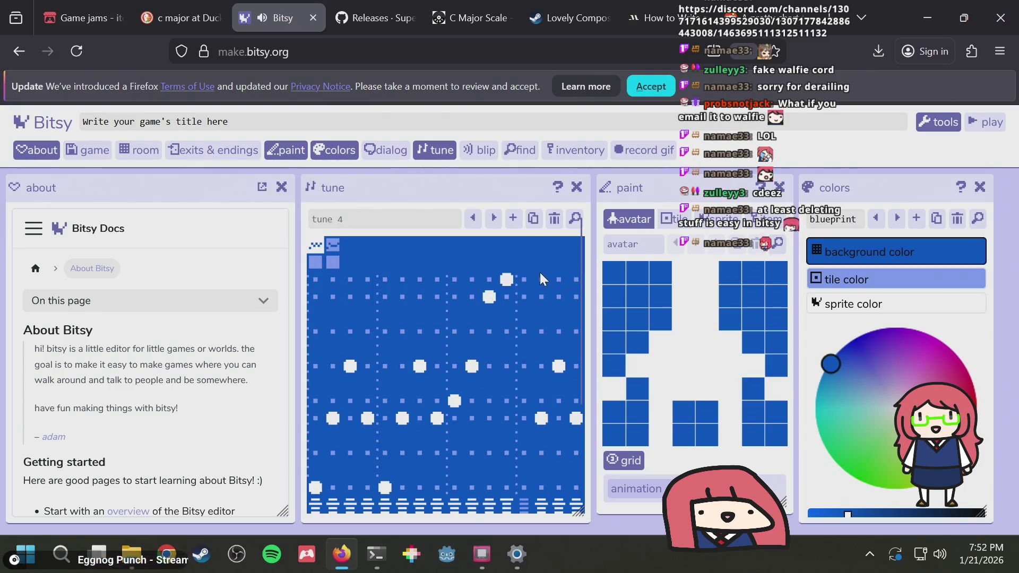
{"action": "scroll", "coordinate": [446, 402], "scroll_direction": "down", "scroll_amount": 3}
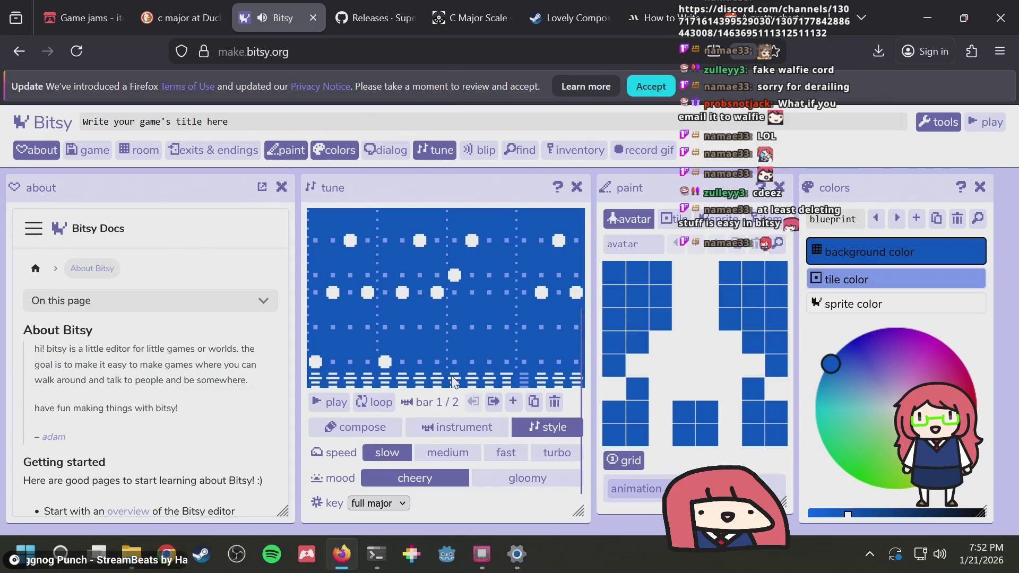
Add a low note late in bar 1 of the tune
{"action": "left_click", "coordinate": [508, 378]}
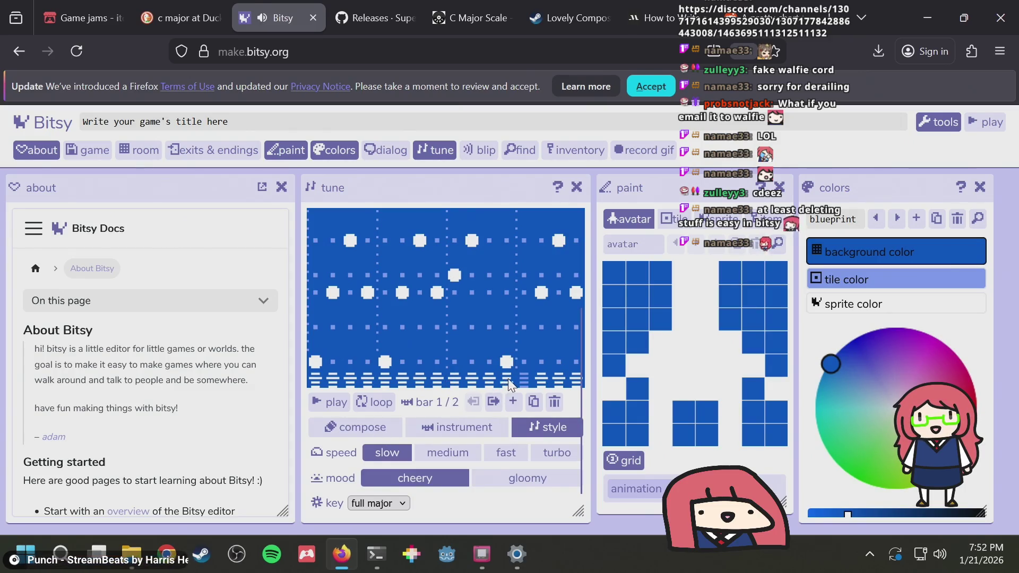
{"action": "scroll", "coordinate": [507, 378], "scroll_direction": "up", "scroll_amount": 2}
{"action": "scroll", "coordinate": [508, 377], "scroll_direction": "down", "scroll_amount": 2}
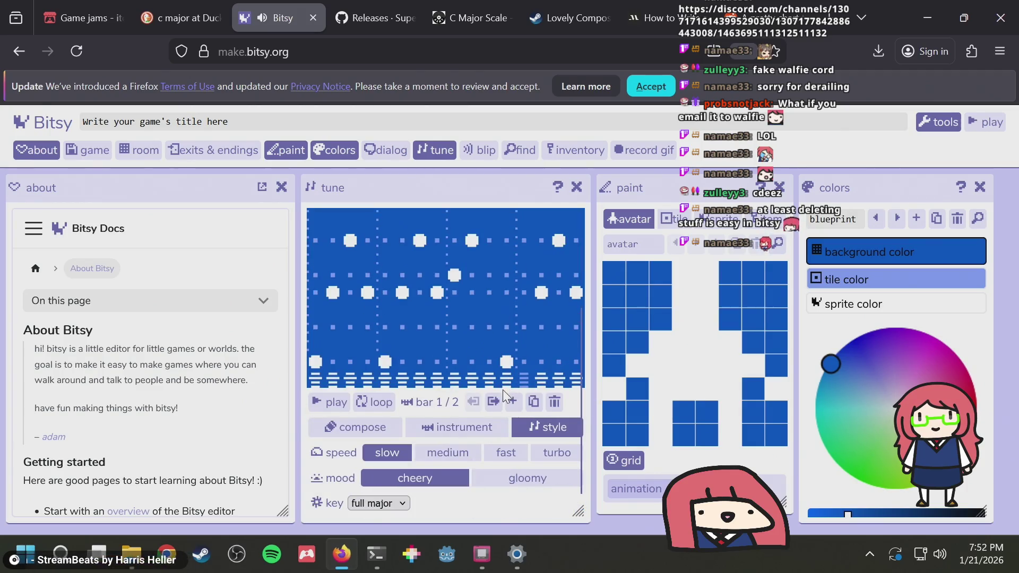
{"action": "scroll", "coordinate": [513, 370], "scroll_direction": "up", "scroll_amount": 2}
{"action": "scroll", "coordinate": [514, 370], "scroll_direction": "down", "scroll_amount": 2}
{"action": "scroll", "coordinate": [516, 344], "scroll_direction": "up", "scroll_amount": 2}
{"action": "scroll", "coordinate": [516, 272], "scroll_direction": "down", "scroll_amount": 2}
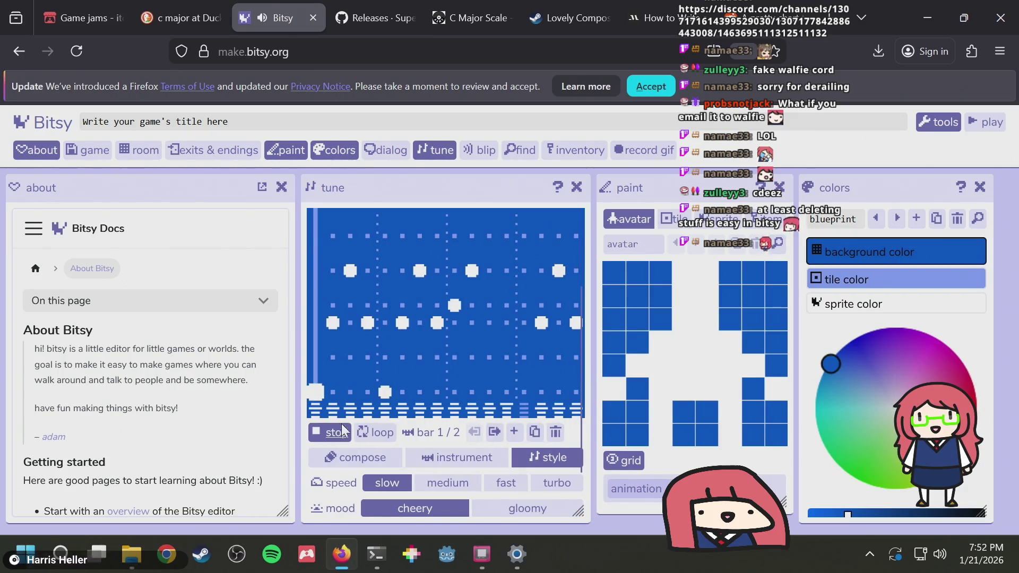
{"action": "scroll", "coordinate": [390, 385], "scroll_direction": "up", "scroll_amount": 2}
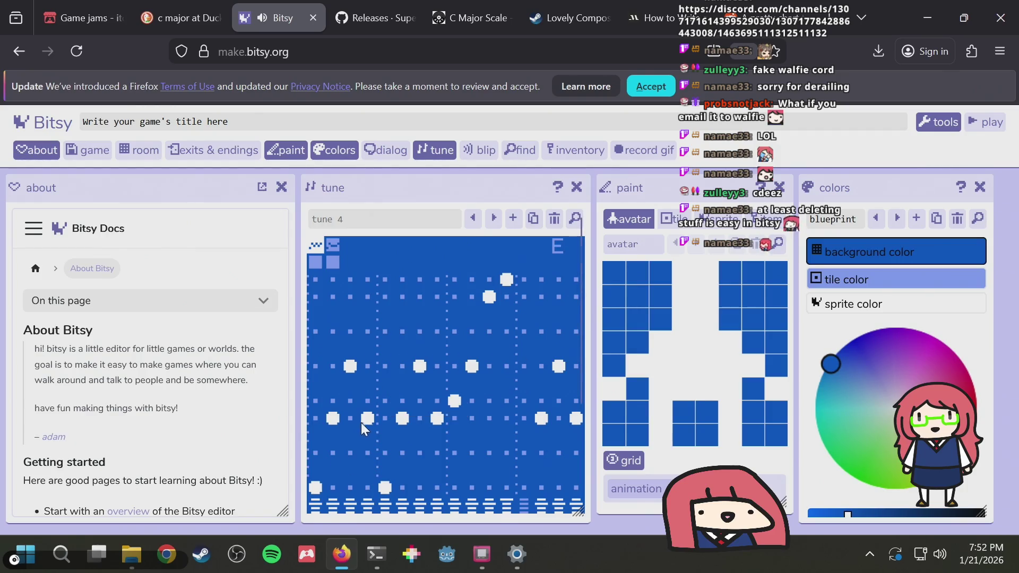
{"action": "scroll", "coordinate": [361, 423], "scroll_direction": "down", "scroll_amount": 2}
{"action": "scroll", "coordinate": [327, 454], "scroll_direction": "up", "scroll_amount": 2}
{"action": "scroll", "coordinate": [345, 451], "scroll_direction": "down", "scroll_amount": 2}
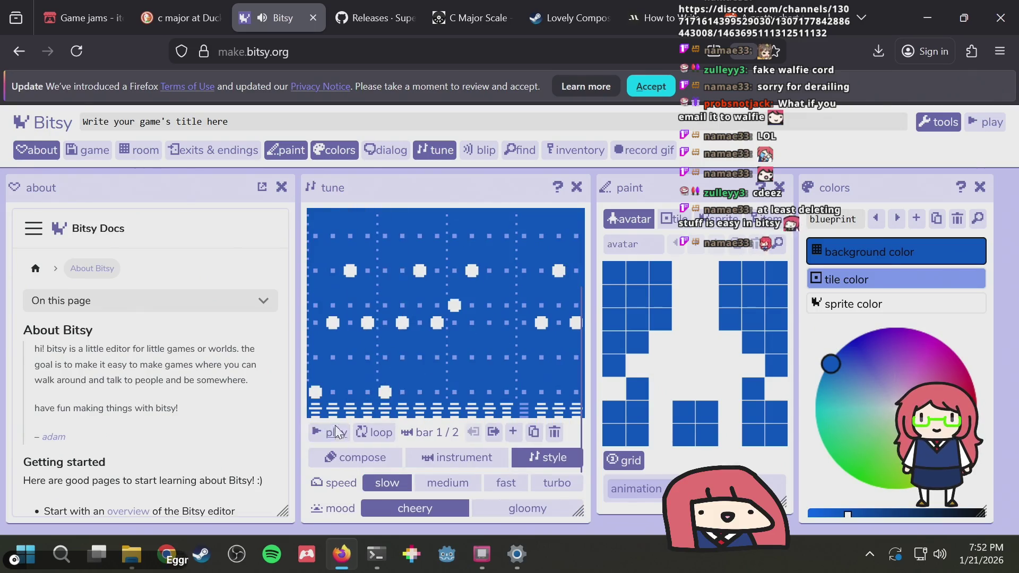
Listen to the GB Studio reference song briefly, then return to Bitsy
{"action": "key", "text": "alt+Tab"}
{"action": "left_click", "coordinate": [264, 86]}
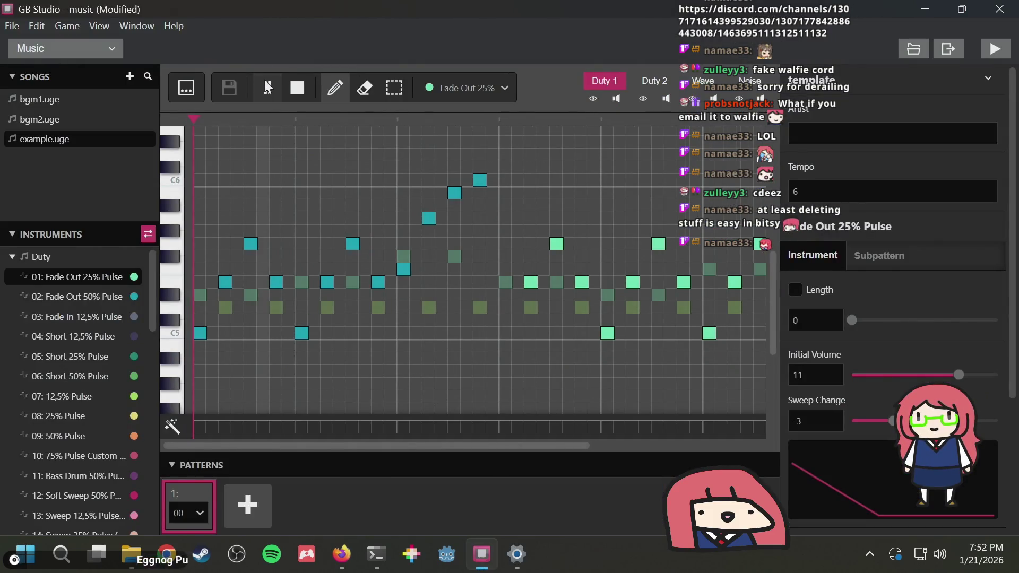
{"action": "left_click", "coordinate": [296, 90]}
{"action": "key", "text": "alt+Tab"}
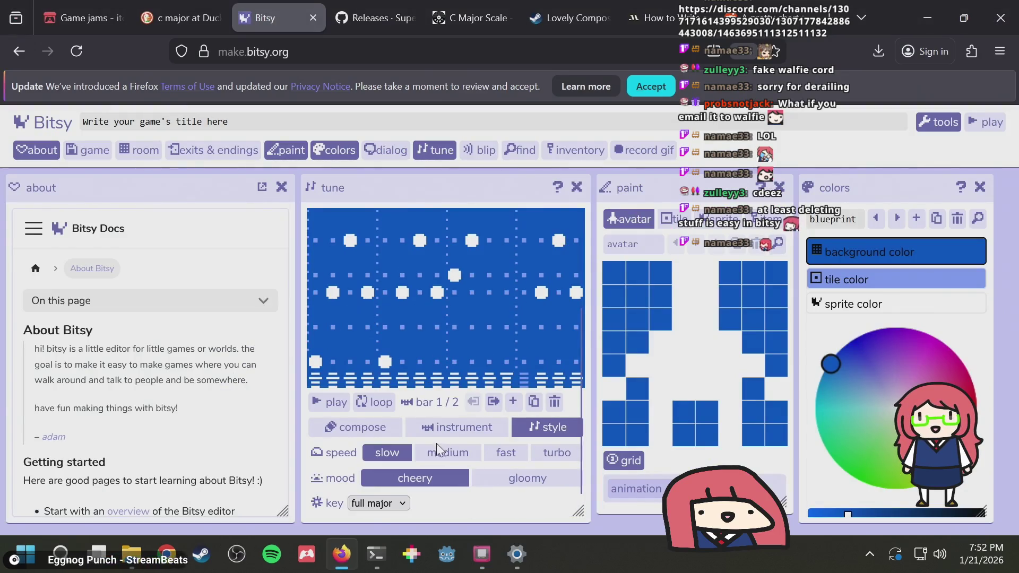
Loop the tune while trying fast and gloomy, leaving it at medium speed and cheery mood
{"action": "left_click", "coordinate": [444, 452]}
{"action": "left_click", "coordinate": [330, 399]}
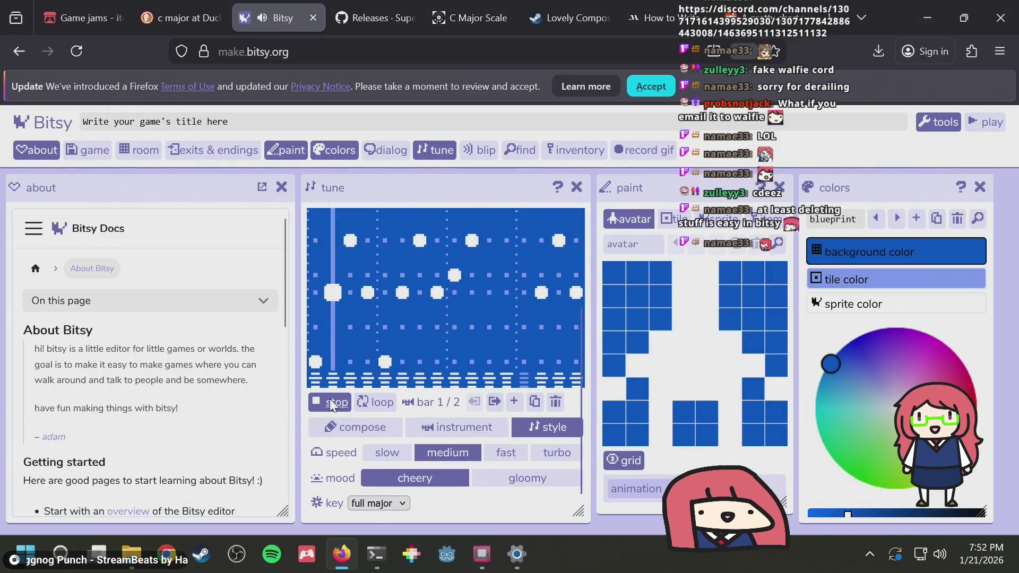
{"action": "left_click", "coordinate": [367, 397]}
{"action": "left_click", "coordinate": [508, 454]}
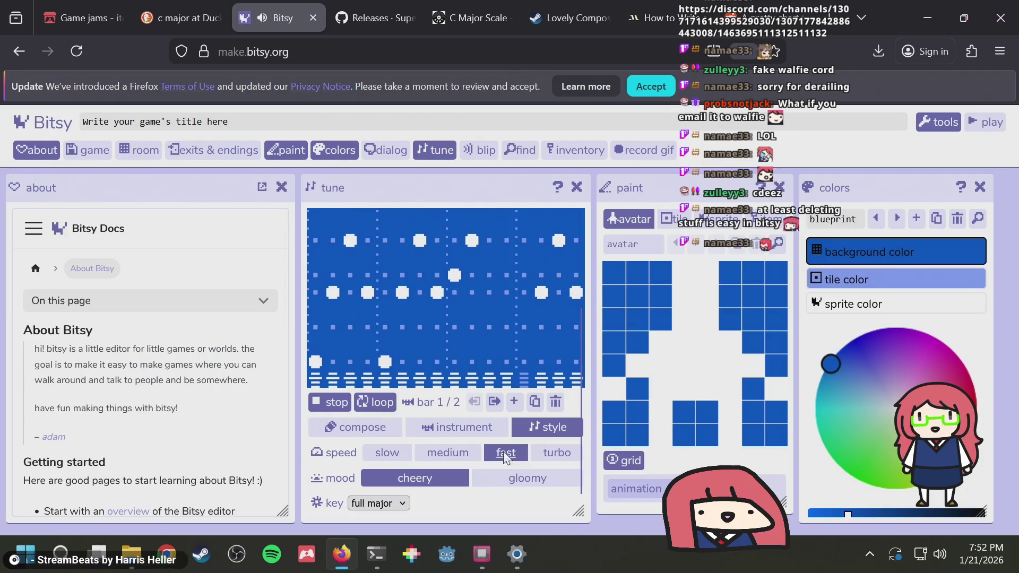
{"action": "left_click", "coordinate": [443, 452]}
{"action": "left_click", "coordinate": [487, 477]}
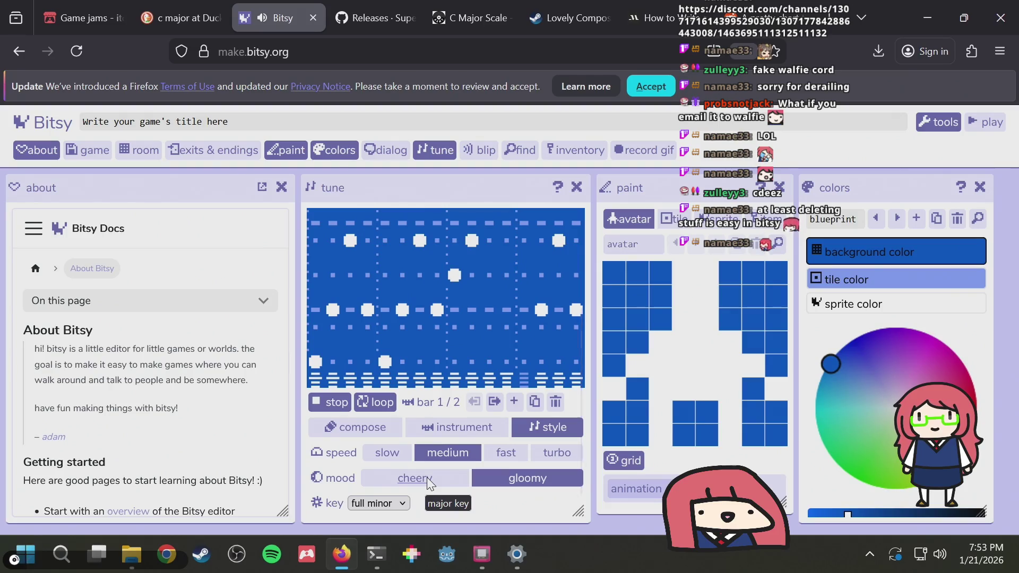
{"action": "scroll", "coordinate": [434, 444], "scroll_direction": "up", "scroll_amount": 1}
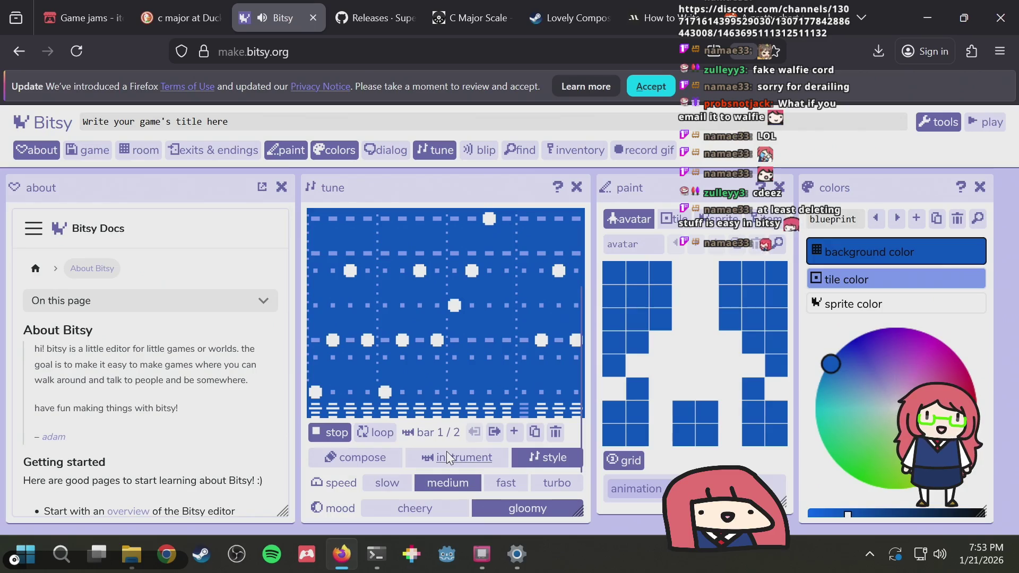
{"action": "left_click", "coordinate": [440, 506]}
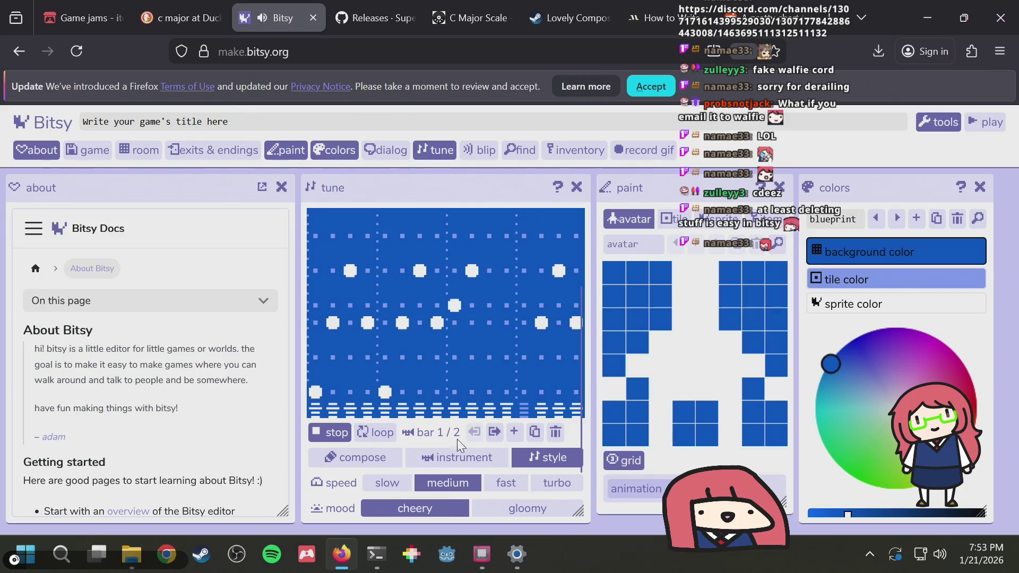
{"action": "left_click", "coordinate": [323, 433]}
{"action": "scroll", "coordinate": [394, 381], "scroll_direction": "up", "scroll_amount": 3}
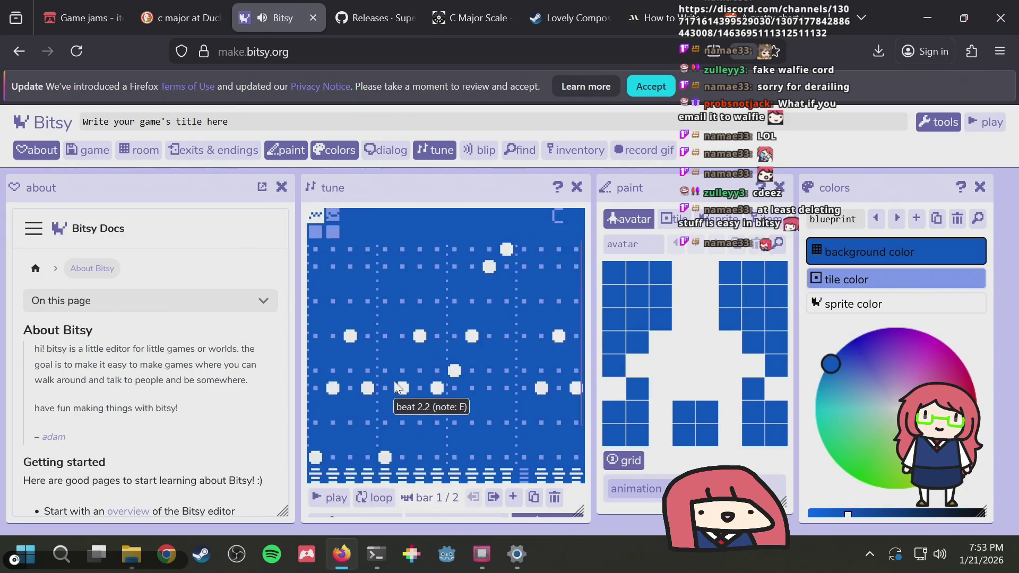
{"action": "key", "text": "alt+Tab"}
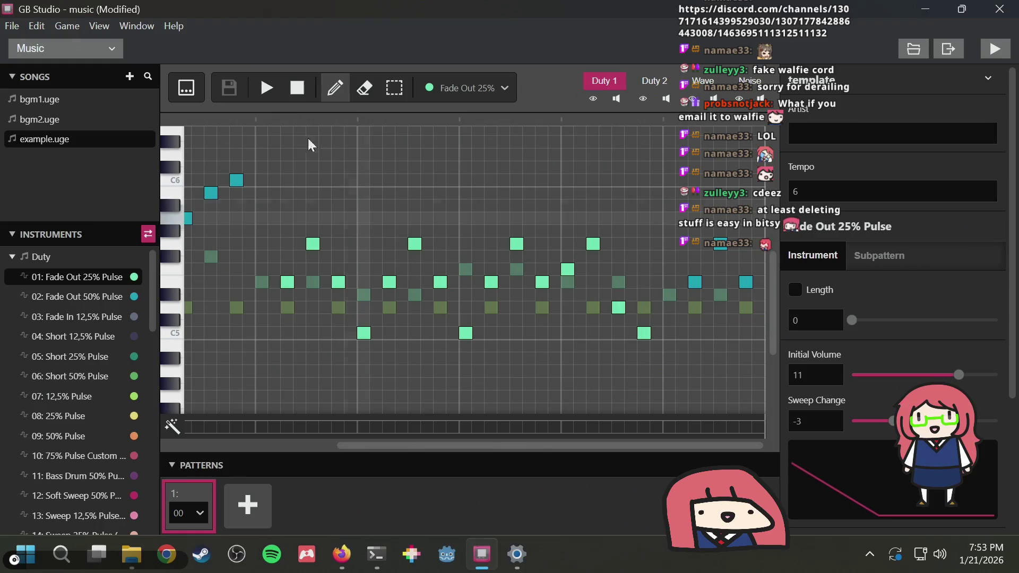
Play and stop example.uge several times as a reference, then open bgm2.uge
{"action": "left_click", "coordinate": [266, 87]}
{"action": "left_click", "coordinate": [296, 87]}
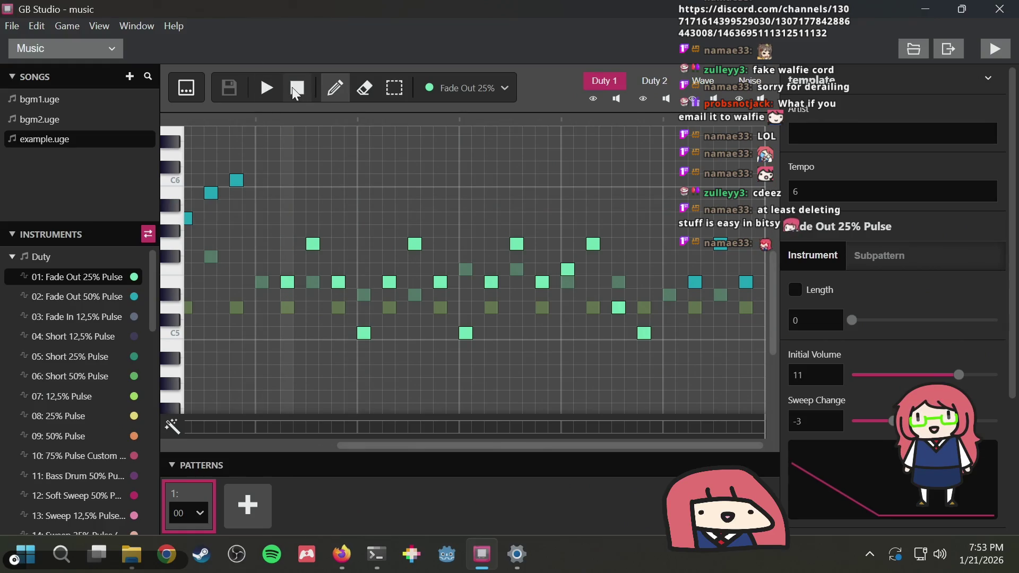
{"action": "left_click", "coordinate": [265, 83]}
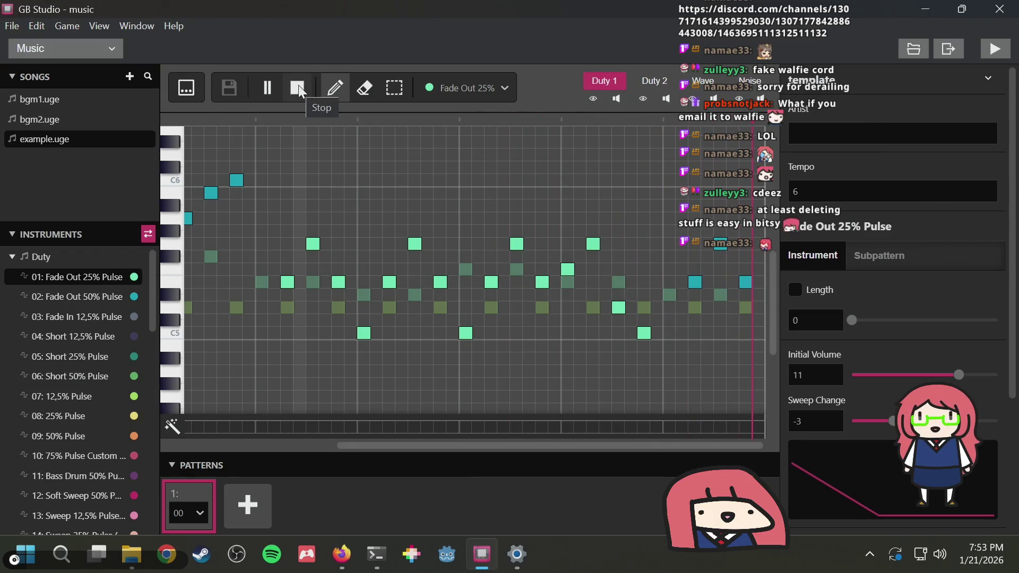
{"action": "left_click", "coordinate": [299, 86]}
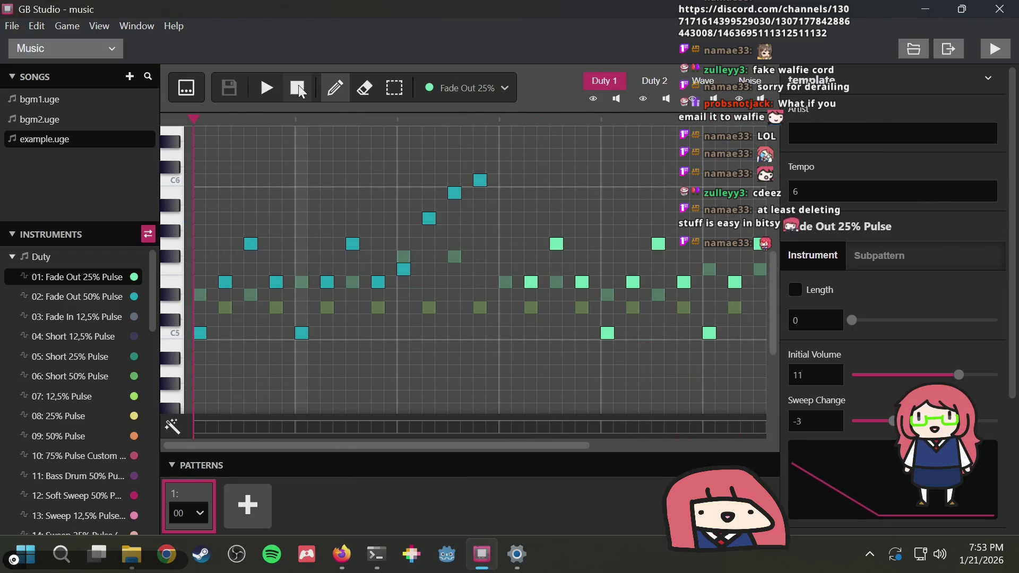
{"action": "left_click", "coordinate": [268, 83]}
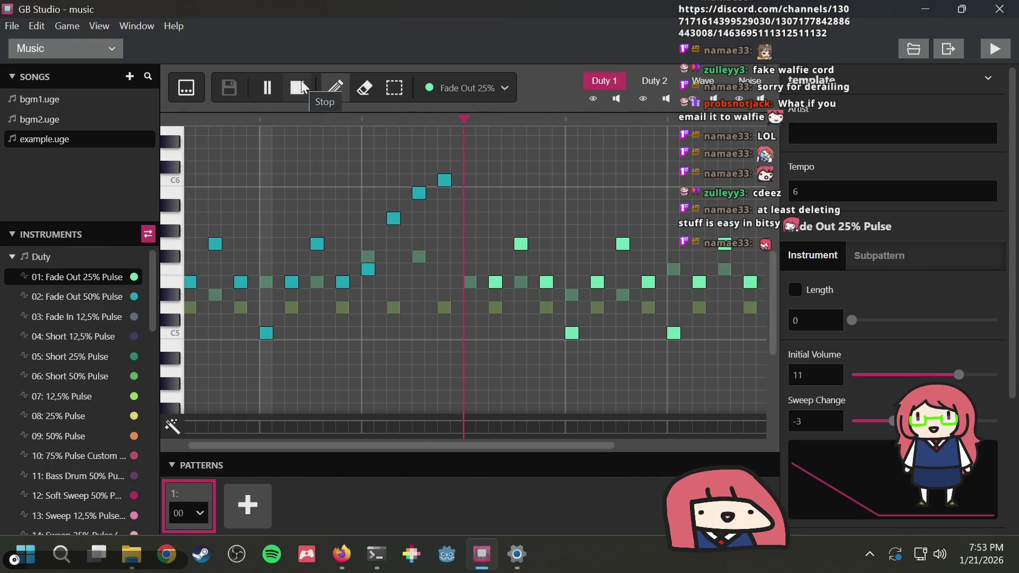
{"action": "left_click", "coordinate": [301, 87]}
{"action": "left_click", "coordinate": [270, 86]}
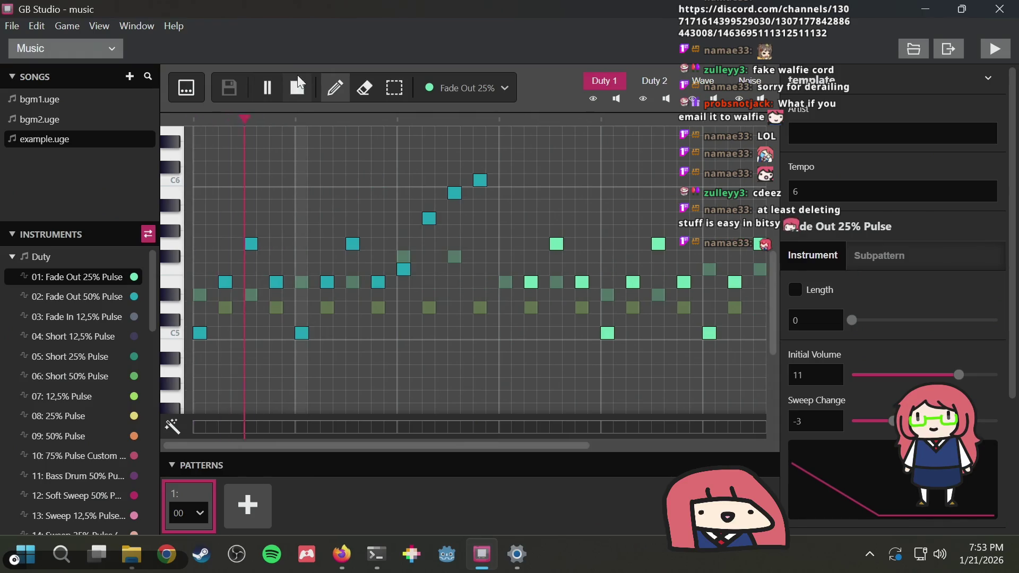
{"action": "left_click", "coordinate": [297, 85]}
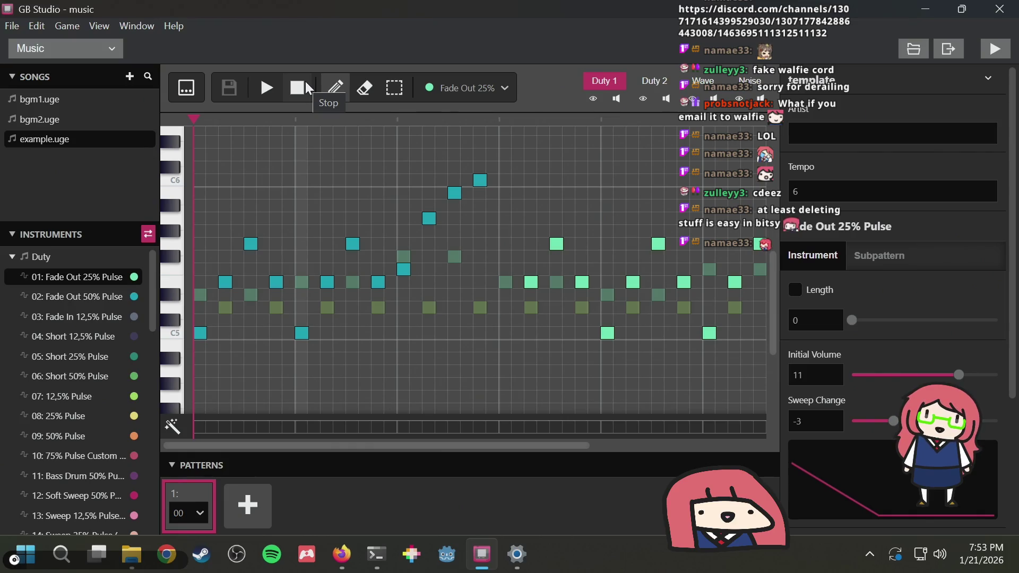
{"action": "left_click", "coordinate": [266, 87]}
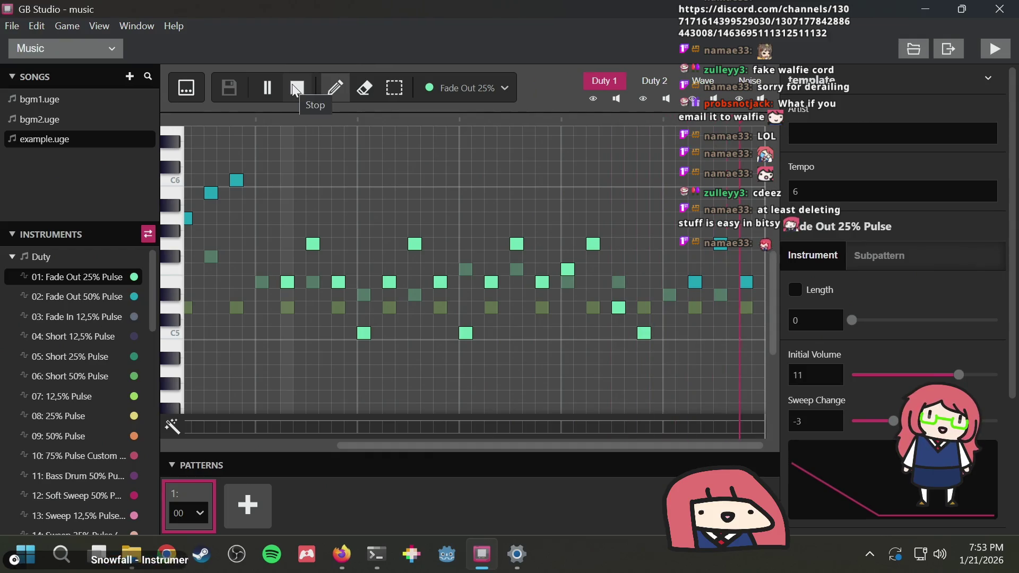
{"action": "left_click", "coordinate": [295, 90]}
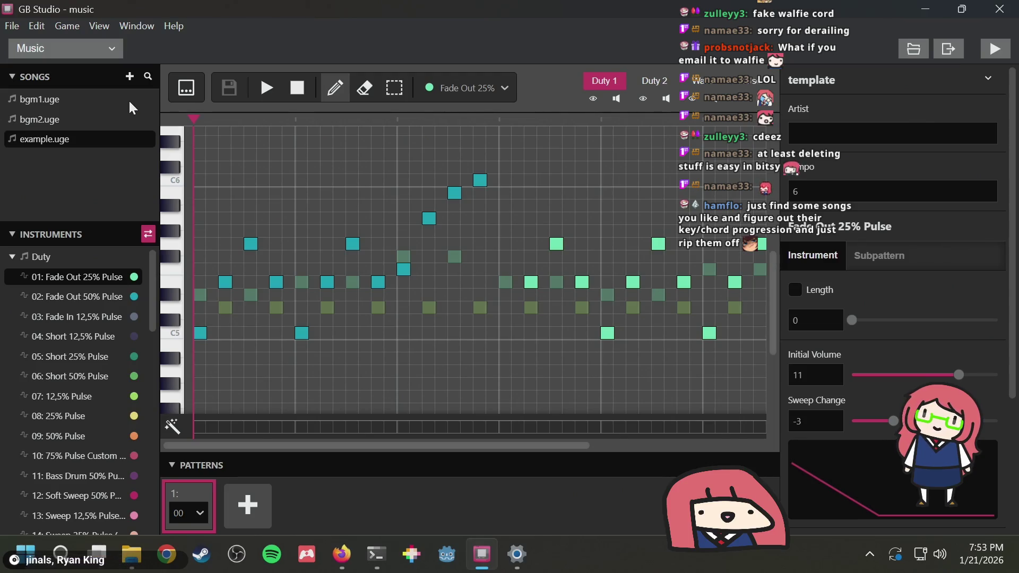
{"action": "left_click", "coordinate": [72, 121]}
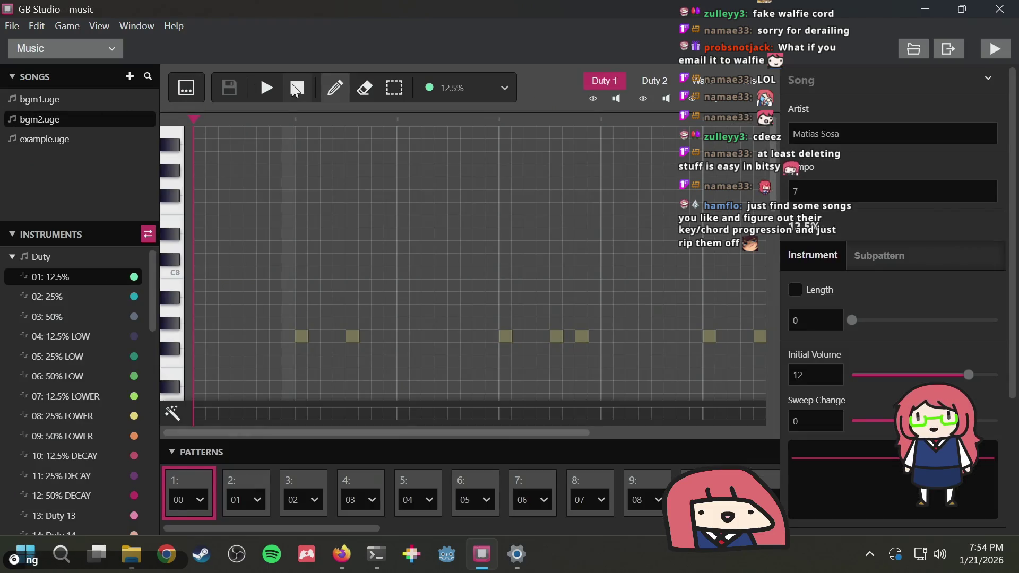
{"action": "left_click", "coordinate": [267, 85]}
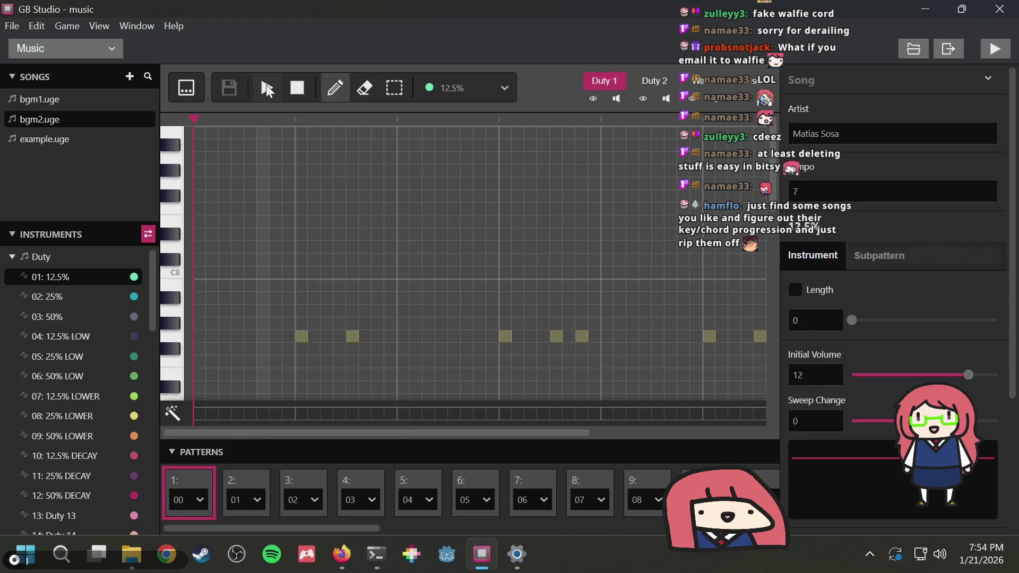
{"action": "left_click", "coordinate": [279, 85]}
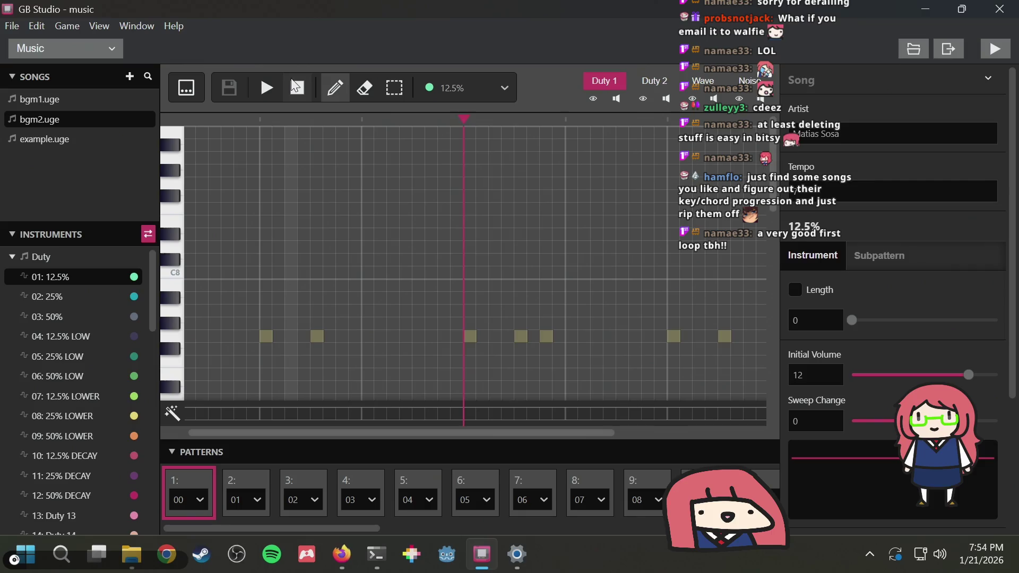
{"action": "key", "text": "d"}
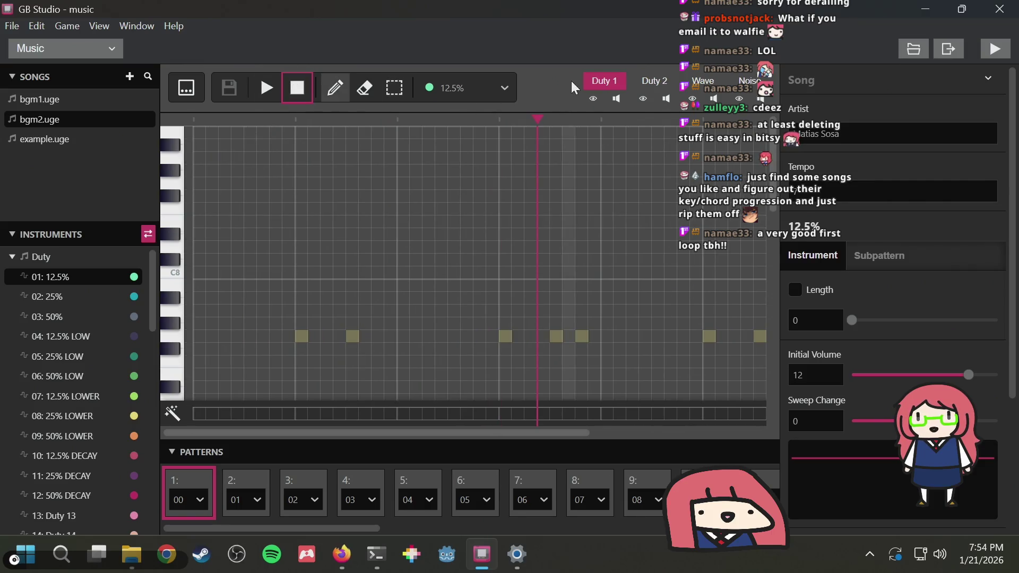
{"action": "left_click", "coordinate": [652, 81]}
{"action": "left_click", "coordinate": [703, 81]}
{"action": "left_click", "coordinate": [747, 85]}
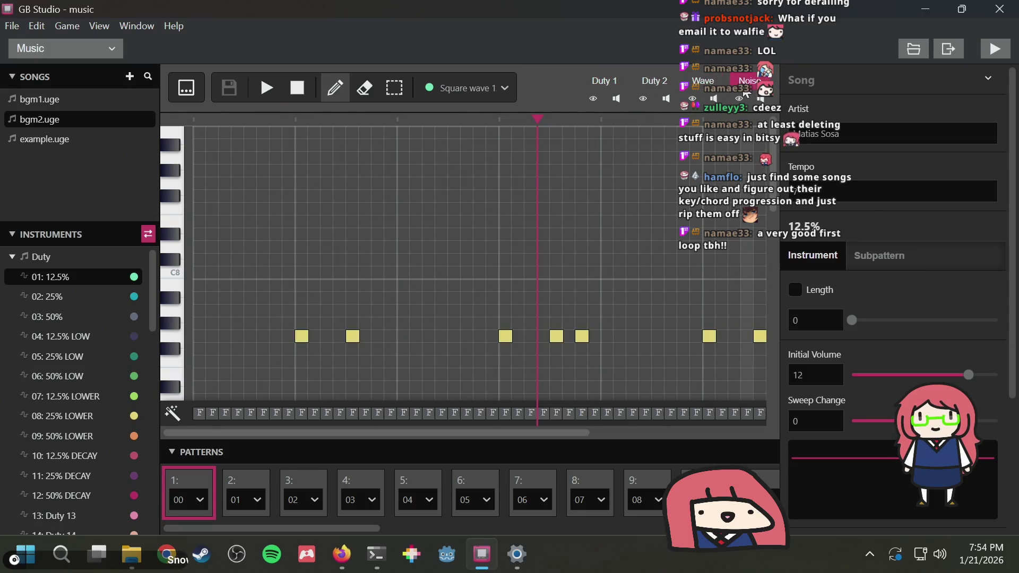
{"action": "scroll", "coordinate": [569, 186], "scroll_direction": "down", "scroll_amount": 10}
{"action": "scroll", "coordinate": [546, 191], "scroll_direction": "up", "scroll_amount": 2}
{"action": "left_click", "coordinate": [615, 84]}
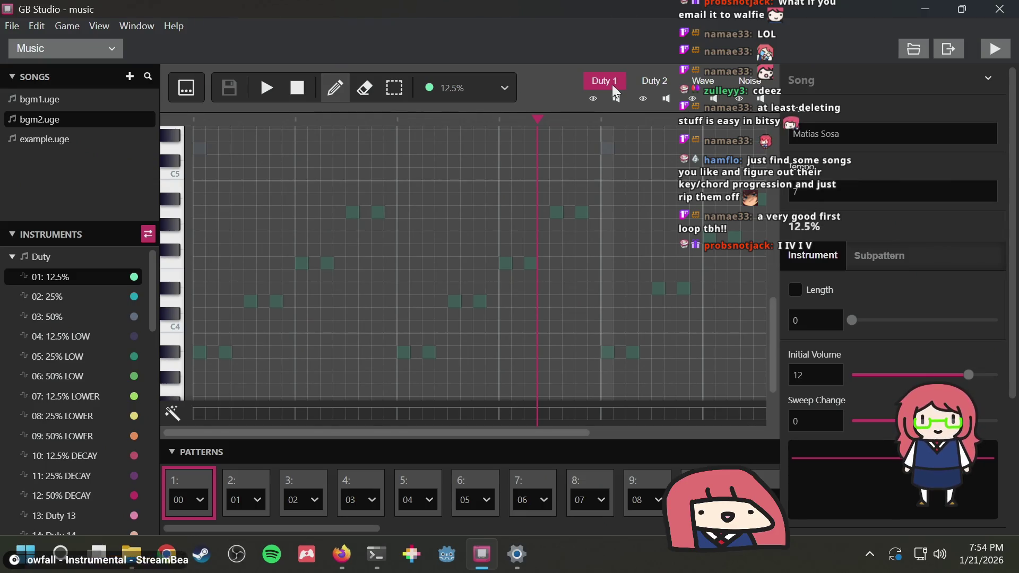
{"action": "scroll", "coordinate": [494, 231], "scroll_direction": "down", "scroll_amount": 2}
{"action": "scroll", "coordinate": [519, 254], "scroll_direction": "up", "scroll_amount": 4}
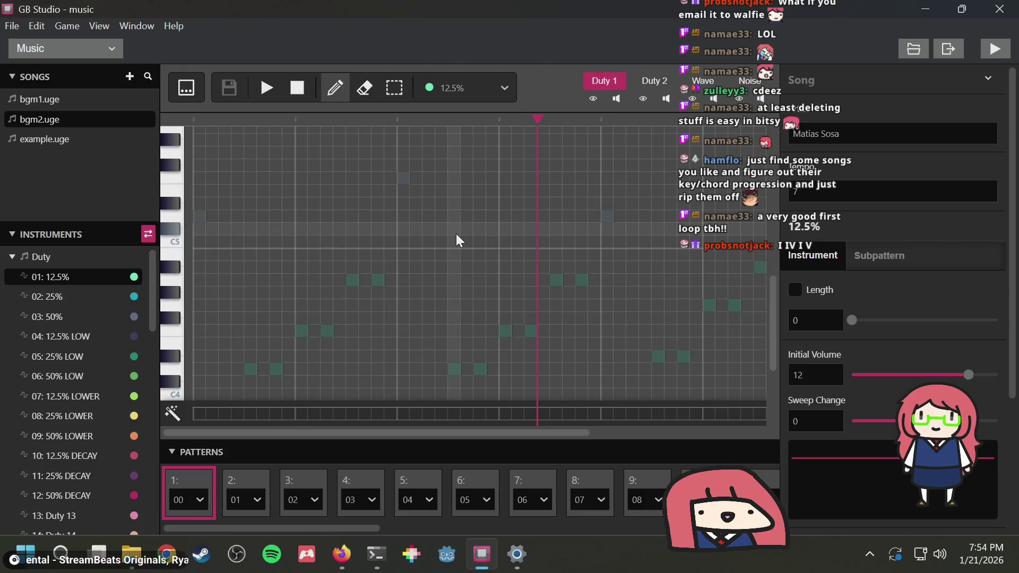
{"action": "scroll", "coordinate": [455, 237], "scroll_direction": "down", "scroll_amount": 2}
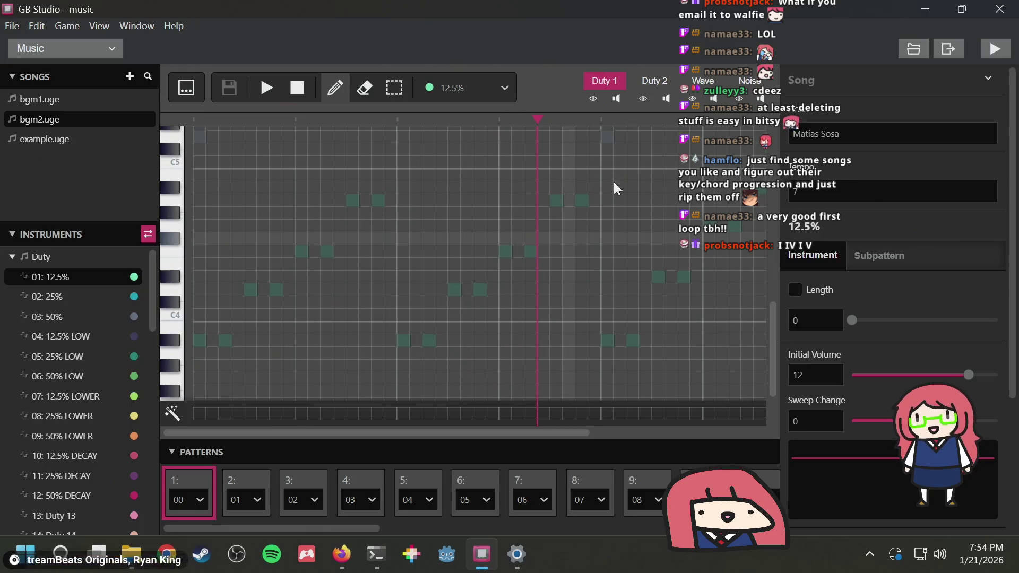
{"action": "left_click", "coordinate": [270, 88]}
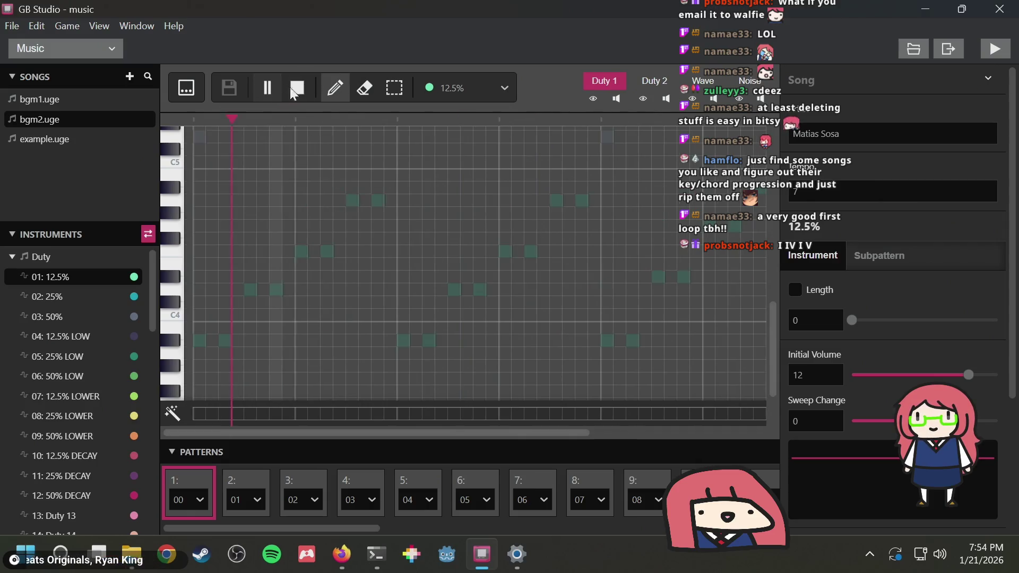
{"action": "left_click", "coordinate": [296, 87]}
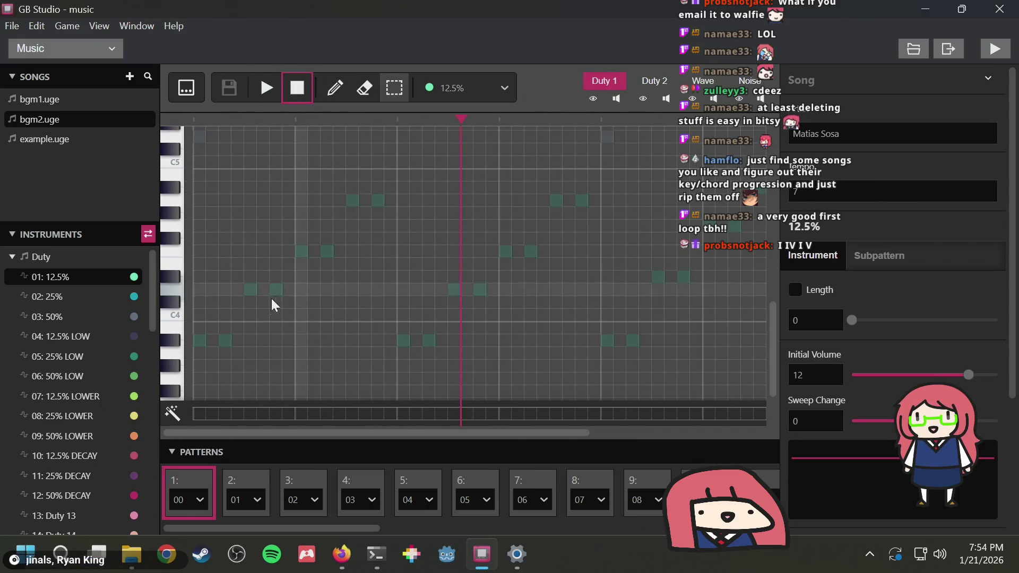
{"action": "left_click", "coordinate": [272, 82]}
{"action": "left_click", "coordinate": [269, 86]}
{"action": "left_click", "coordinate": [298, 88]}
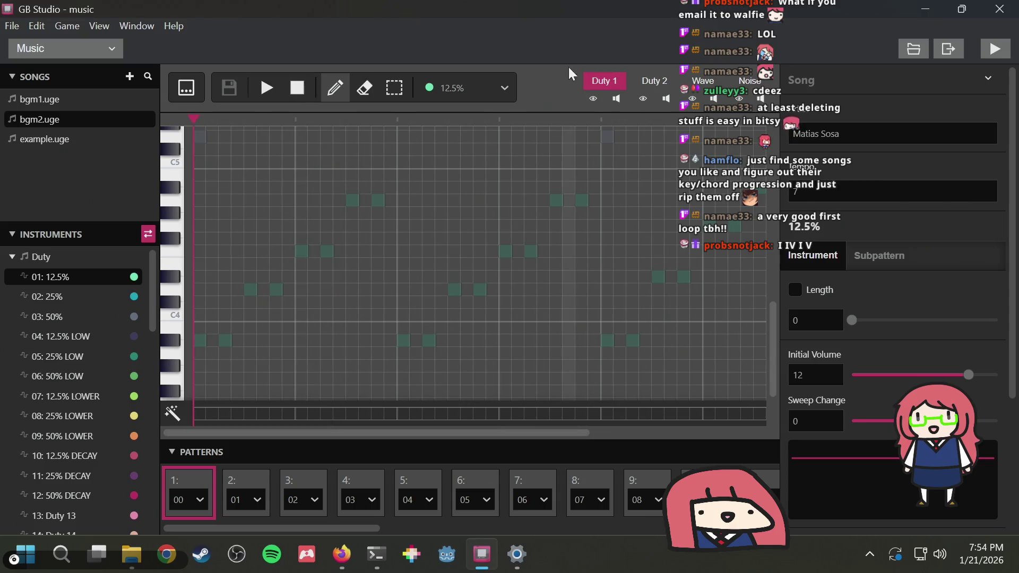
{"action": "left_click", "coordinate": [655, 87]}
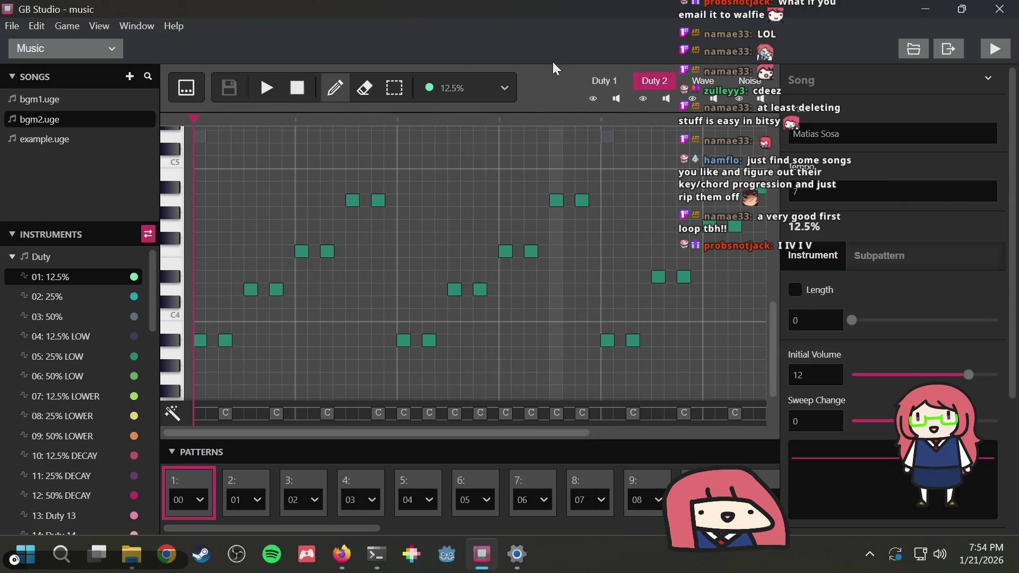
{"action": "left_click", "coordinate": [615, 99]}
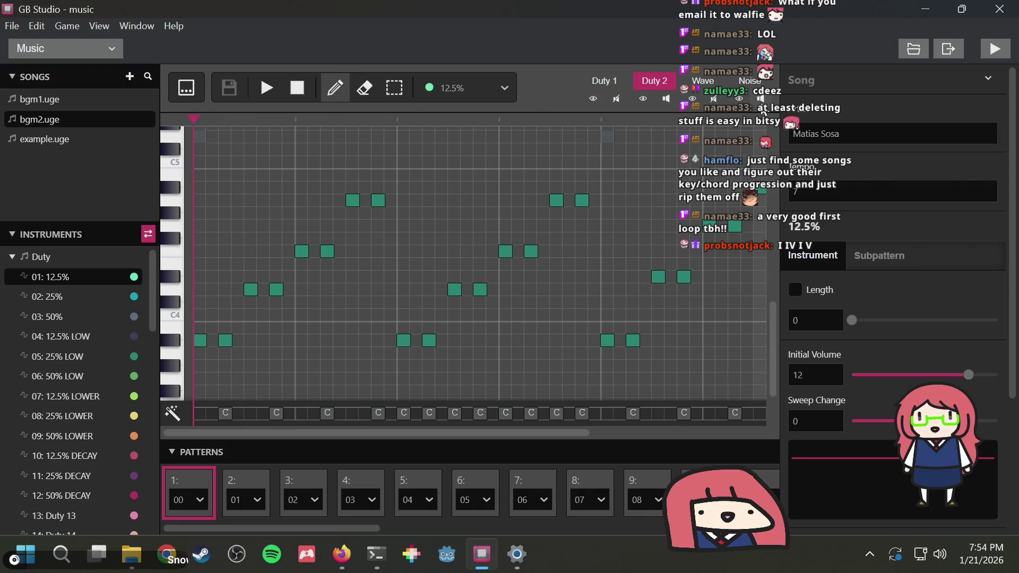
{"action": "left_click", "coordinate": [268, 86]}
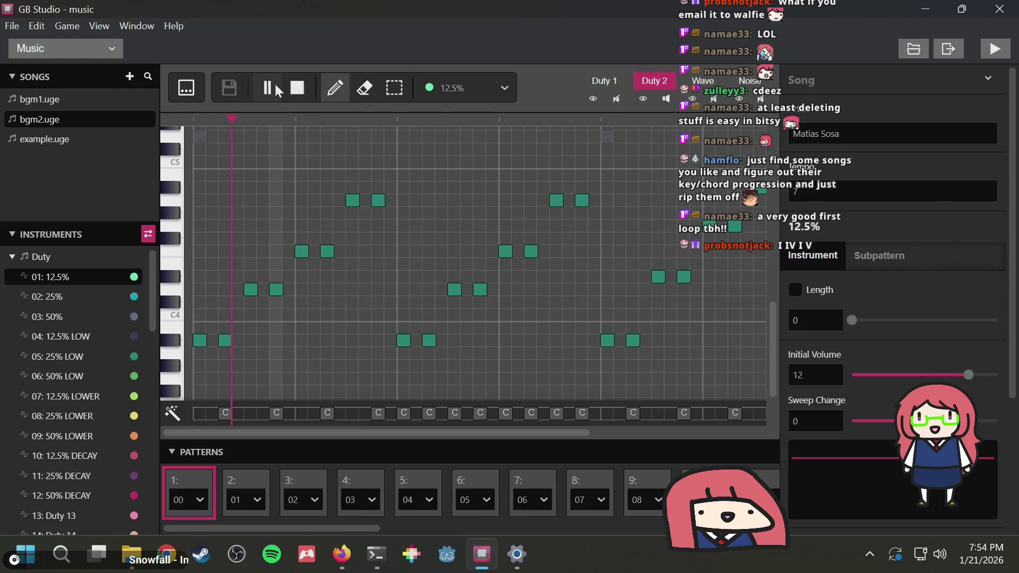
{"action": "left_click", "coordinate": [296, 88]}
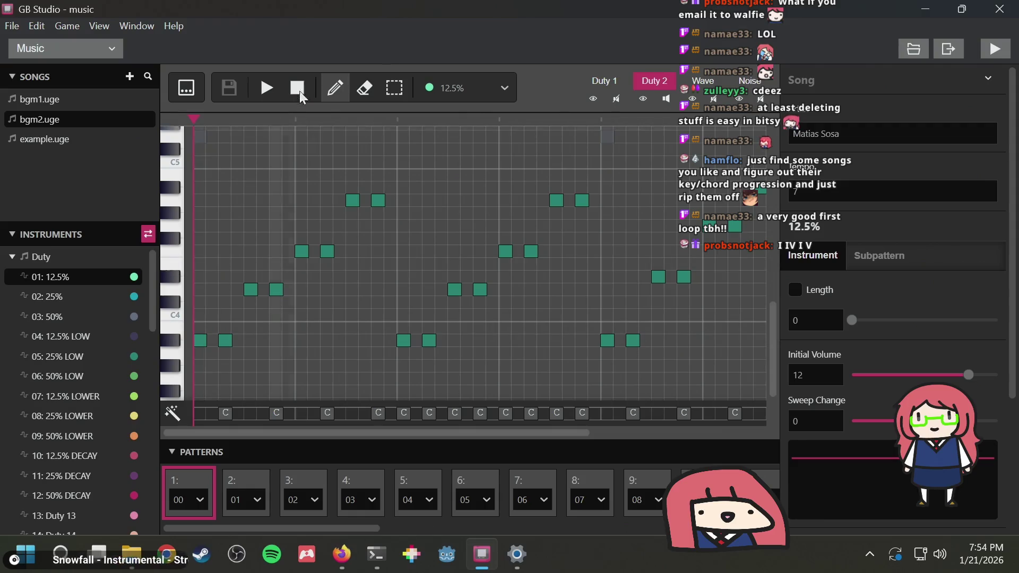
{"action": "left_click", "coordinate": [275, 87]}
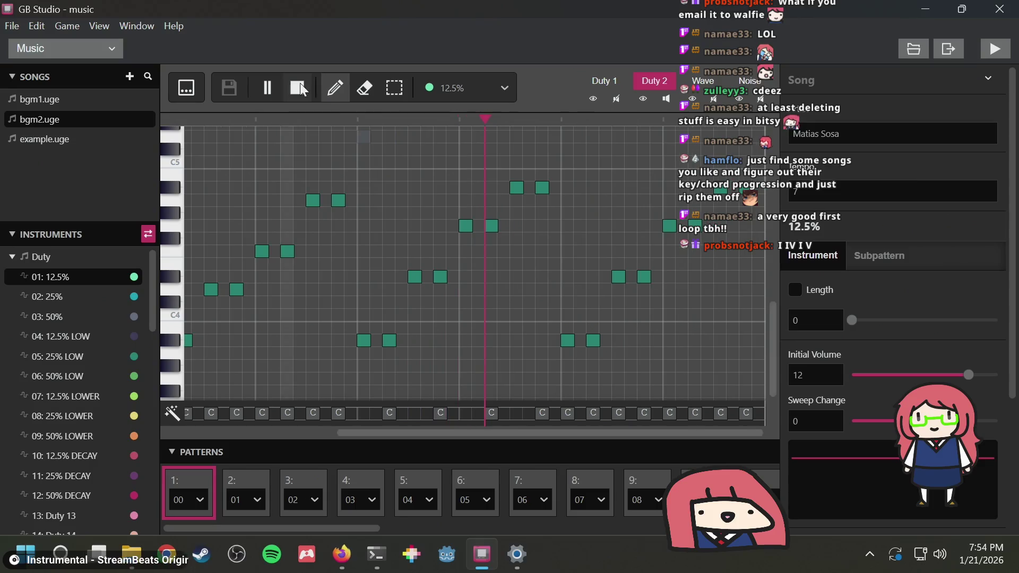
{"action": "left_click", "coordinate": [296, 88]}
{"action": "left_click", "coordinate": [395, 88]}
{"action": "key", "text": "1"}
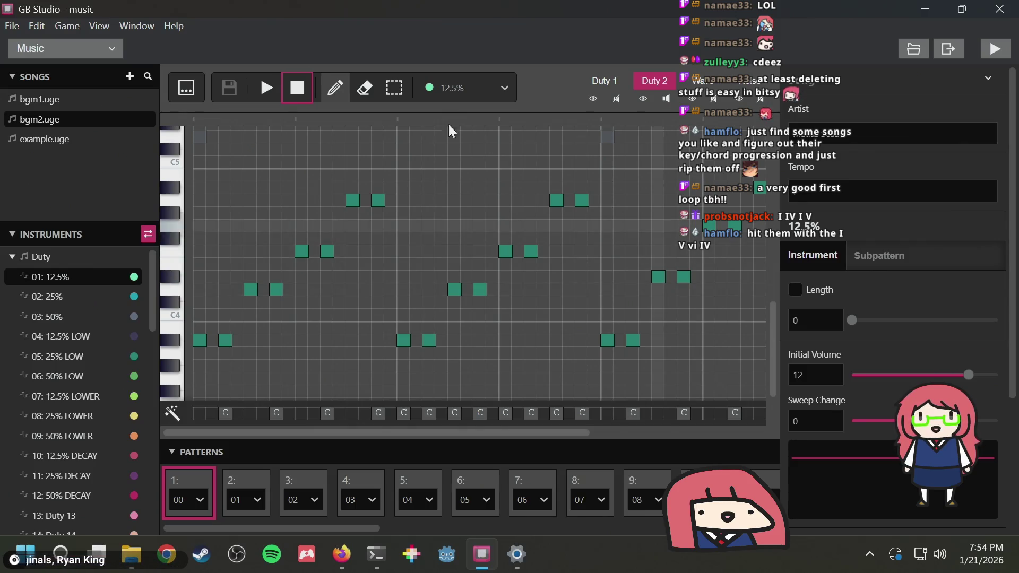
{"action": "left_click", "coordinate": [274, 88]}
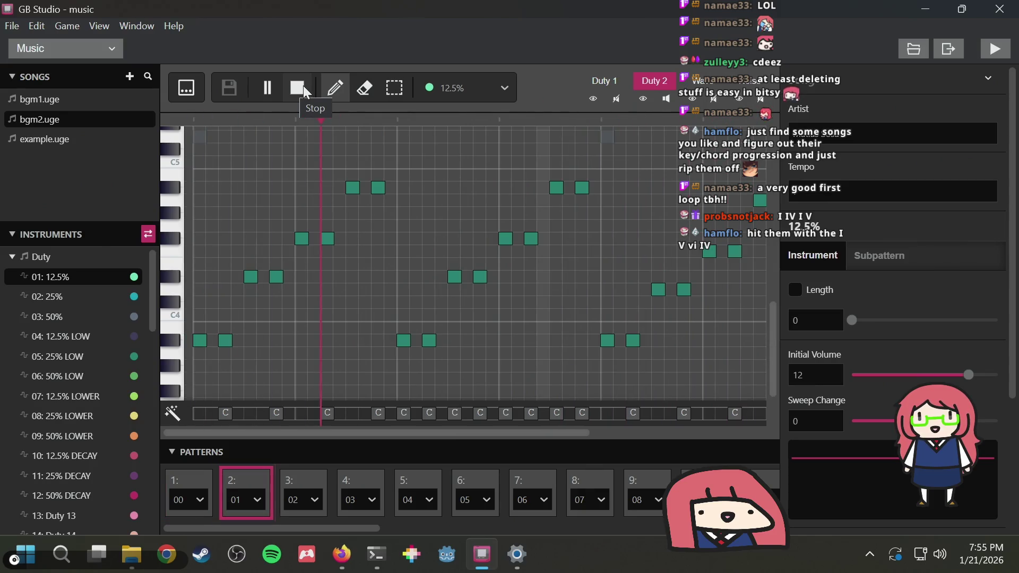
{"action": "left_click", "coordinate": [303, 85]}
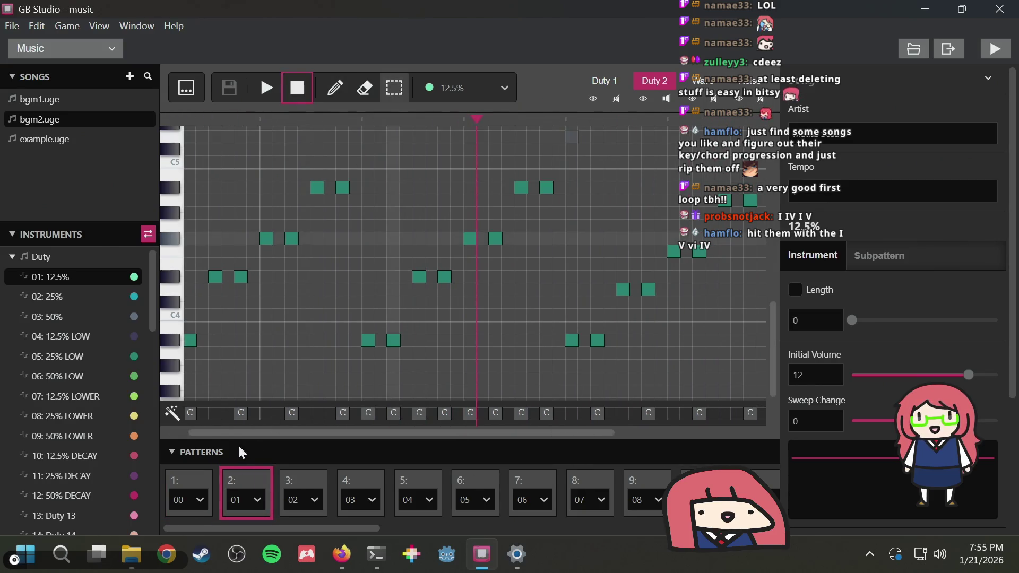
Flip back and forth between patterns 1 and 2 of bgm2 to compare their notes
{"action": "left_click", "coordinate": [191, 480]}
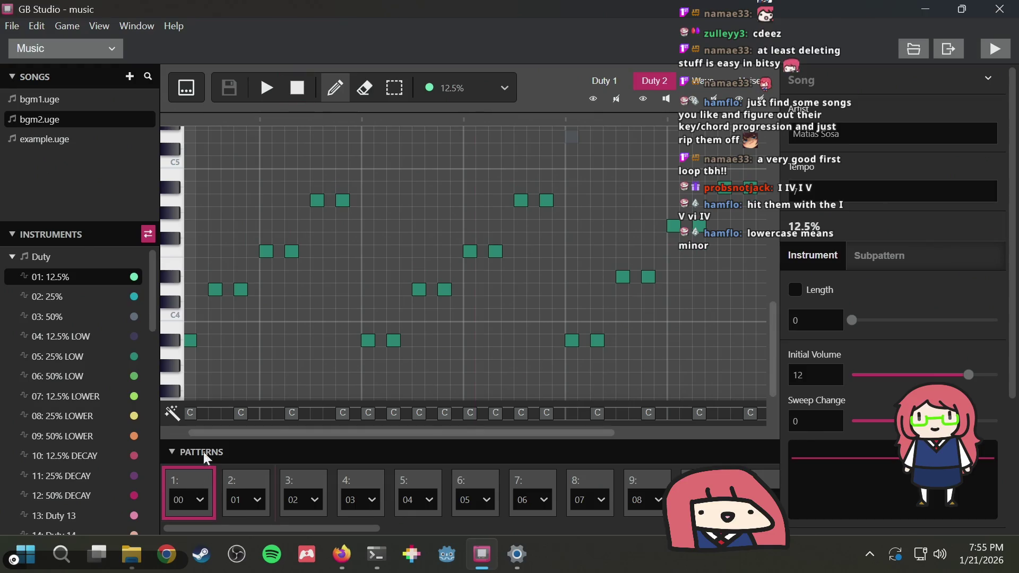
{"action": "left_click", "coordinate": [235, 479]}
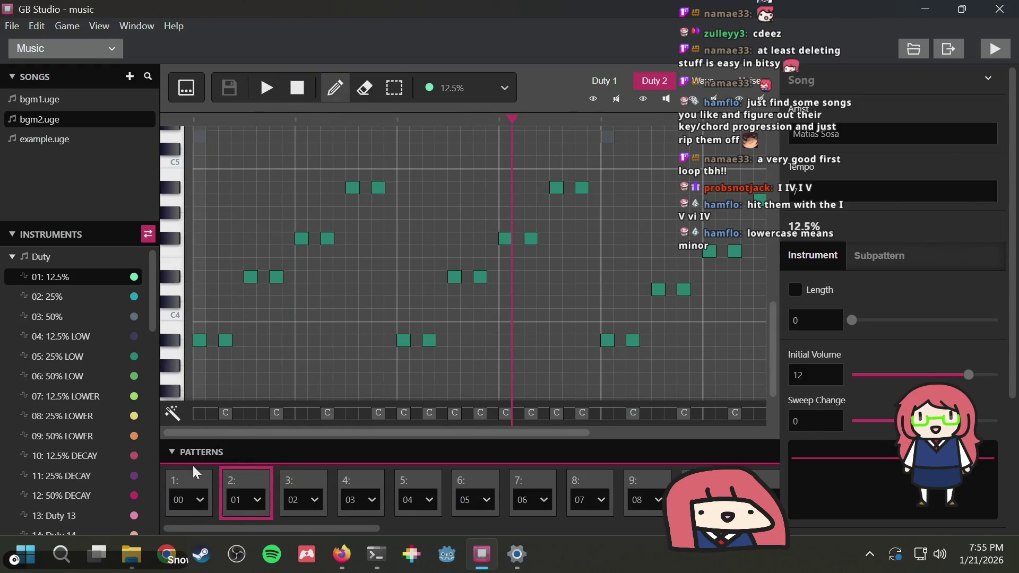
{"action": "left_click", "coordinate": [206, 478]}
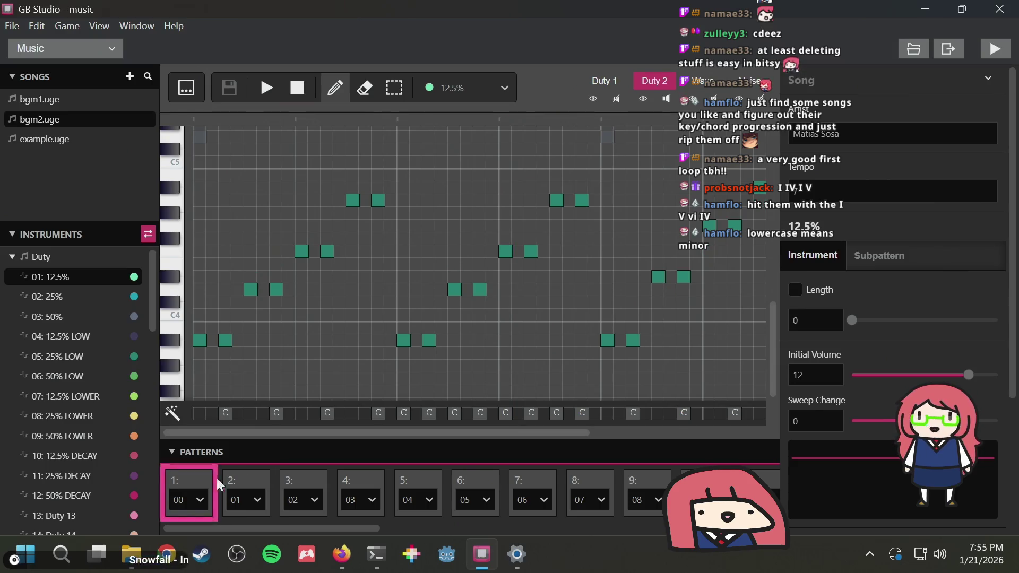
{"action": "left_click", "coordinate": [248, 475]}
{"action": "left_click", "coordinate": [208, 478]}
{"action": "left_click", "coordinate": [241, 477]}
{"action": "left_click", "coordinate": [192, 477]}
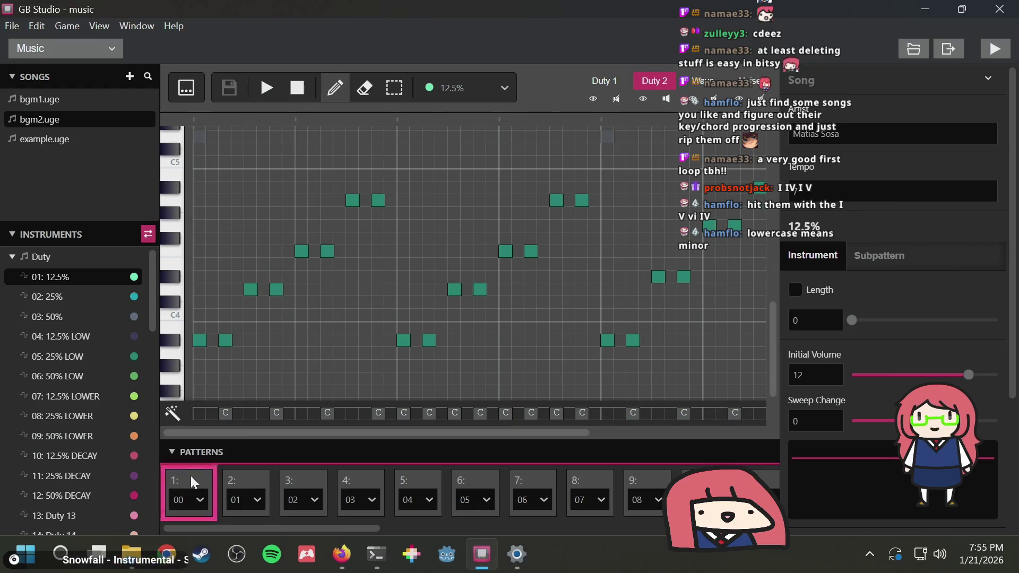
{"action": "left_click", "coordinate": [248, 477]}
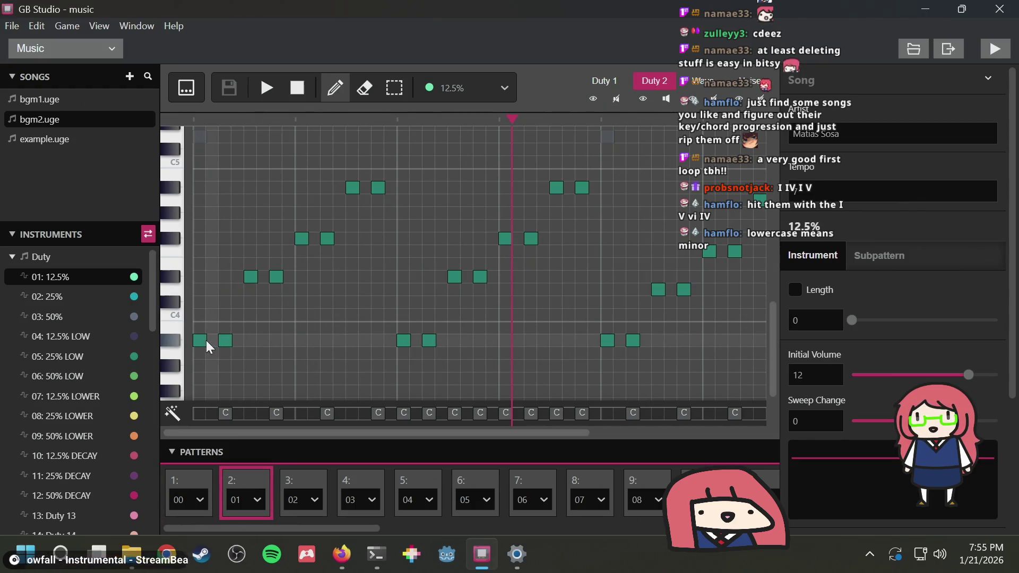
{"action": "key", "text": "3"}
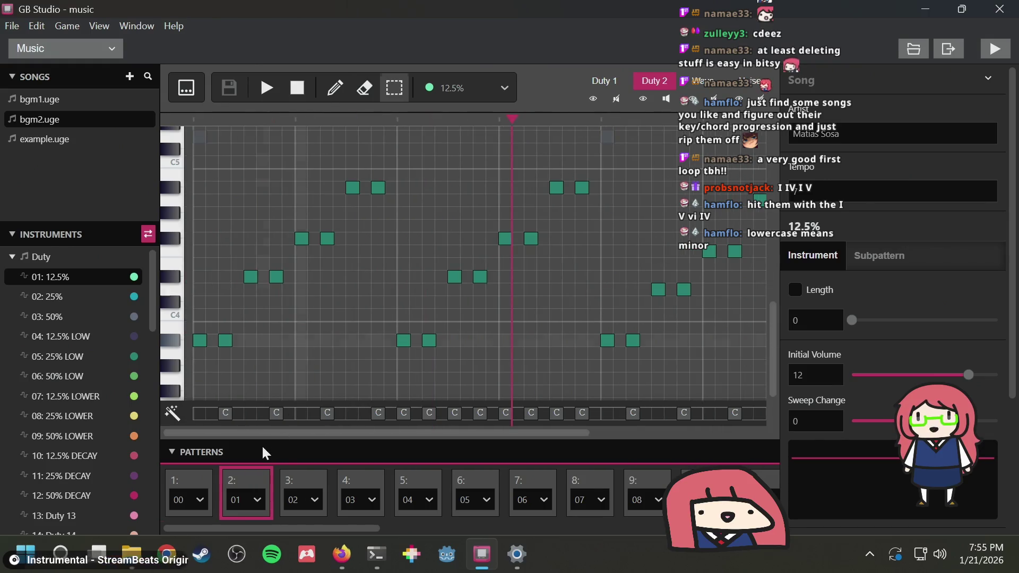
{"action": "key", "text": "1"}
{"action": "left_click", "coordinate": [186, 480]}
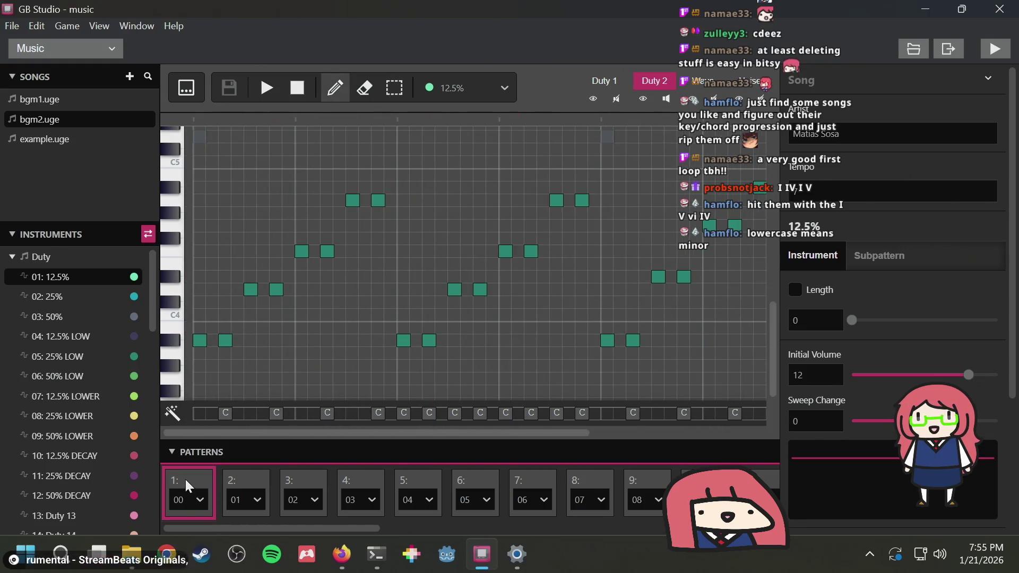
{"action": "left_click", "coordinate": [241, 476]}
{"action": "key", "text": "3"}
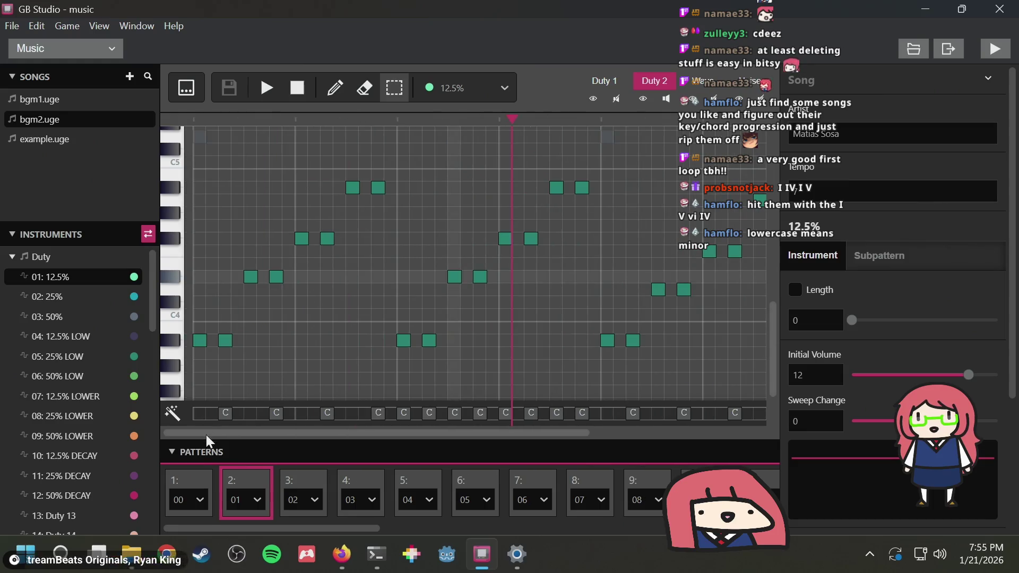
{"action": "key", "text": "1"}
{"action": "left_click", "coordinate": [192, 473]}
{"action": "left_click", "coordinate": [239, 473]}
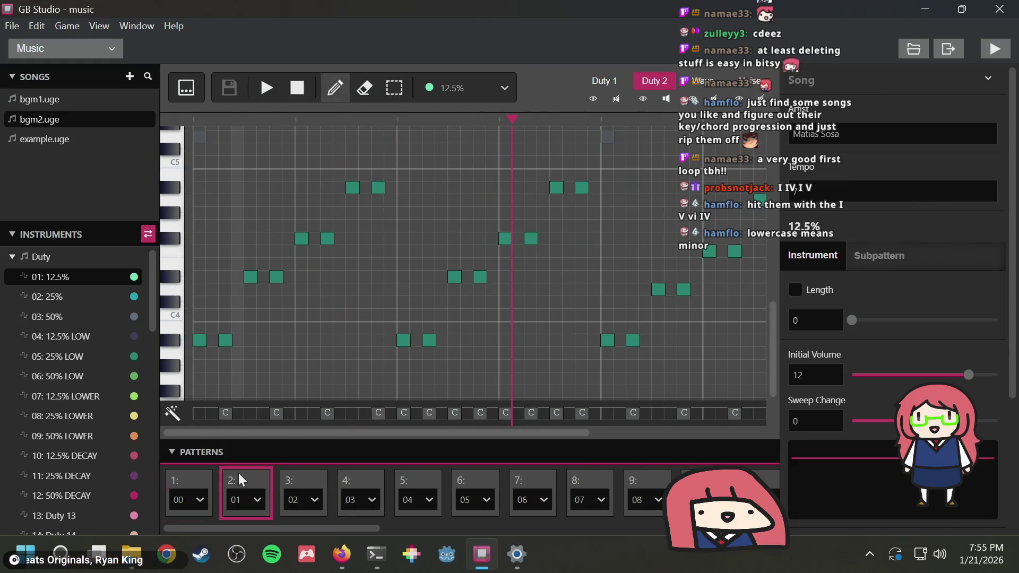
{"action": "left_click", "coordinate": [184, 475]}
{"action": "left_click", "coordinate": [232, 473]}
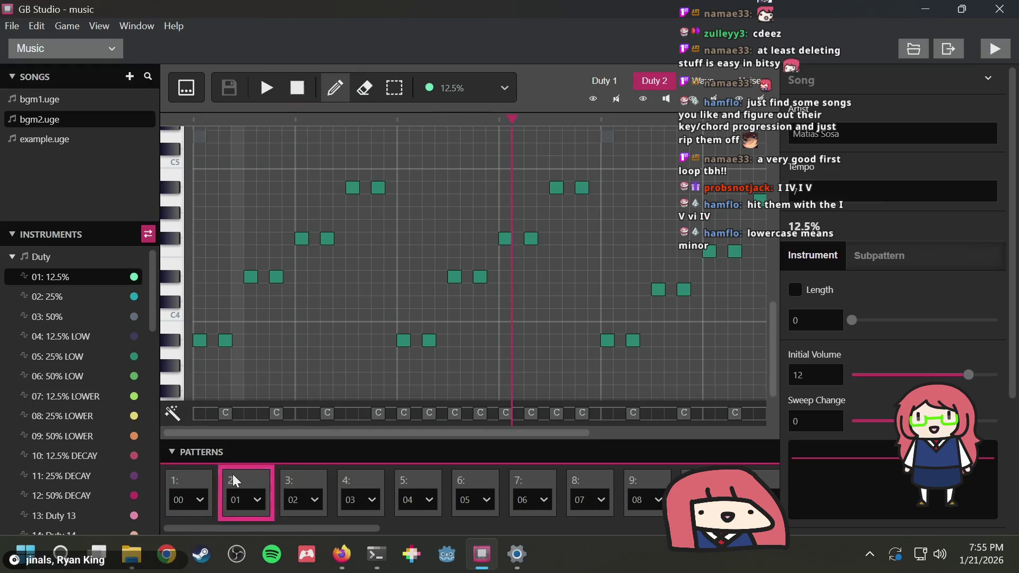
{"action": "left_click", "coordinate": [198, 475]}
{"action": "left_click", "coordinate": [243, 475]}
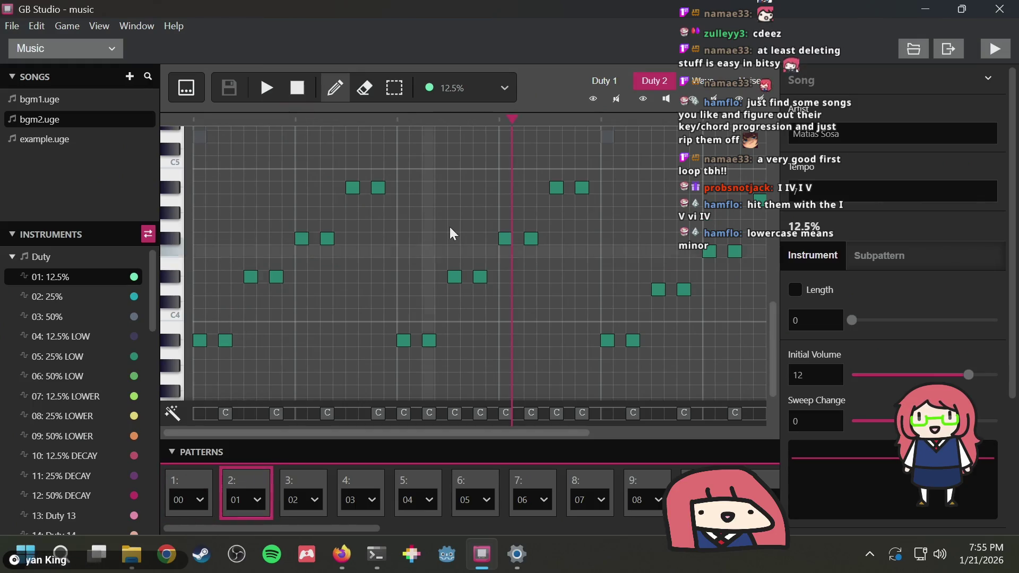
{"action": "left_click", "coordinate": [193, 471]}
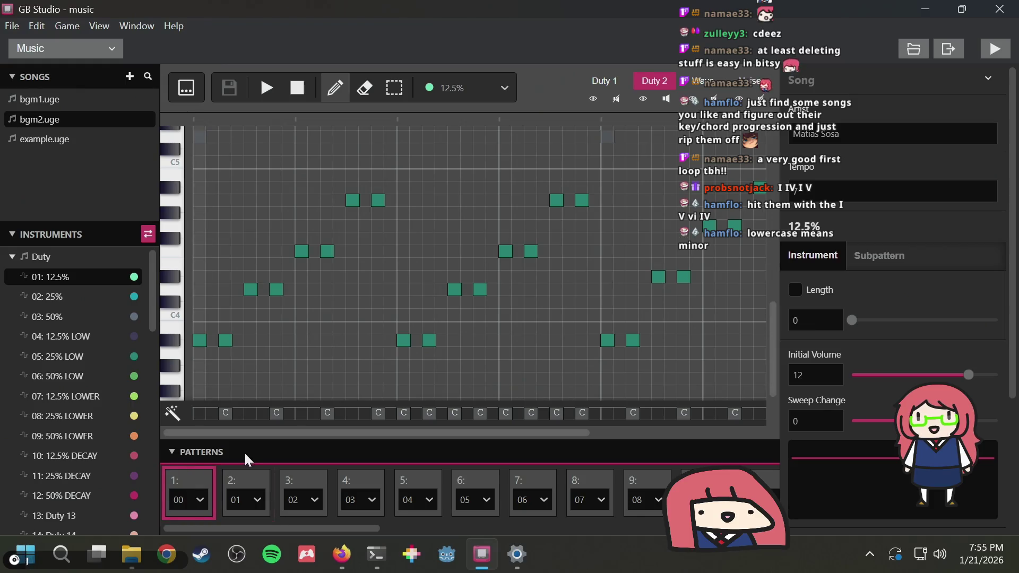
{"action": "left_click", "coordinate": [230, 483]}
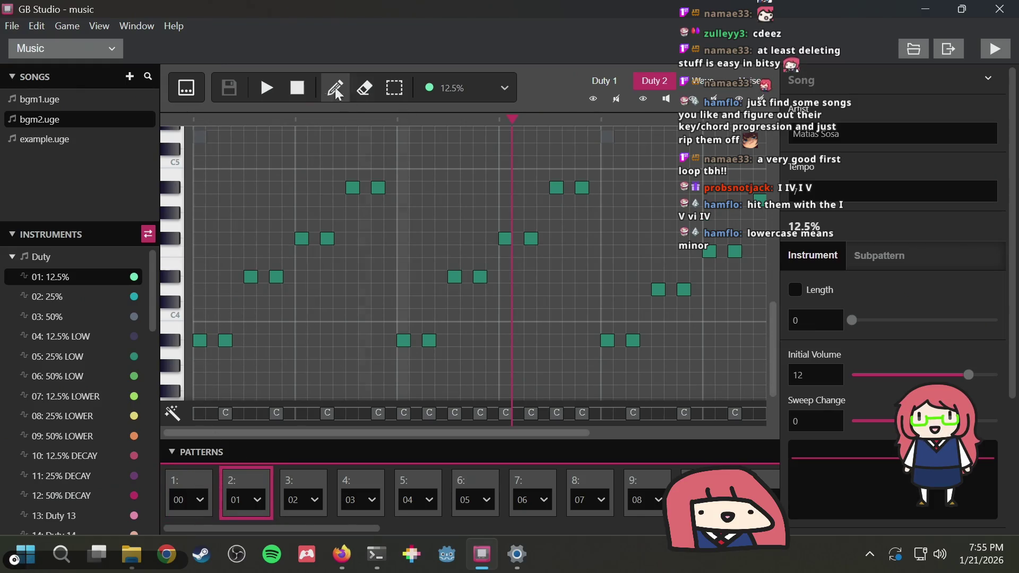
Play bgm2 from the start, stop it, and play it again through to pattern 5
{"action": "left_click", "coordinate": [265, 87]}
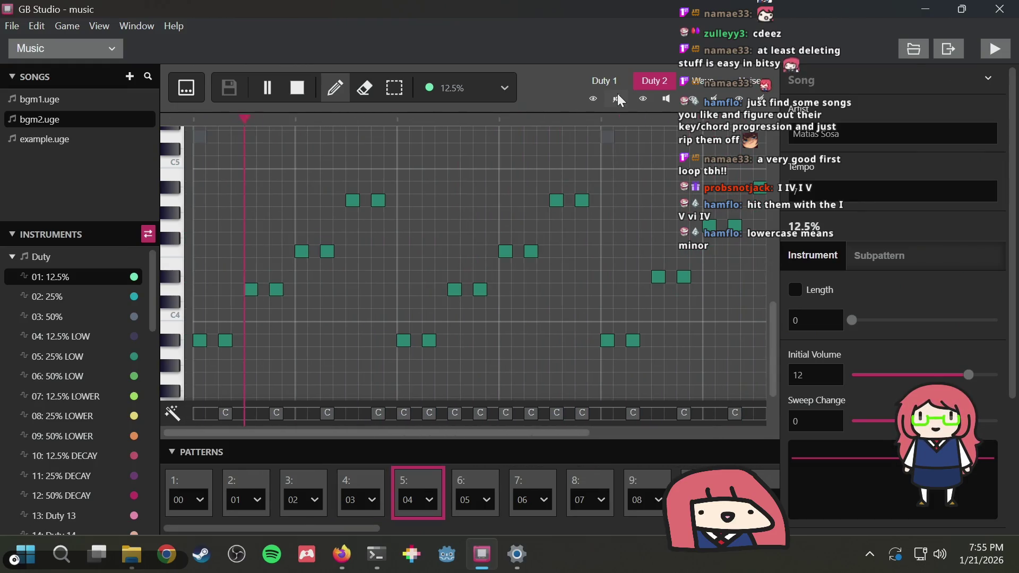
{"action": "left_click", "coordinate": [296, 91]}
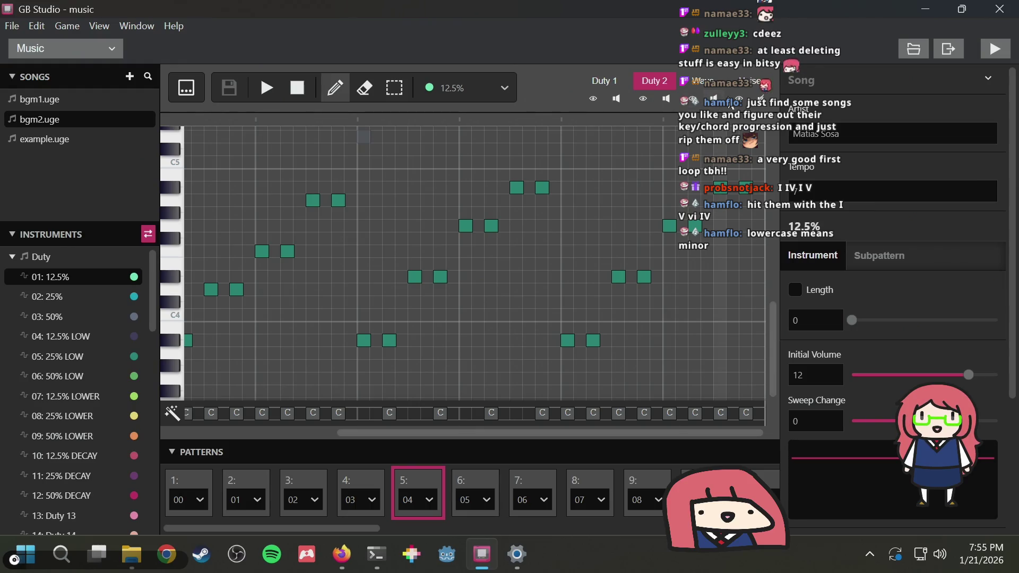
{"action": "left_click", "coordinate": [267, 87]}
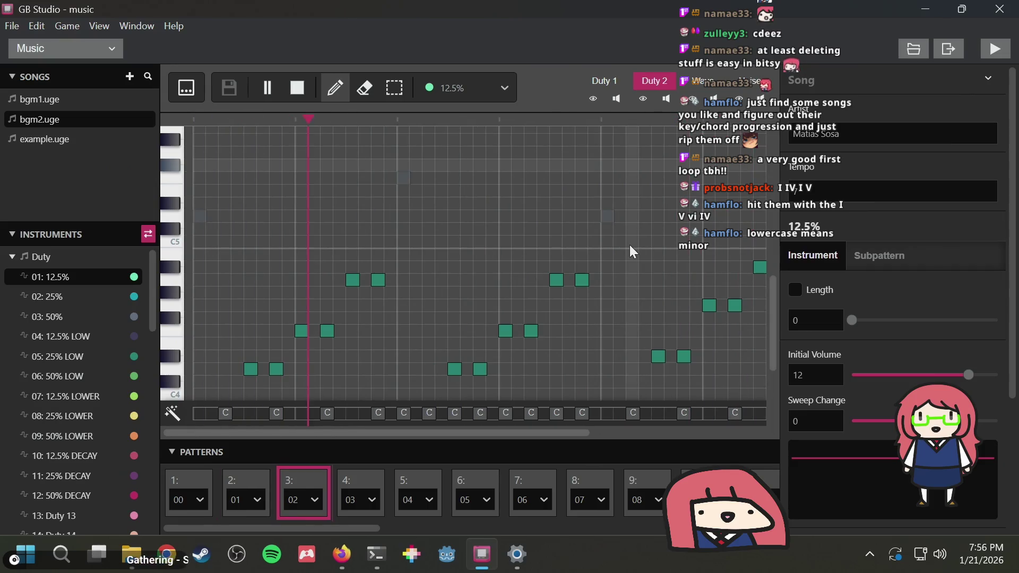
{"action": "scroll", "coordinate": [629, 245], "scroll_direction": "up", "scroll_amount": 5}
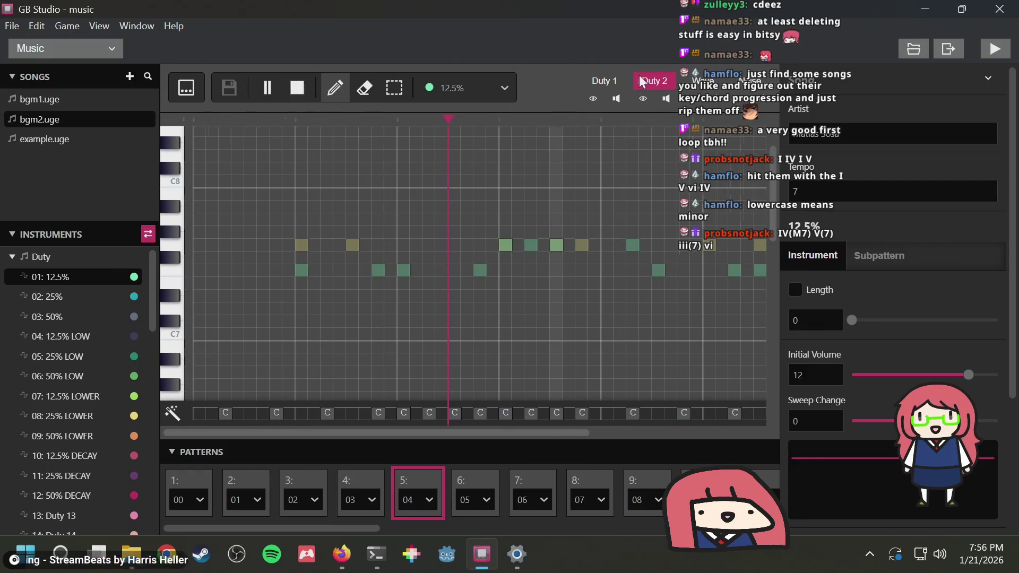
View bgm2's Wave and Noise channels, then play it and pause partway through pattern 5
{"action": "left_click", "coordinate": [702, 79]}
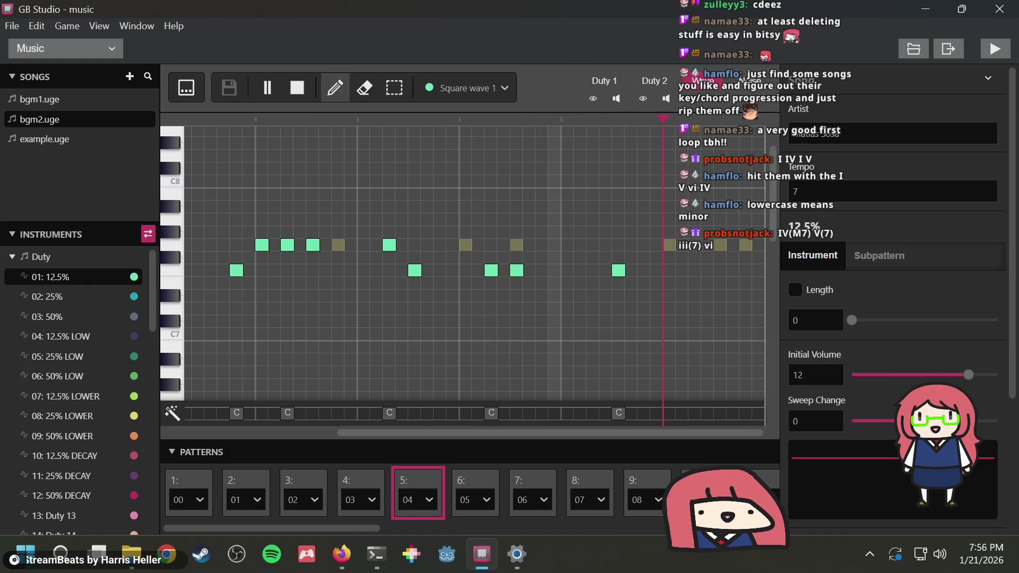
{"action": "left_click", "coordinate": [750, 81]}
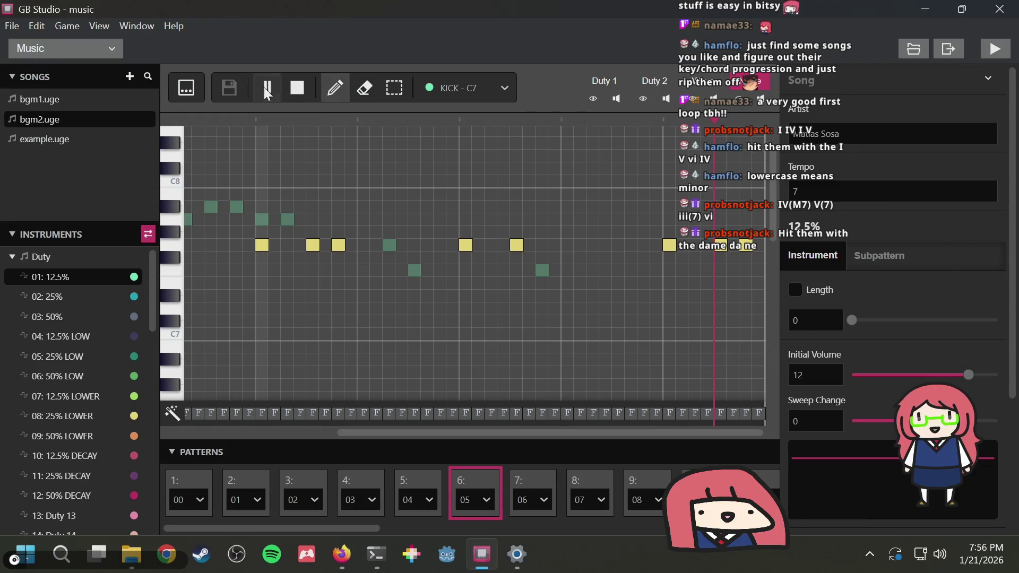
{"action": "left_click", "coordinate": [264, 87]}
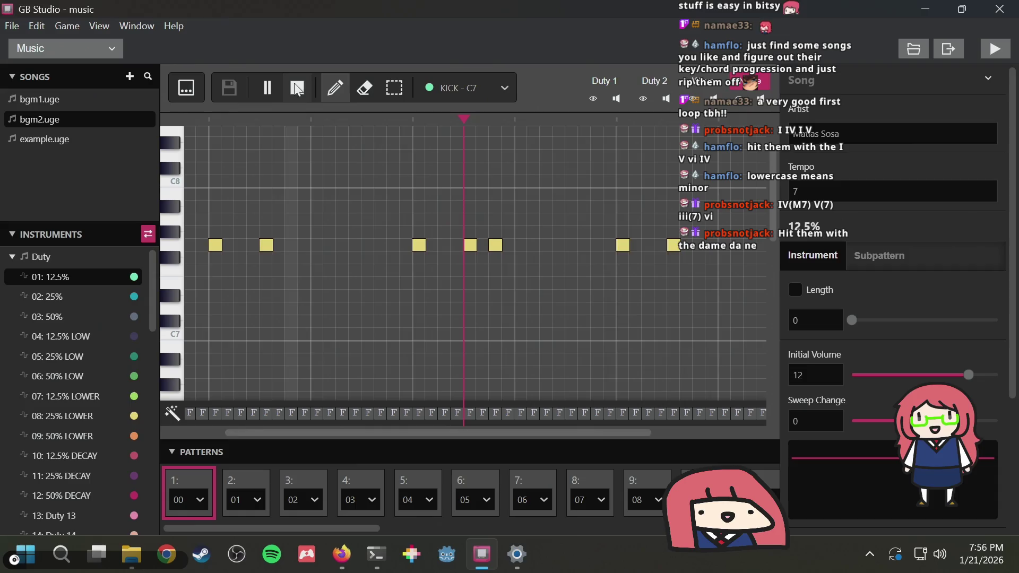
{"action": "left_click", "coordinate": [296, 88]}
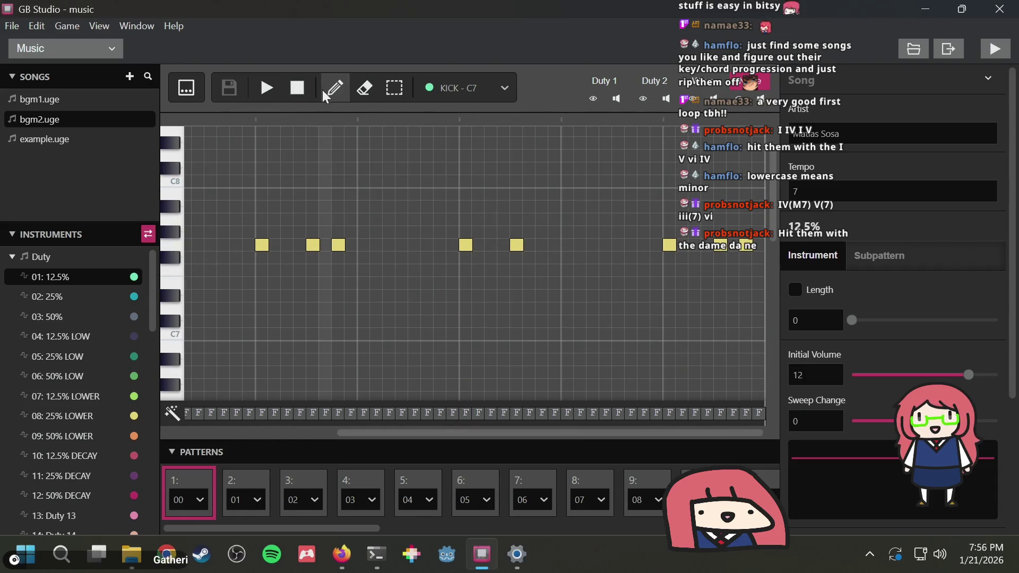
{"action": "left_click", "coordinate": [396, 89]}
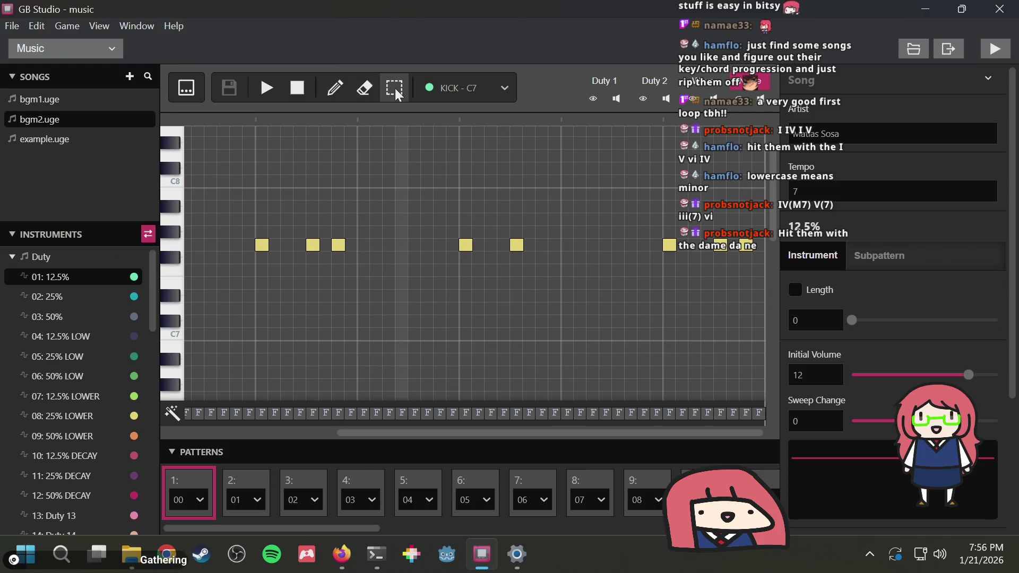
{"action": "left_click", "coordinate": [268, 86]}
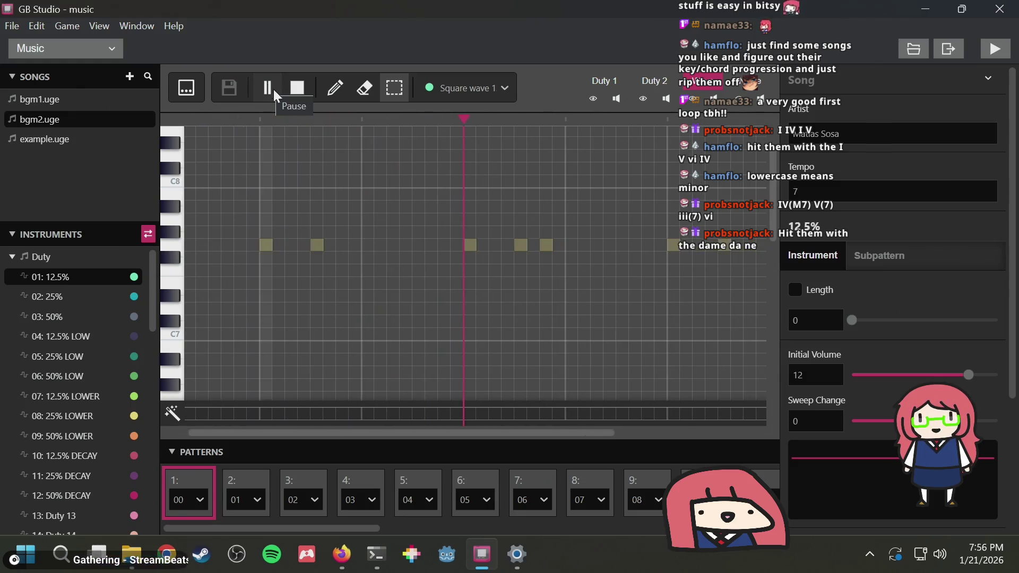
{"action": "scroll", "coordinate": [476, 176], "scroll_direction": "down", "scroll_amount": 3}
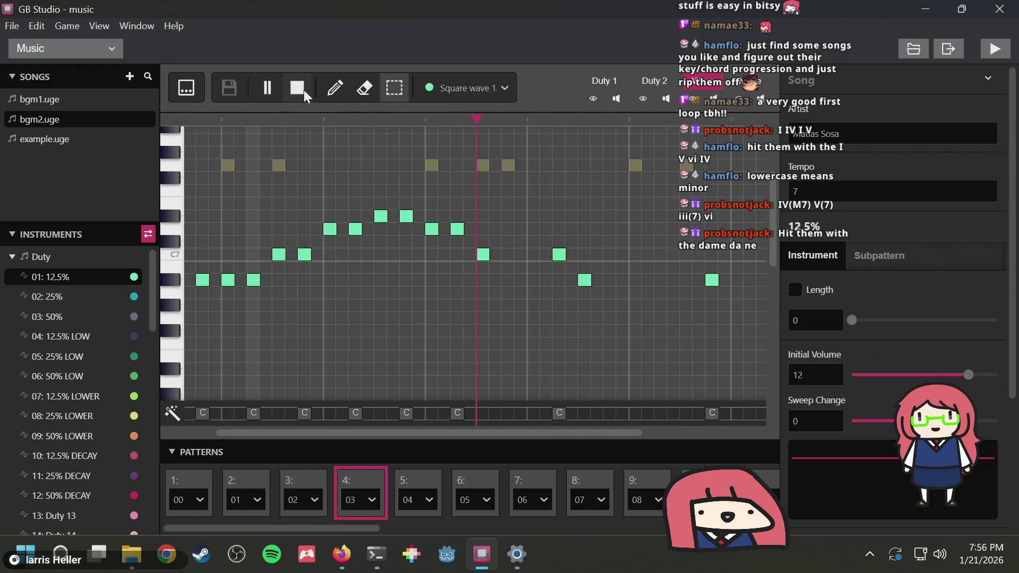
{"action": "left_click", "coordinate": [265, 85]}
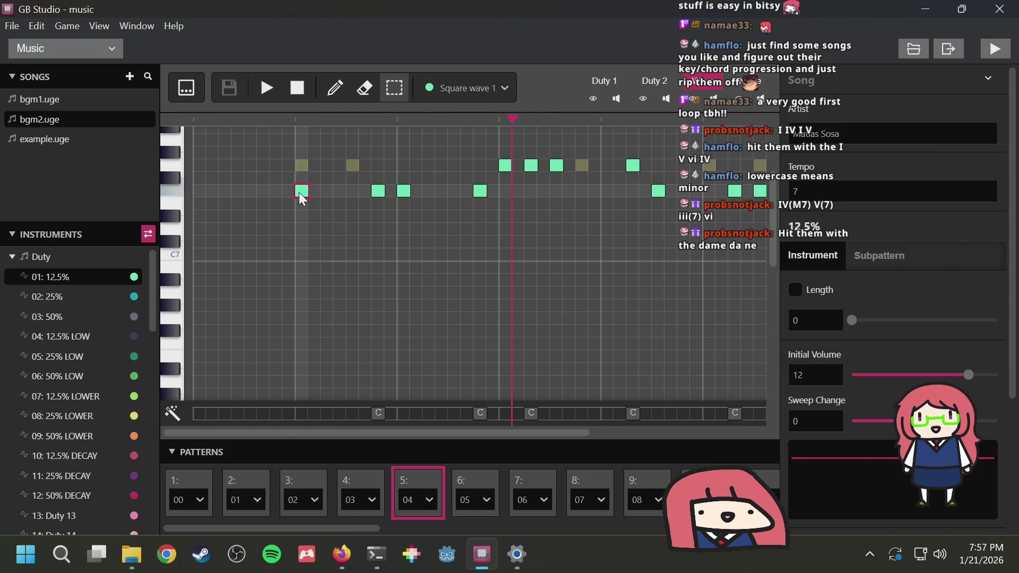
Inspect bgm2's first three melody notes and the Set Volume effect beneath them
{"action": "scroll", "coordinate": [87, 286], "scroll_direction": "down", "scroll_amount": 3}
{"action": "scroll", "coordinate": [89, 292], "scroll_direction": "down", "scroll_amount": 8}
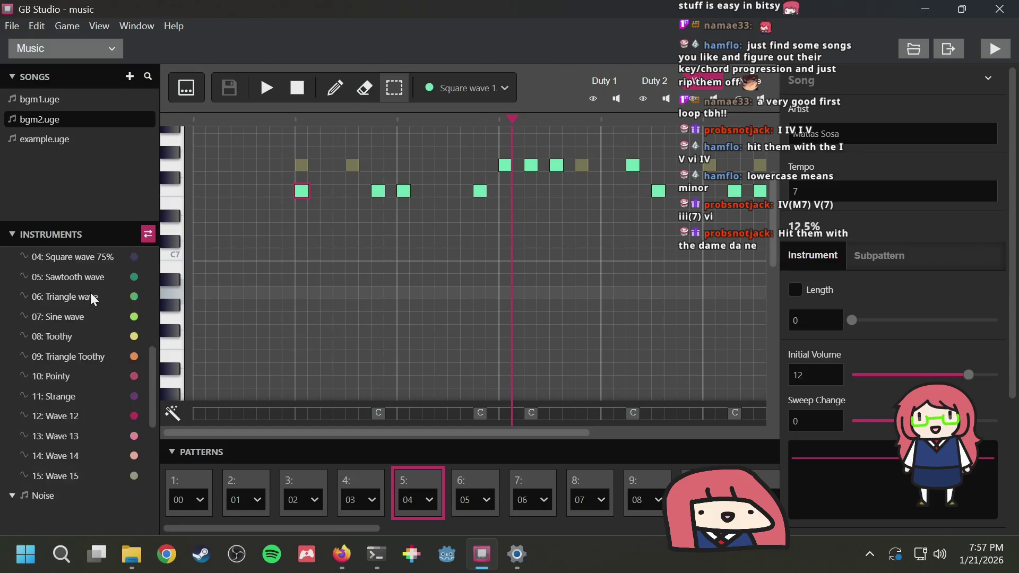
{"action": "scroll", "coordinate": [84, 295], "scroll_direction": "up", "scroll_amount": 3}
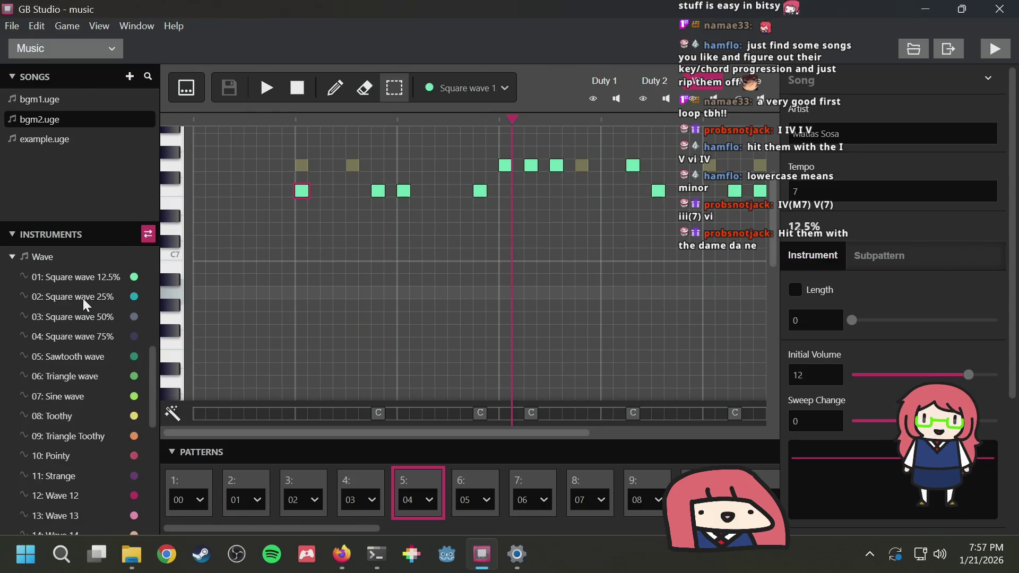
{"action": "left_click", "coordinate": [345, 196]}
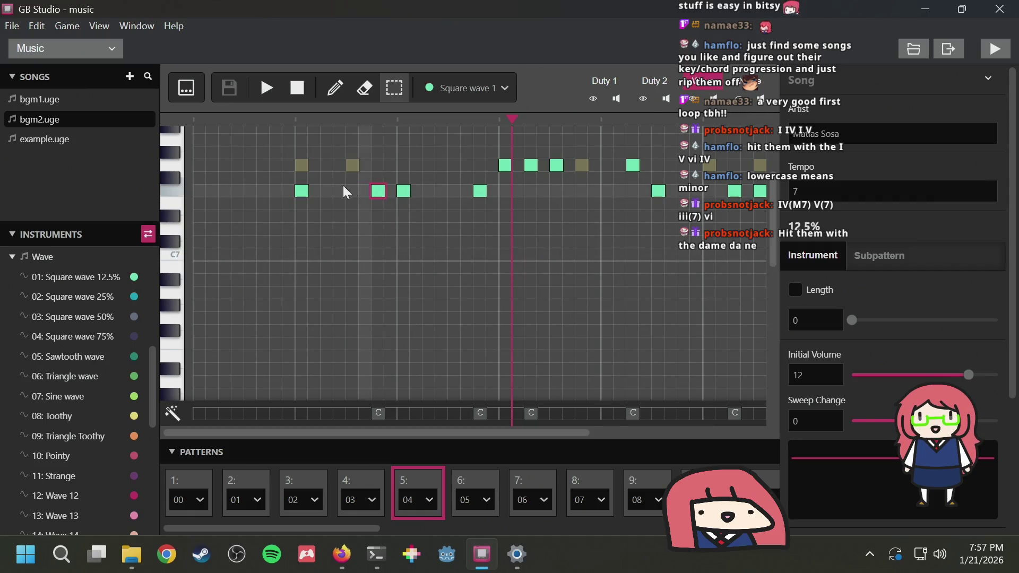
{"action": "left_click", "coordinate": [307, 187]}
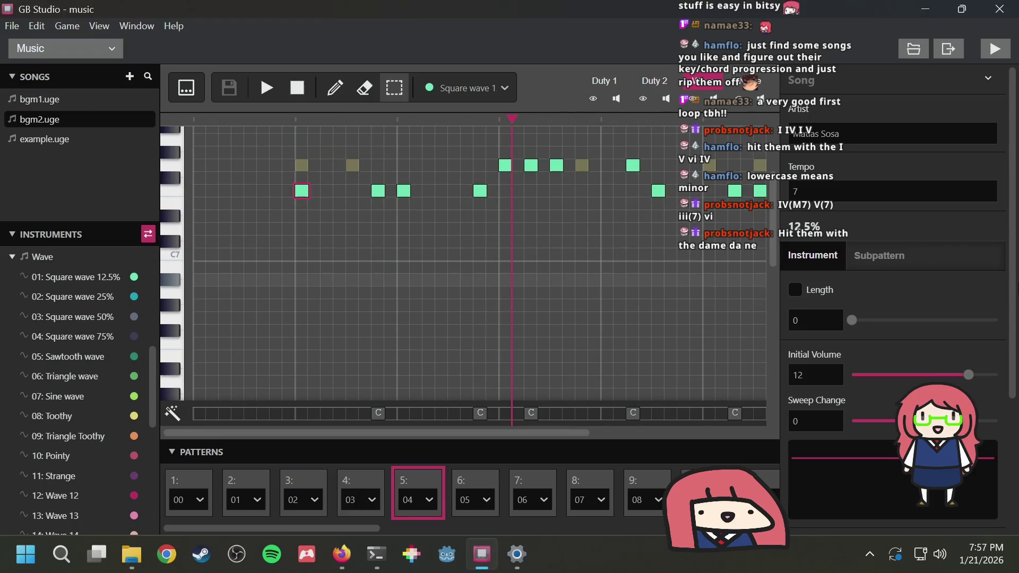
{"action": "left_click", "coordinate": [378, 413]}
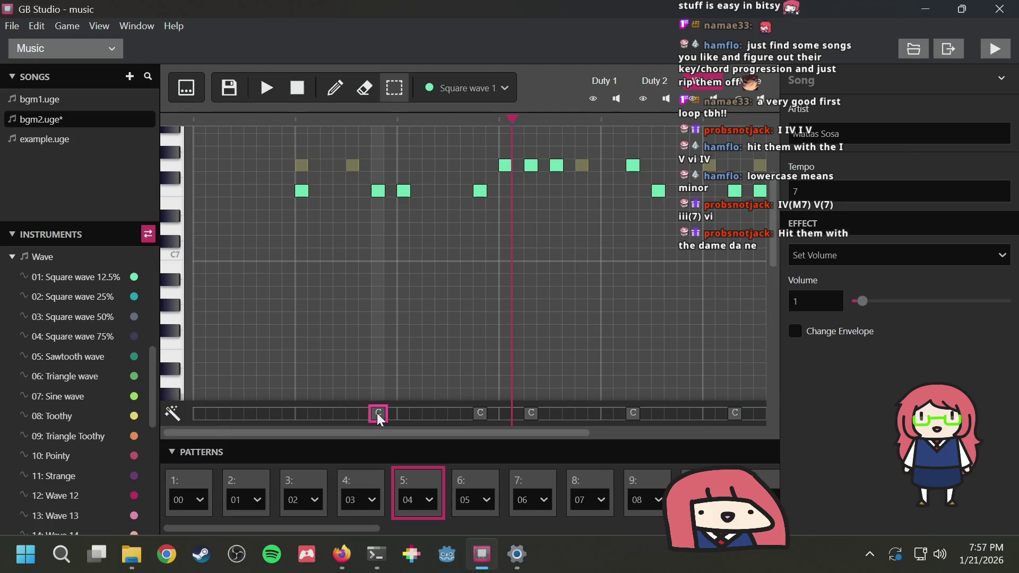
{"action": "left_click", "coordinate": [303, 188]}
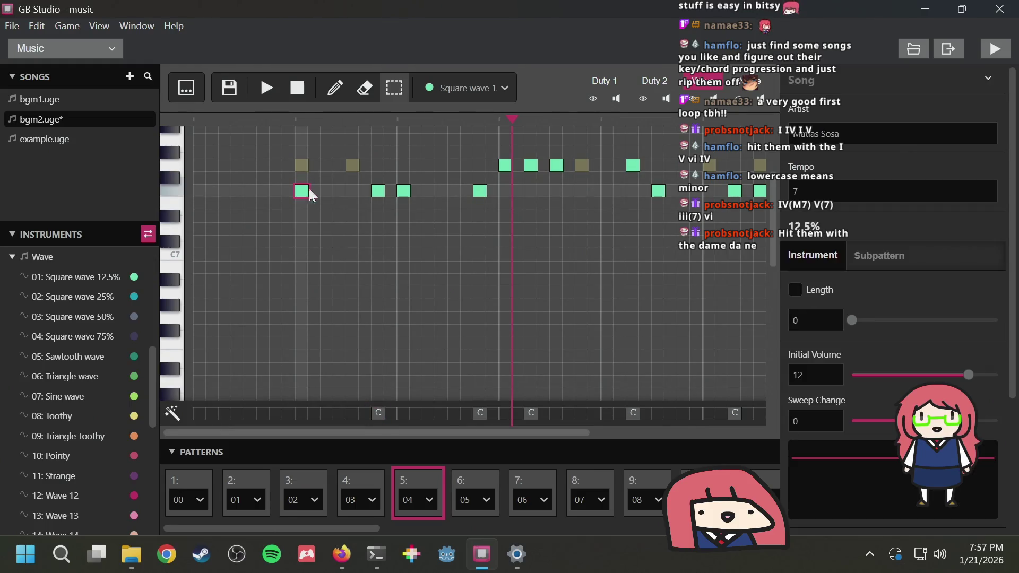
{"action": "left_click", "coordinate": [374, 189]}
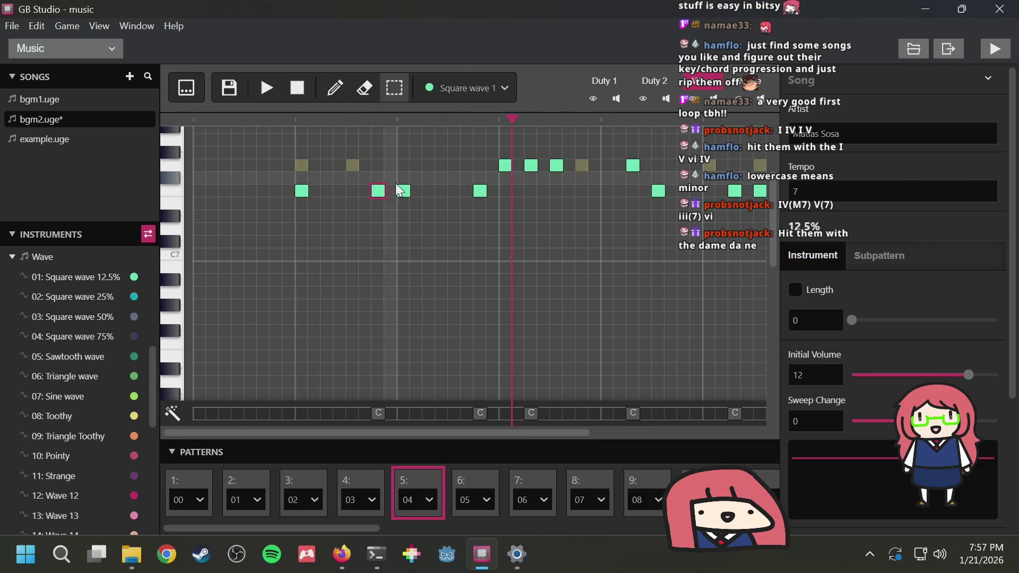
{"action": "left_click", "coordinate": [303, 192]}
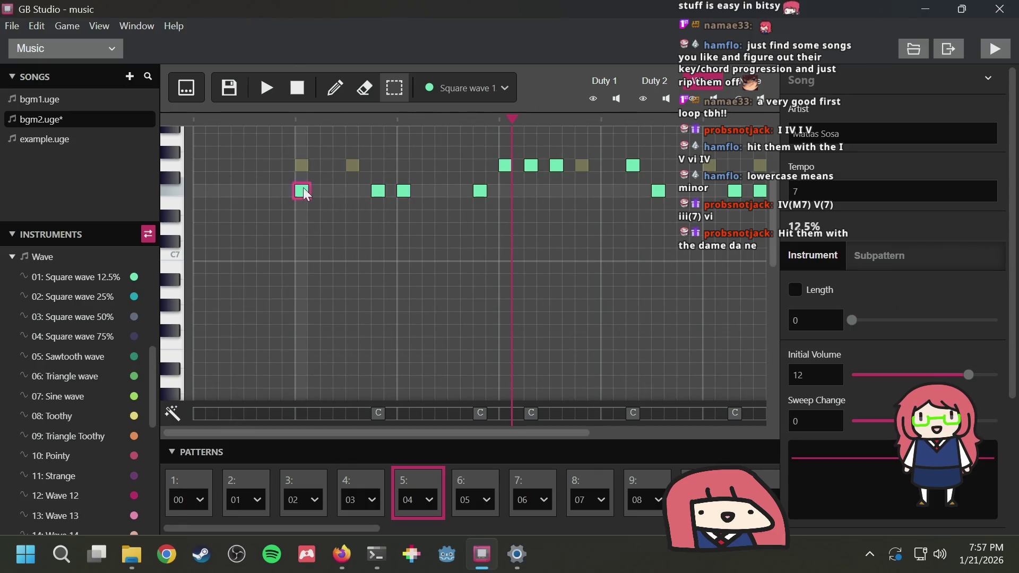
{"action": "left_click", "coordinate": [375, 191]}
{"action": "left_click", "coordinate": [402, 189]}
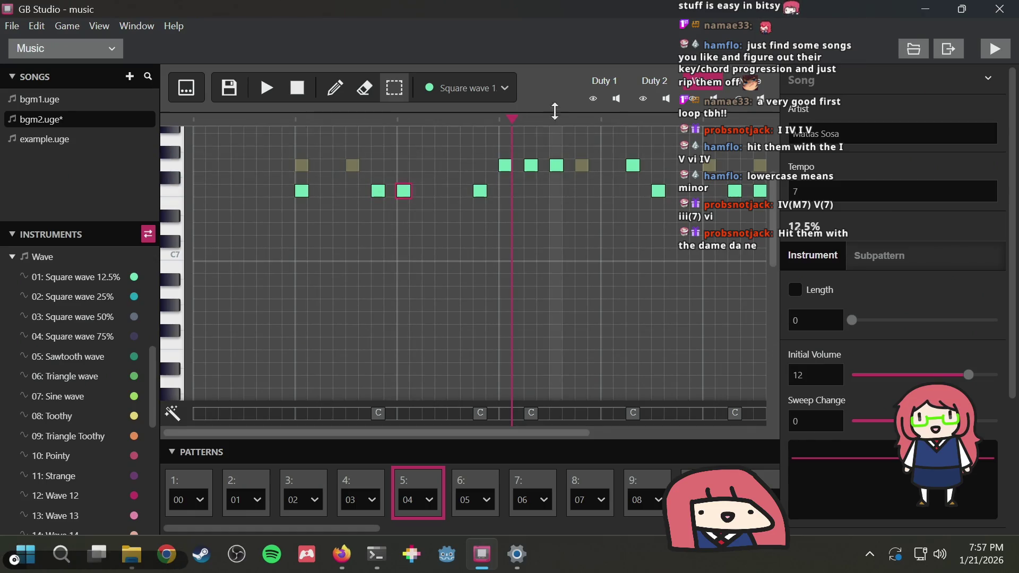
Play, pause and resume bgm2 from near the start, stop it, then select example.uge
{"action": "left_click", "coordinate": [298, 119]}
{"action": "left_click", "coordinate": [265, 91]}
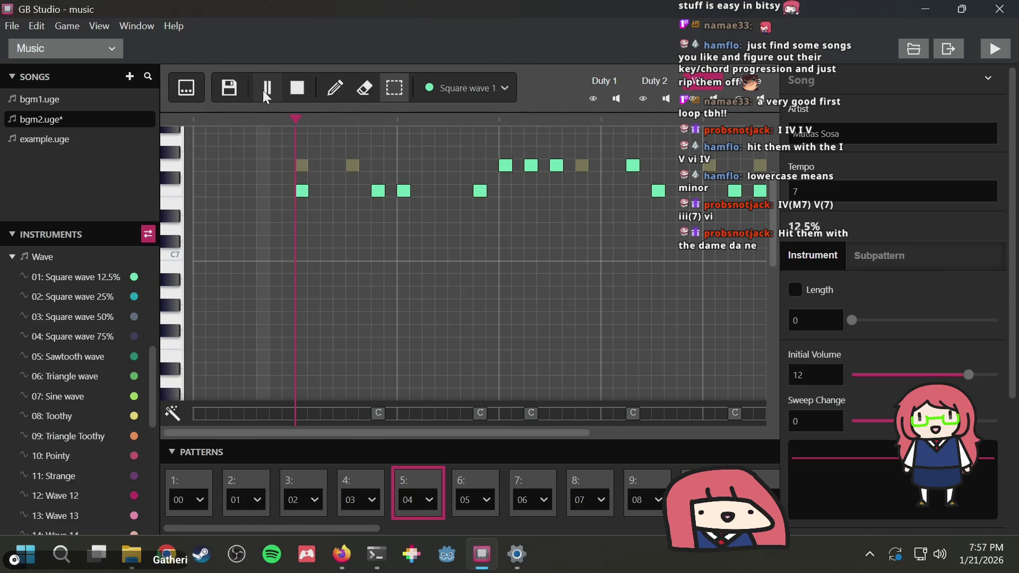
{"action": "left_click", "coordinate": [272, 86]}
{"action": "left_click", "coordinate": [275, 119]}
{"action": "left_click", "coordinate": [260, 117]}
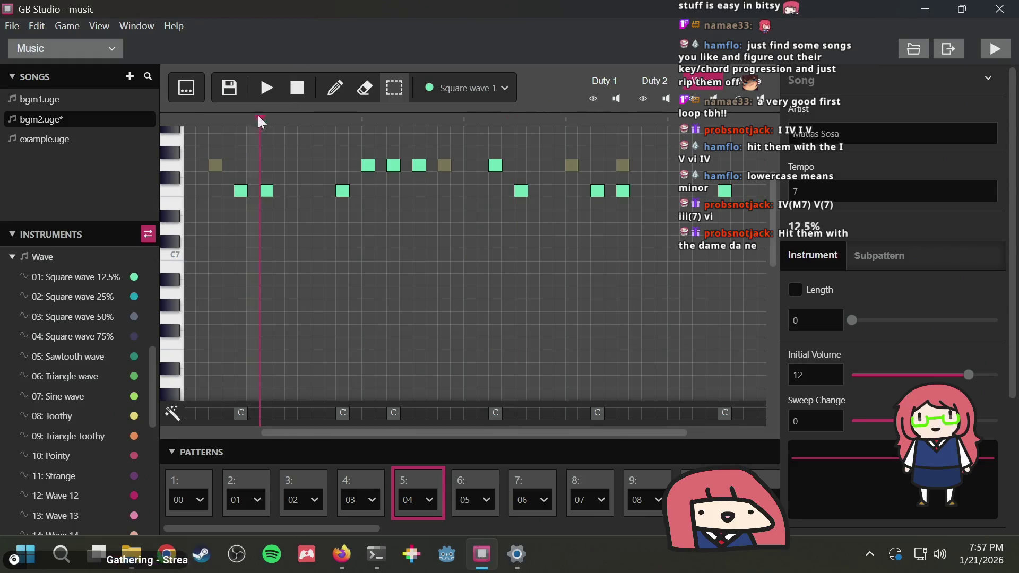
{"action": "left_click", "coordinate": [265, 85]}
{"action": "left_click", "coordinate": [264, 85]}
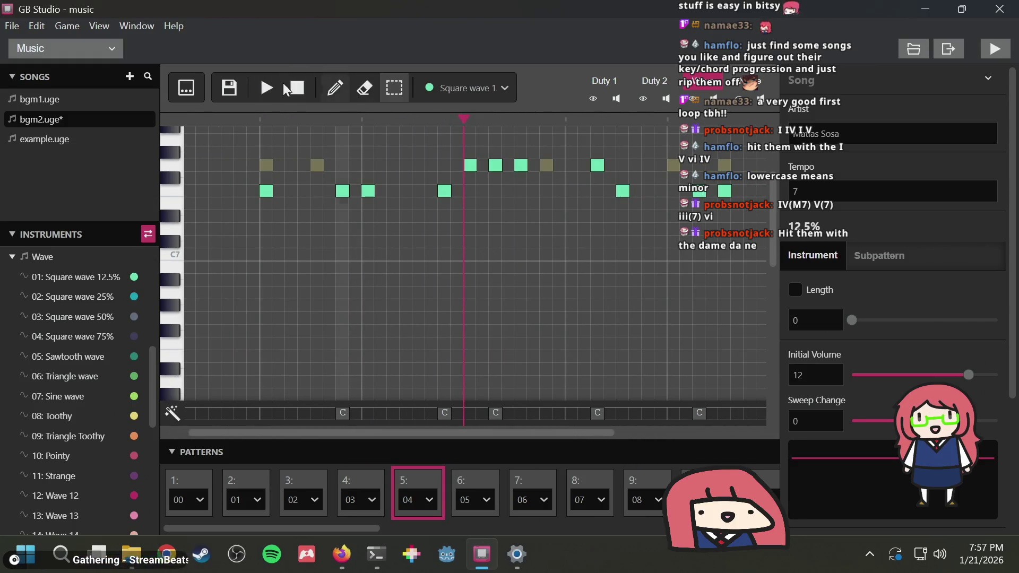
{"action": "left_click", "coordinate": [266, 80]}
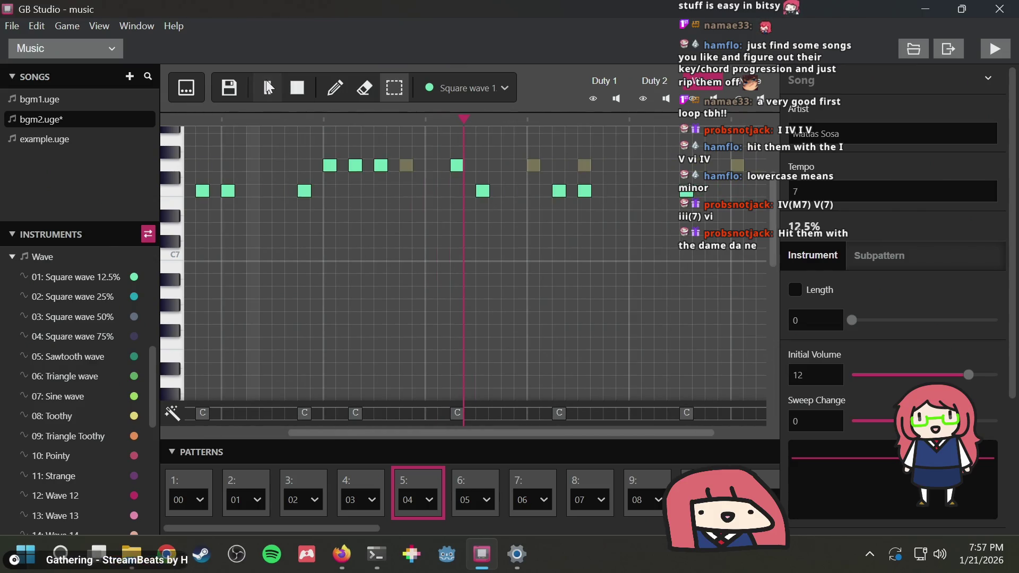
{"action": "left_click", "coordinate": [266, 80]}
{"action": "left_click", "coordinate": [266, 79]}
{"action": "left_click", "coordinate": [266, 79]}
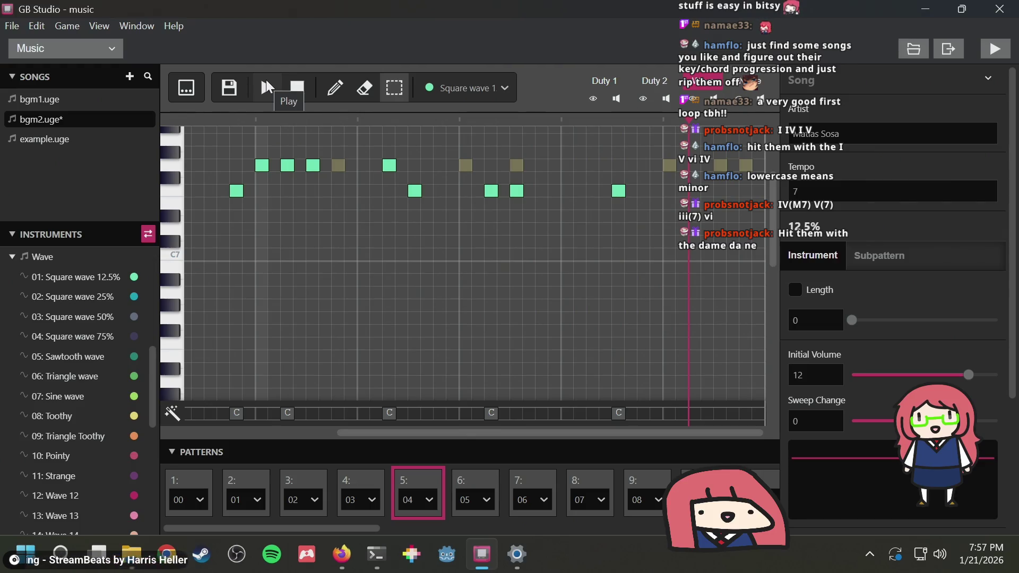
{"action": "left_click", "coordinate": [292, 84]}
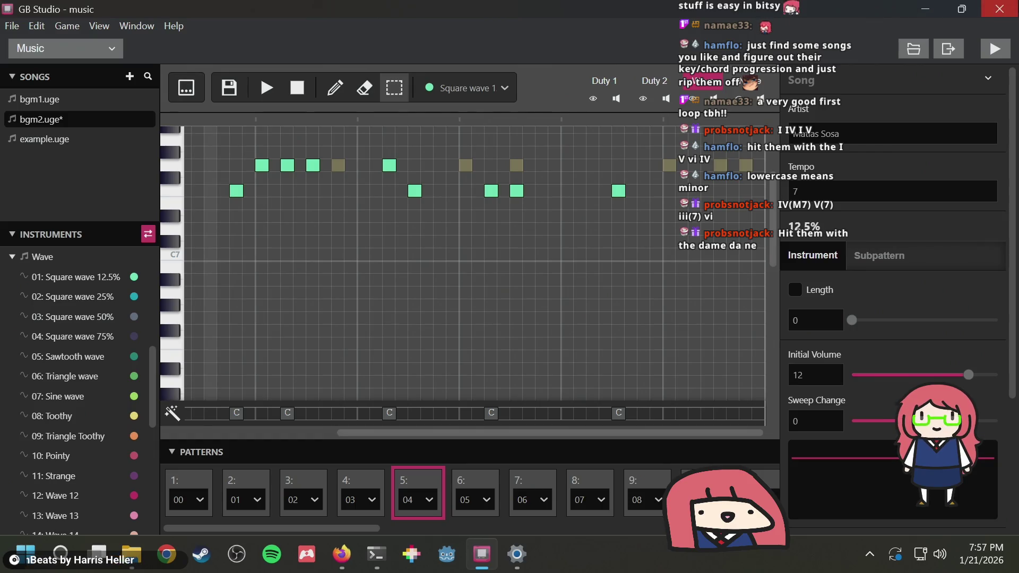
{"action": "left_click", "coordinate": [65, 148]}
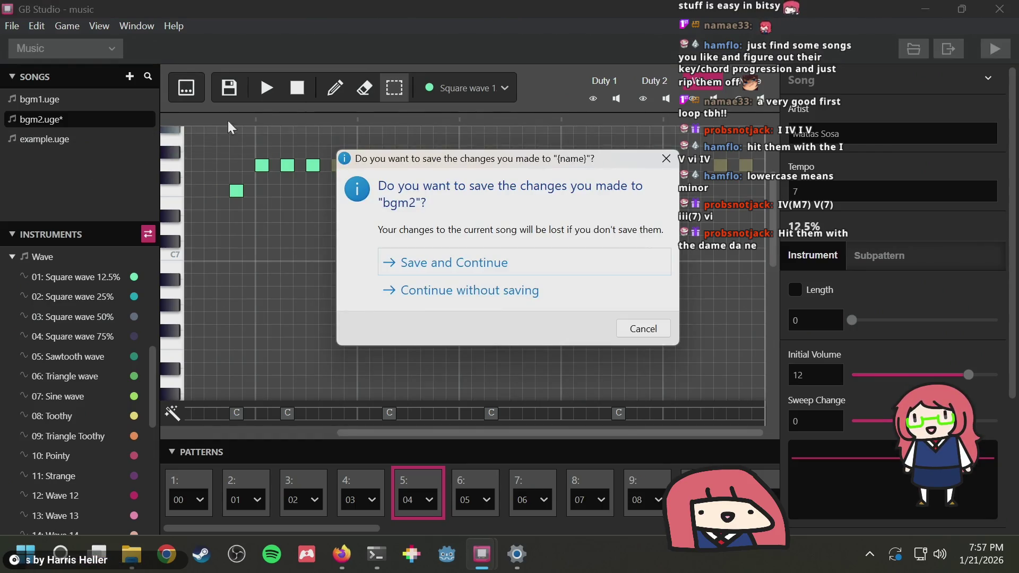
Discard bgm2's changes, preview example.uge, then close GB Studio and the Bitsy Firefox window
{"action": "left_click", "coordinate": [456, 291]}
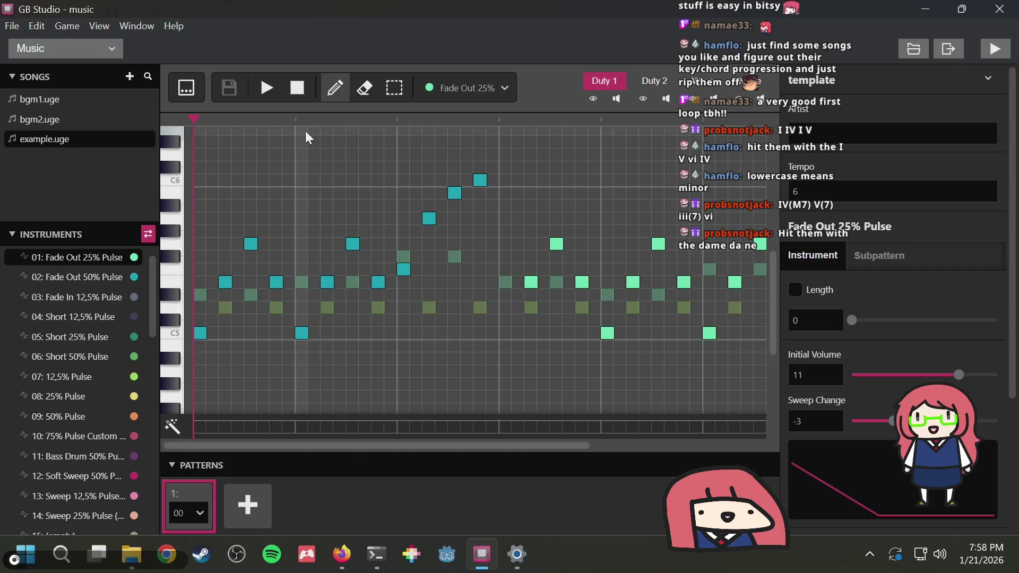
{"action": "left_click", "coordinate": [267, 88]}
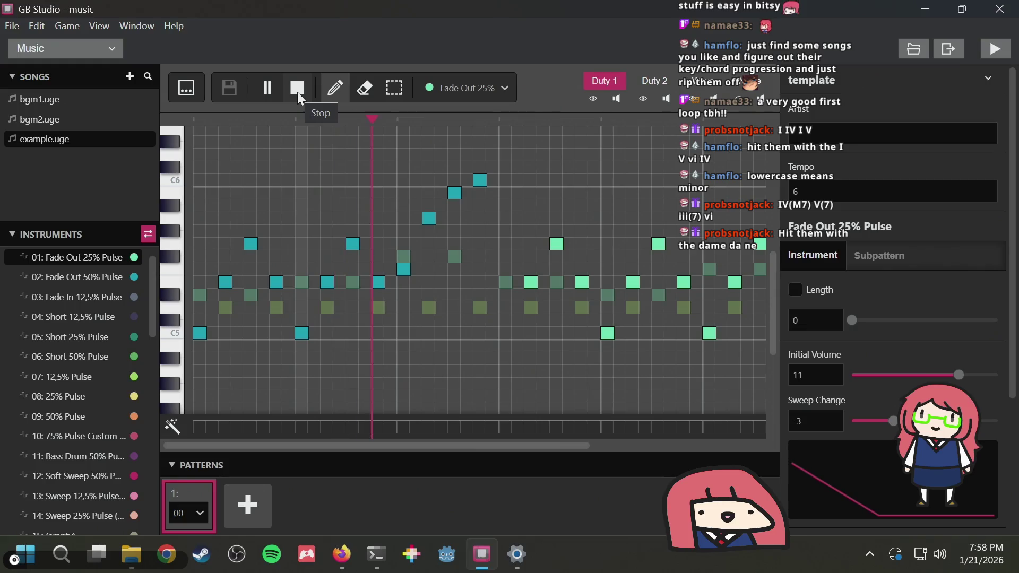
{"action": "left_click", "coordinate": [298, 90]}
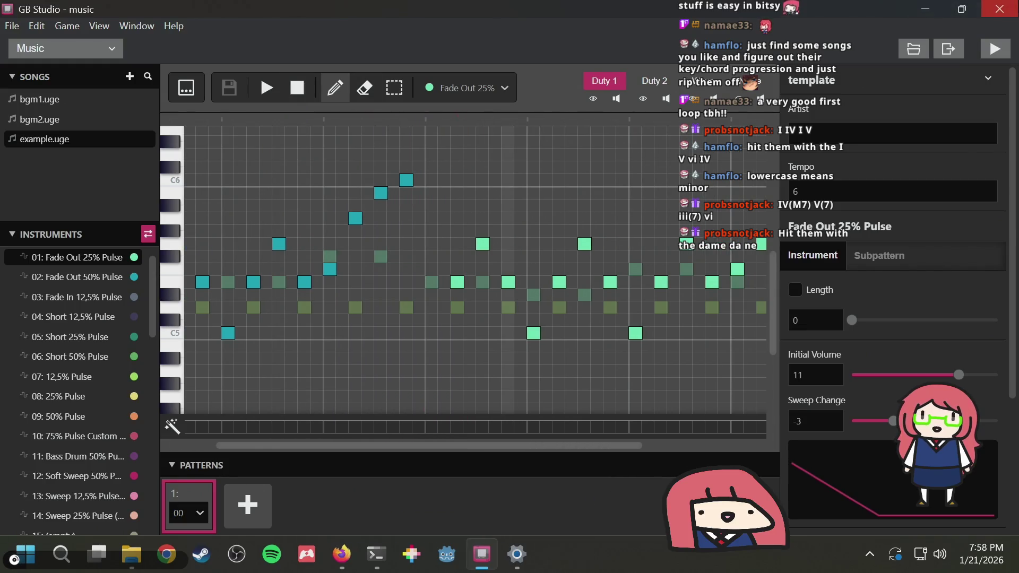
{"action": "left_click", "coordinate": [1007, 10]}
{"action": "left_click", "coordinate": [1000, 18]}
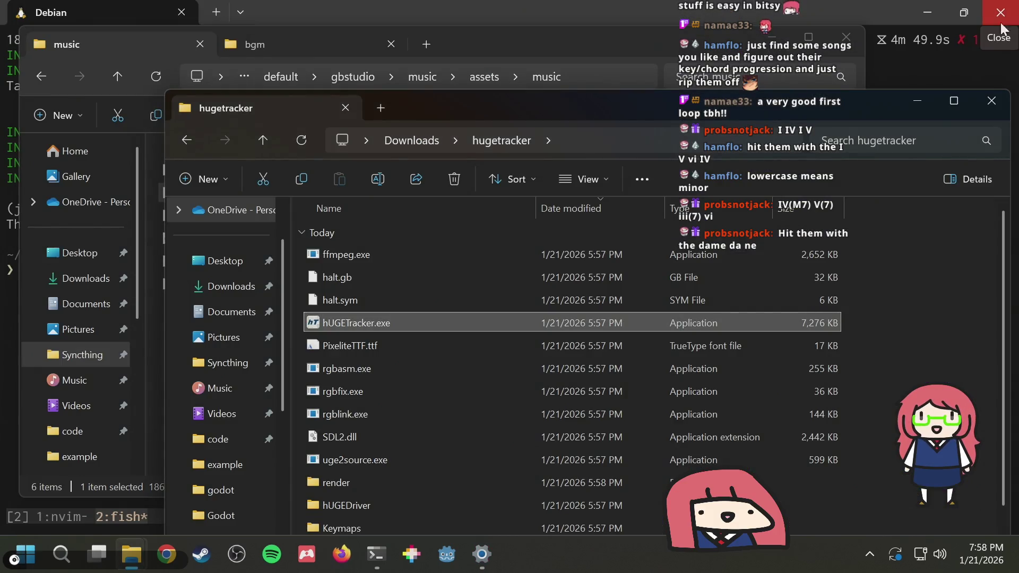
Close the hugetracker and music folders, the terminal and the volume mixer settings
{"action": "left_click", "coordinate": [989, 101]}
{"action": "left_click", "coordinate": [846, 37]}
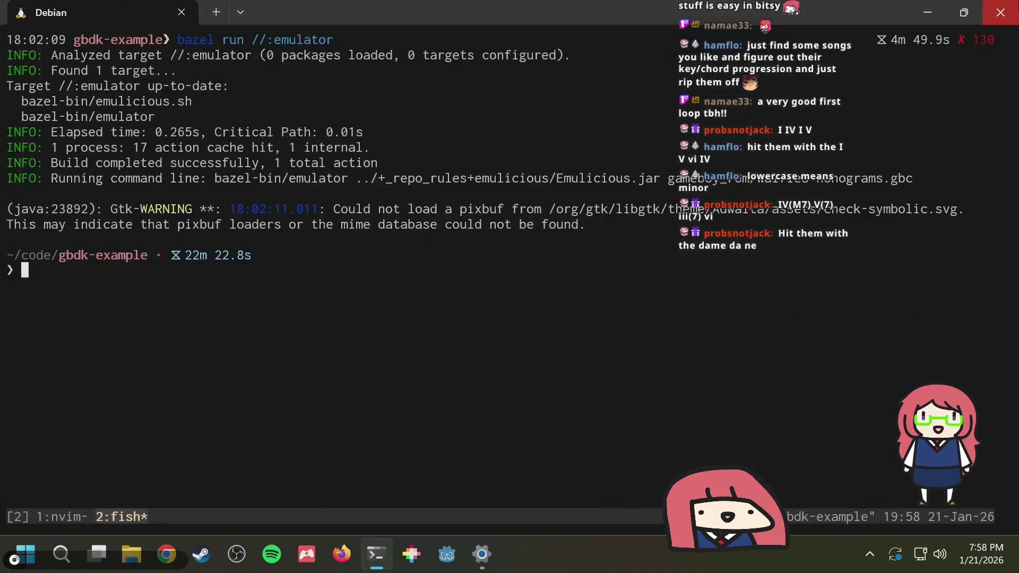
{"action": "left_click", "coordinate": [1000, 12]}
{"action": "left_click", "coordinate": [1006, 12]}
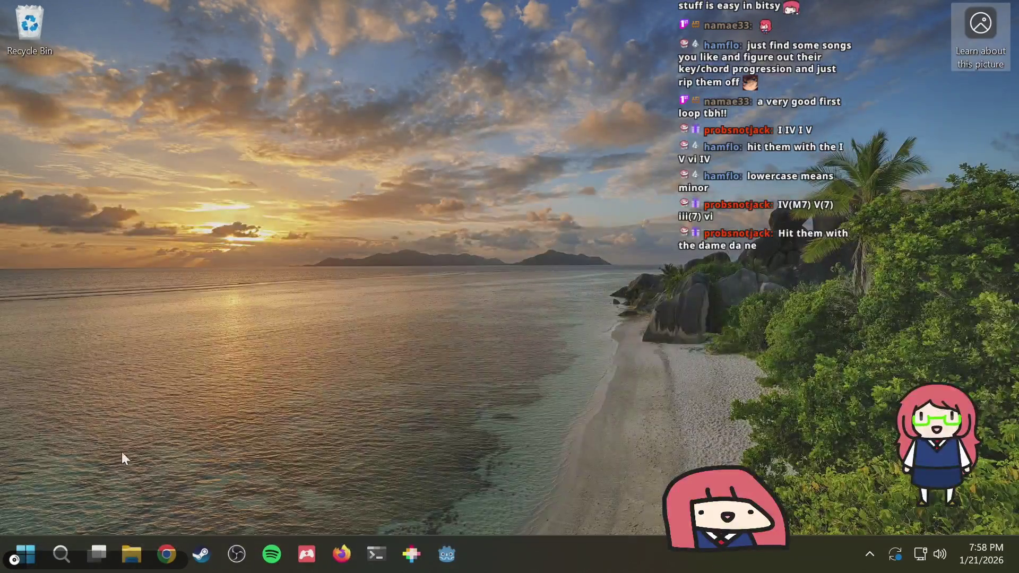
Shut down the PC from the Start menu's power options
{"action": "left_click", "coordinate": [2, 561]}
{"action": "left_click", "coordinate": [463, 495]}
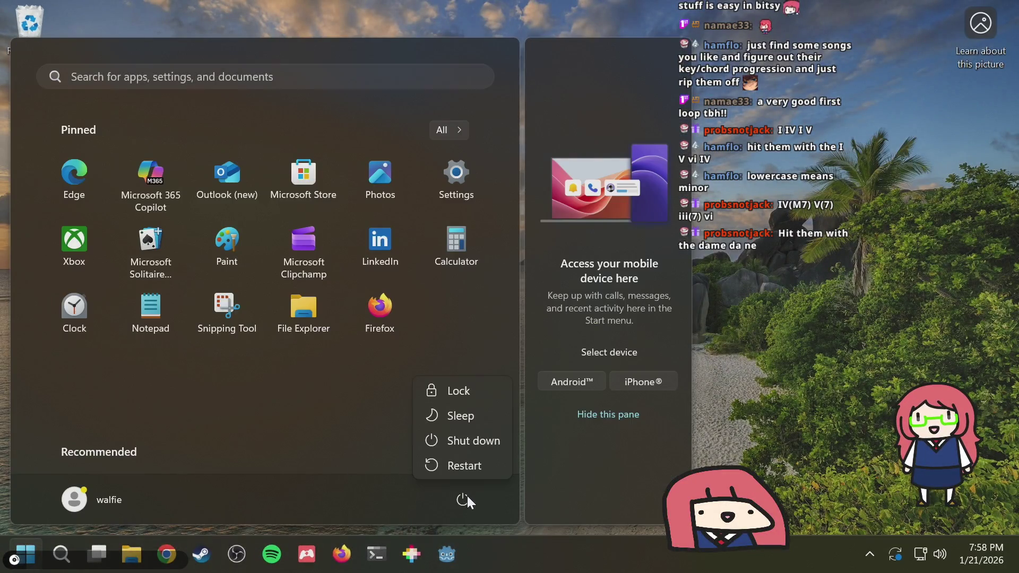
{"action": "left_click", "coordinate": [469, 442]}
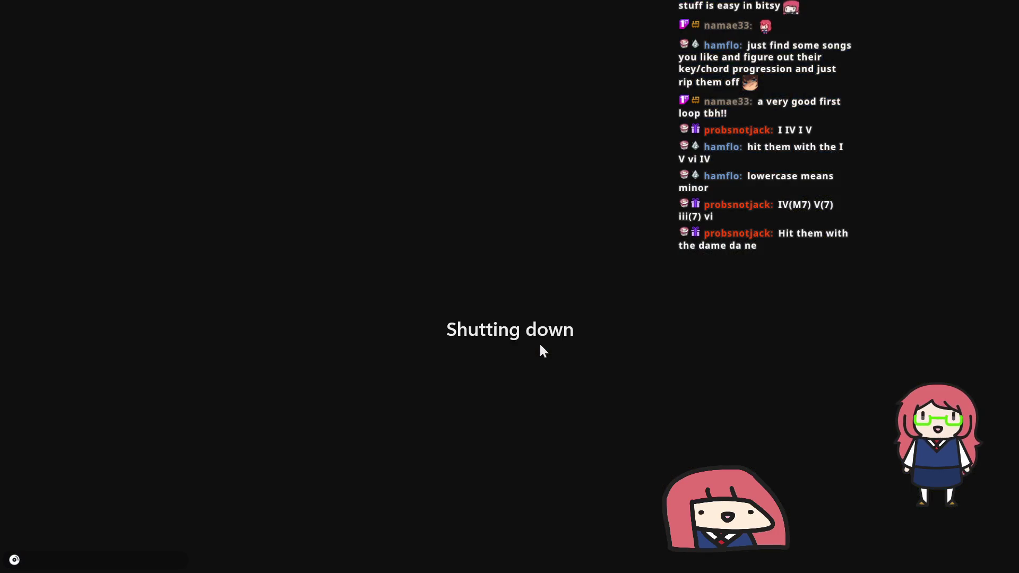